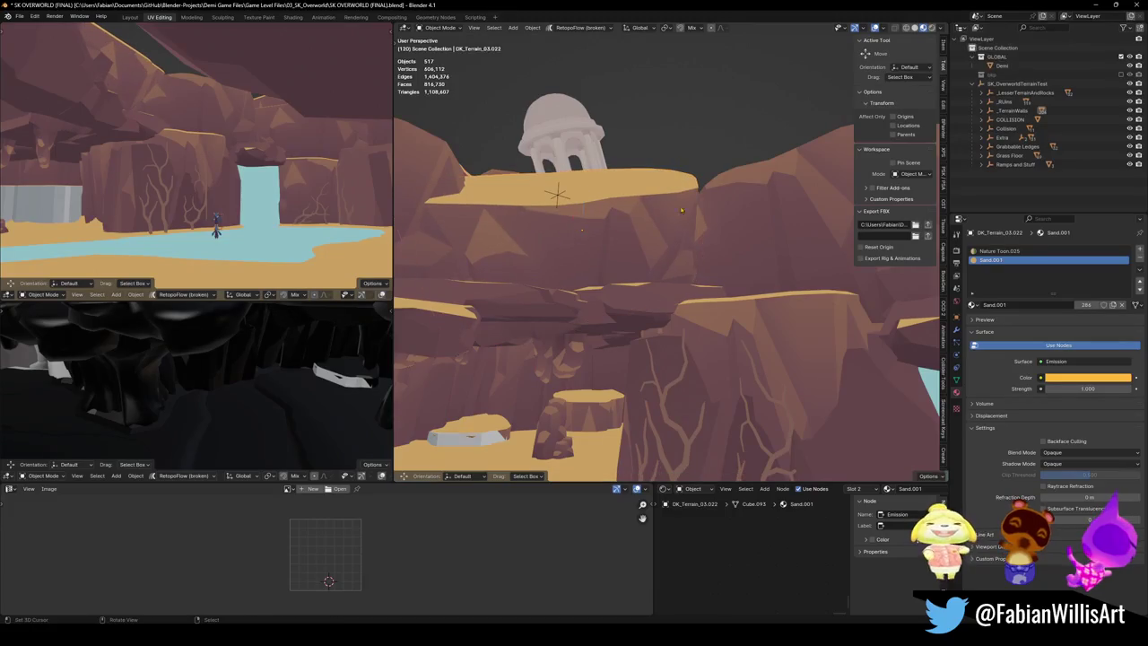
Step: Raise the rock slab straight up along Z, then clear the selection
key("g")
key("z")
left_click(644, 227)
key("alt+a")
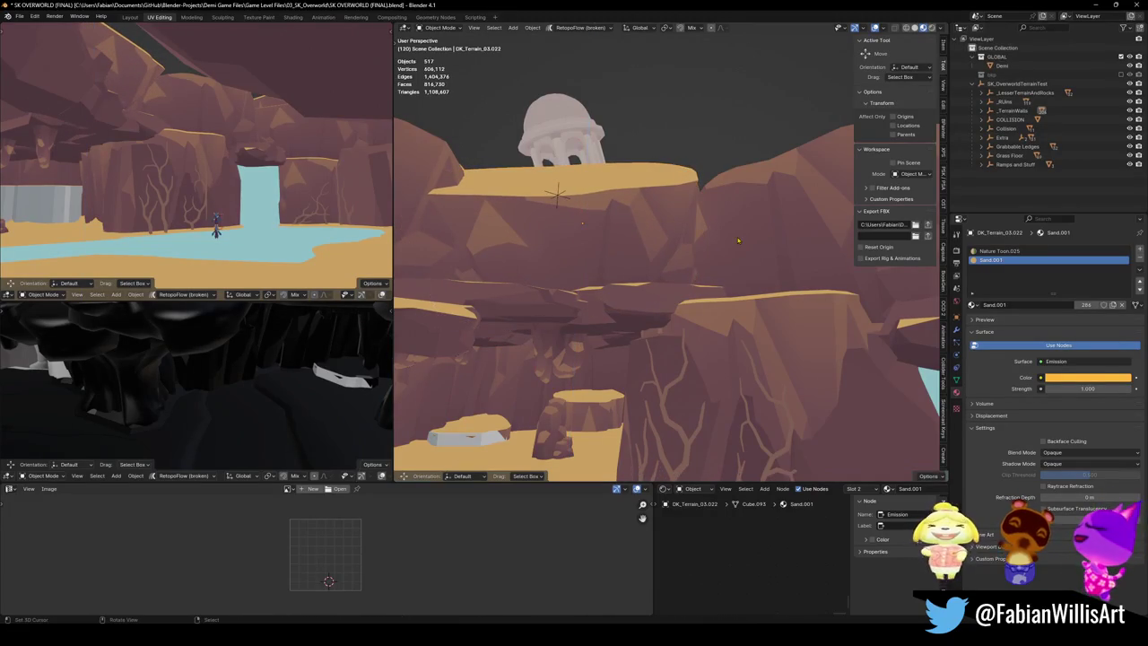
Step: Set the rocks' origins to geometry and trackball-tilt the slab above the waterfall
right_click(712, 234)
left_click(807, 269)
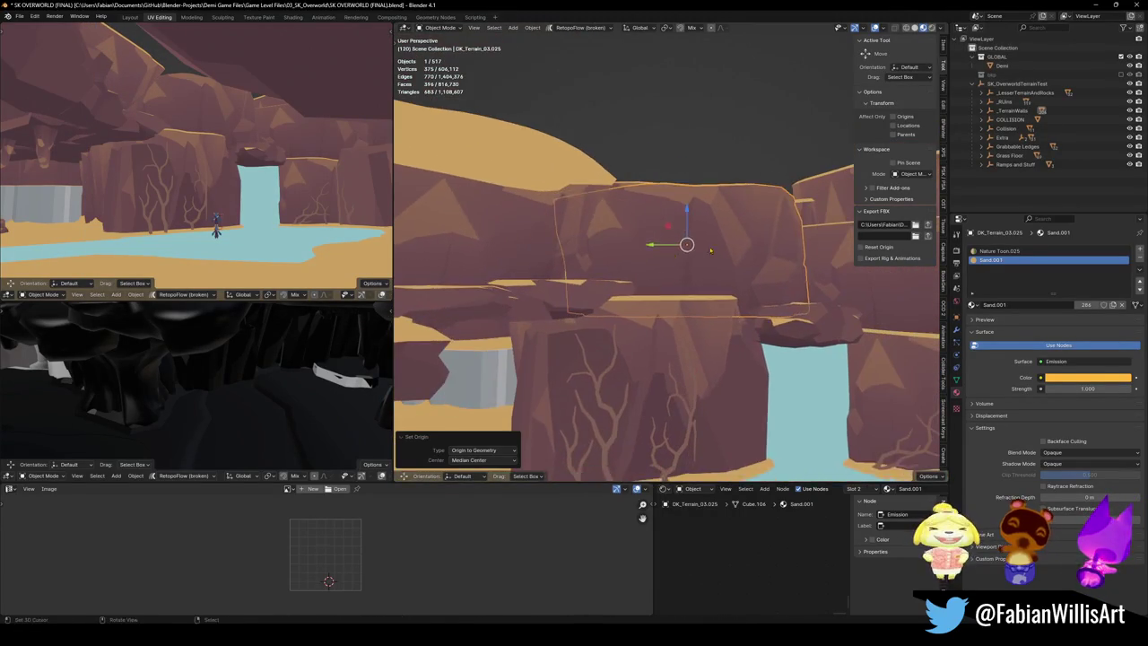
key("r")
key("r")
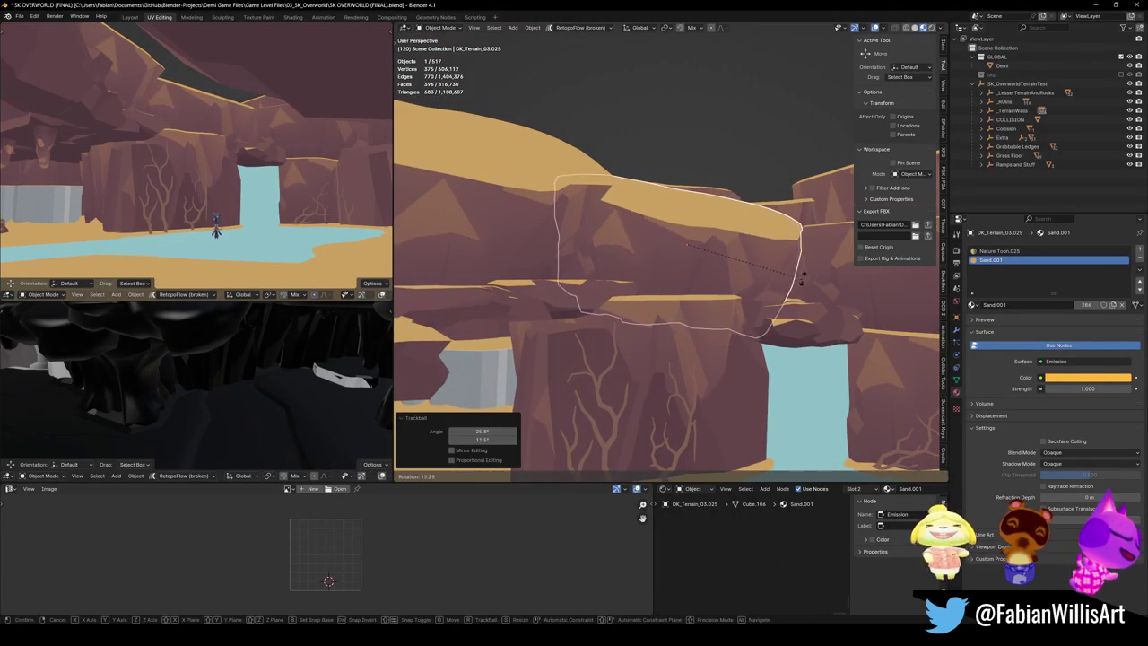
left_click(760, 282)
key("q")
left_click(759, 282)
key("r")
key("r")
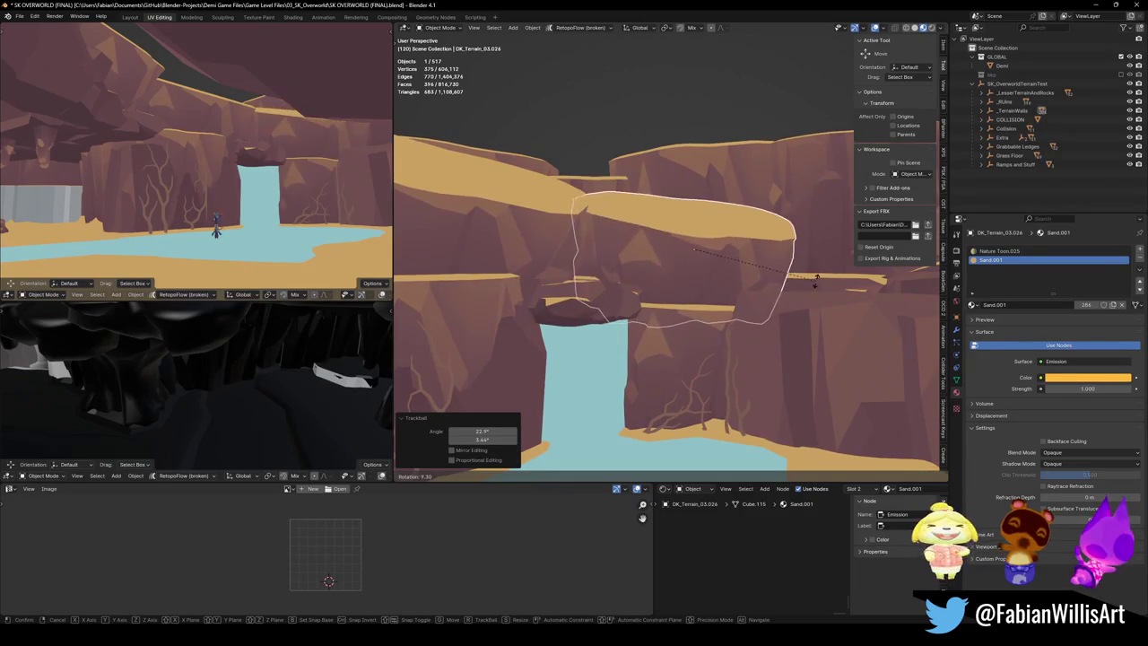
right_click(824, 289)
left_click(818, 290)
Step: Walk through the scene to inspect the rock face, cliffs and waterfall
key("shift+grave")
key("w")
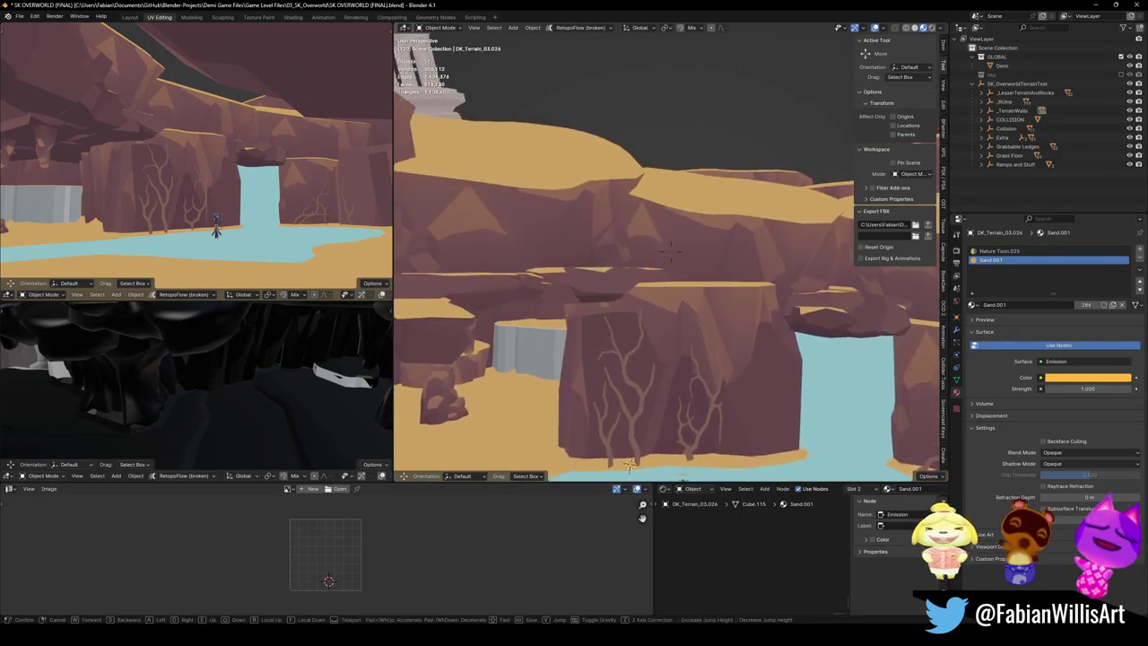
key("s")
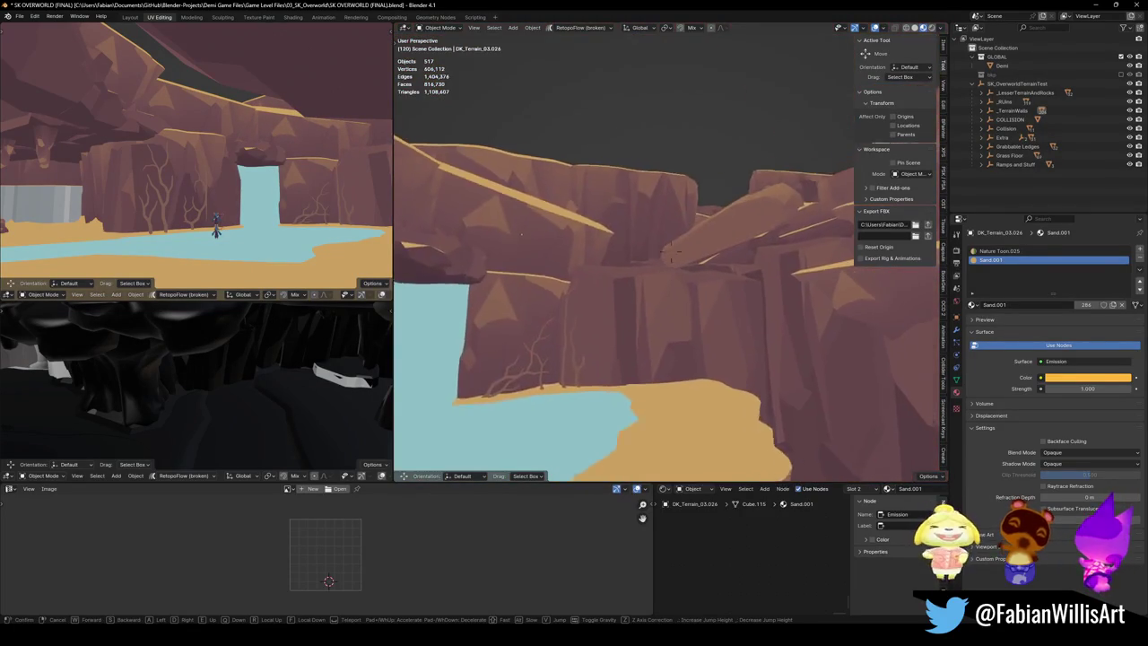
key("w")
key("s")
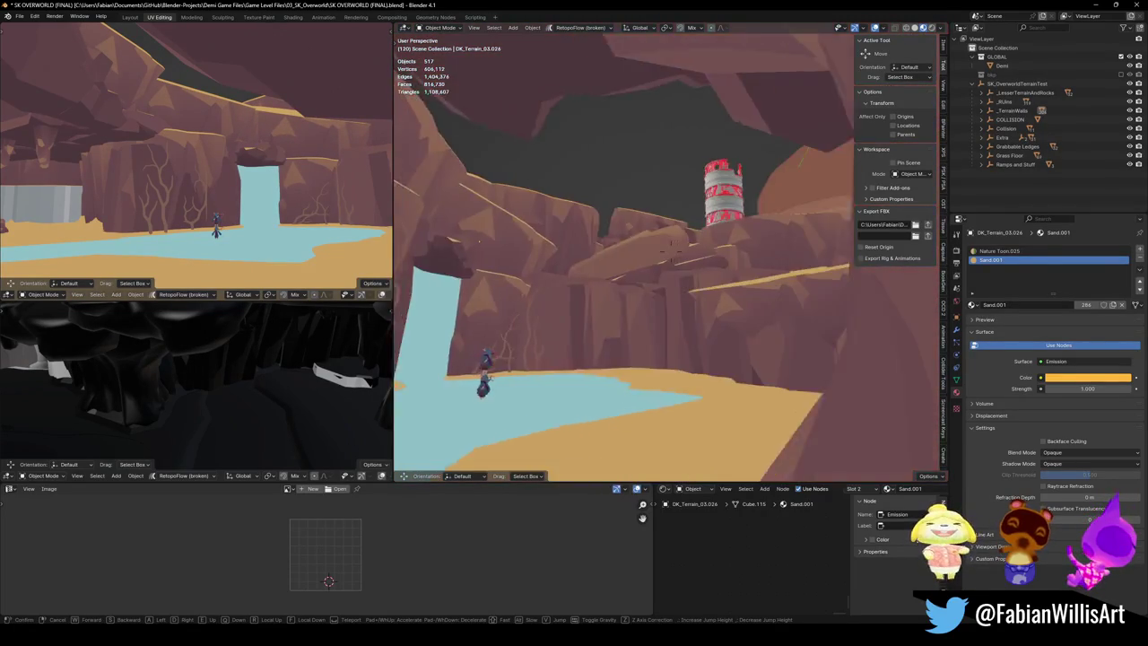
key("w")
key("w")
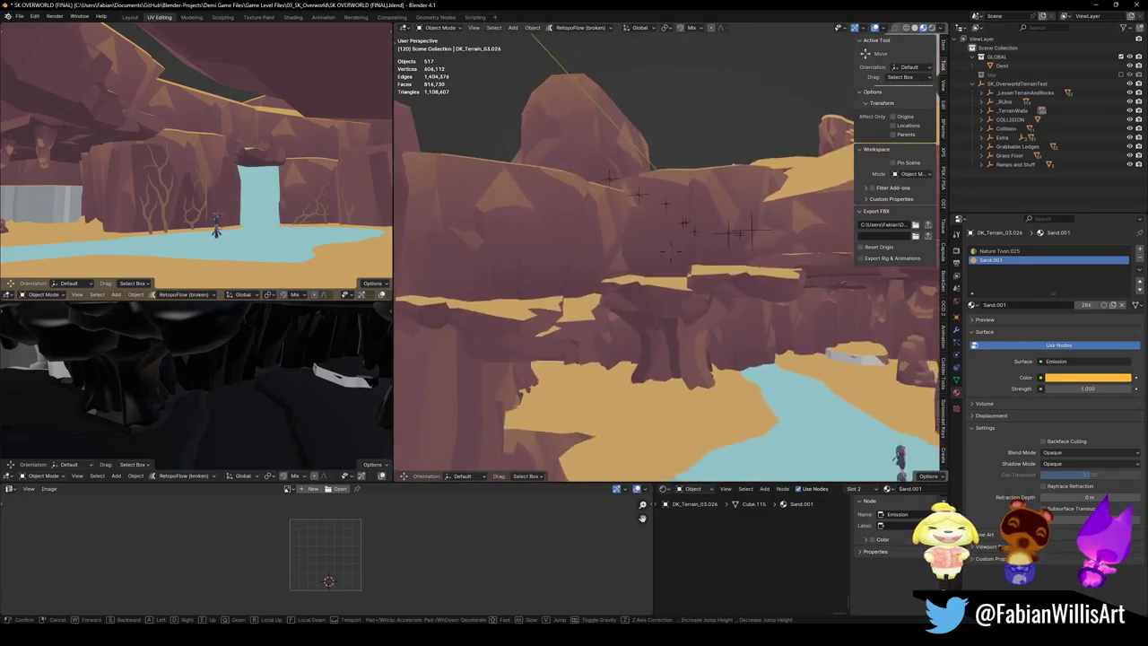
Step: Set the first ledge rock's origin to geometry and tilt it in two passes
left_click(787, 281)
right_click(661, 229)
left_click(717, 228)
key("r")
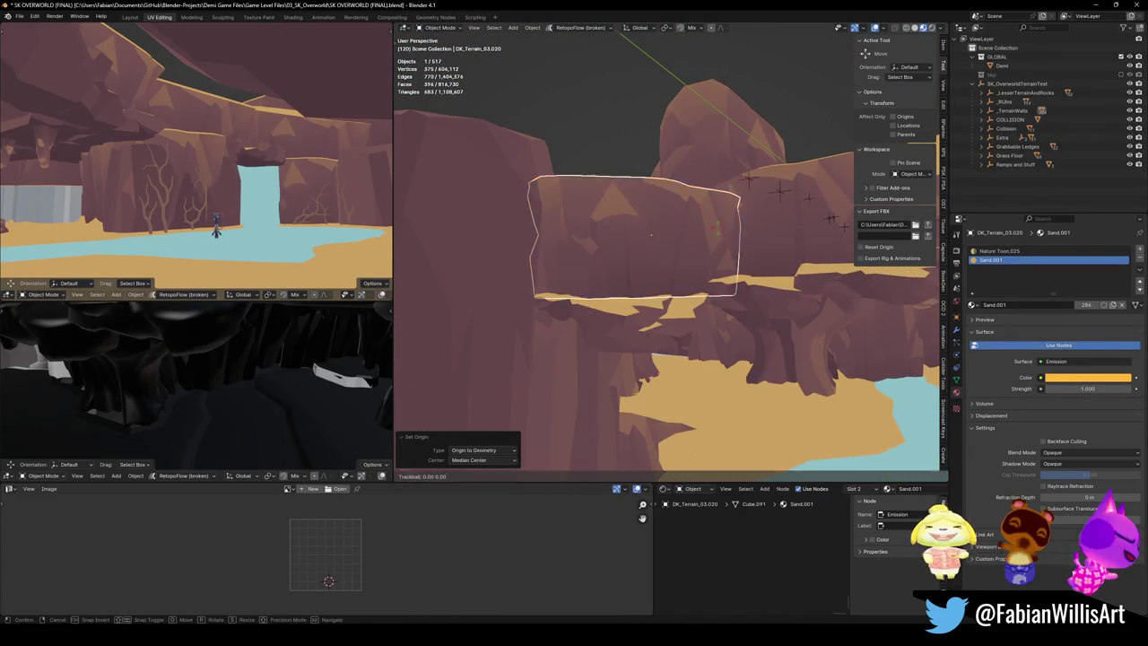
left_click(720, 240)
key("r")
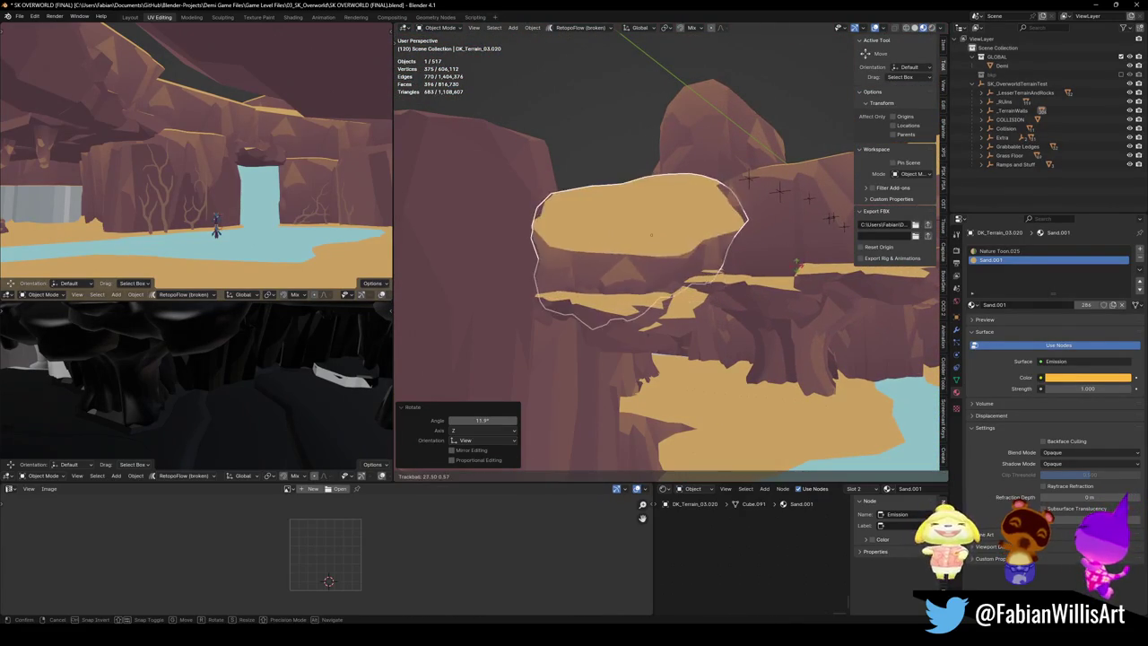
left_click(733, 258)
key("alt+a")
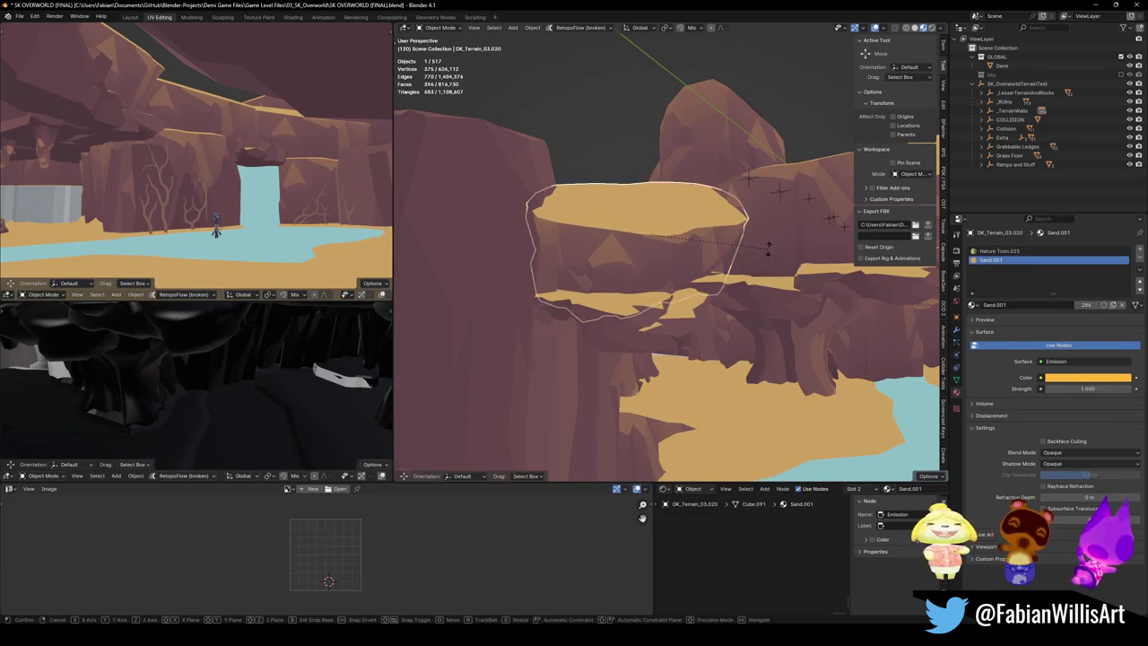
Step: Center the next ledge rock's origin, tilt it, and turn it about 4.58° around Z
left_click(769, 212)
right_click(672, 204)
left_click(755, 230)
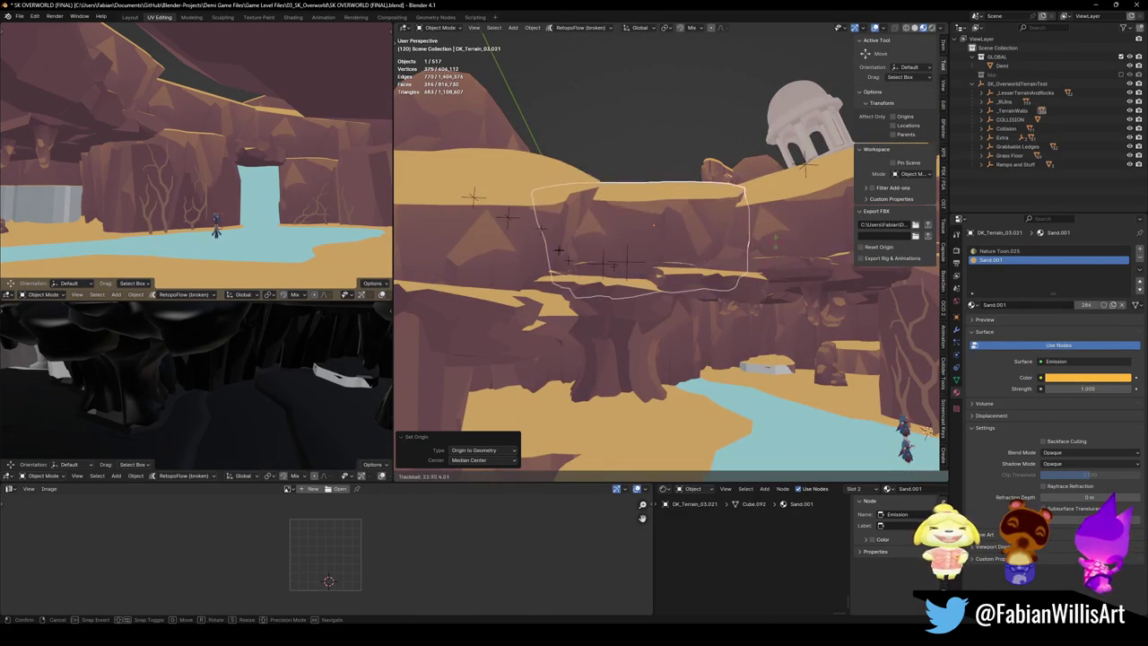
left_click(654, 226)
key("r")
key("r")
left_click(653, 225)
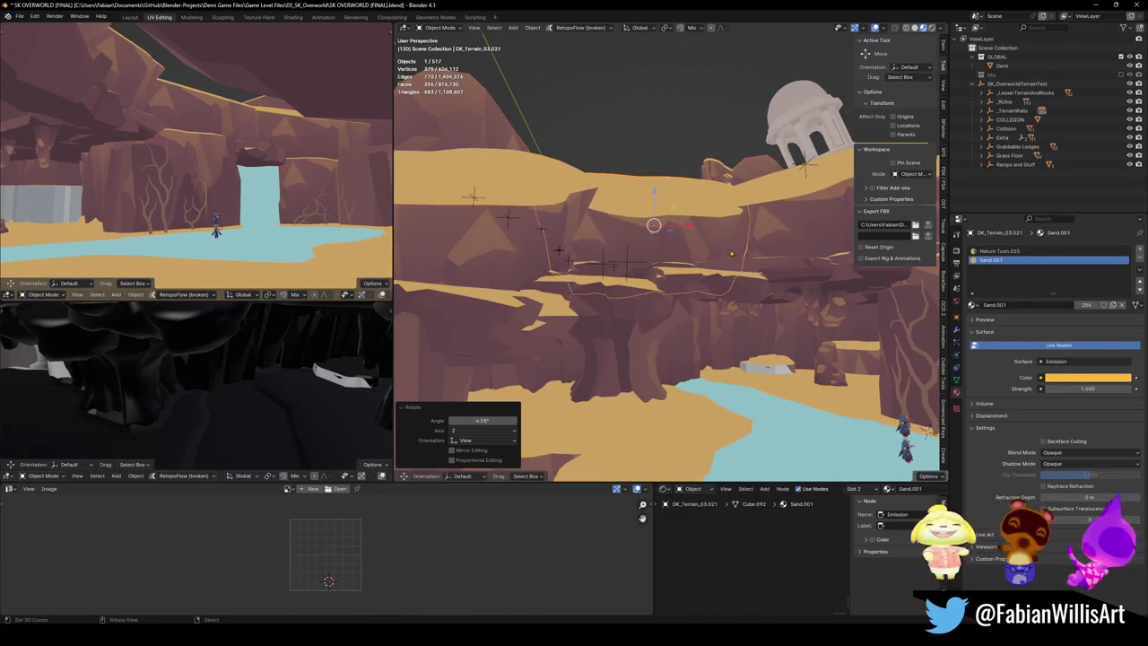
key("r")
key("r")
left_click(653, 225)
key("alt+a")
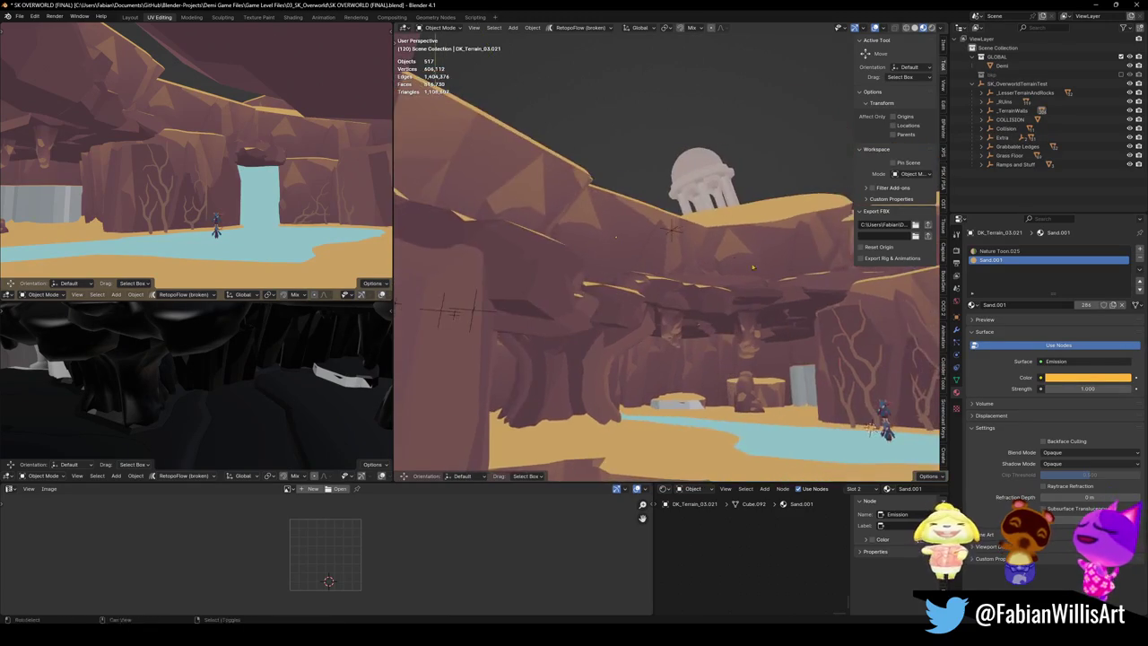
Step: View the river, trial a Z-scale on the overhanging ledge, then walk toward the arch
scroll(594, 266, "up", 5)
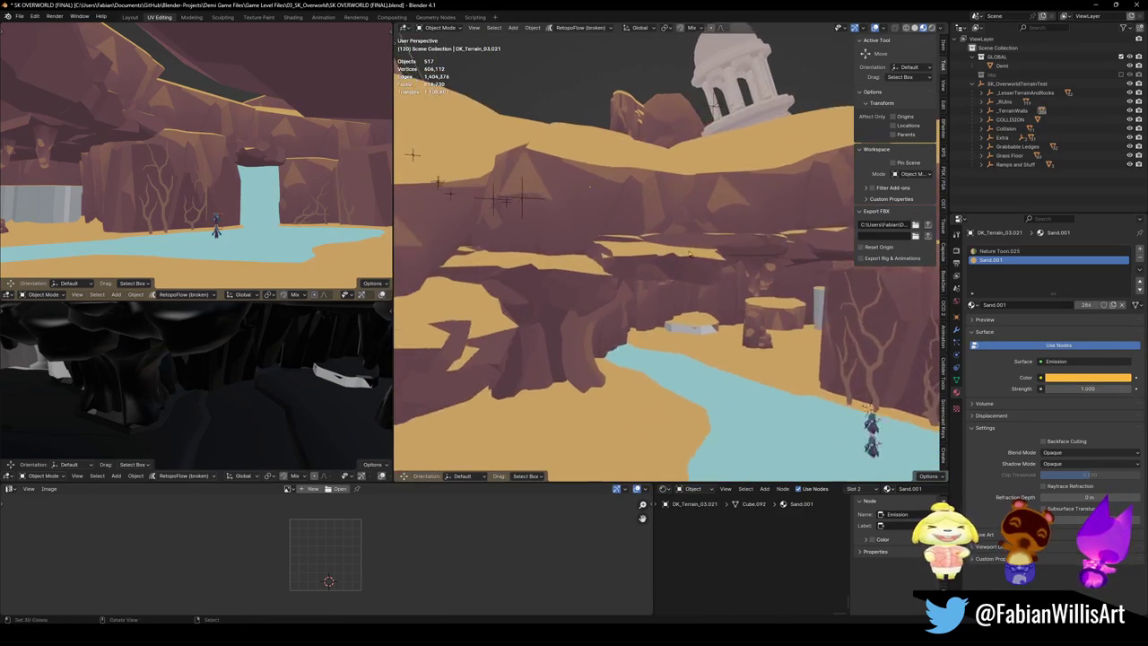
left_click_drag(706, 242, 672, 213)
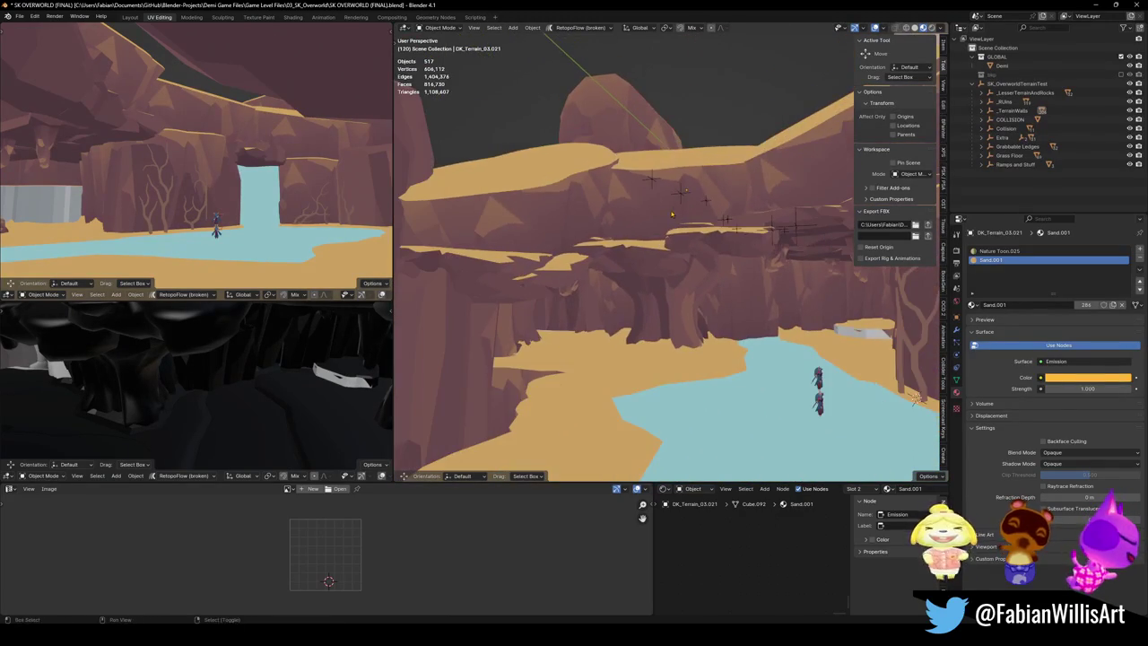
scroll(672, 206, "up", 4)
scroll(674, 192, "down", 3)
left_click(673, 191)
key("s")
key("z")
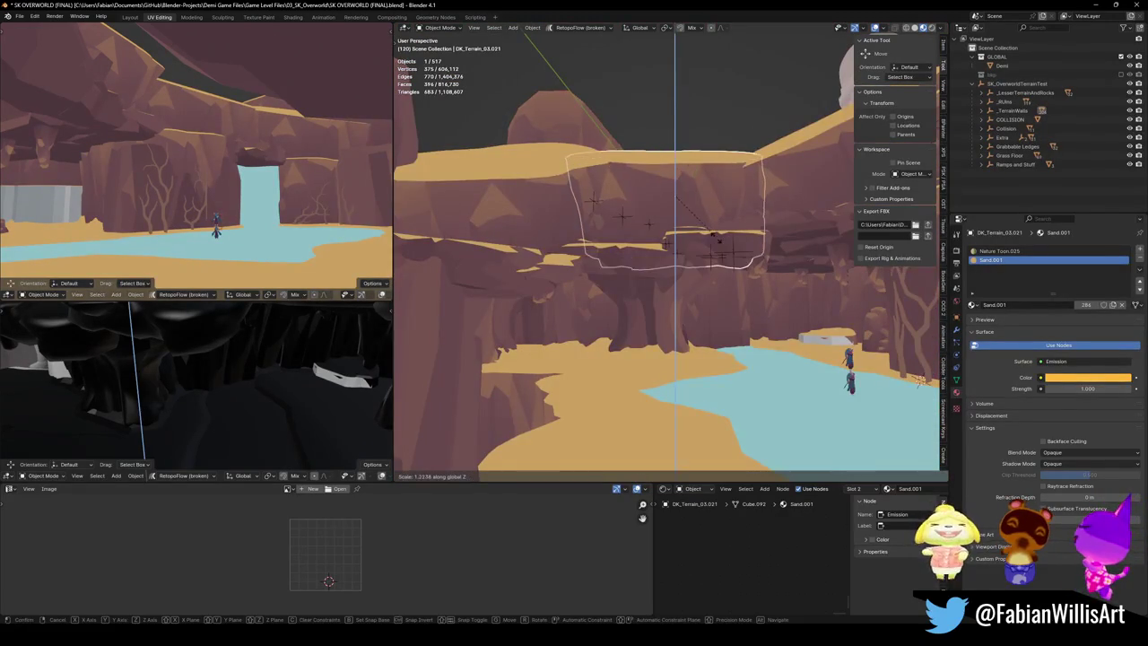
right_click(715, 235)
key("shift+grave")
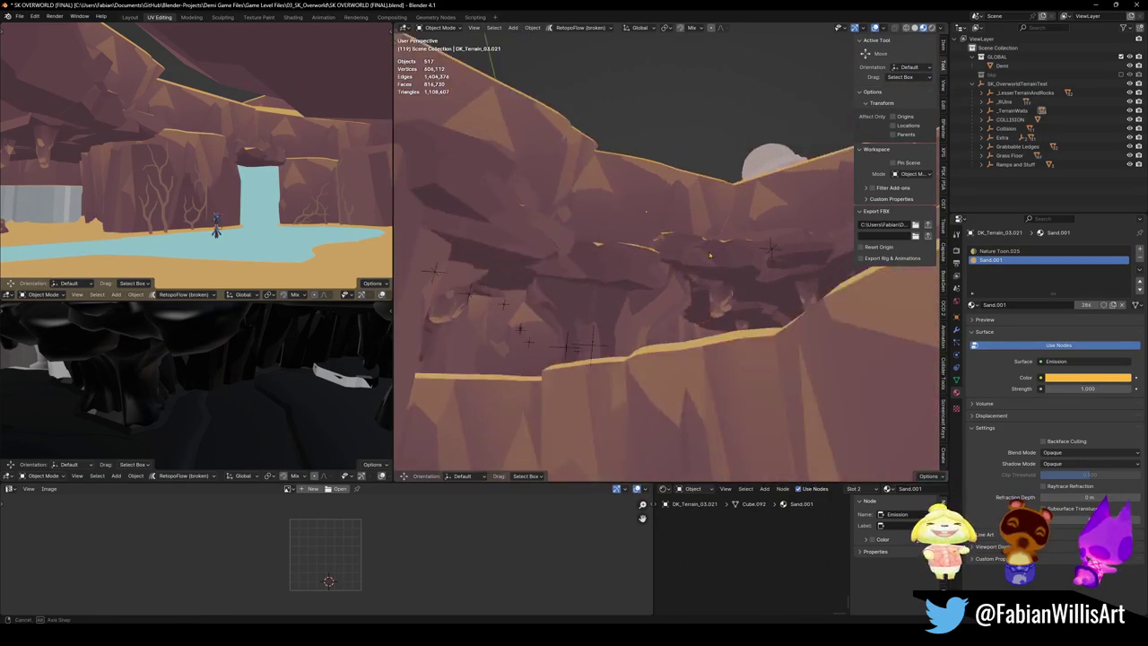
key("w")
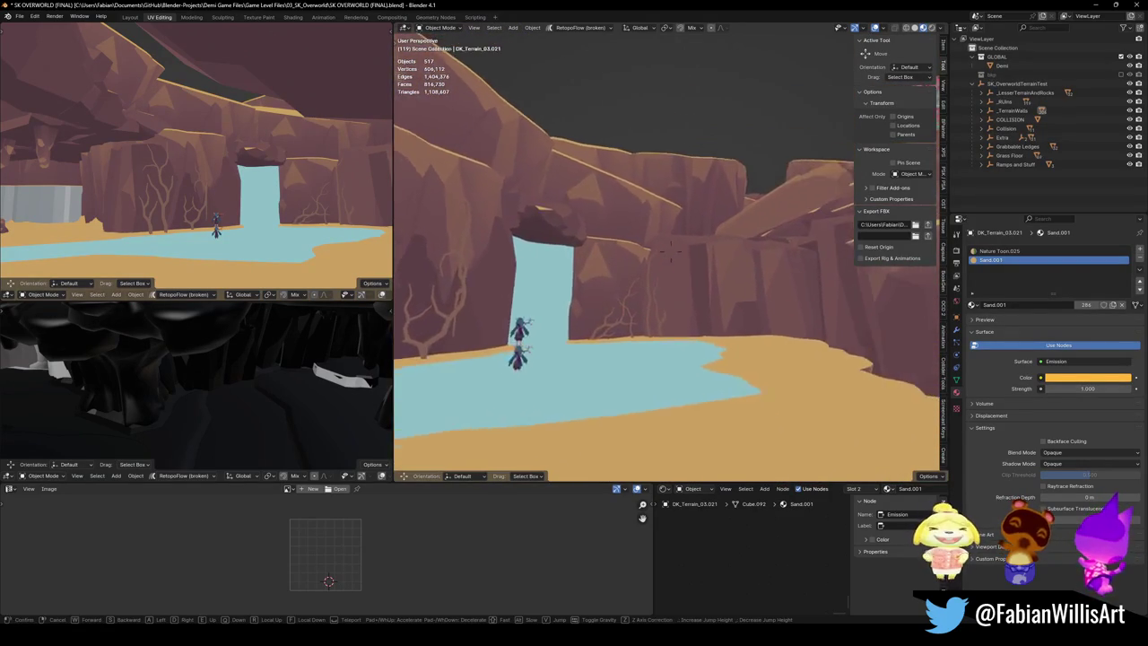
Step: Frame the arch from above and rotate the arch rock about 6.57° around Z
key("e")
key("s")
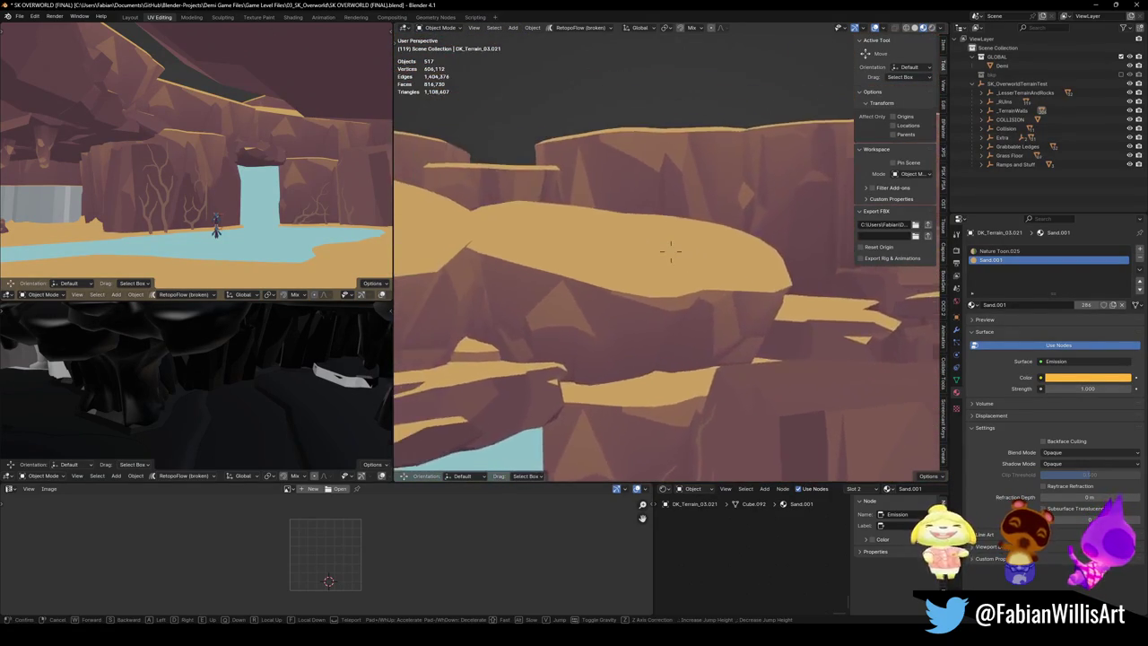
left_click(679, 257)
key("r")
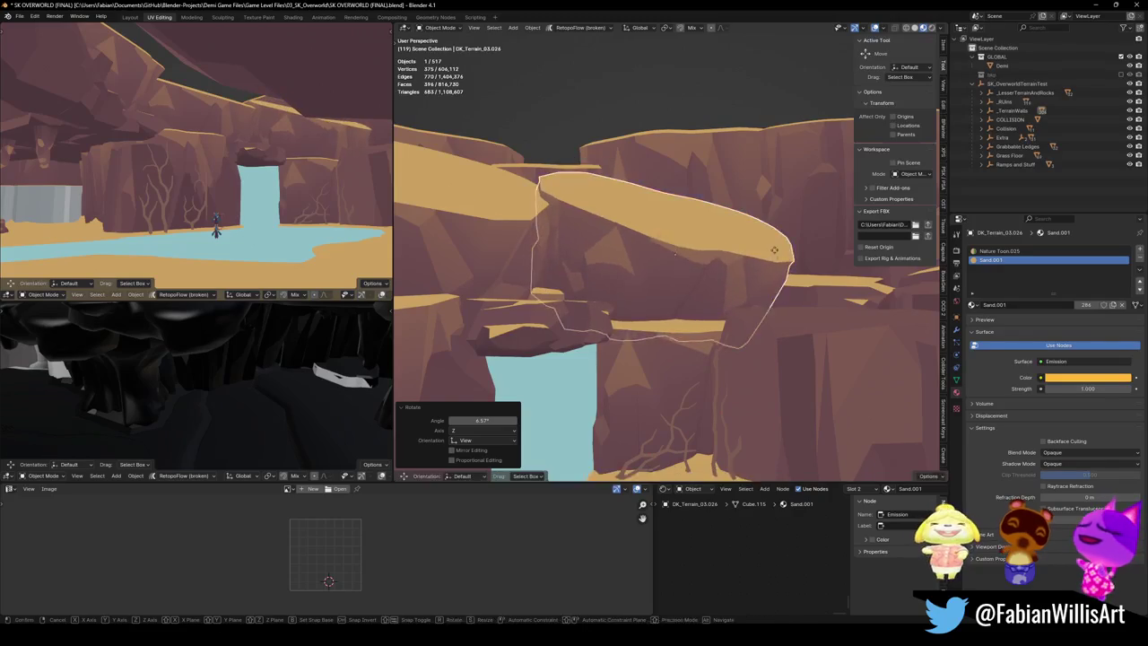
key("Return")
Step: Walk closer and freely tilt the cliff block left of the waterfall
key("shift+grave")
key("Escape")
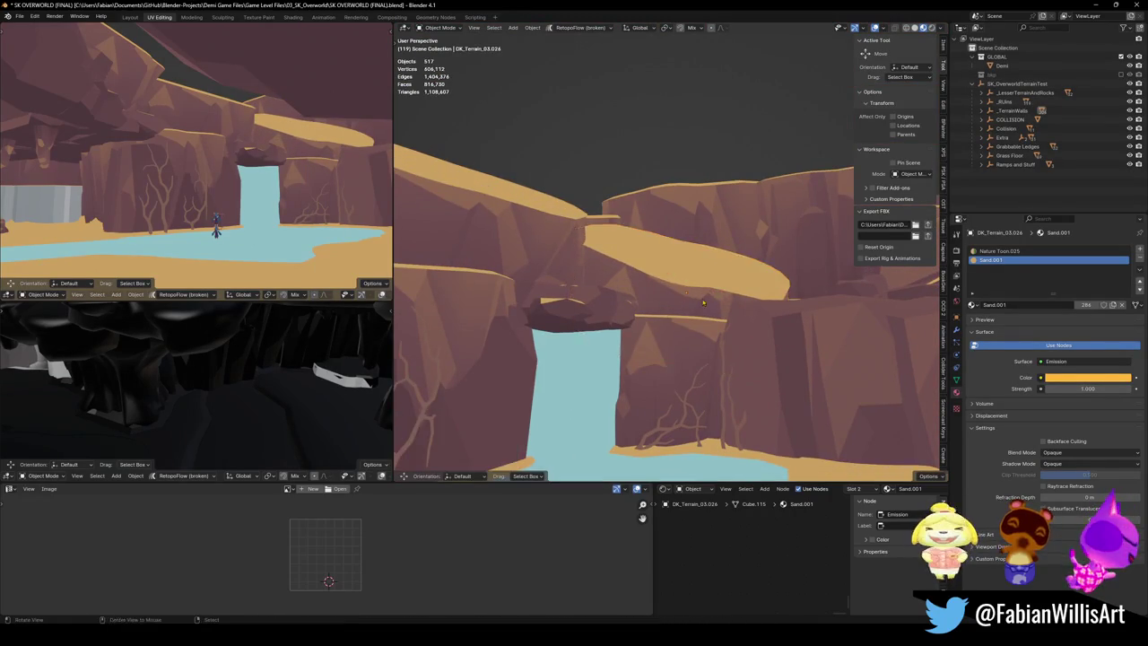
key("shift+grave")
key("Return")
left_click(608, 213)
key("r")
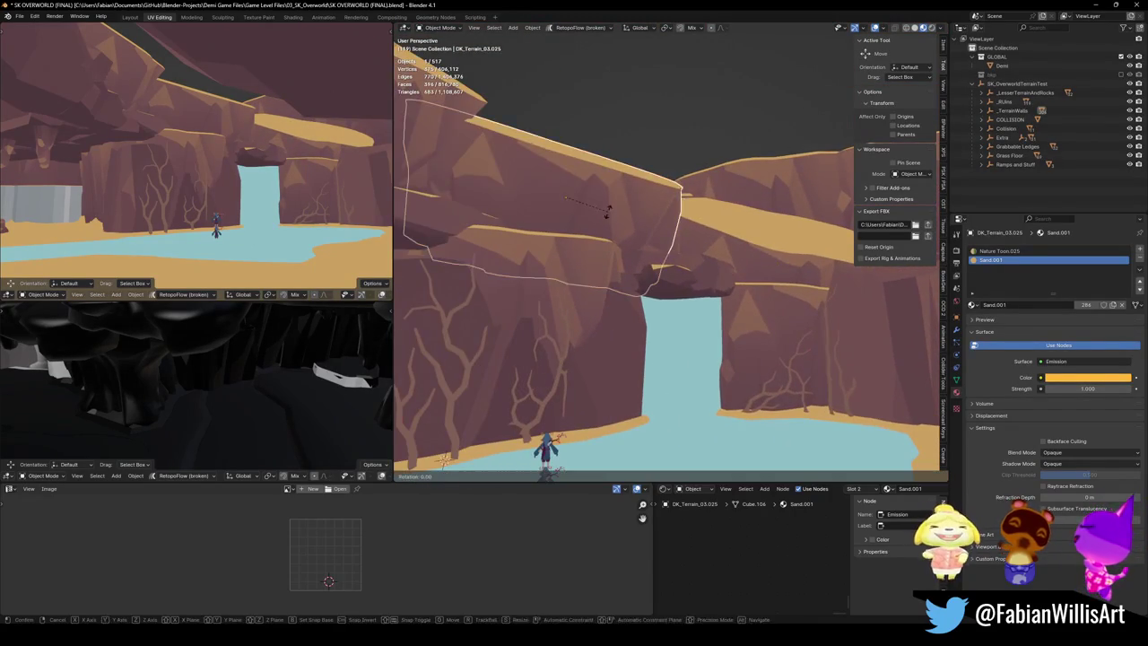
key("Return")
key("r")
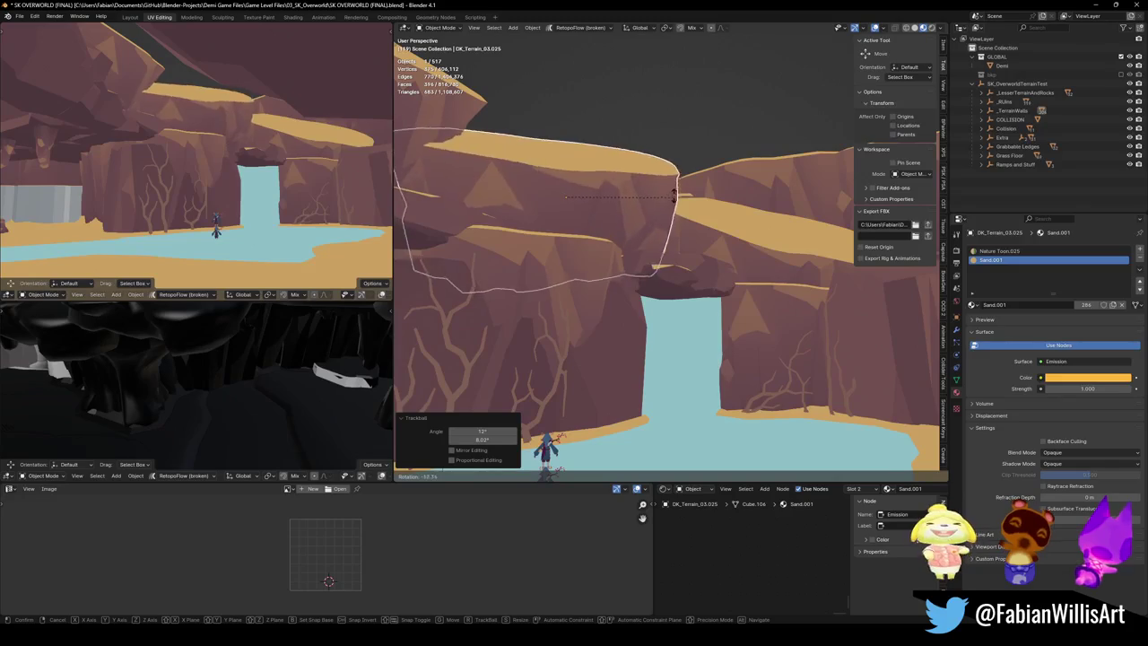
key("Escape")
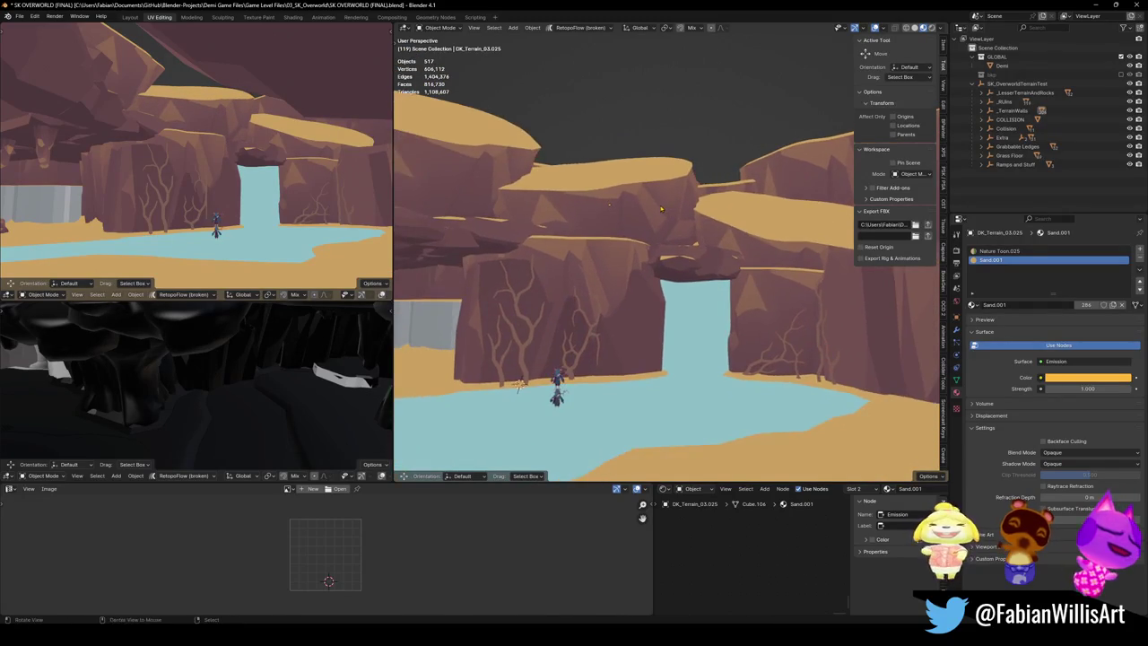
Step: Try tilting the arch rock while flying toward it, then cancel and deselect
left_click(709, 230)
scroll(707, 230, "up", 3)
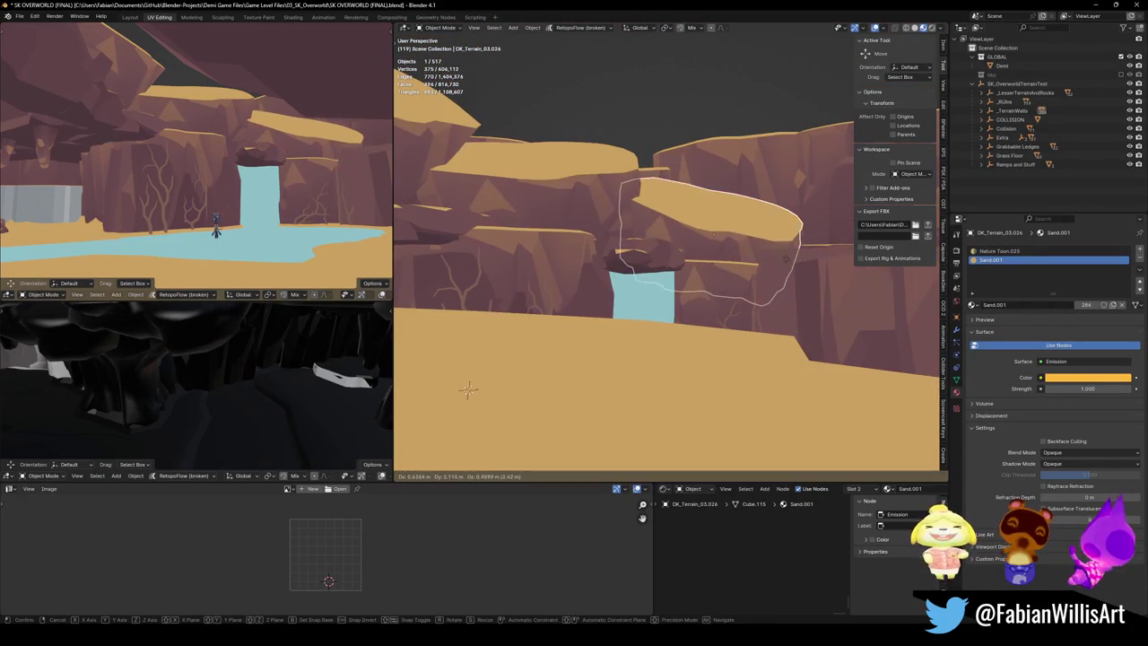
scroll(799, 269, "up", 5)
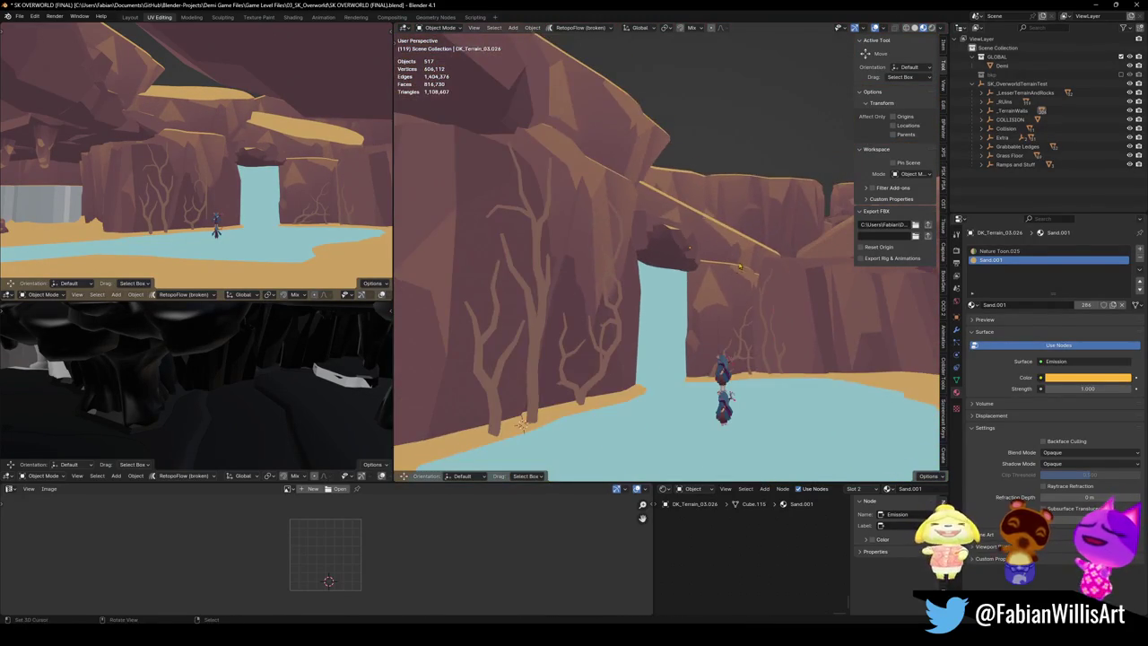
left_click(681, 232)
key("r")
key("r")
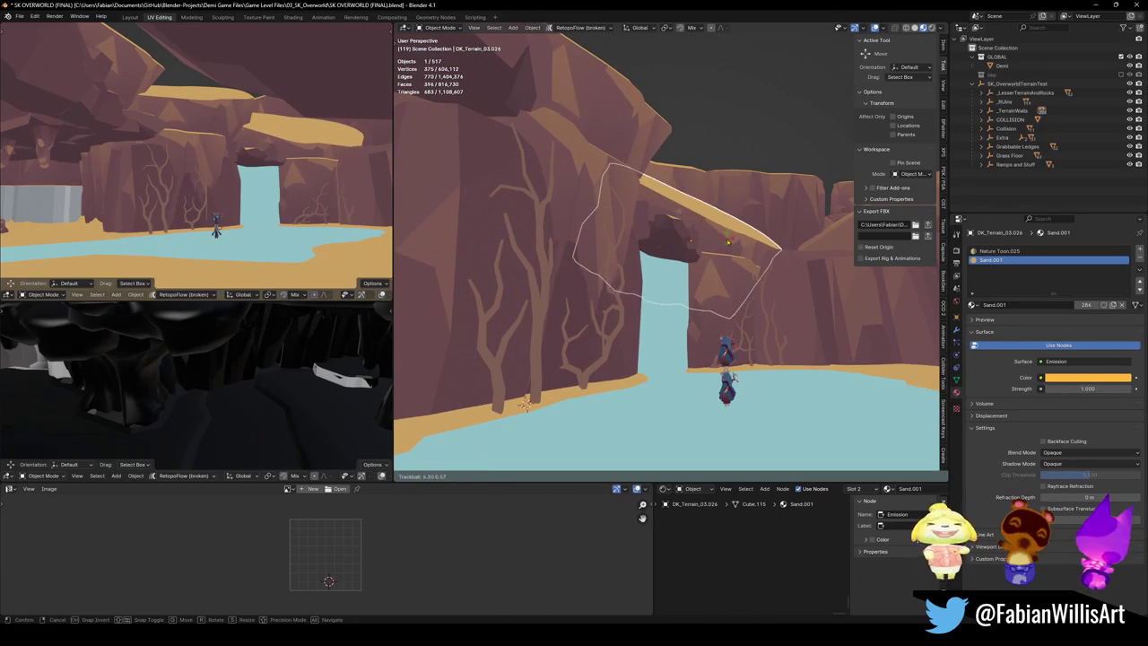
key("shift+grave")
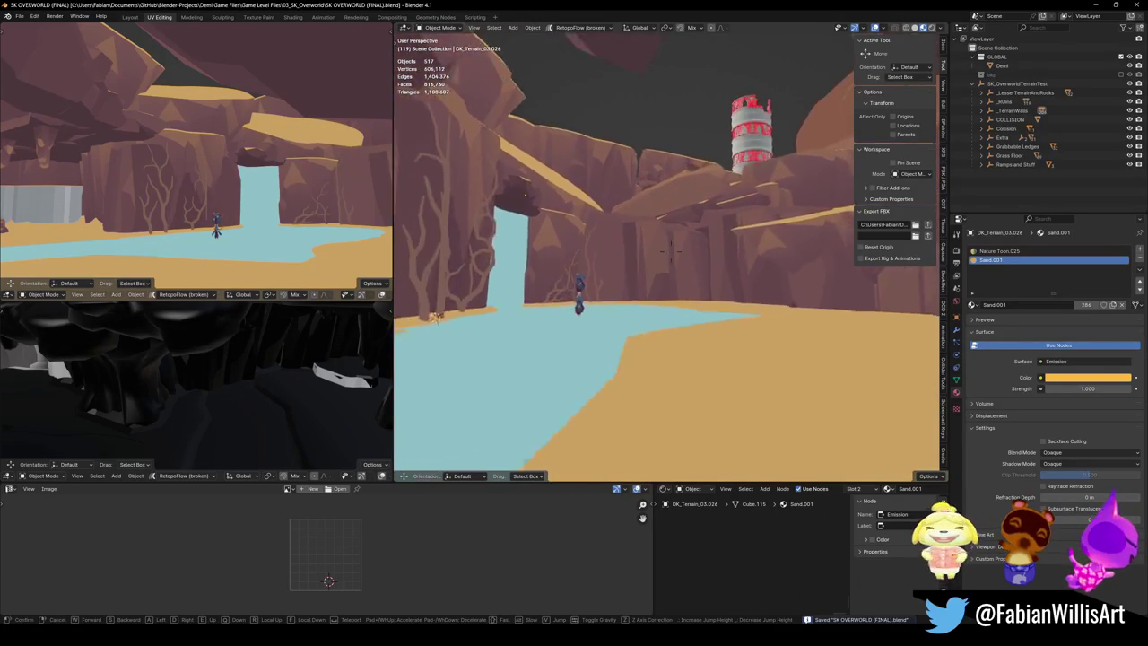
key("s")
key("w")
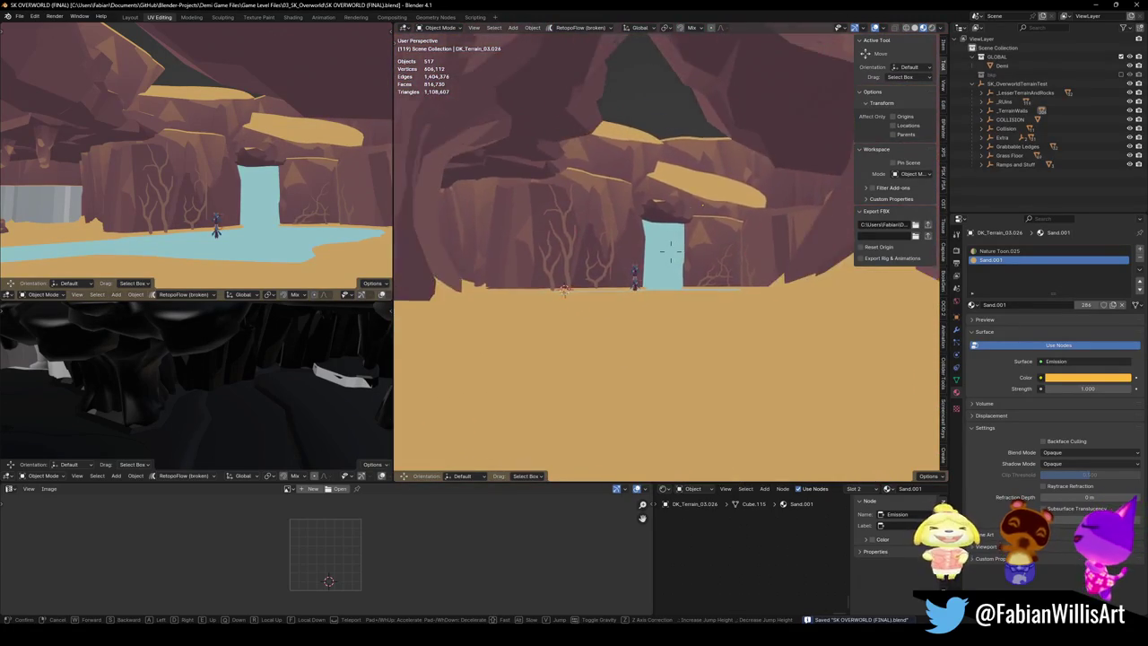
left_click(669, 249)
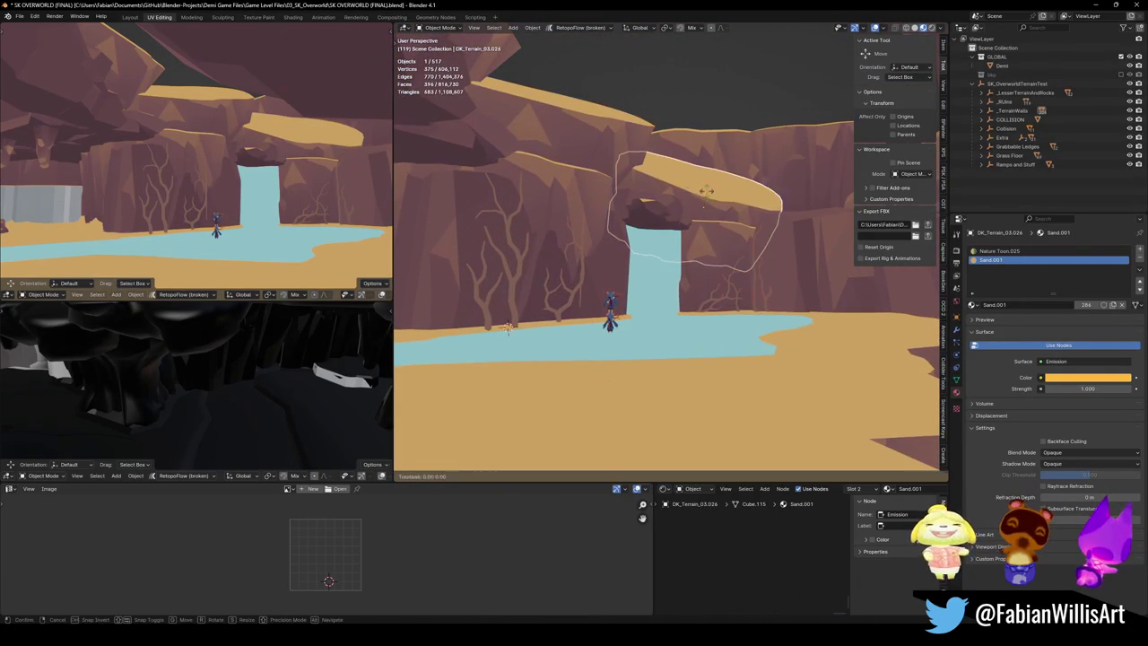
key("Escape")
key("alt+a")
Step: Rotate the cliff rock beside the arch about 33° to fill the ceiling gap
key("shift+grave")
key("w")
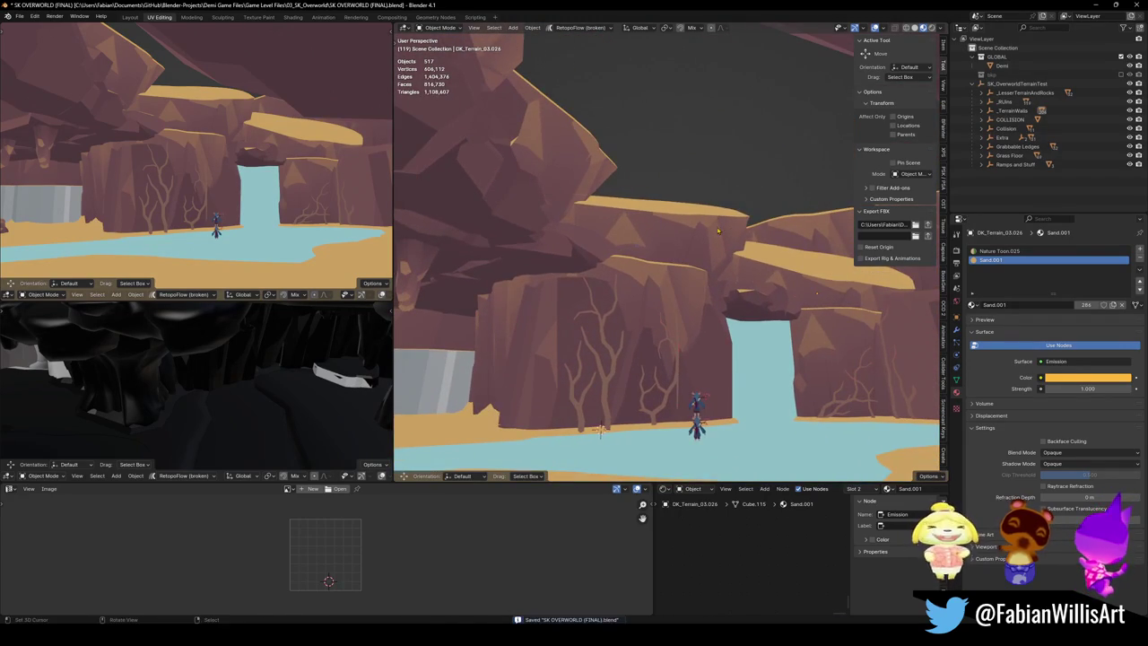
left_click(717, 230)
key("r")
key("Escape")
key("alt+a")
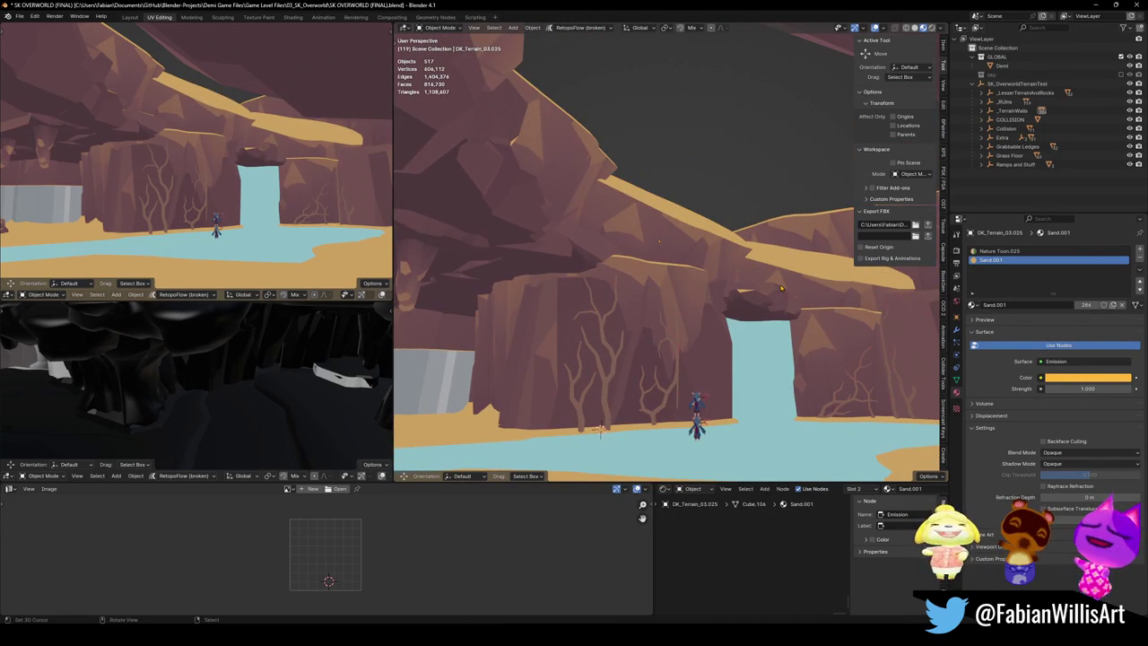
key("shift+grave")
left_click(688, 271)
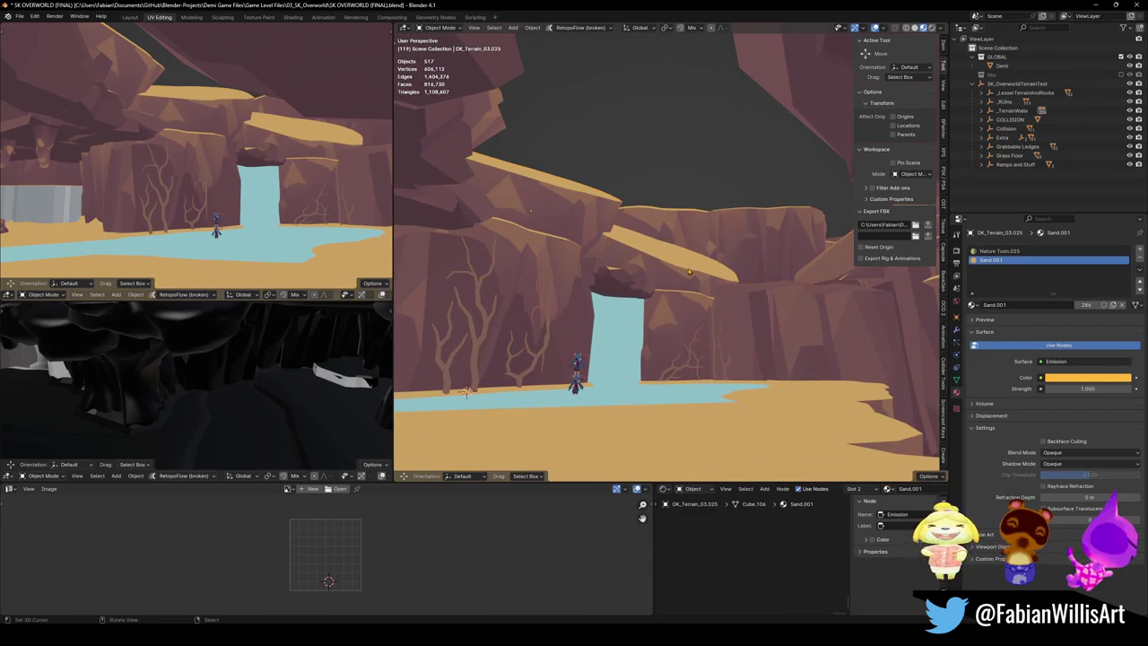
Step: Fly through the canyon and select the gapped rock piece above the water
key("shift+grave")
key("w")
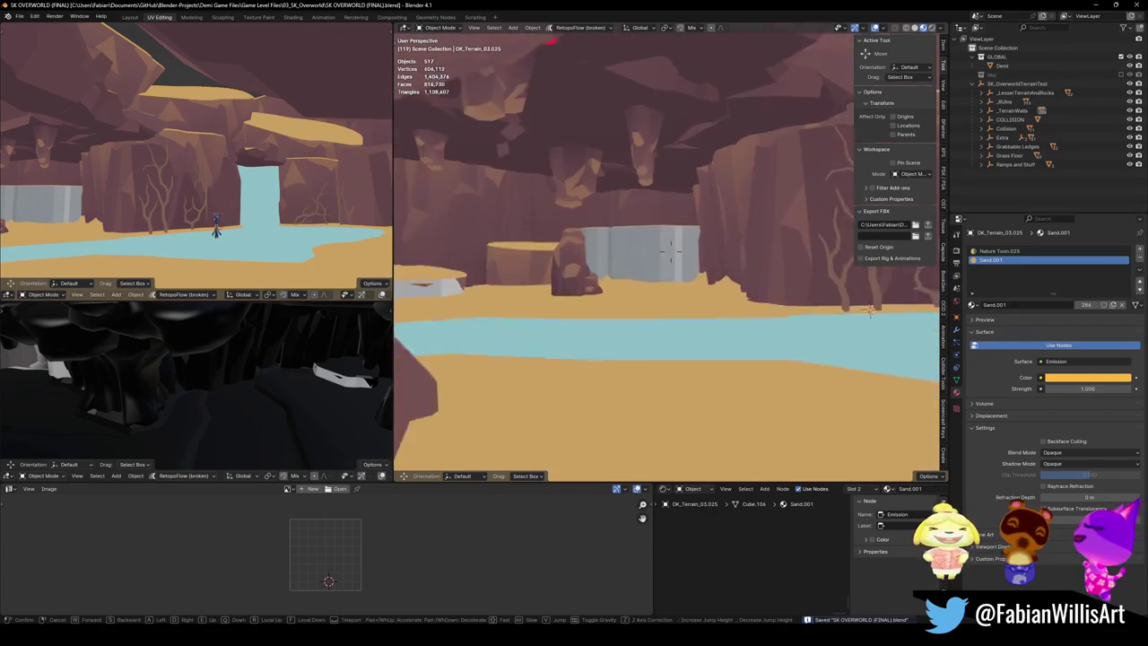
key("w")
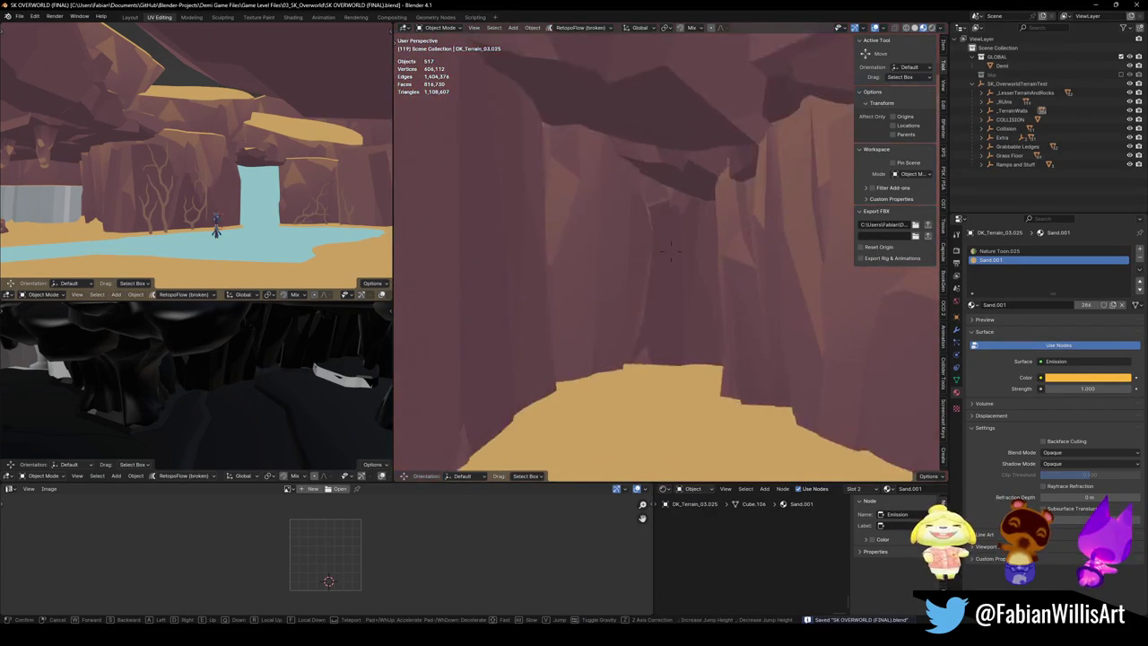
key("w")
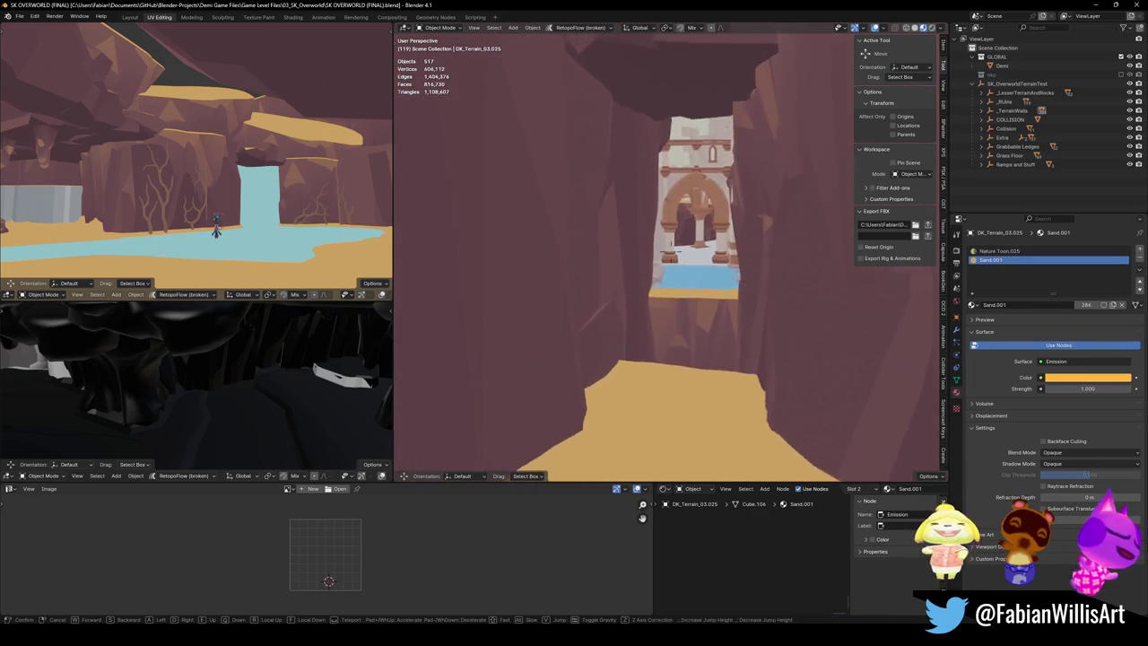
key("w")
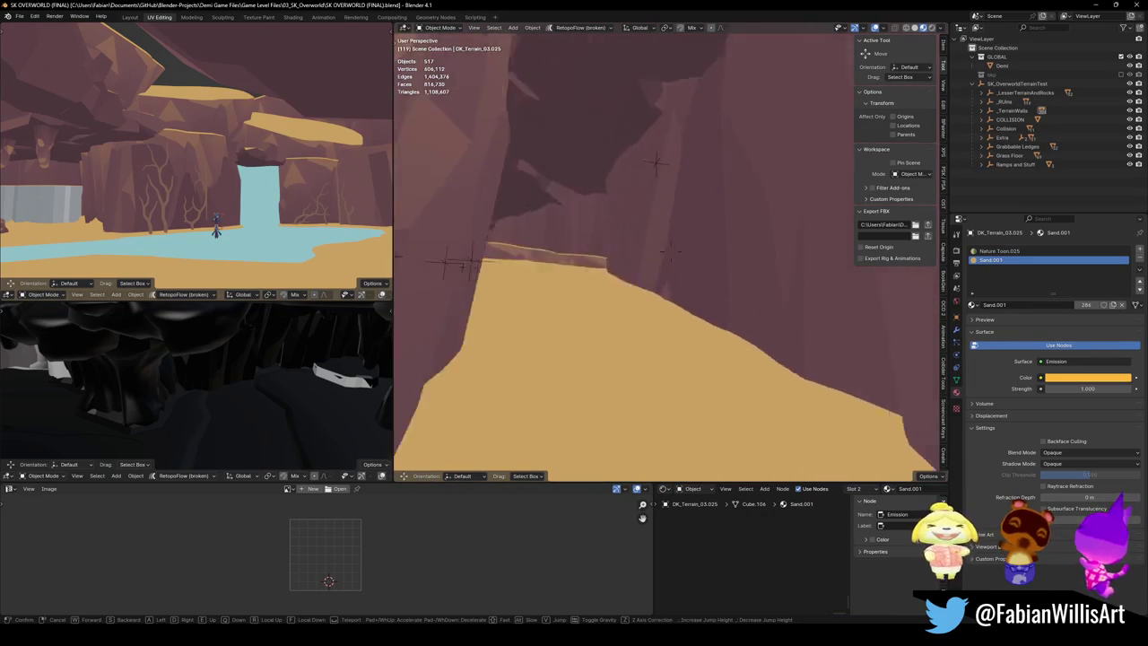
key("w")
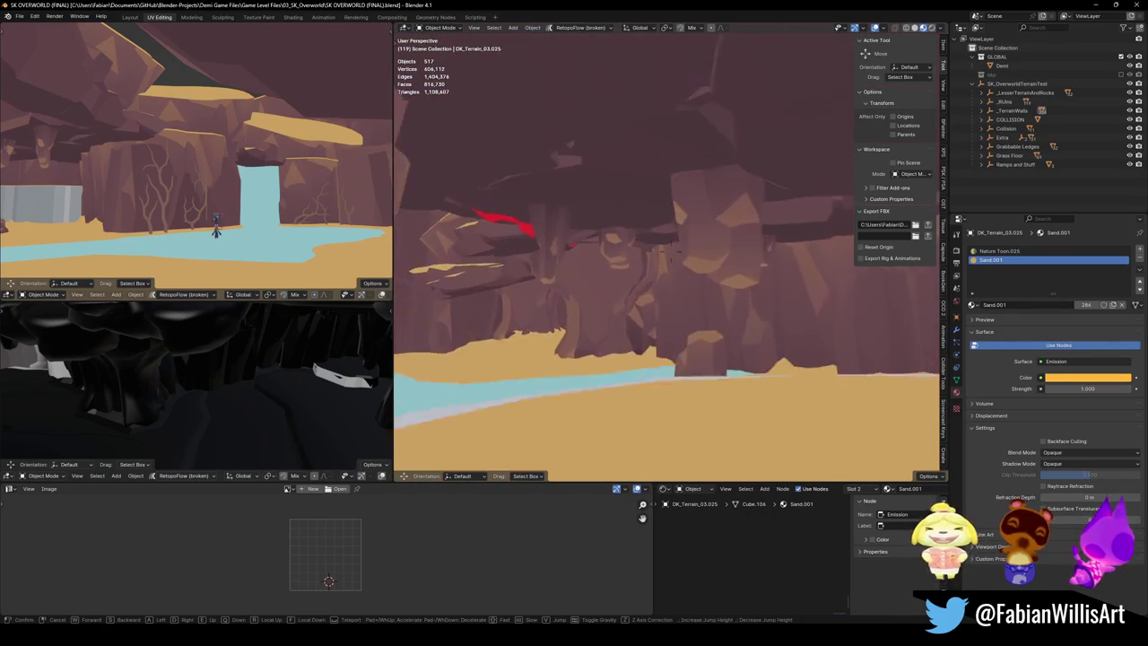
left_click(671, 252)
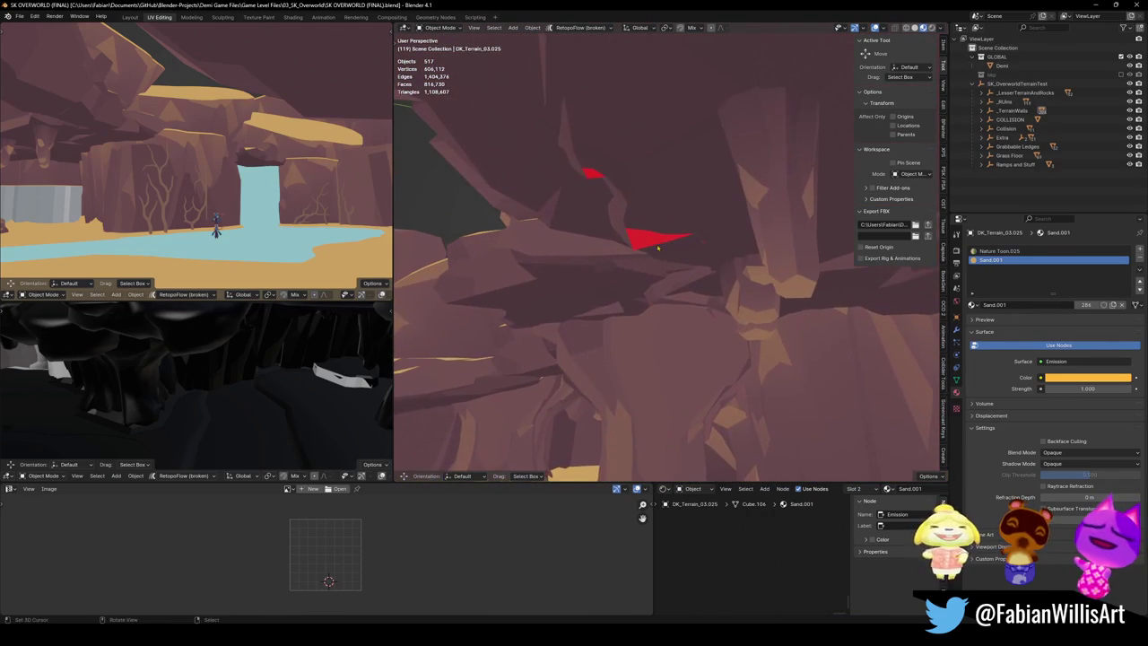
Step: Raise the rock piece about 0.71 m along Z and review it from the river
key("g")
key("z")
left_click(641, 214)
key("shift+grave")
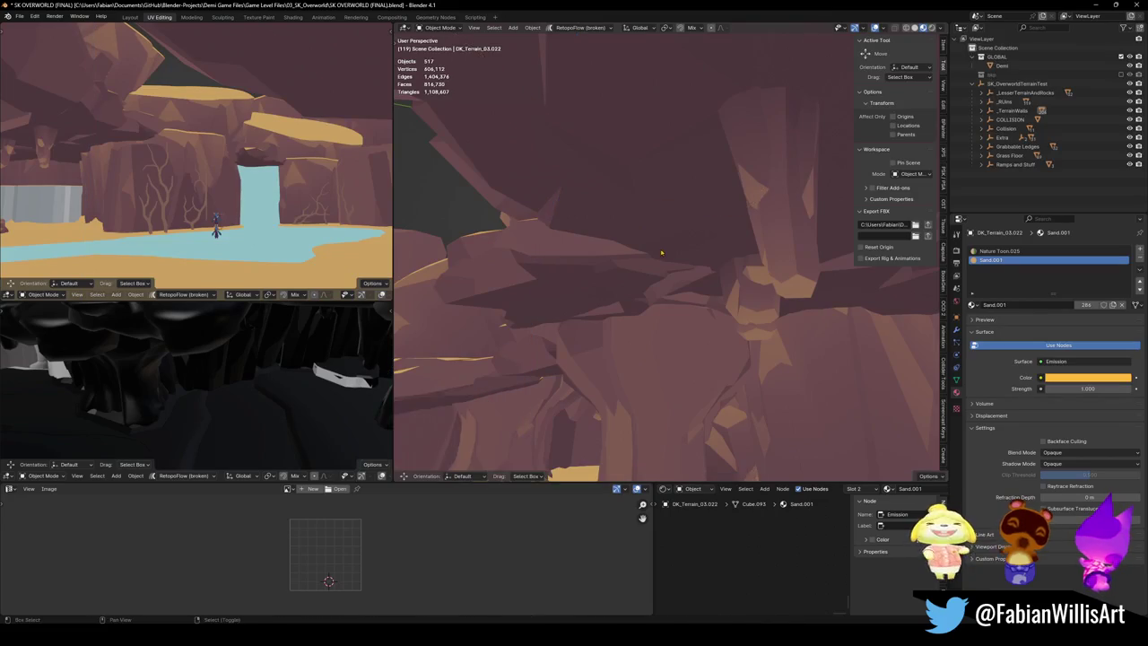
key("s")
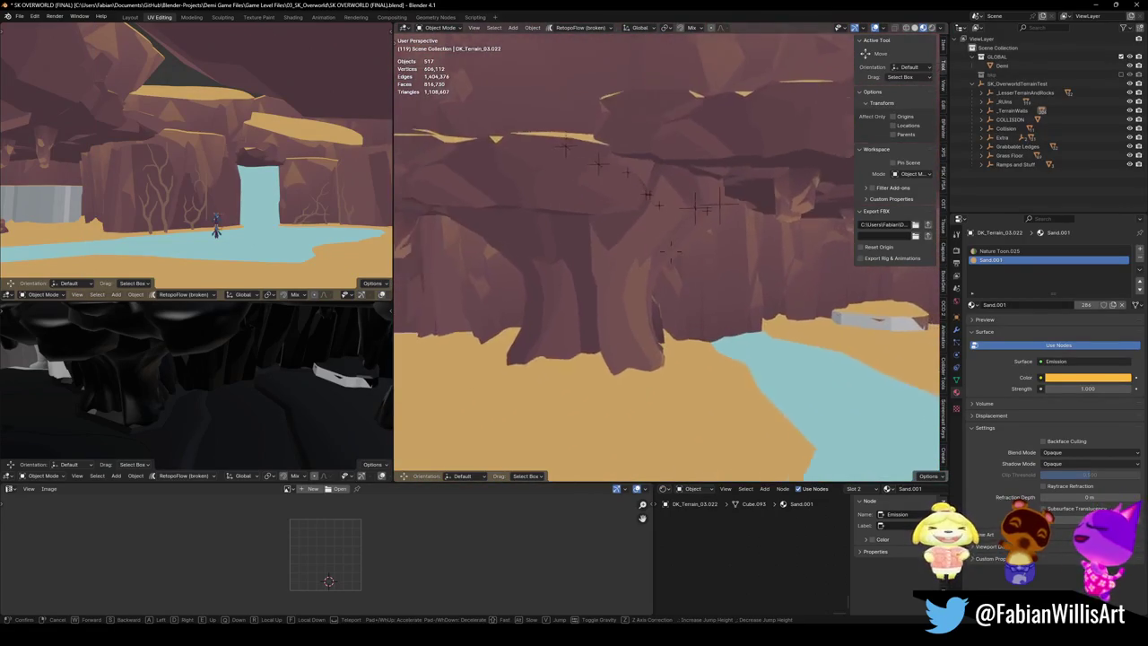
left_click(657, 255)
key("shift+grave")
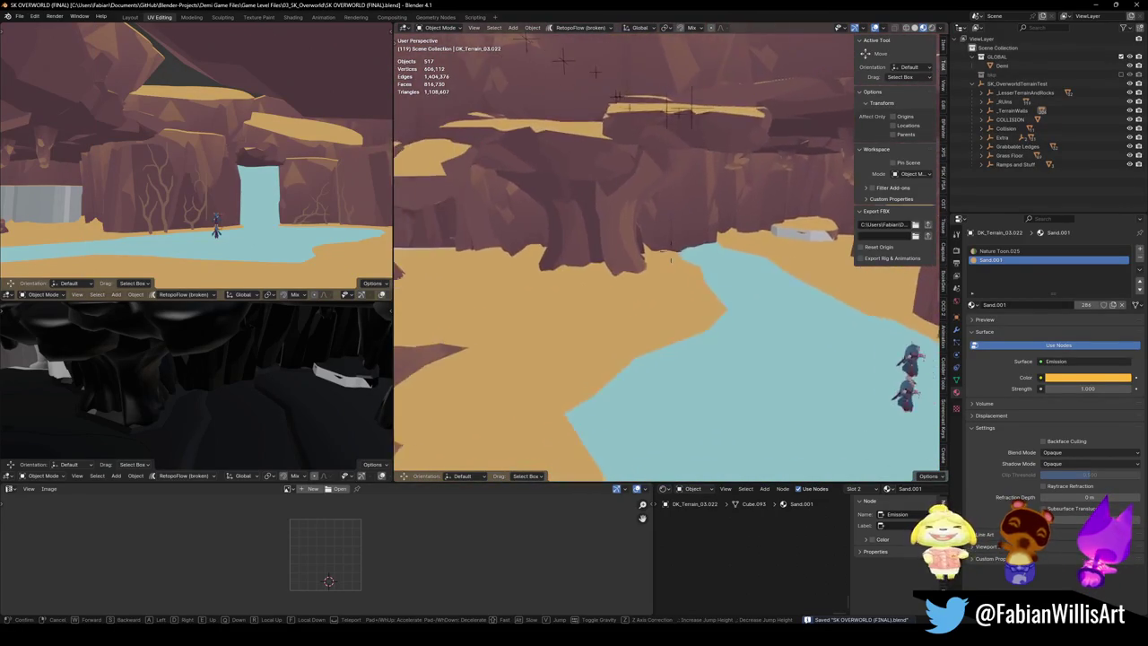
left_click(652, 260)
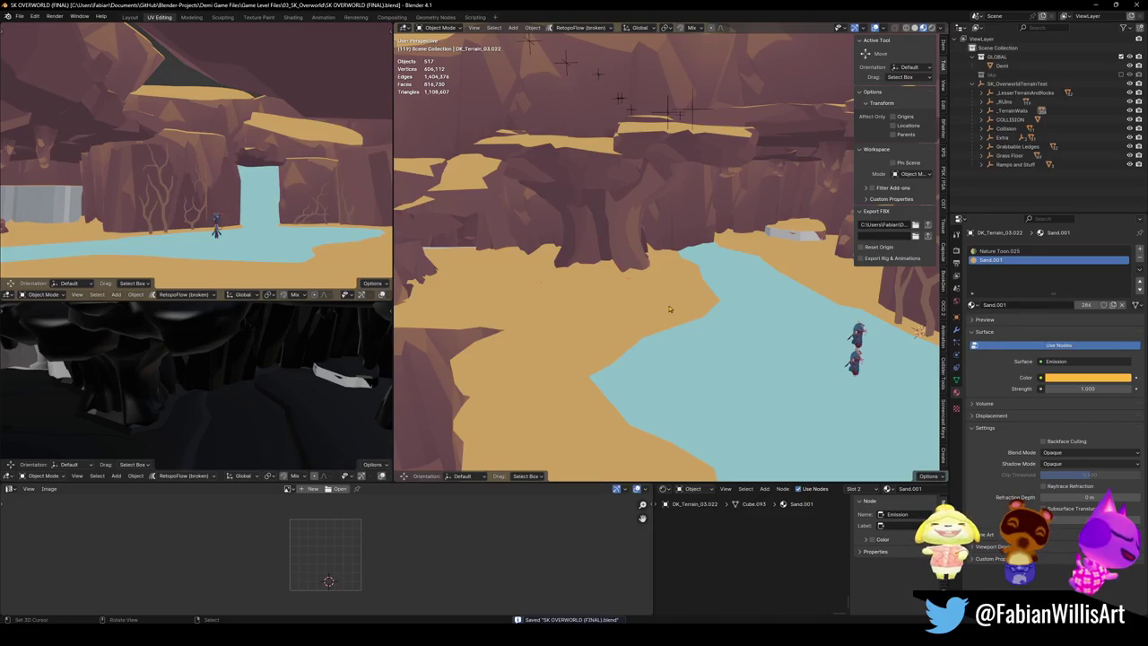
Step: Select the floor.001 mesh in plain grey shading and enter Edit Mode
left_click(1012, 84)
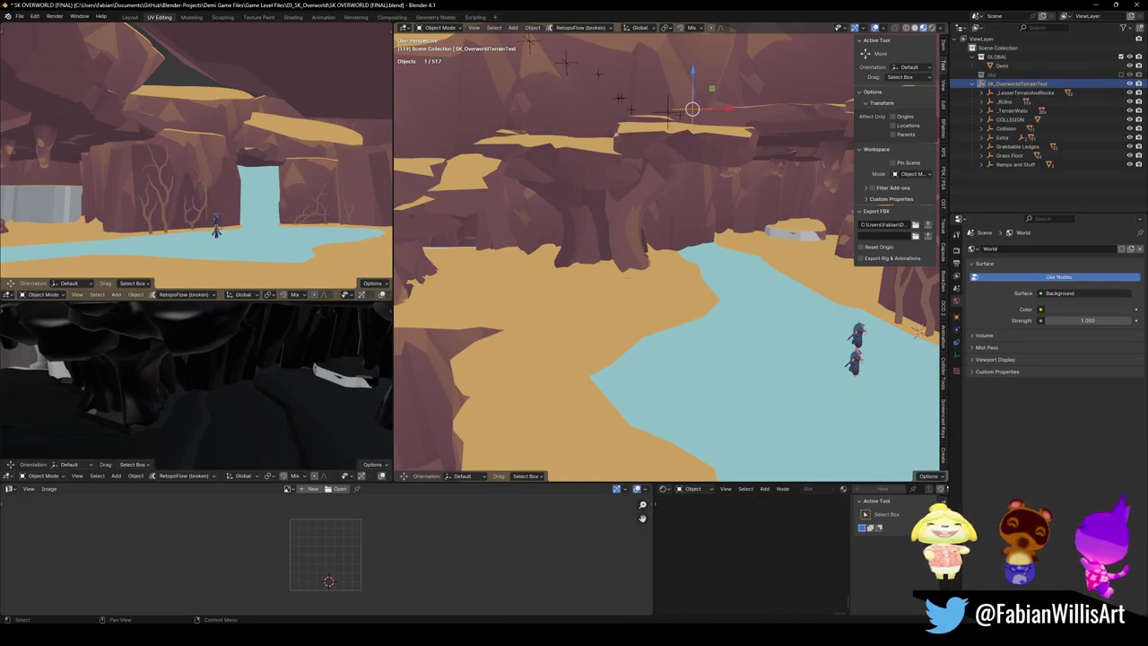
left_click_drag(614, 274, 750, 290)
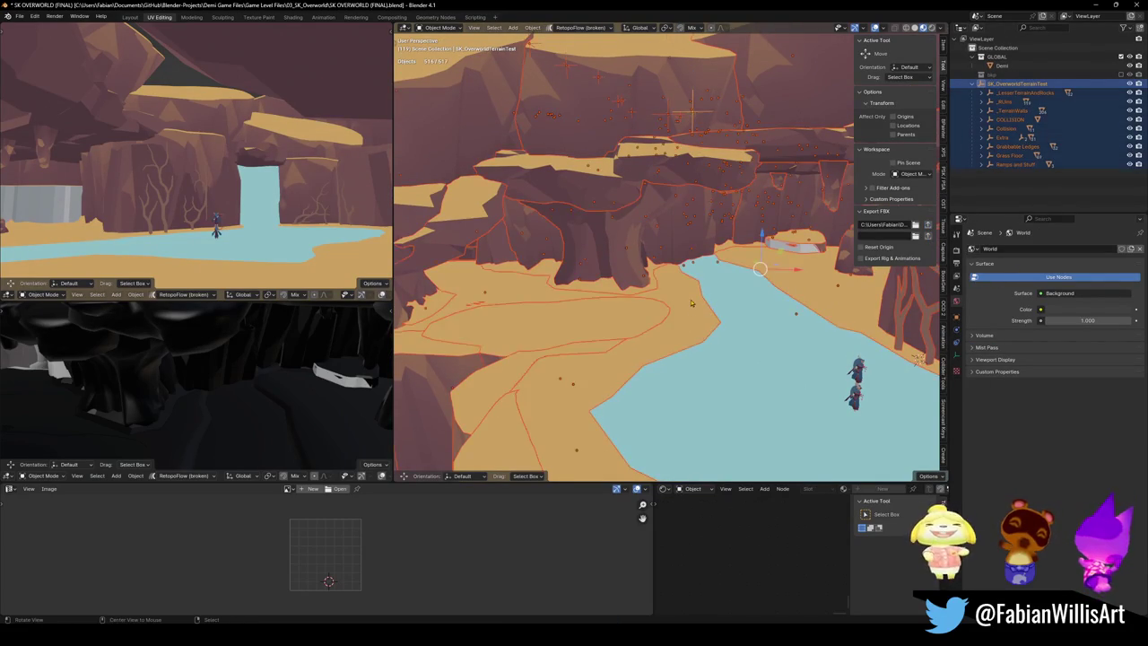
scroll(690, 303, "up", 8)
key("alt+a")
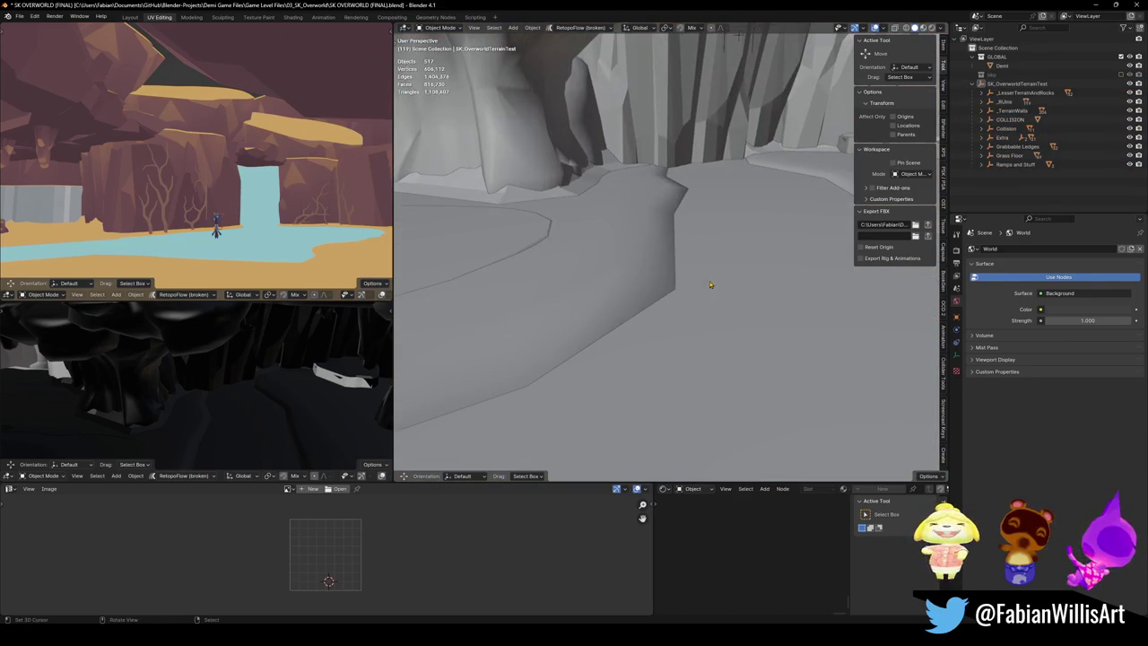
left_click(643, 319)
key("Tab")
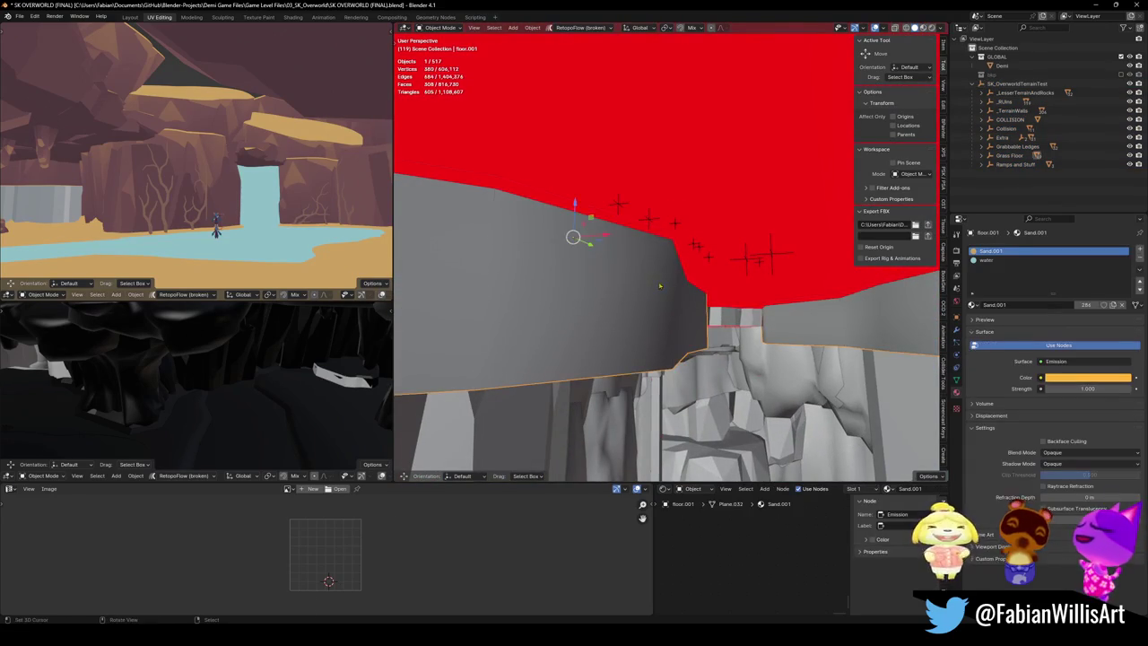
mouse_move(678, 299)
left_mouse_down()
mouse_move(686, 310)
mouse_move(697, 286)
left_mouse_up()
Step: Edge-slide and fatten the floor rim, then raise the edge loop slightly
key("g")
key("g")
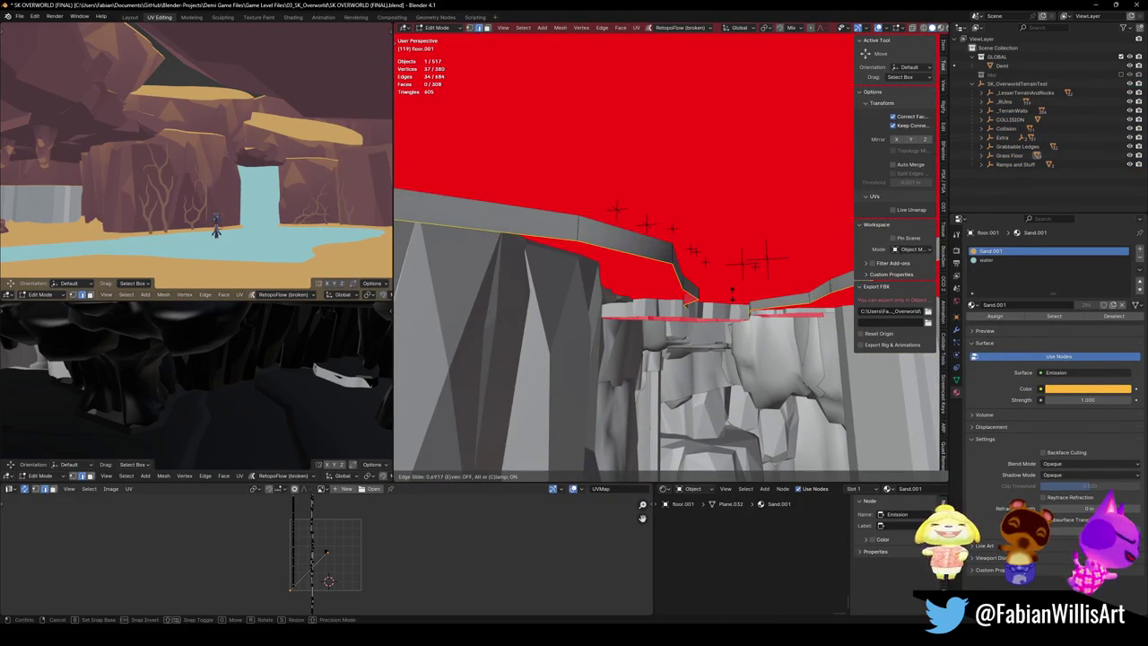
left_click(749, 263)
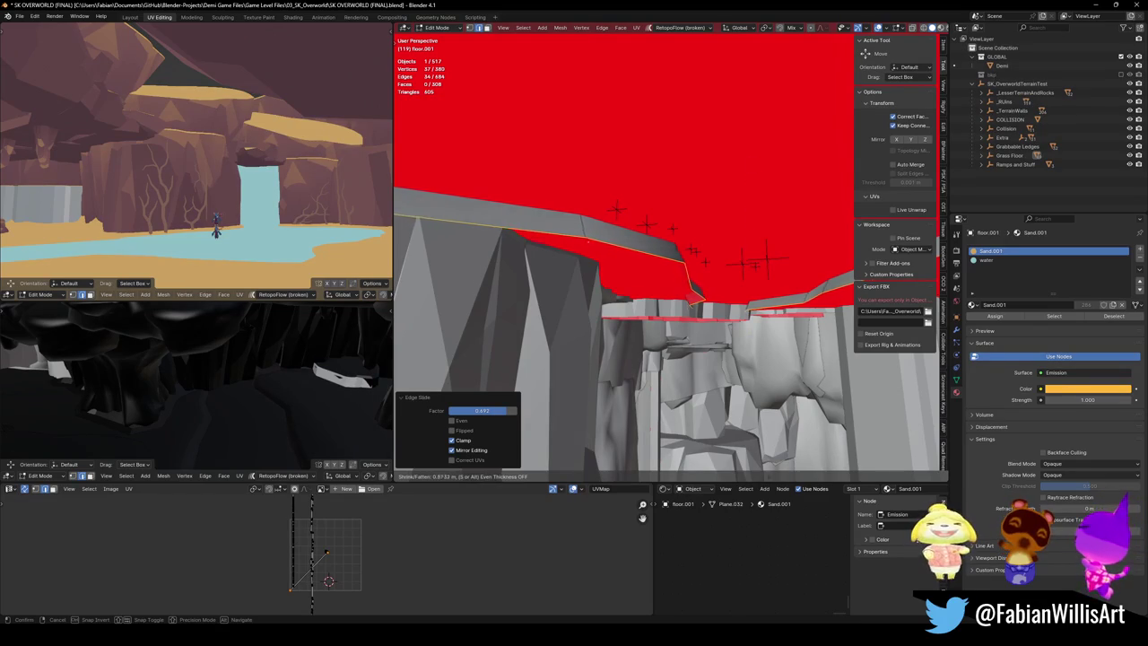
left_click(770, 392)
left_click_drag(769, 392, 686, 331)
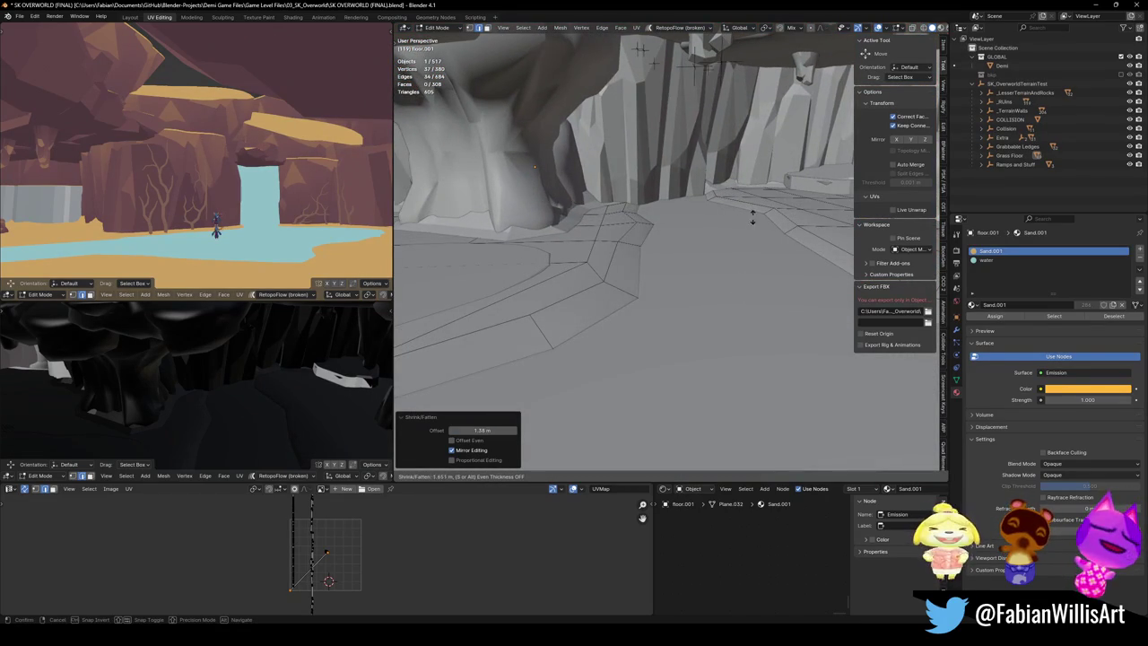
left_click(742, 258)
left_click_drag(743, 258, 736, 294)
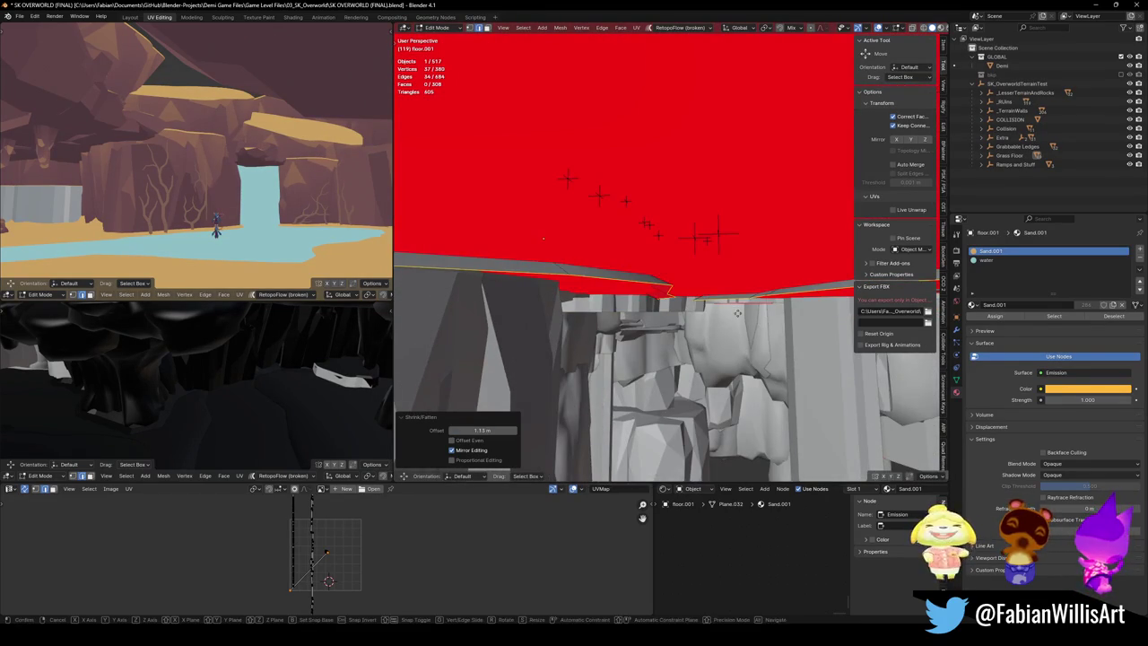
key("g")
key("z")
left_click(544, 238)
mouse_move(543, 237)
left_mouse_down()
mouse_move(758, 290)
mouse_move(798, 247)
mouse_move(818, 274)
mouse_move(666, 296)
mouse_move(669, 313)
mouse_move(684, 313)
left_mouse_up()
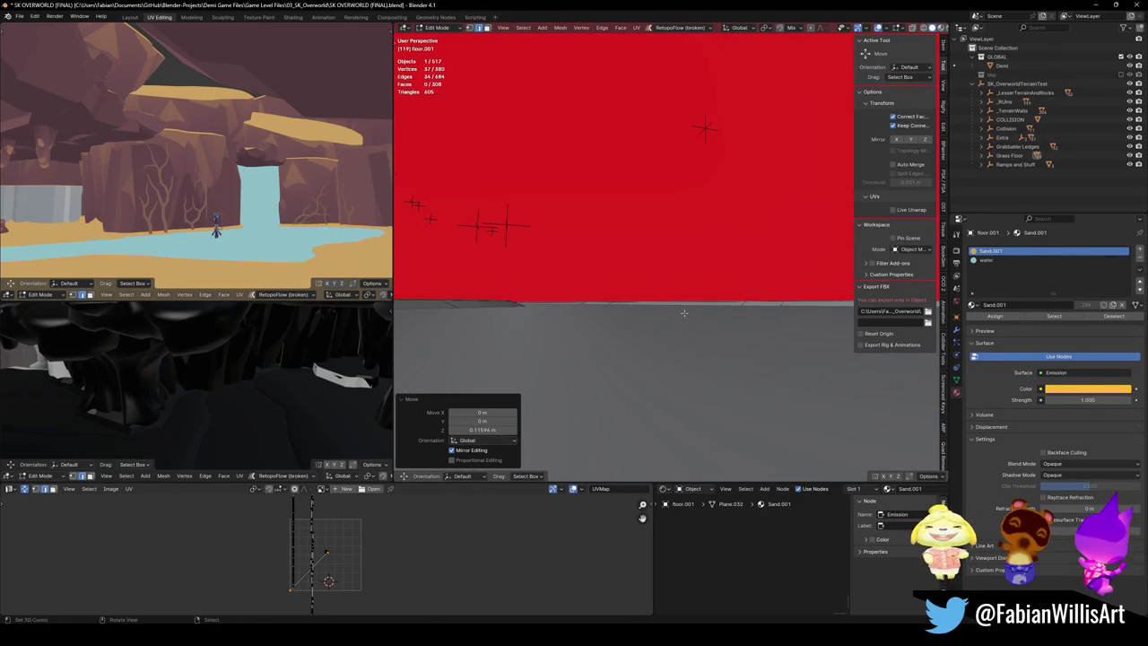
Step: Raise the edge loop about 0.5 m and extrude it downward along Z
key("g")
key("z")
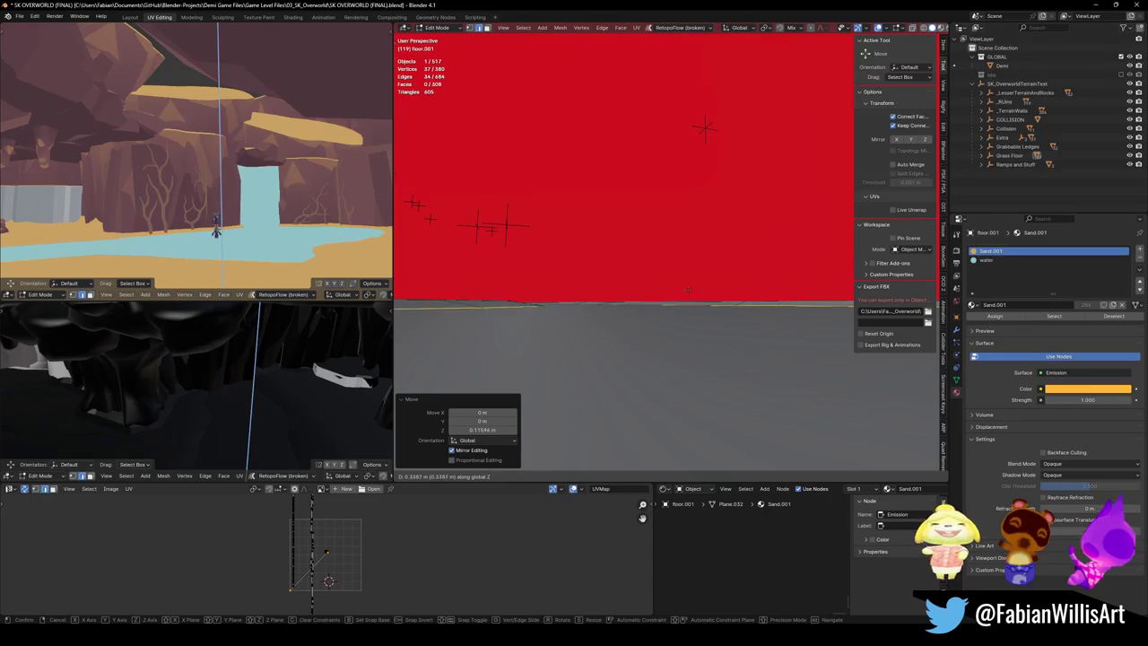
left_click(687, 289)
left_click_drag(687, 290, 674, 301)
key("e")
key("z")
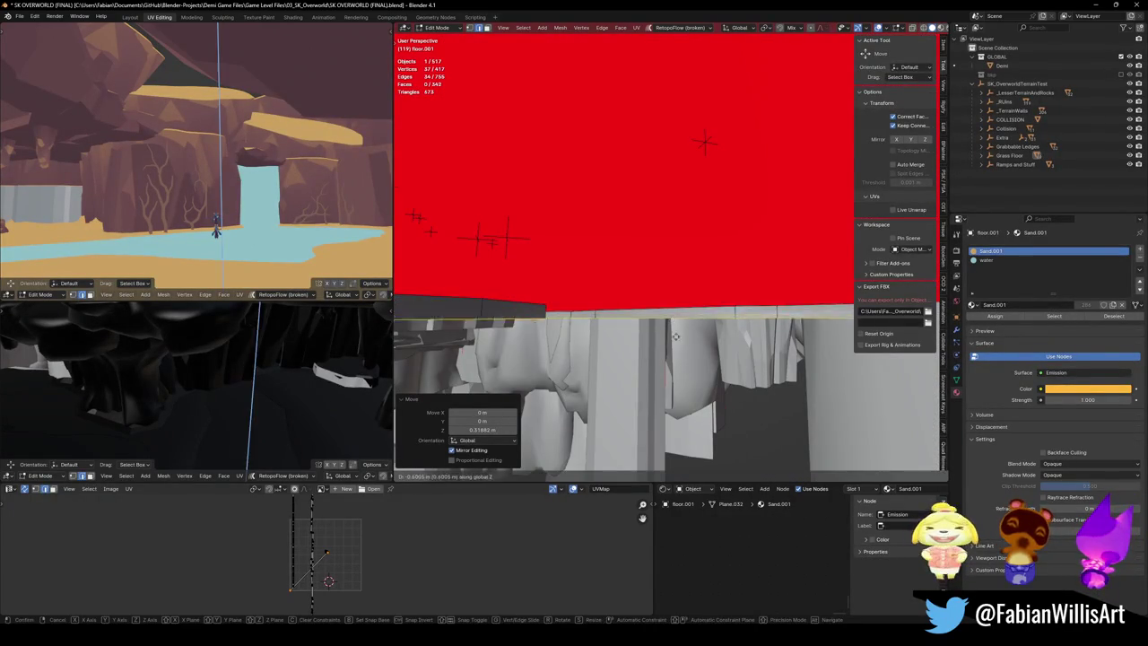
left_click(689, 373)
mouse_move(689, 373)
left_mouse_down()
mouse_move(712, 343)
mouse_move(649, 332)
left_mouse_up()
key("g")
key("z")
left_click(699, 359)
Step: Return to Object Mode, select SK_OverworldTerrainTest, and switch to Unity
key("Tab")
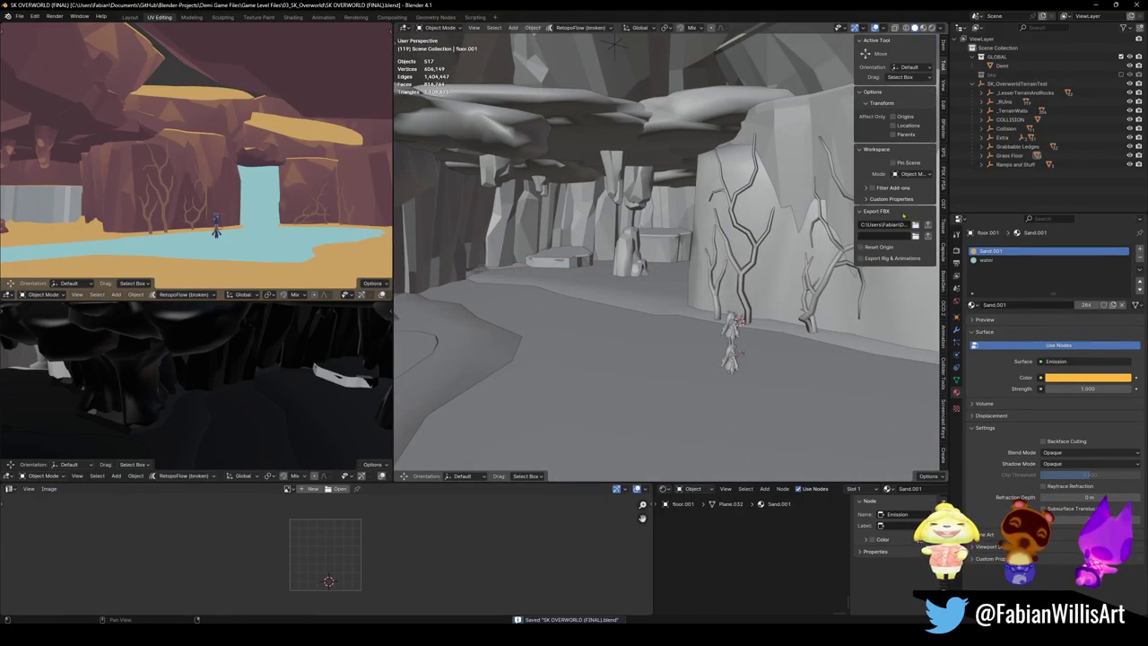
left_click(1009, 83)
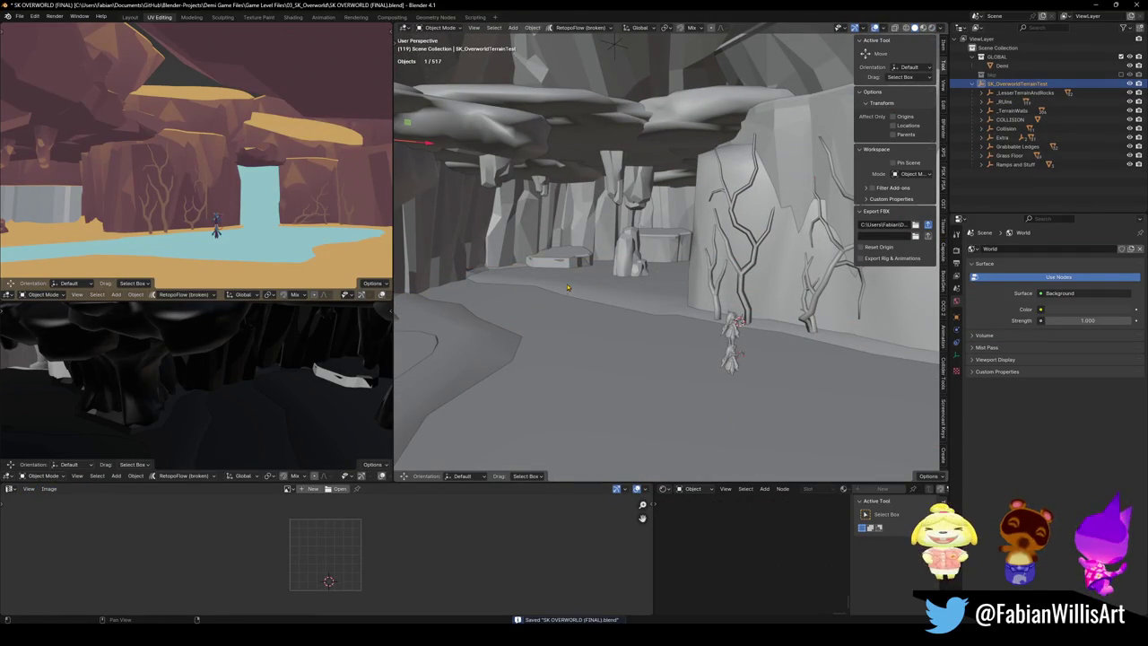
key("alt+Tab")
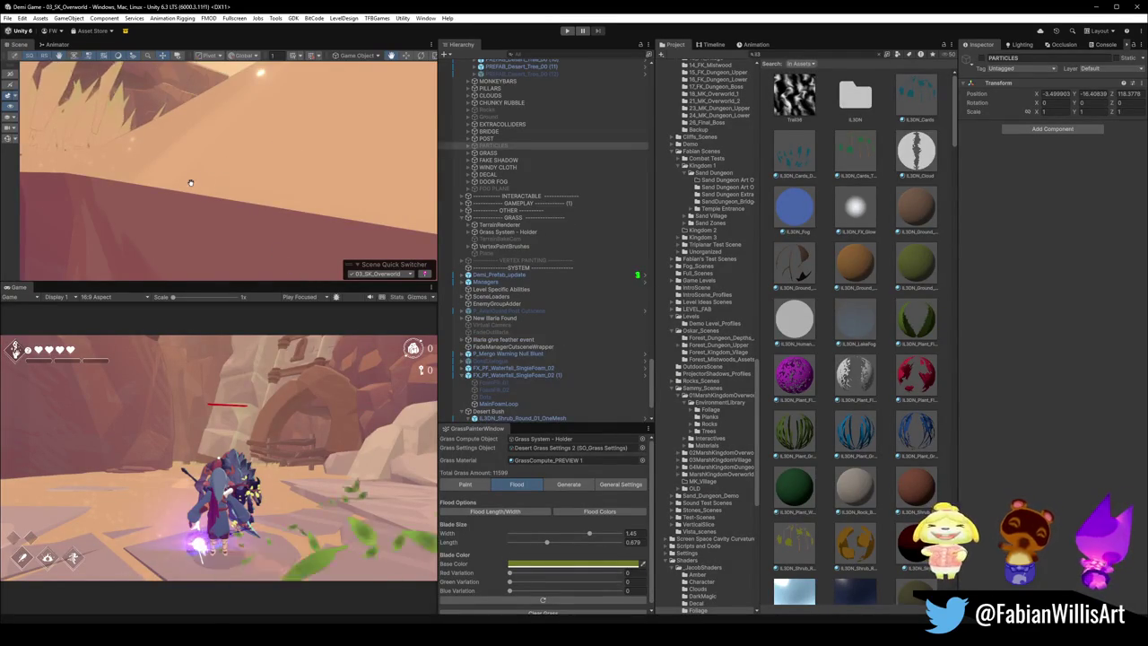
Step: Select the Oasis water by the waterfall pool and set its Foam Intensity to 56.7
mouse_move(213, 198)
left_mouse_down()
mouse_move(277, 212)
mouse_move(277, 228)
mouse_move(85, 239)
mouse_move(331, 193)
left_mouse_up()
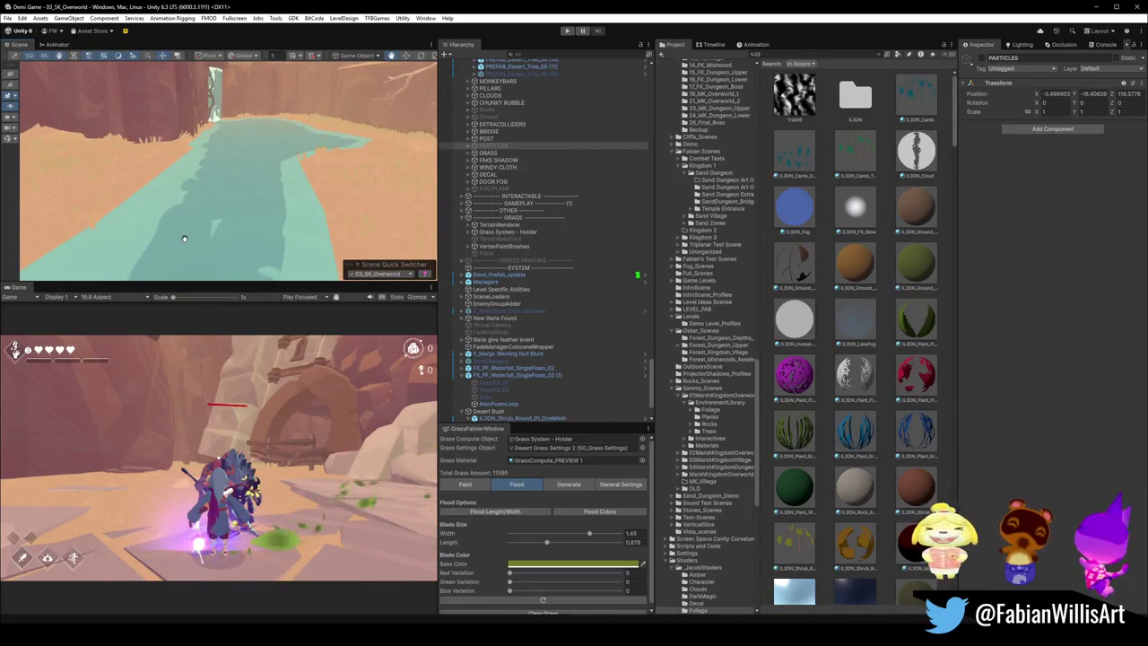
mouse_move(277, 186)
left_mouse_down()
mouse_move(290, 167)
mouse_move(235, 190)
mouse_move(240, 208)
left_mouse_up()
left_click(242, 214)
left_click(248, 185)
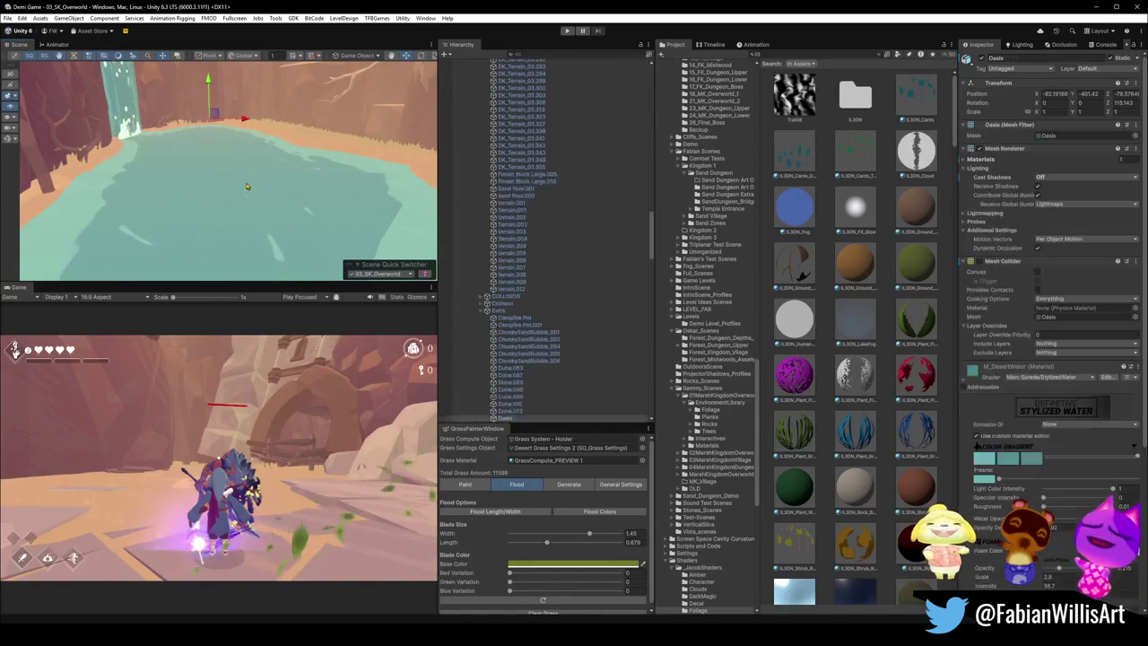
scroll(1057, 480, "down", 3)
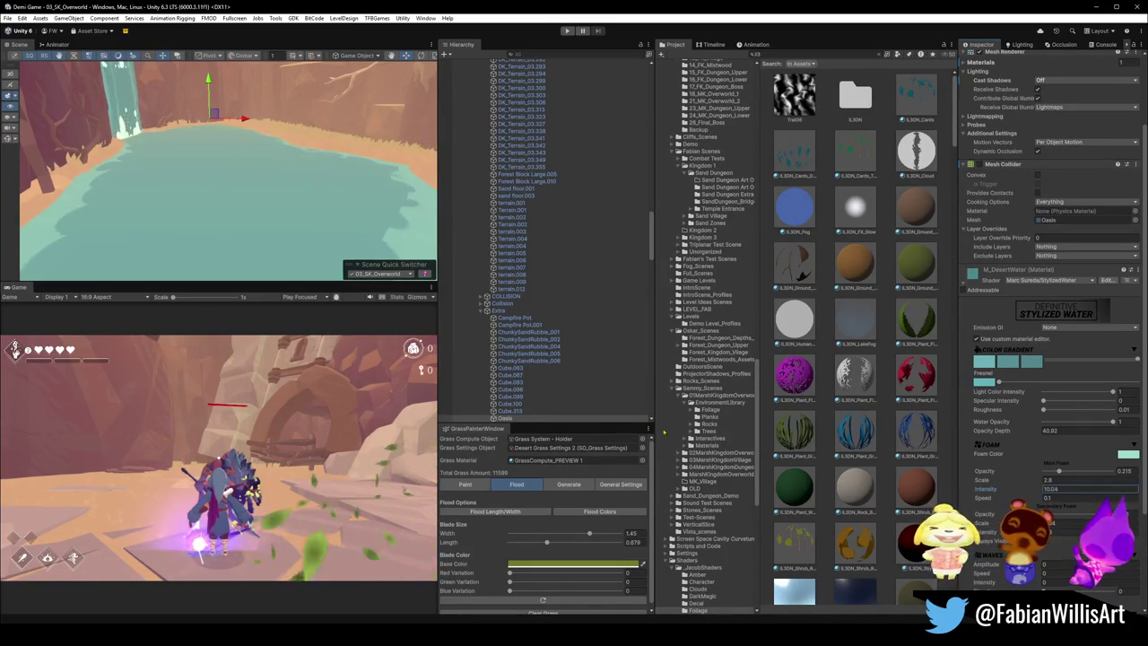
mouse_move(364, 222)
left_mouse_down()
mouse_move(230, 142)
mouse_move(153, 207)
mouse_move(363, 199)
left_mouse_up()
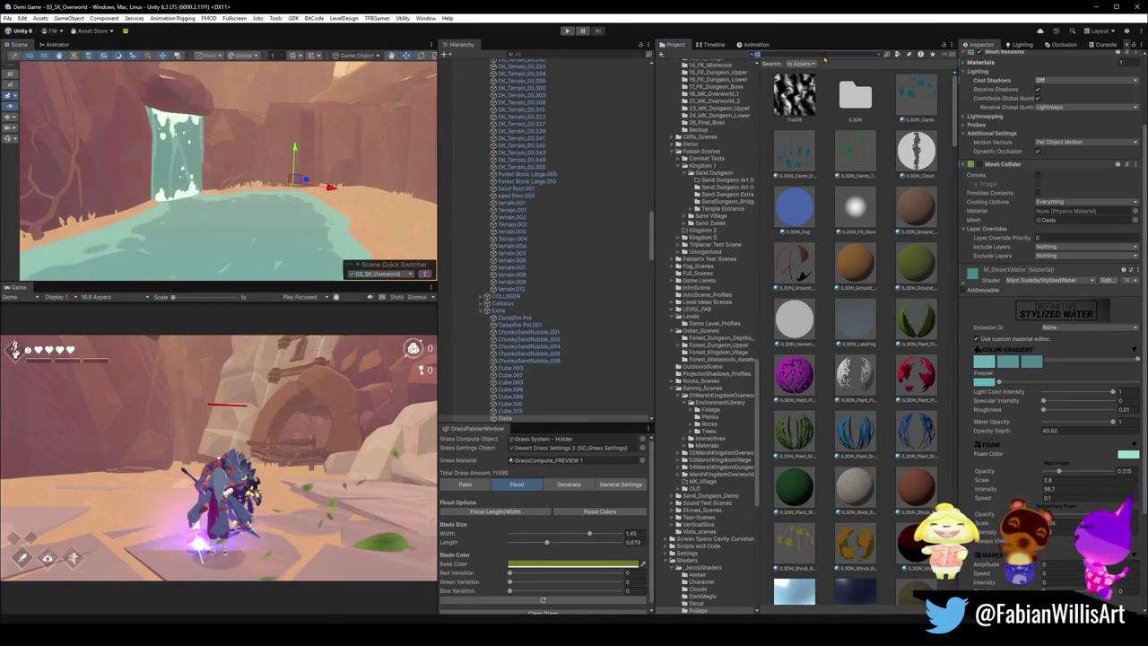
Step: Find Water Foam Mesh Bottom and move it to the waterfall's base
type("foam")
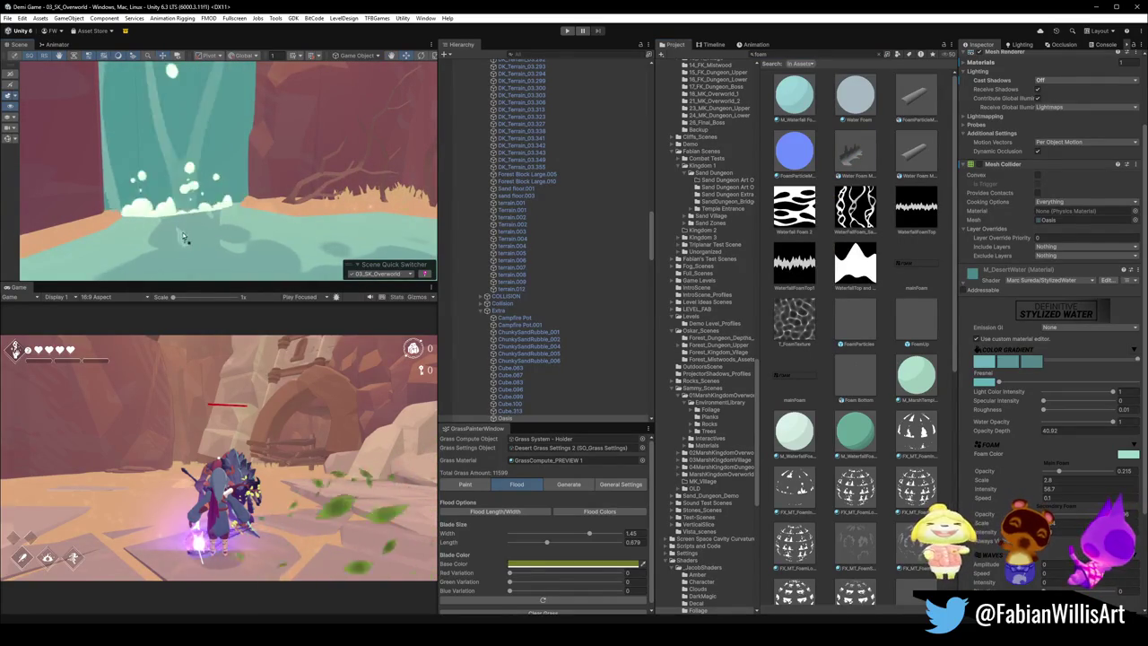
left_click(87, 231)
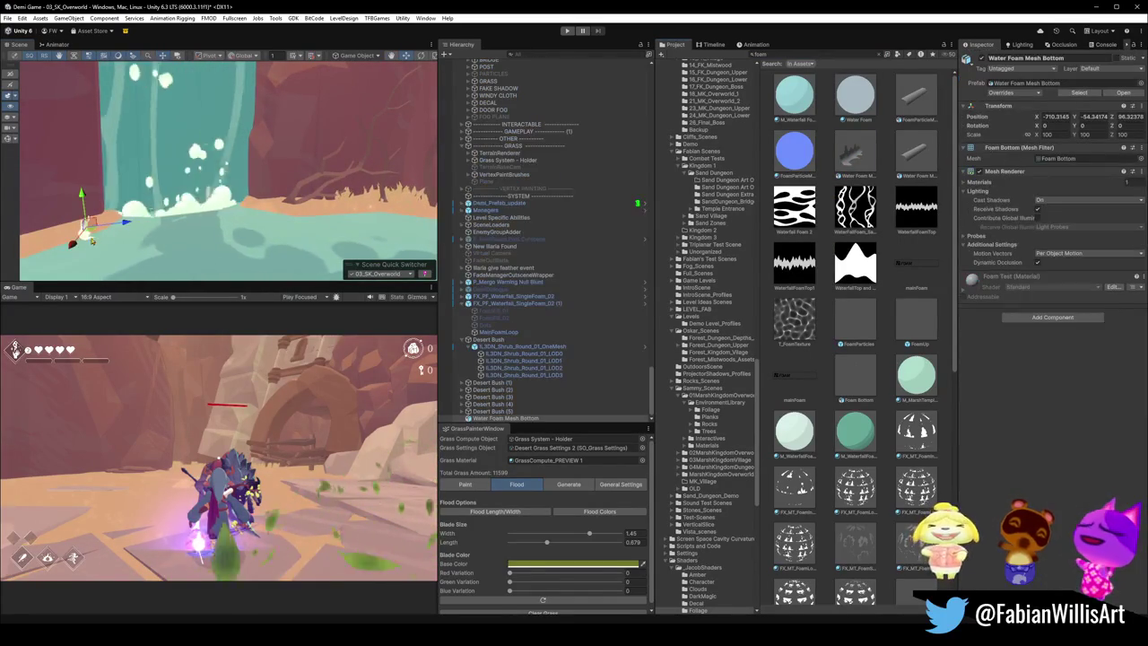
left_click_drag(216, 228, 136, 222)
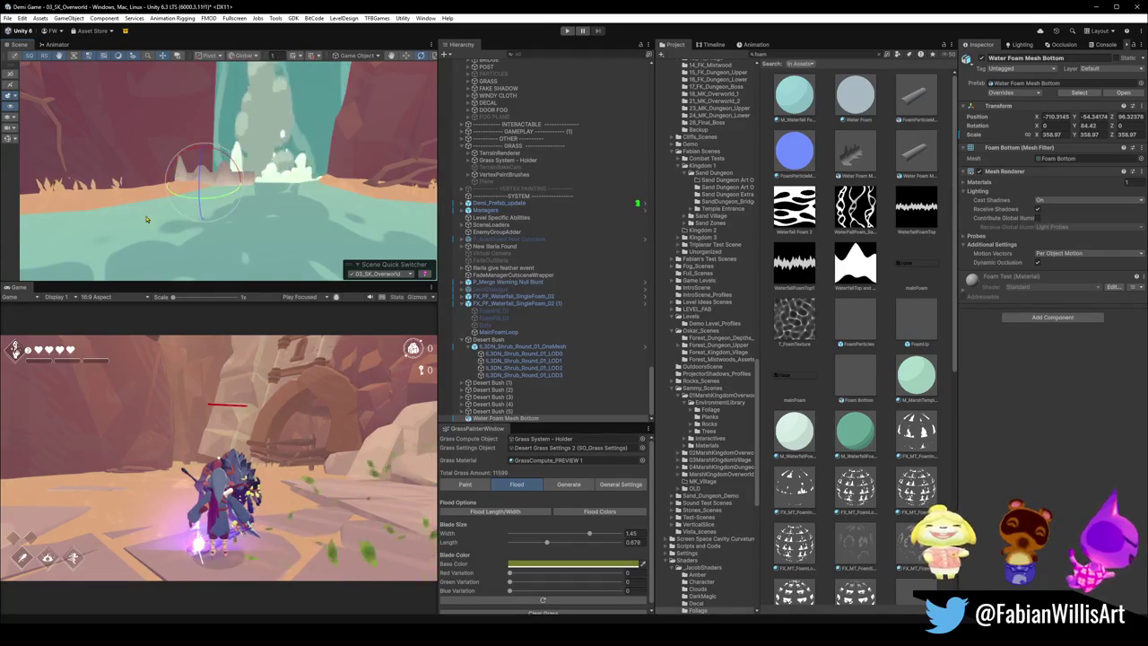
mouse_move(206, 187)
left_mouse_down()
mouse_move(285, 192)
mouse_move(274, 146)
mouse_move(270, 183)
left_mouse_up()
key("r")
key("e")
key("w")
key("f")
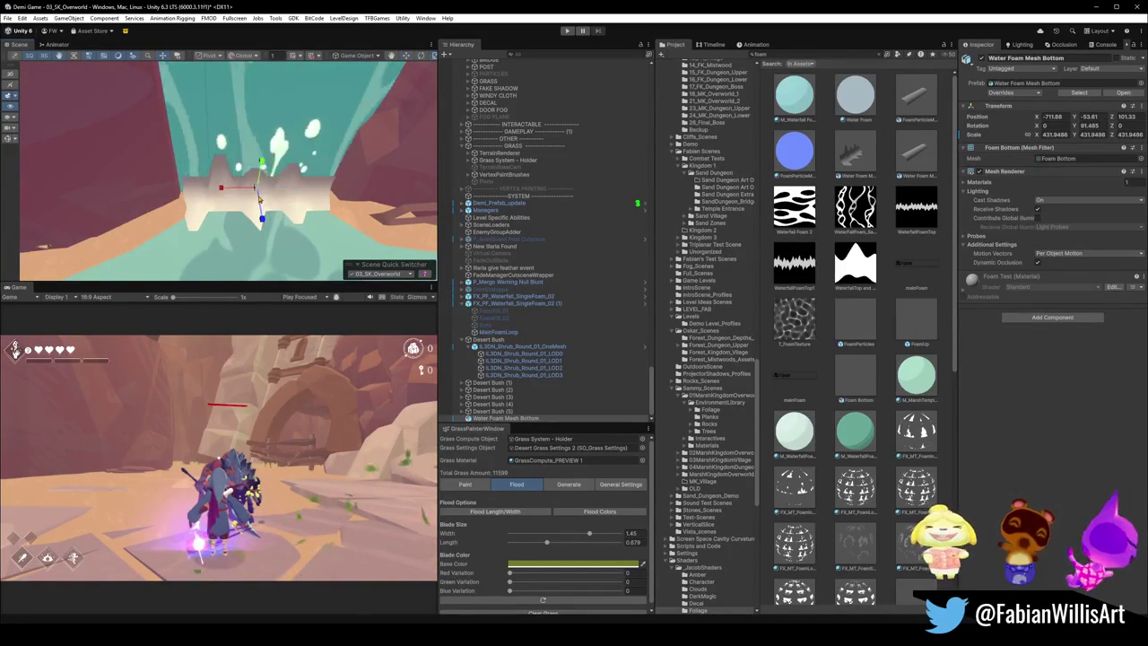
Step: Scale the foam mesh up to about 585.59 and locate its asset in the WW Waterfall folder
left_click_drag(258, 191, 268, 191)
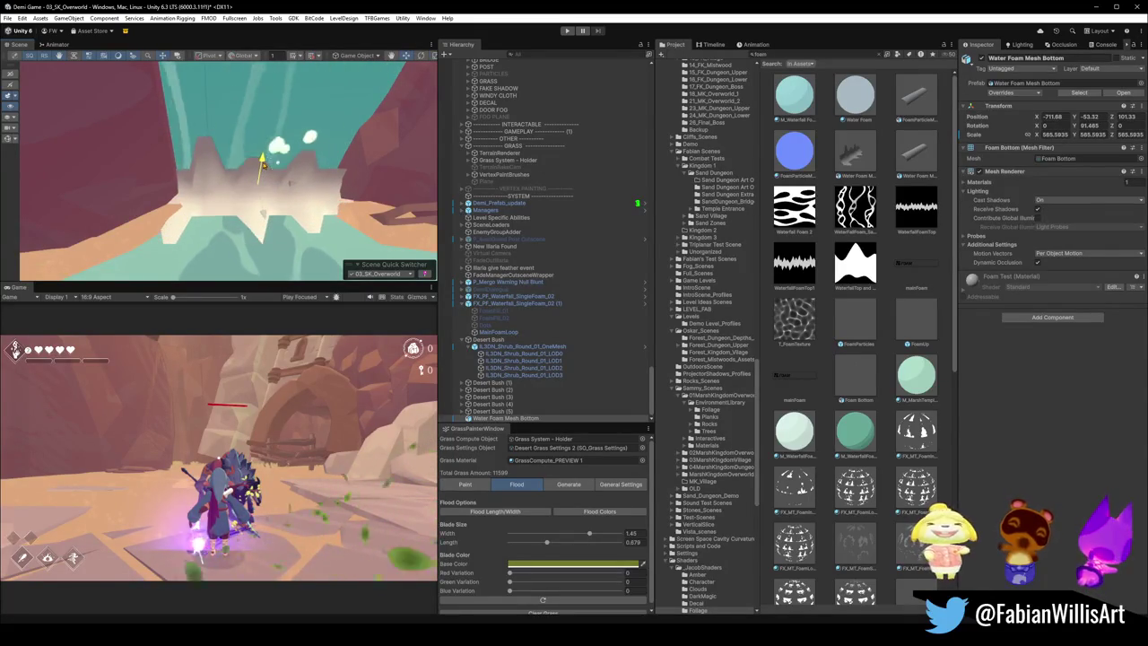
mouse_move(265, 165)
left_mouse_down()
mouse_move(287, 134)
mouse_move(290, 175)
left_mouse_up()
key("w")
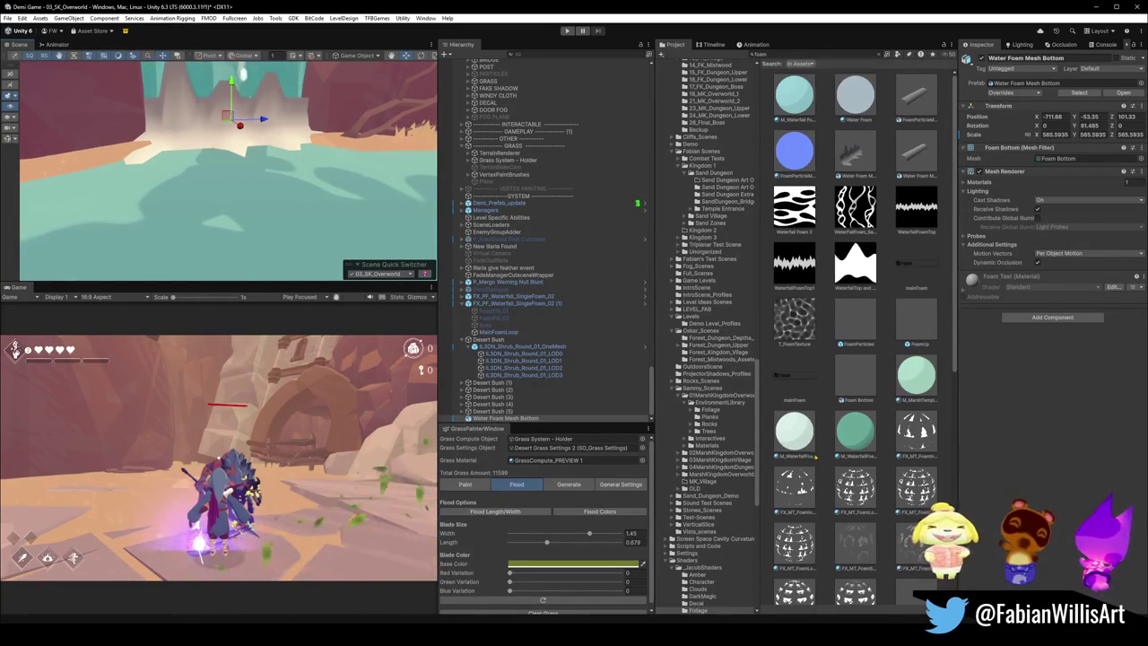
left_click(854, 157)
left_click(878, 55)
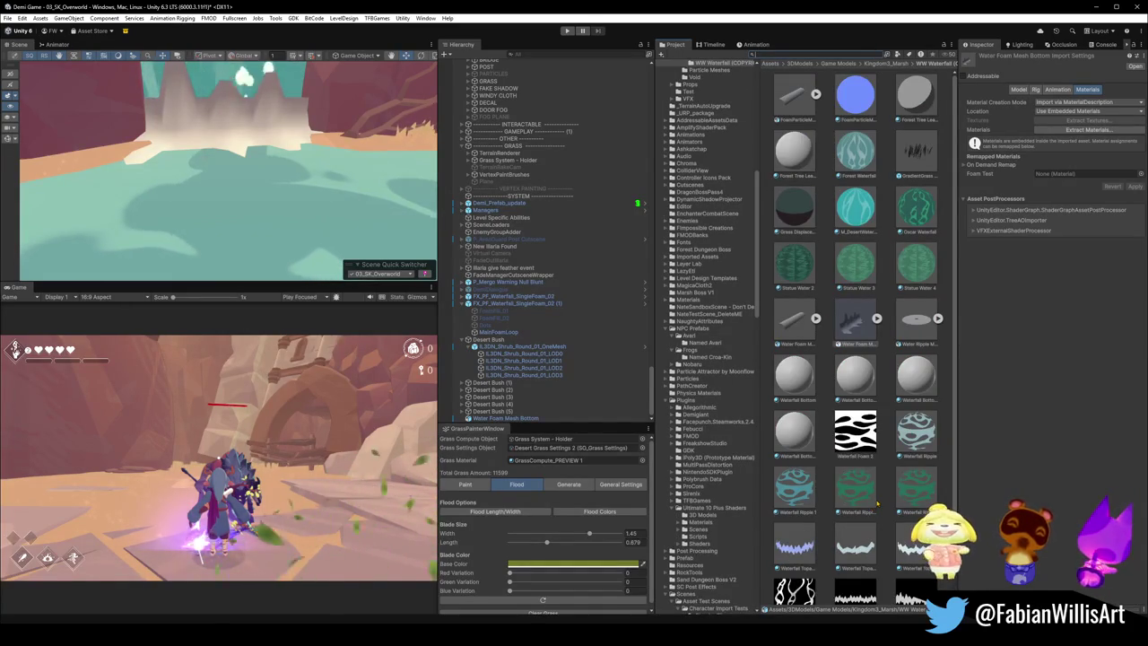
Step: Apply the white Waterfall TopandBottom 2 material to the bottom foam mesh
scroll(851, 498, "down", 2)
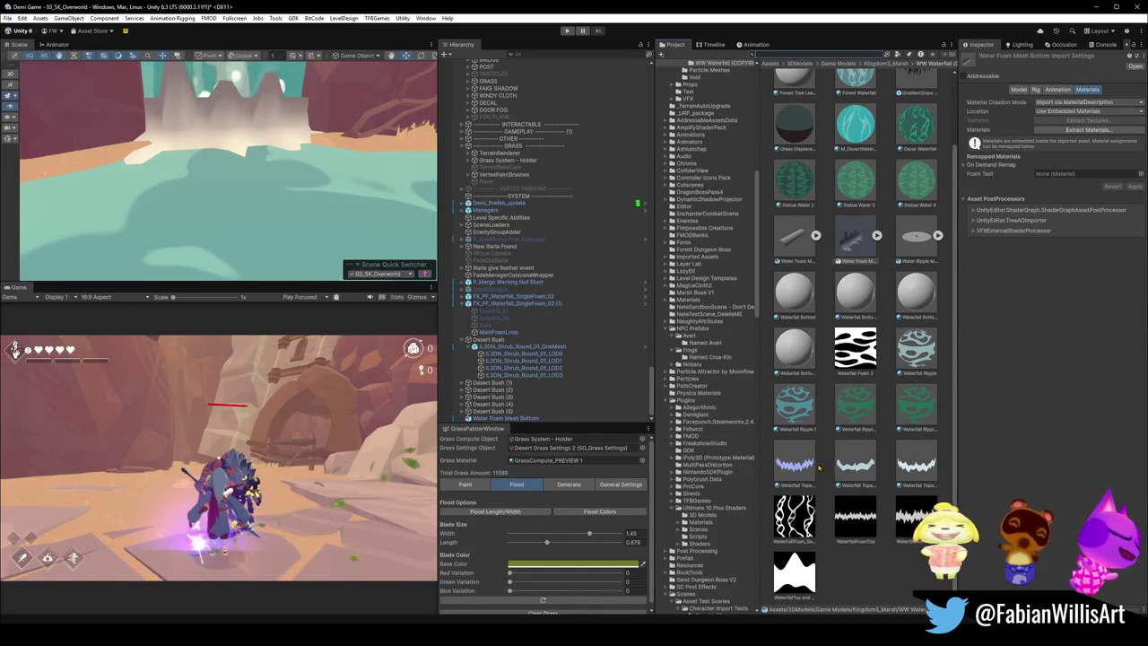
mouse_move(854, 235)
left_mouse_down()
mouse_move(220, 135)
mouse_move(225, 123)
left_mouse_up()
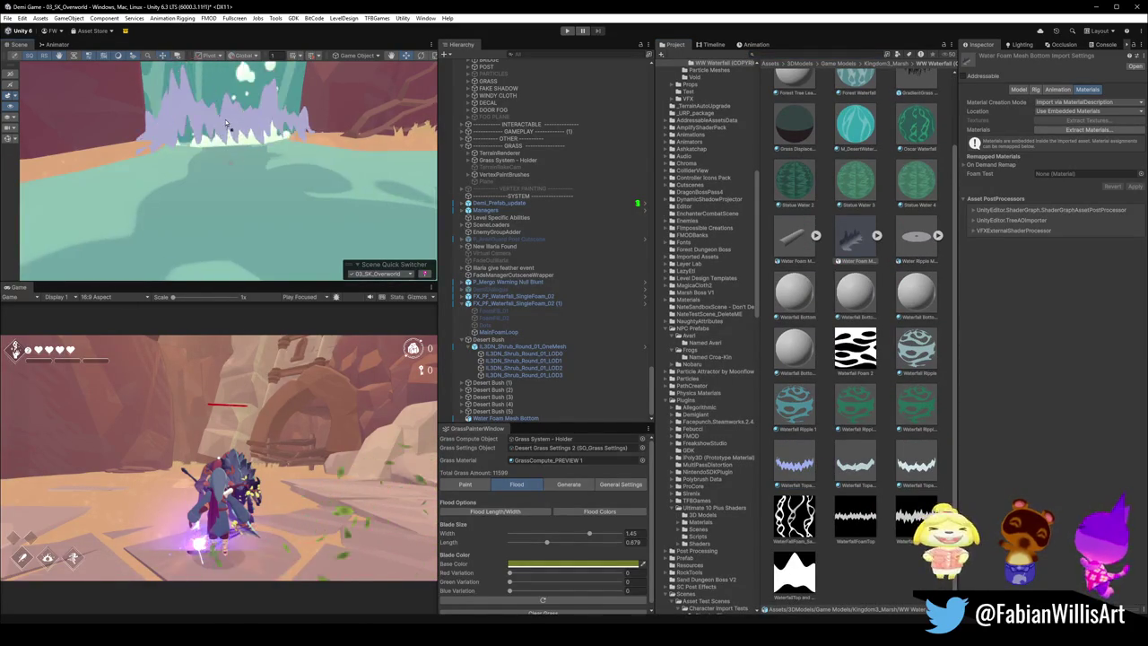
left_click_drag(853, 459, 261, 135)
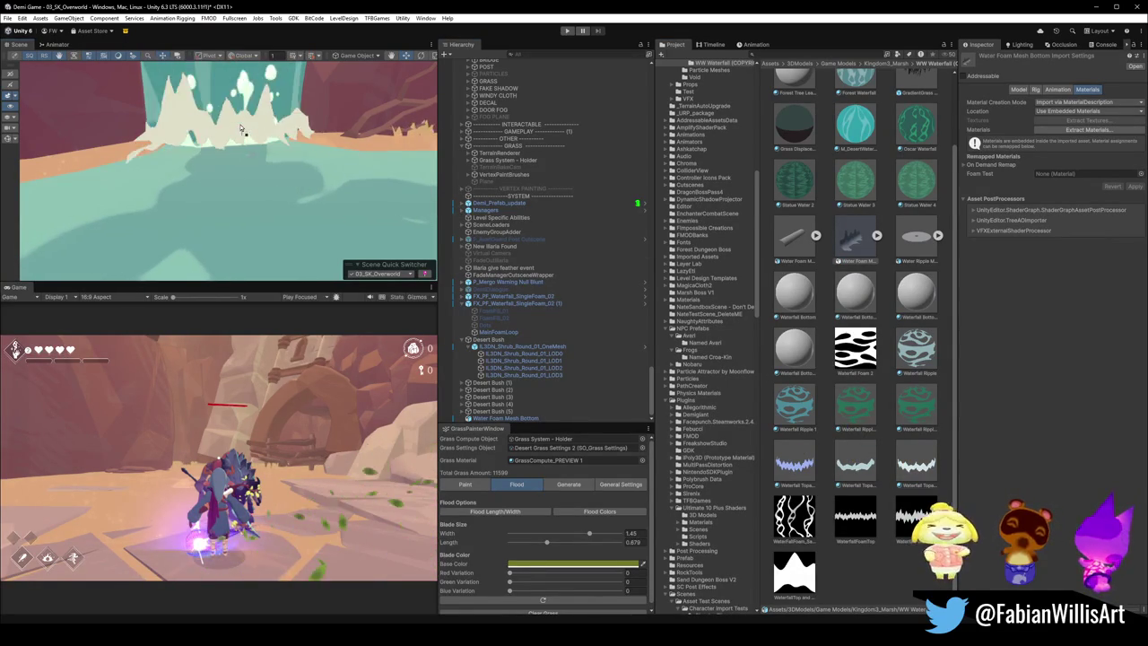
Step: Raise the foam mesh slightly to Y -53.45
scroll(283, 162, "up", 5)
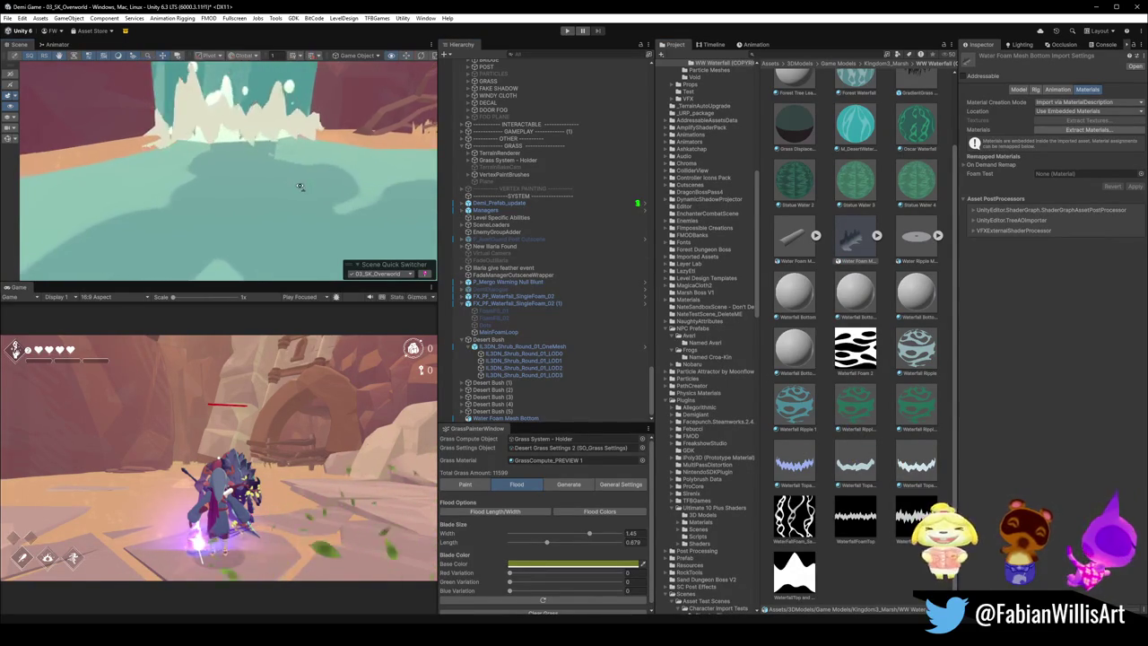
scroll(263, 141, "down", 2)
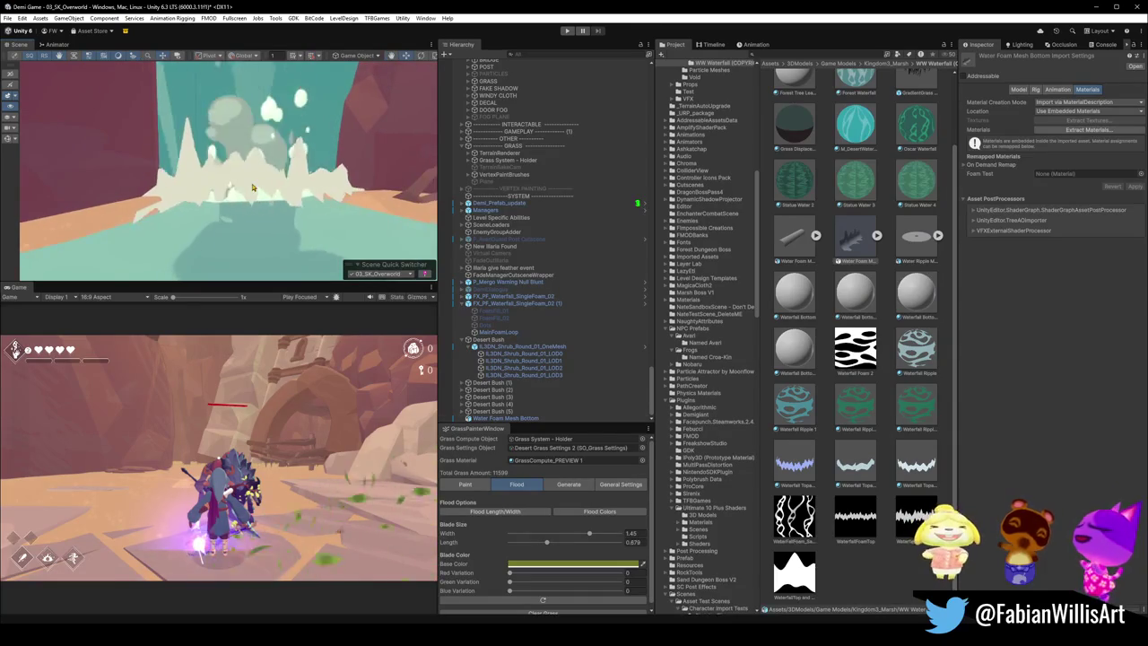
left_click(266, 167)
left_click_drag(260, 155, 262, 142)
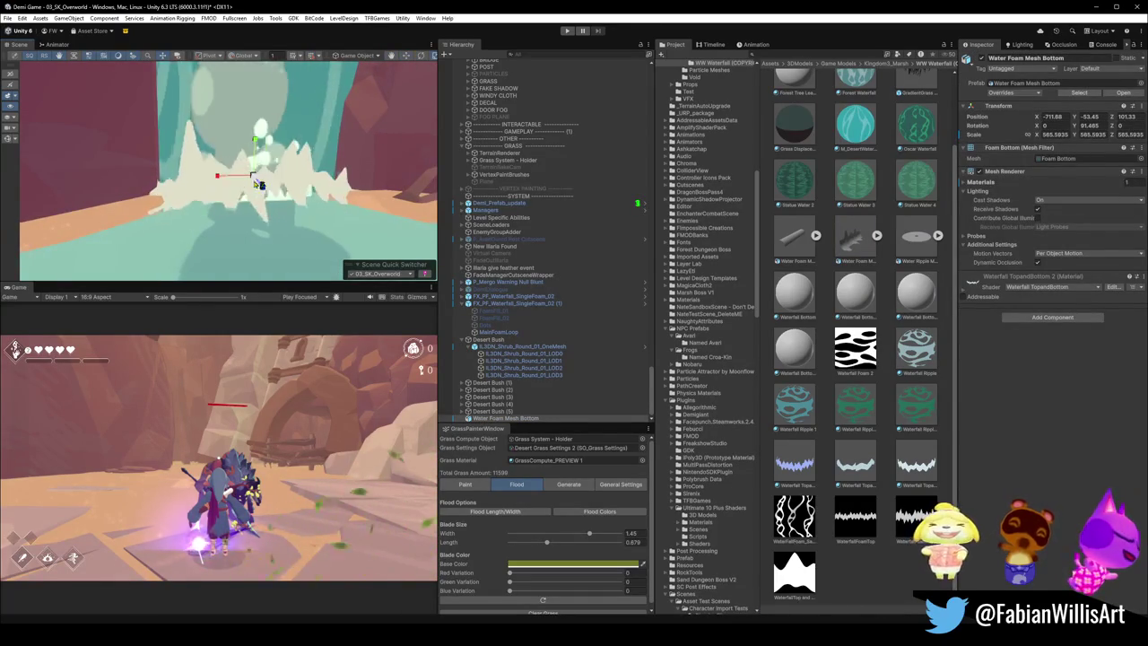
Step: Stretch the foam mesh along X to about 979 and nudge its height
left_click_drag(199, 184, 195, 187)
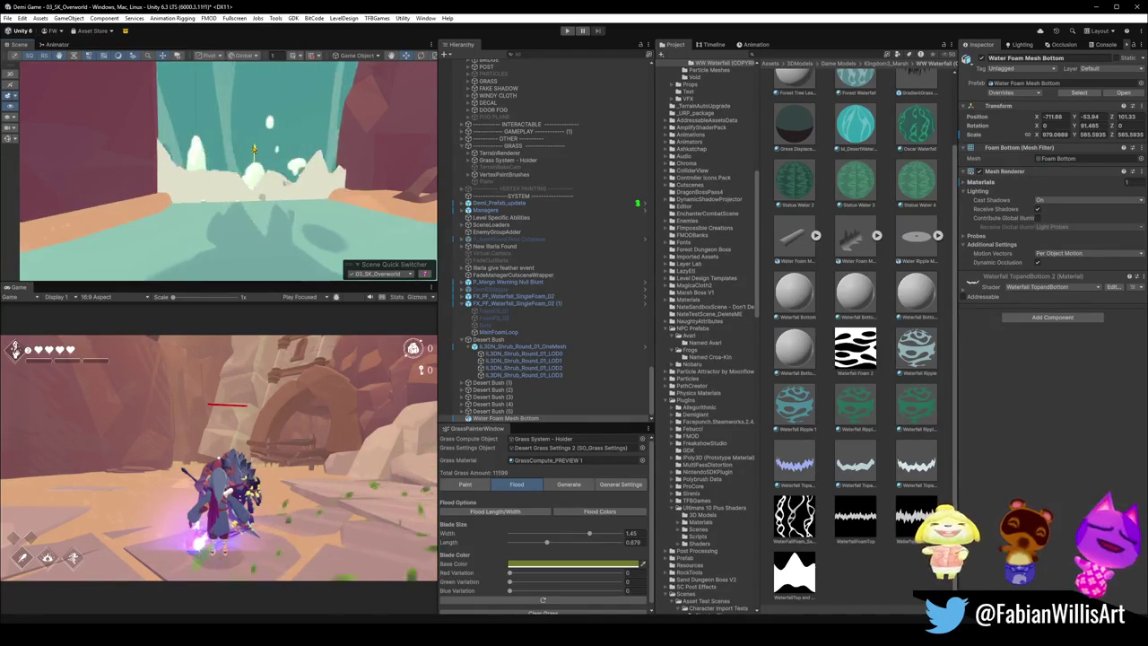
left_click_drag(256, 142, 256, 140)
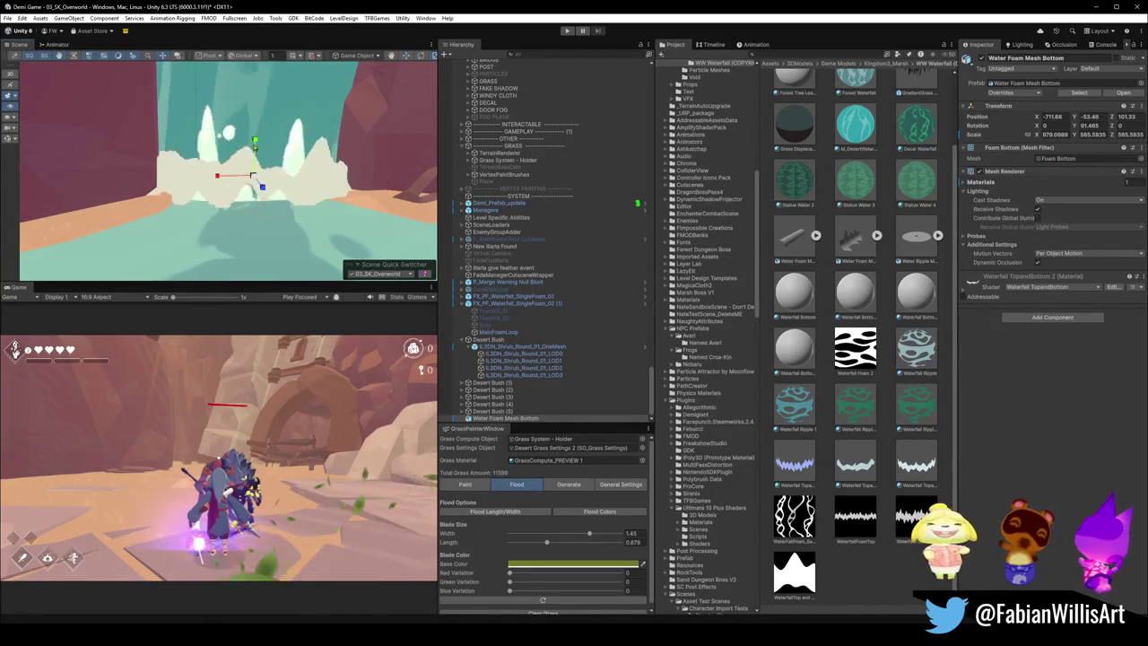
left_click_drag(257, 153, 250, 205)
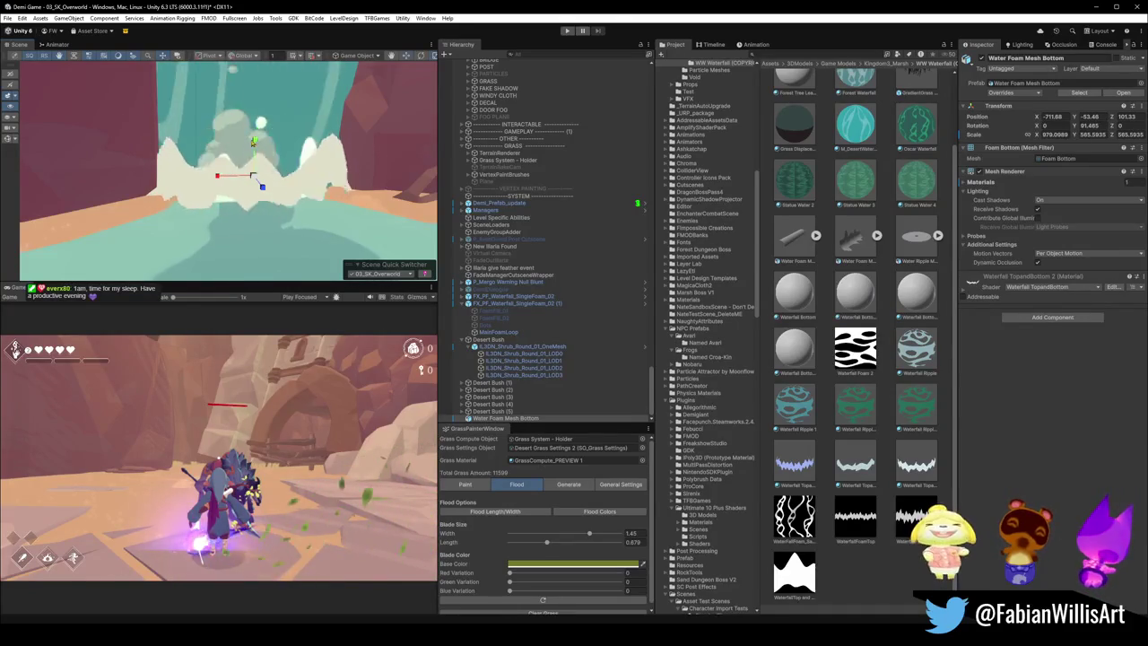
mouse_move(254, 141)
left_mouse_down()
mouse_move(318, 157)
mouse_move(218, 169)
left_mouse_up()
Step: Tilt the foam to about -14.8 on X and select the Waterfall TopandBottom 2 material
key("e")
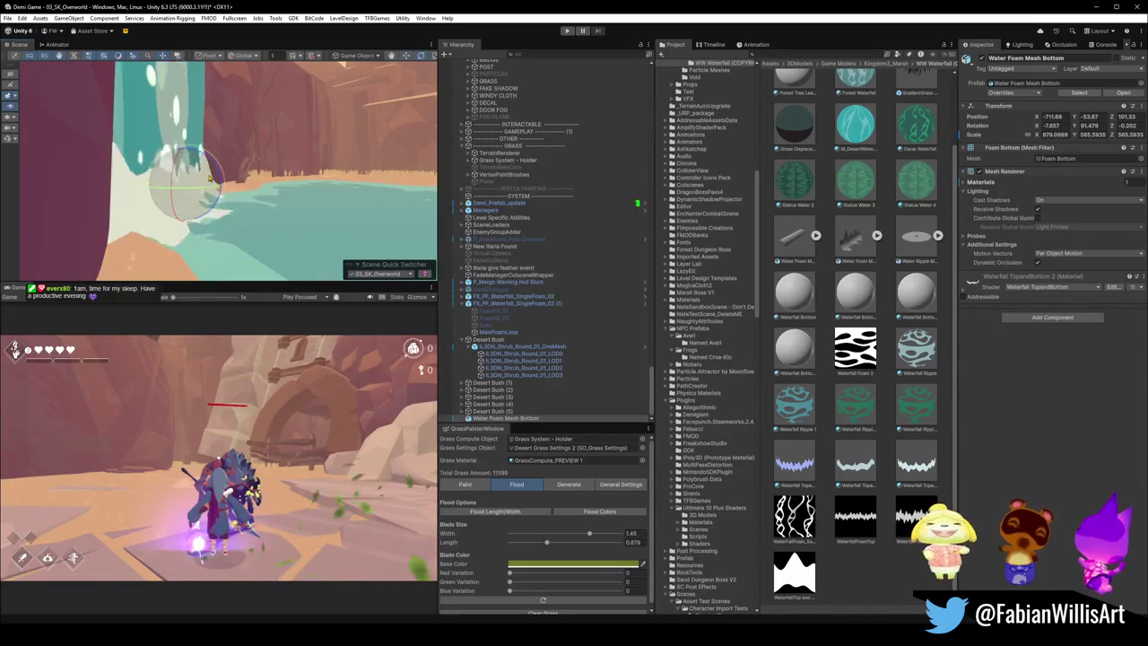
left_click_drag(218, 176, 216, 168)
left_click_drag(323, 185, 267, 184)
scroll(315, 167, "down", 5)
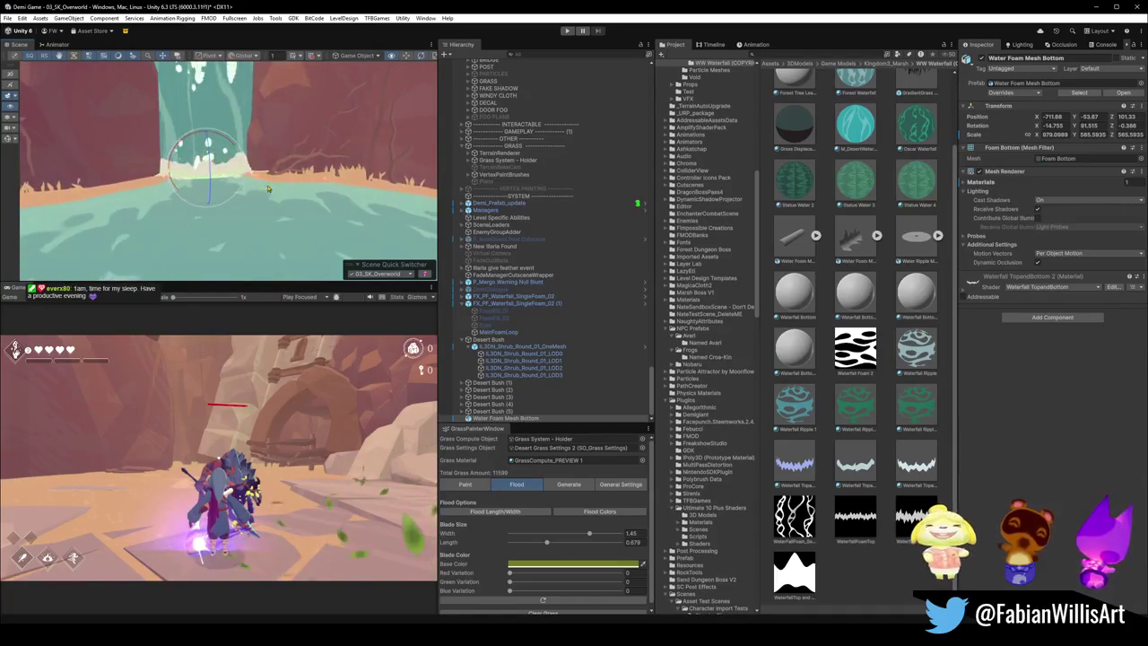
scroll(314, 167, "down", 5)
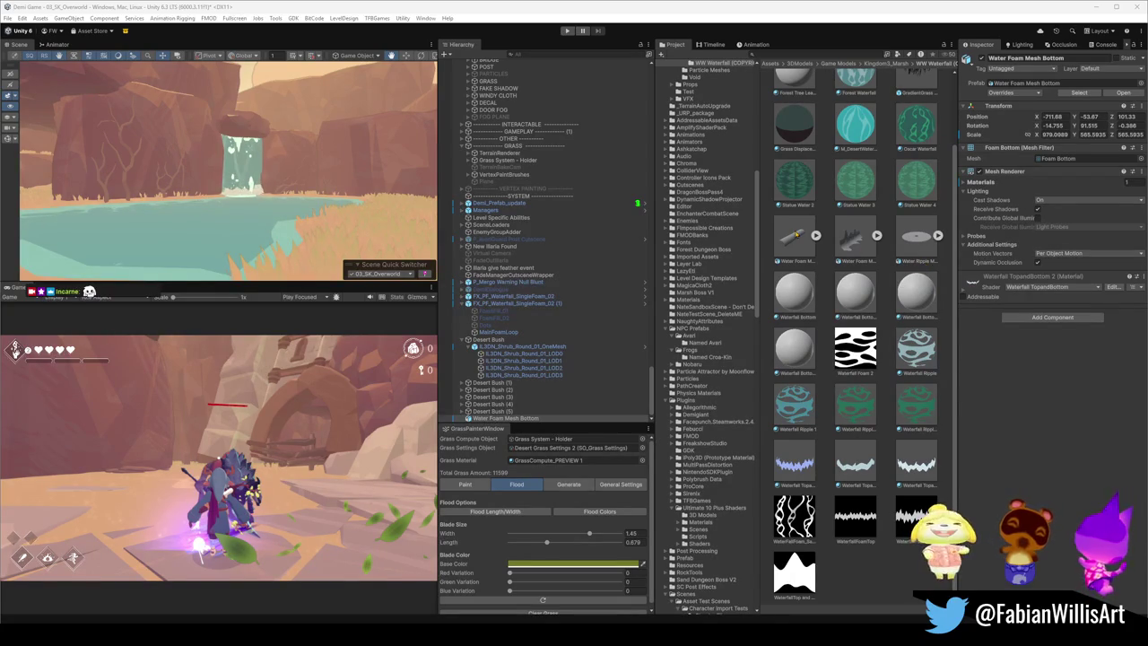
scroll(332, 192, "up", 5)
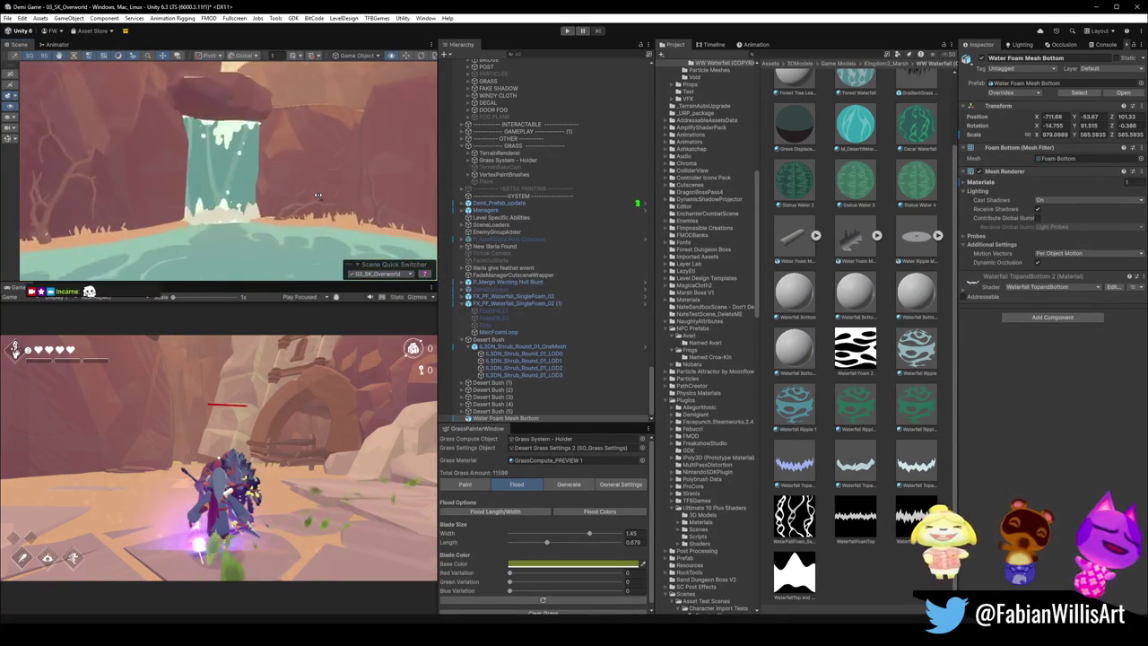
scroll(317, 194, "up", 4)
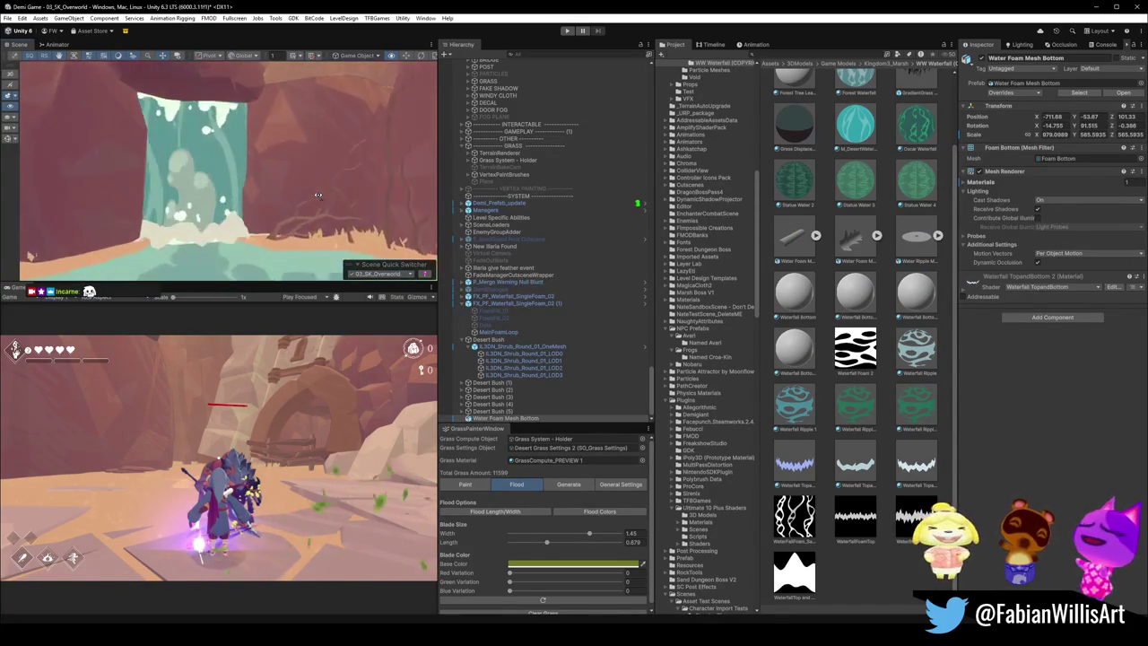
scroll(234, 237, "up", 2)
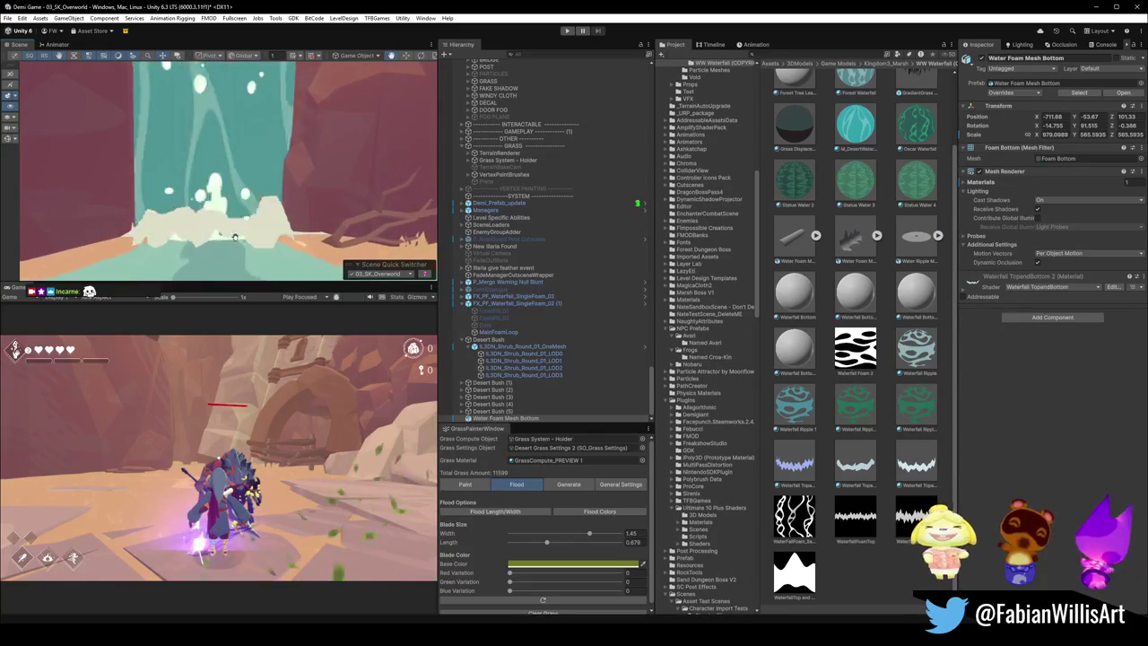
left_click_drag(916, 460, 958, 510)
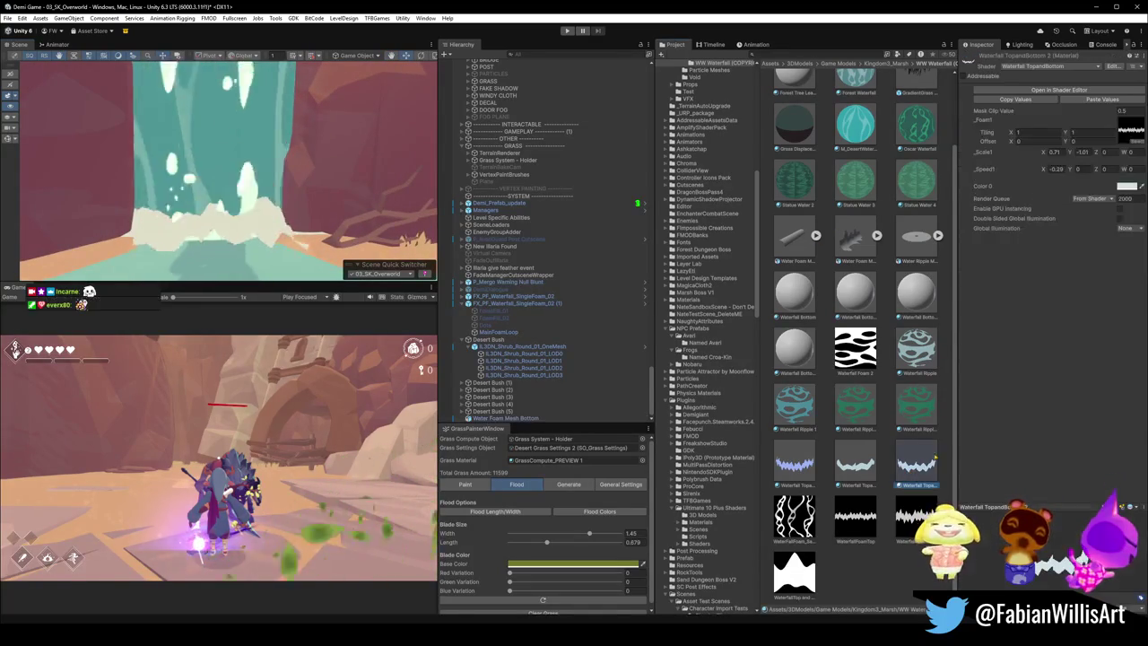
Step: Pick a new colour for the foam material
left_click(1124, 187)
left_click_drag(1085, 235, 1080, 234)
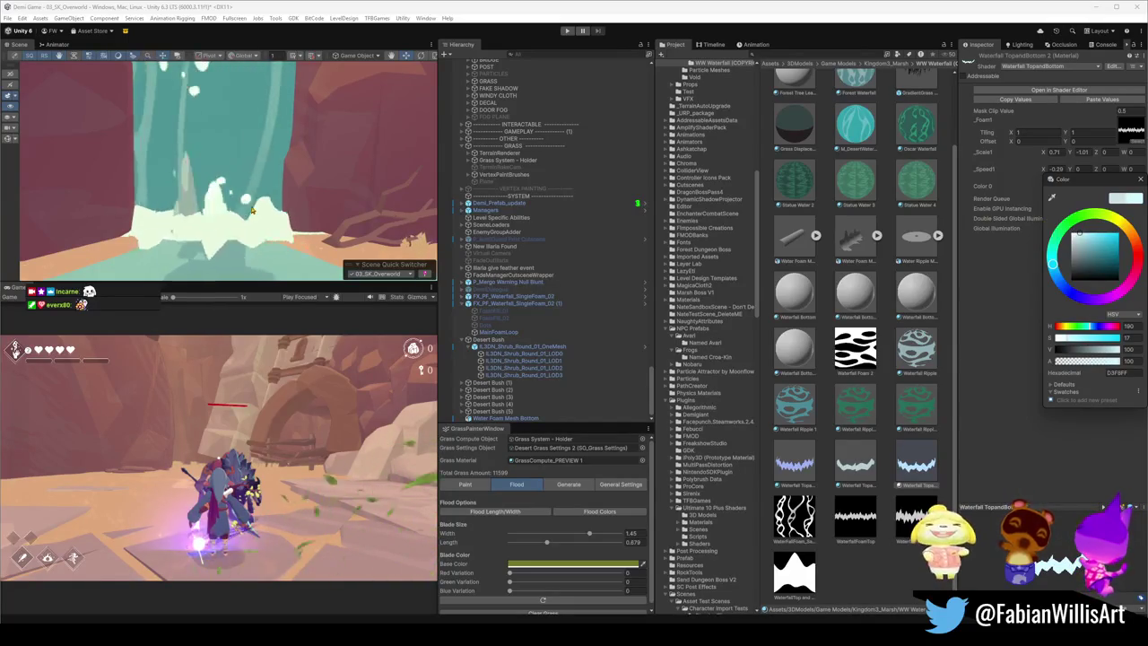
scroll(252, 209, "down", 5)
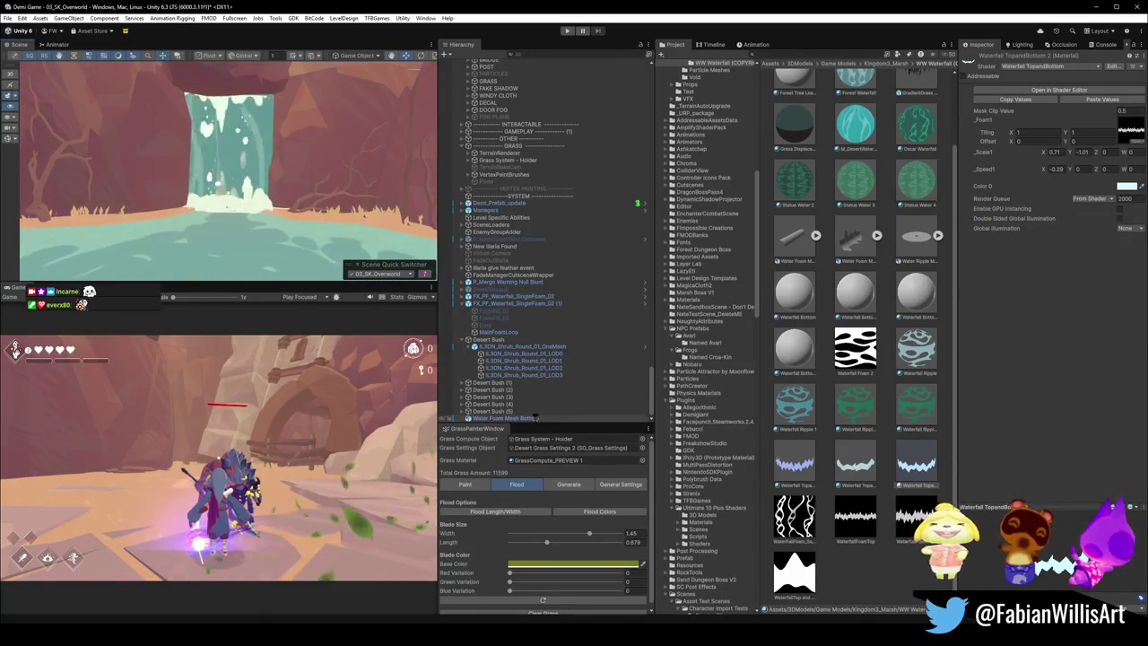
Step: Duplicate Water Foam Mesh Bottom and raise the copy to the top of the waterfall
left_click(542, 419)
key("ctrl+d")
mouse_move(229, 172)
left_mouse_down()
mouse_move(232, 65)
mouse_move(229, 169)
mouse_move(406, 134)
mouse_move(232, 126)
mouse_move(219, 148)
left_mouse_up()
Step: Nudge Water Foam Mesh Bottom (1) sideways along the waterfall's top edge
scroll(219, 148, "up", 2)
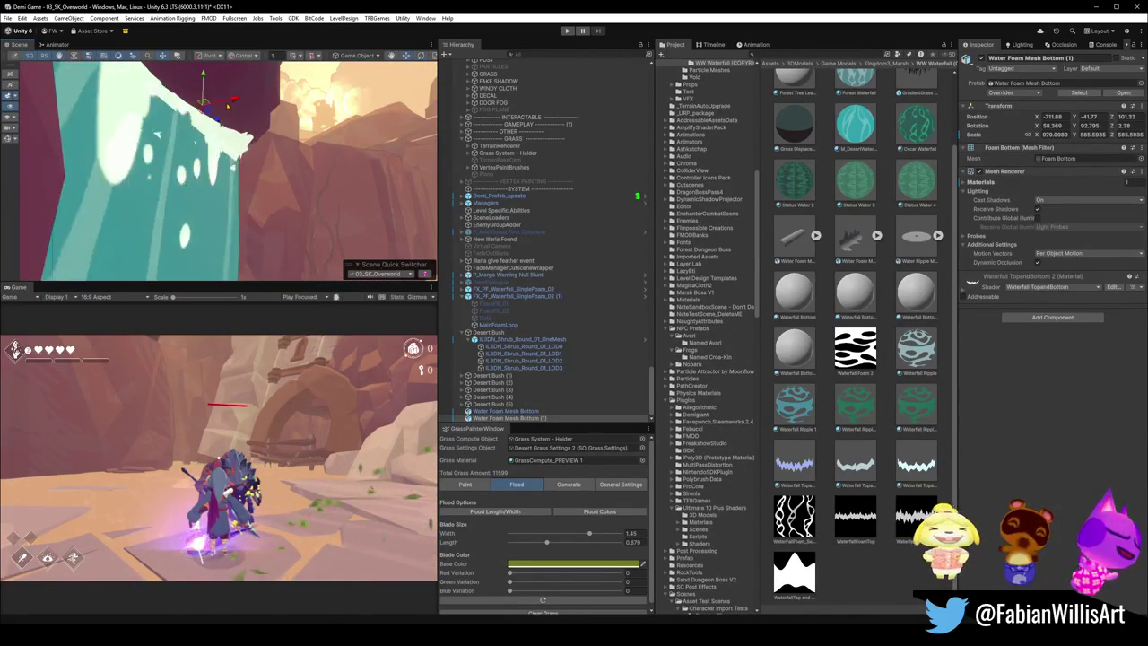
key("w")
mouse_move(273, 119)
left_mouse_down()
mouse_move(223, 144)
mouse_move(271, 158)
left_mouse_up()
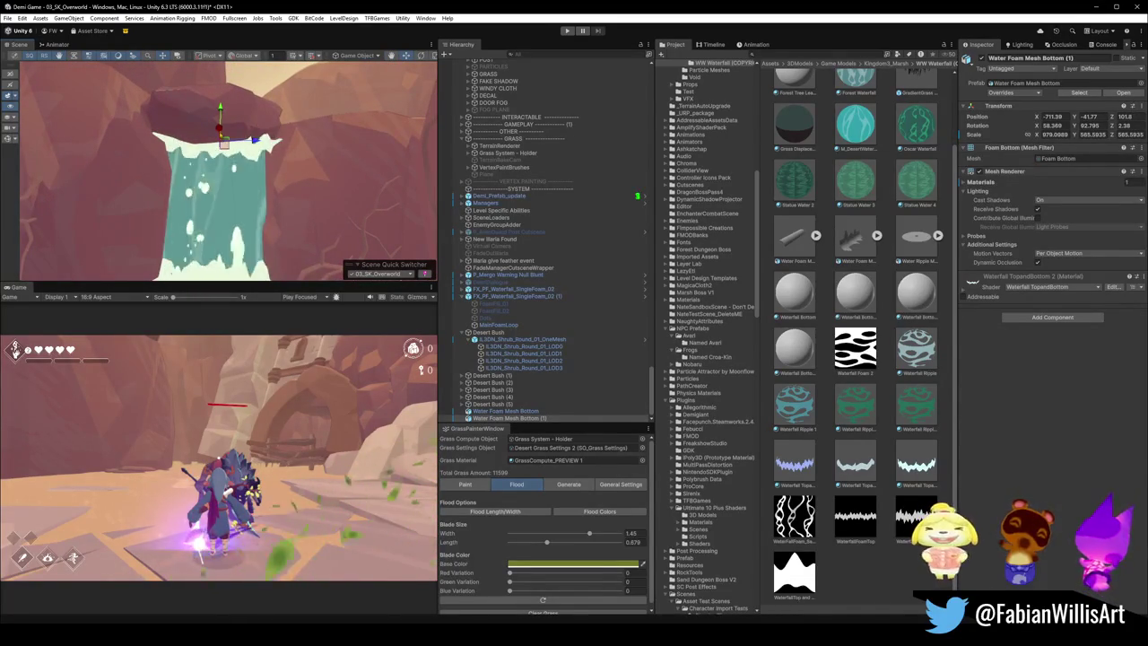
left_click_drag(218, 132, 218, 134)
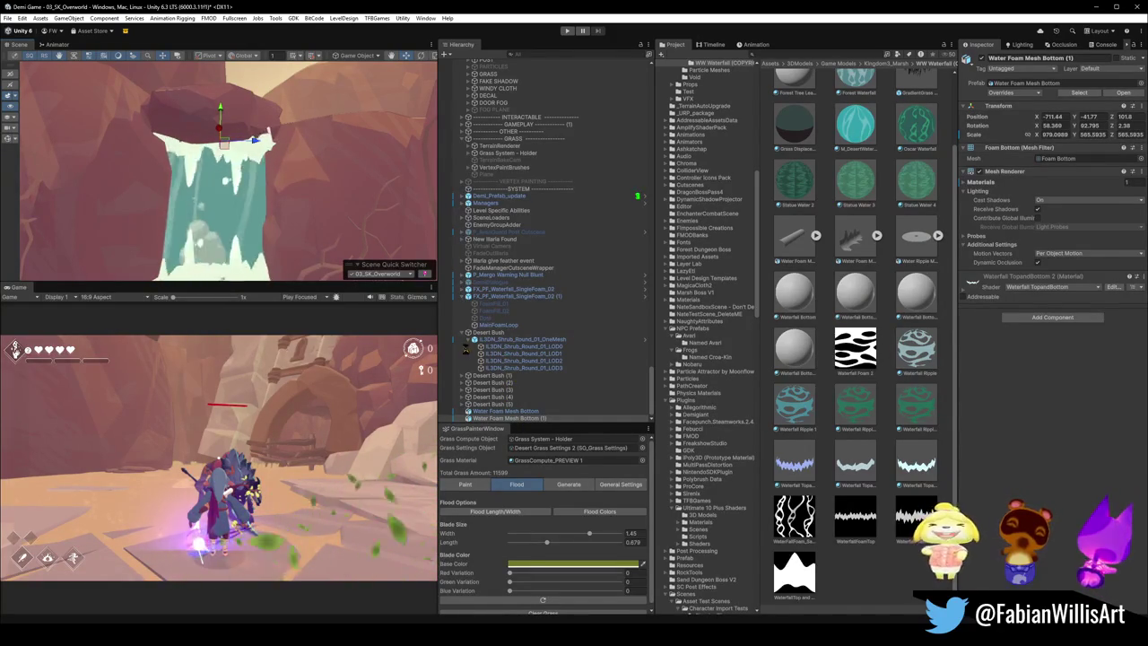
Step: Select both FX_PF_Waterfall_SingleFoam_02 particle systems, then the Water Ripple Mesh
left_click(461, 333)
left_click(516, 332)
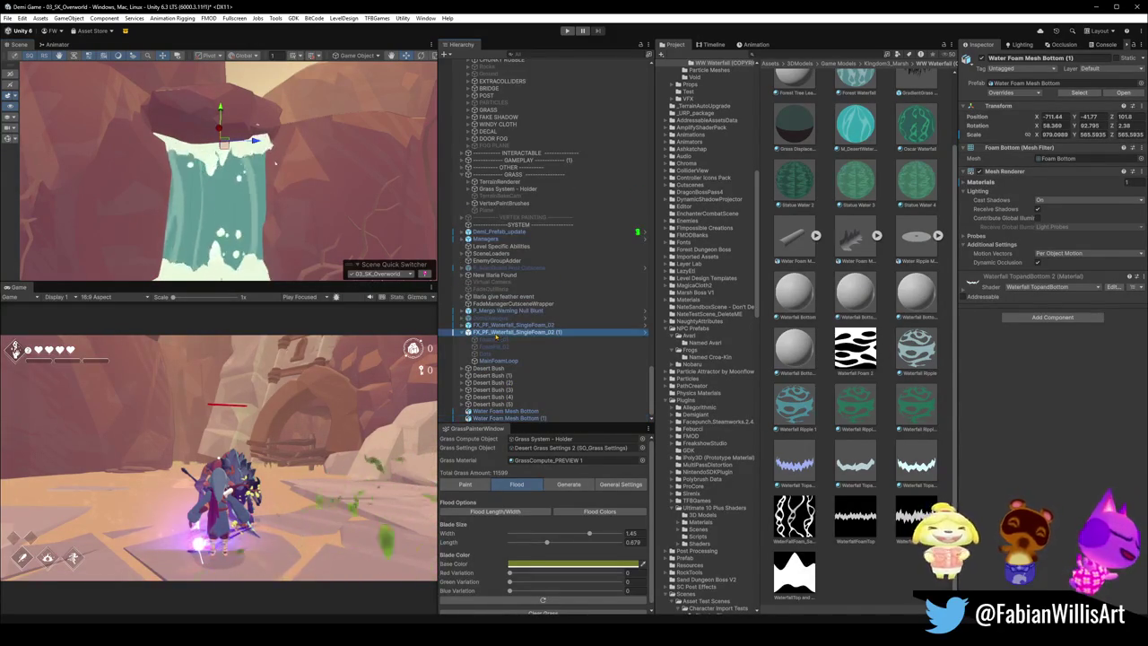
left_click(515, 325, "ctrl")
left_click_drag(269, 193, 280, 201)
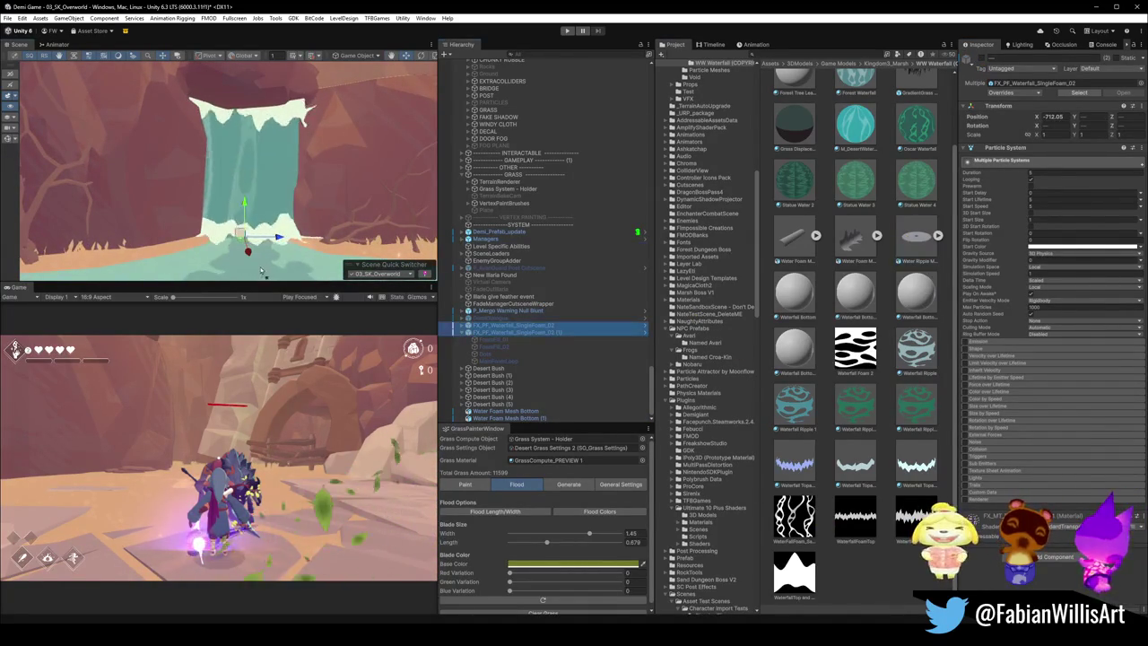
left_click(184, 248)
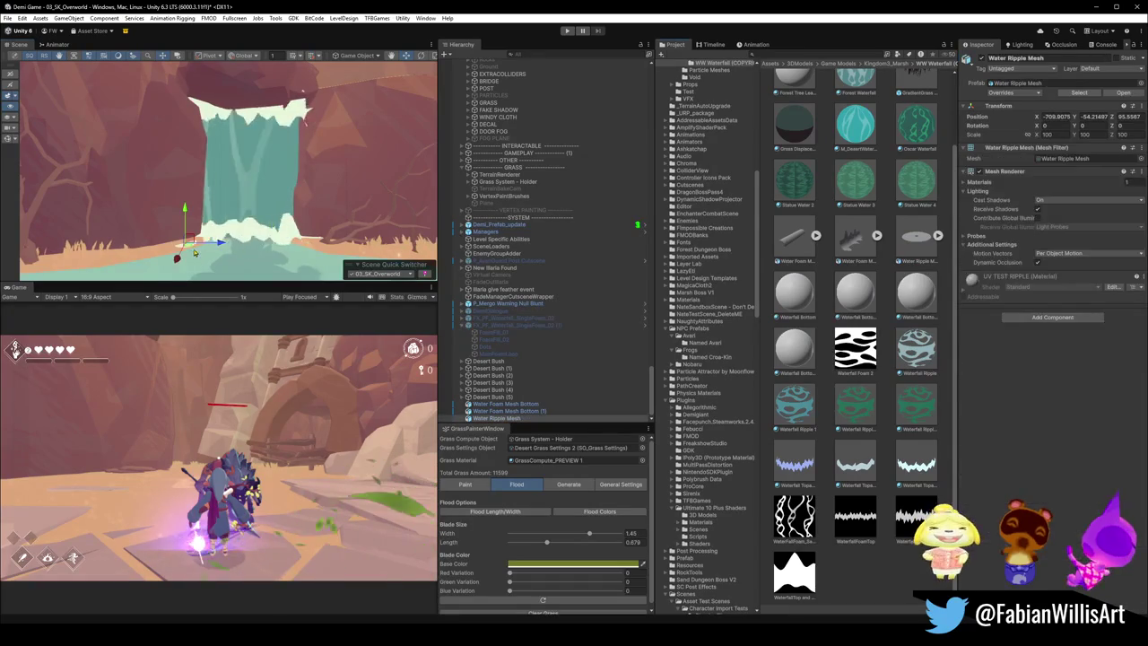
Step: Move the Water Ripple Mesh to the waterfall base and assign the Waterfall Ripple 1 material
scroll(180, 236, "up", 5)
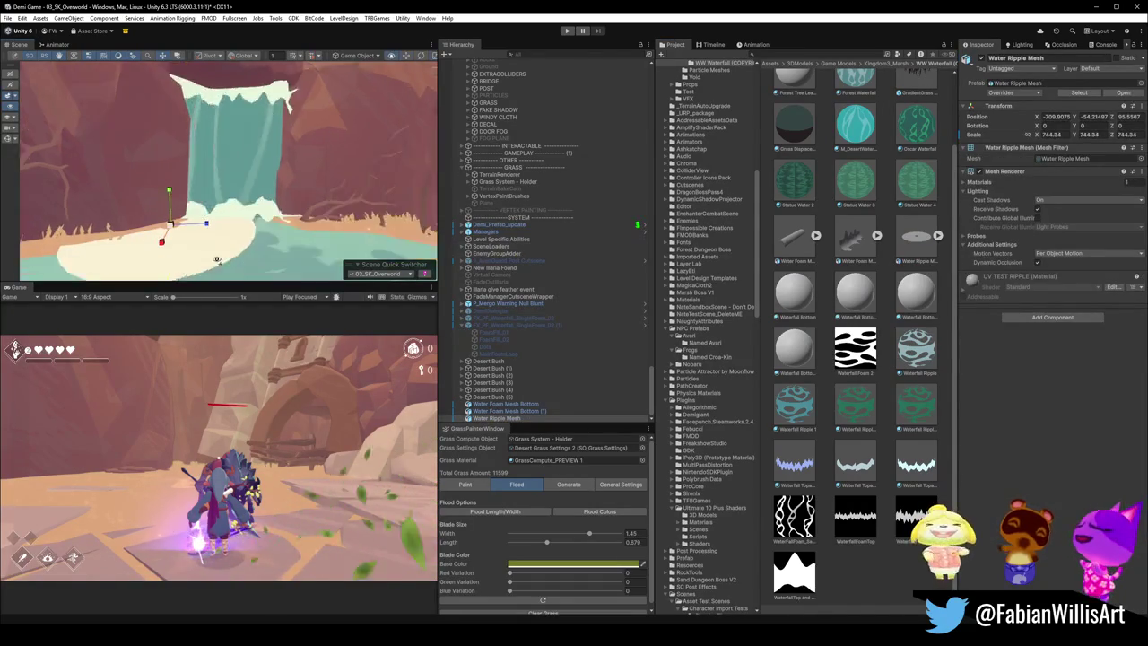
left_click_drag(179, 236, 246, 216)
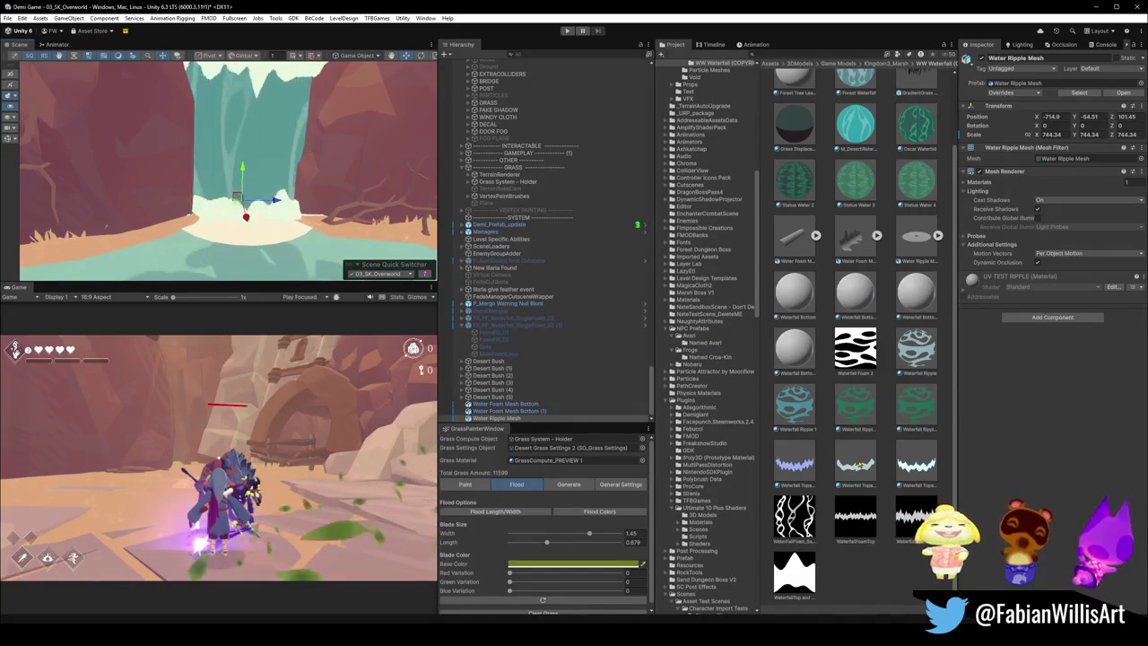
left_click_drag(1021, 427, 1031, 415)
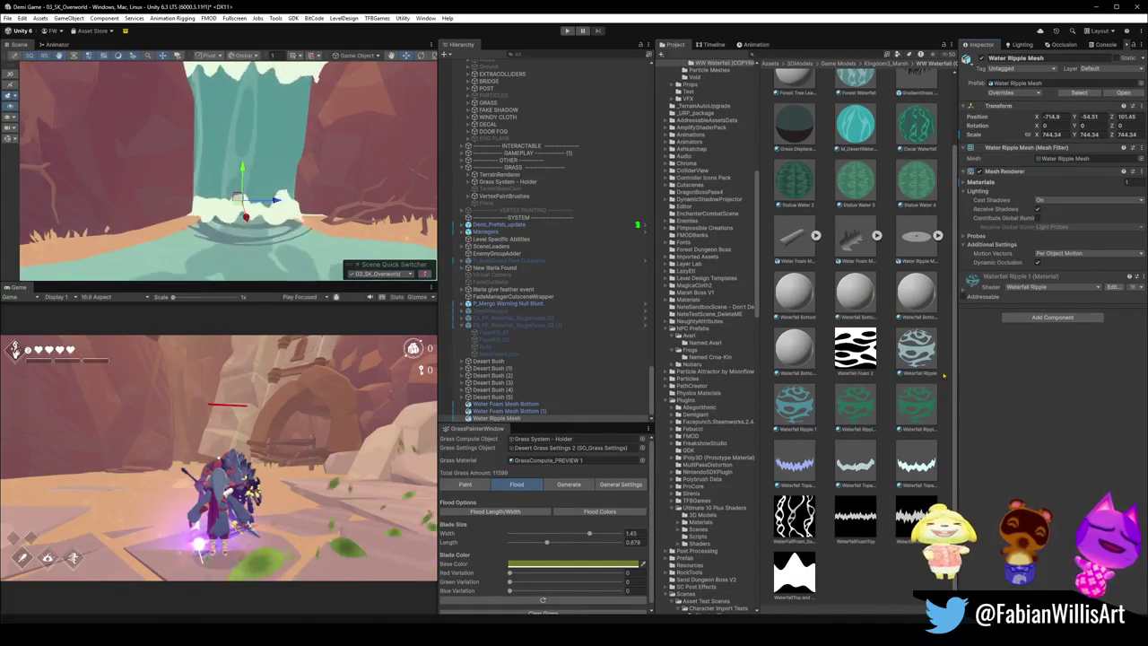
left_click_drag(862, 411, 1032, 408)
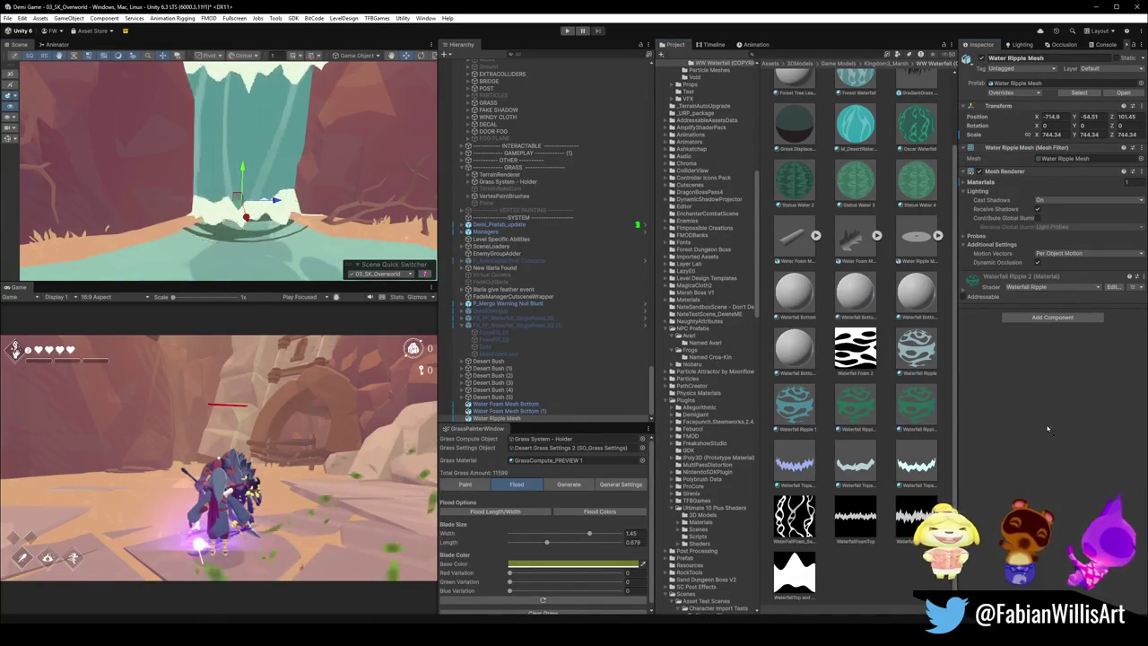
key("ctrl+z")
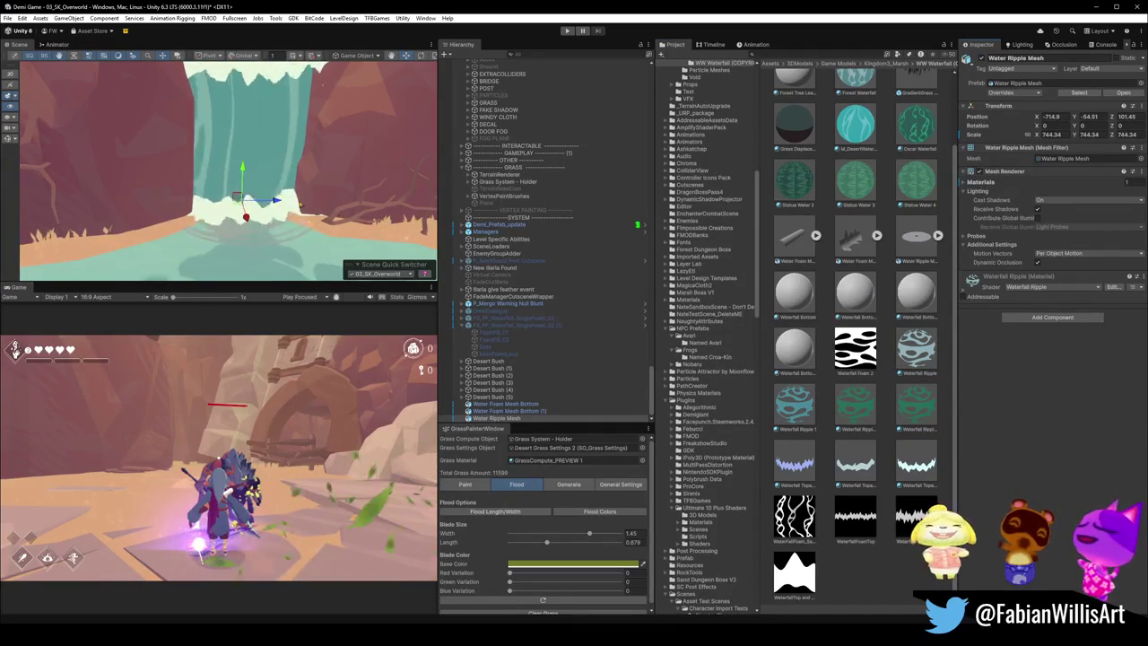
left_click(908, 413)
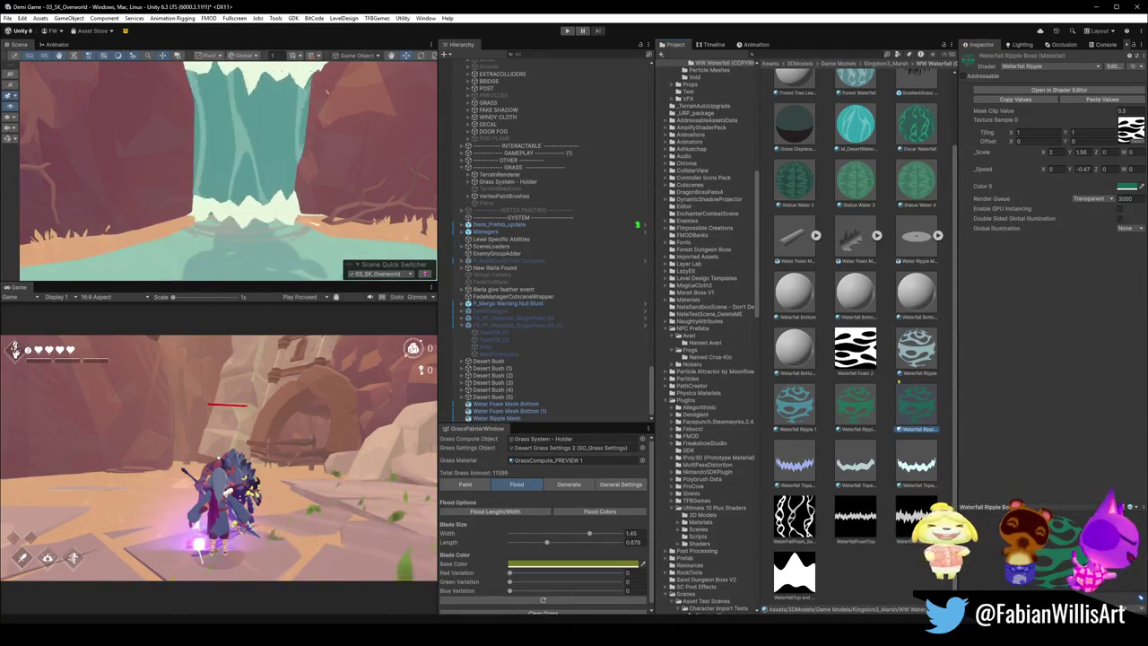
Step: Duplicate the ripple material and rename the copy M_DesertWaterfallRipple
left_click(329, 231)
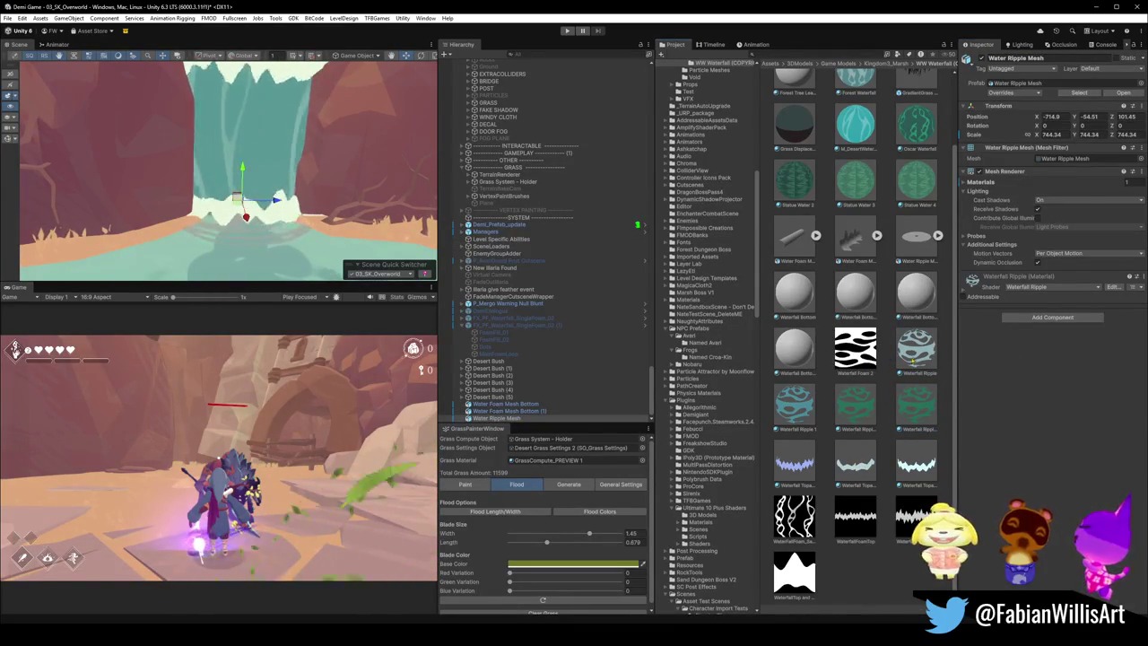
left_click(915, 350)
key("ctrl+d")
key("F2")
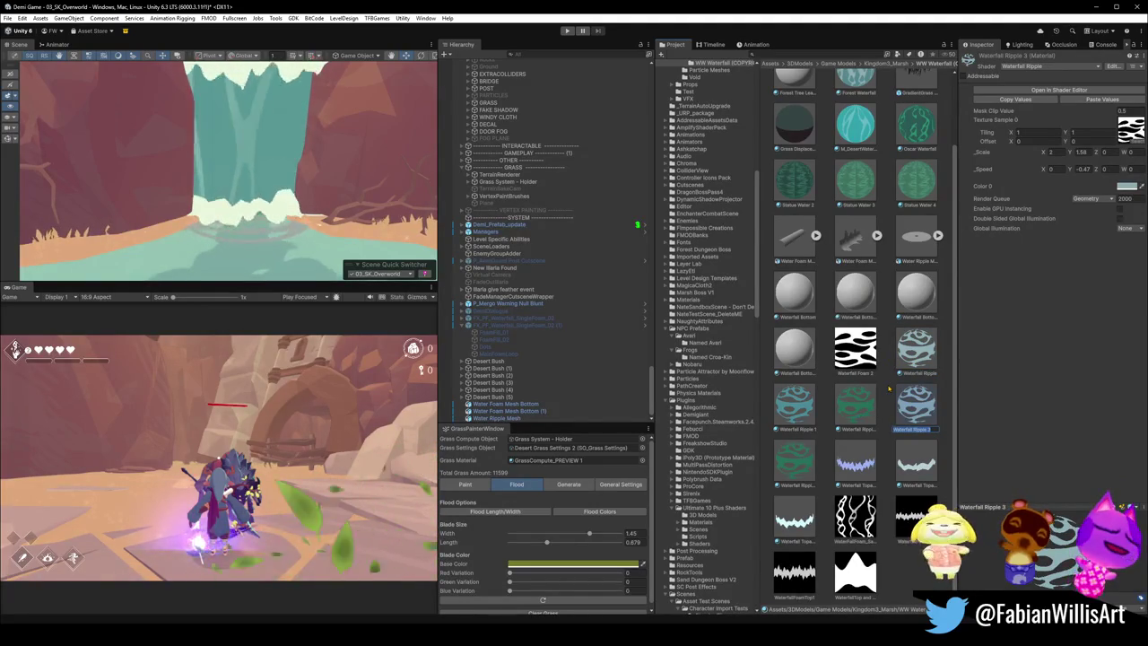
type("M_")
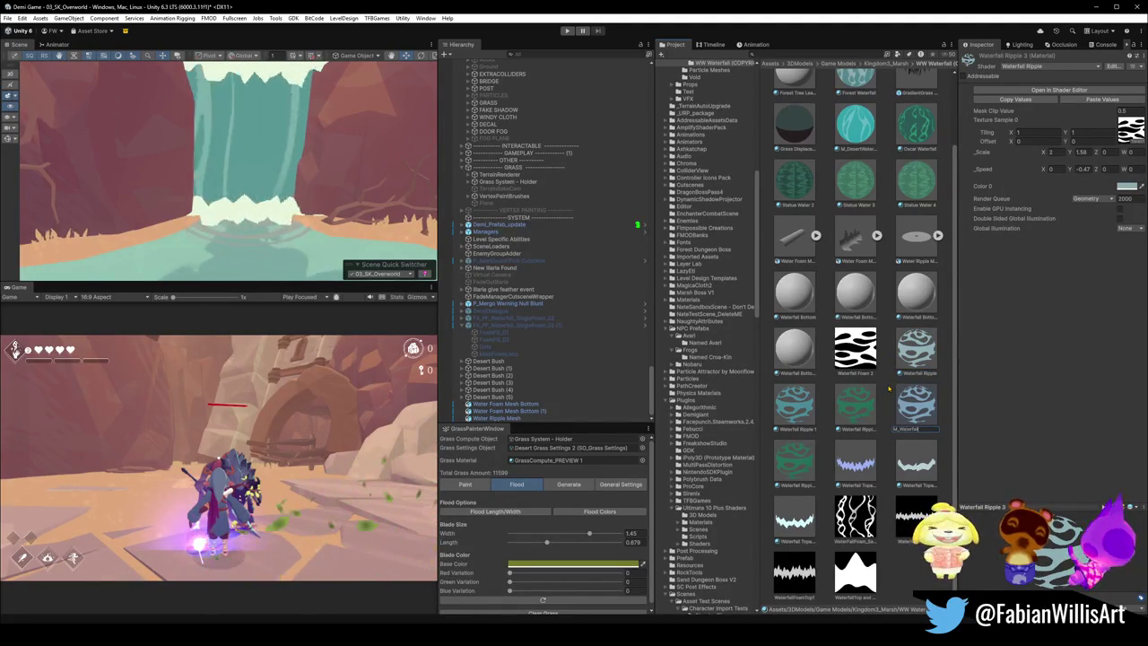
key("Return")
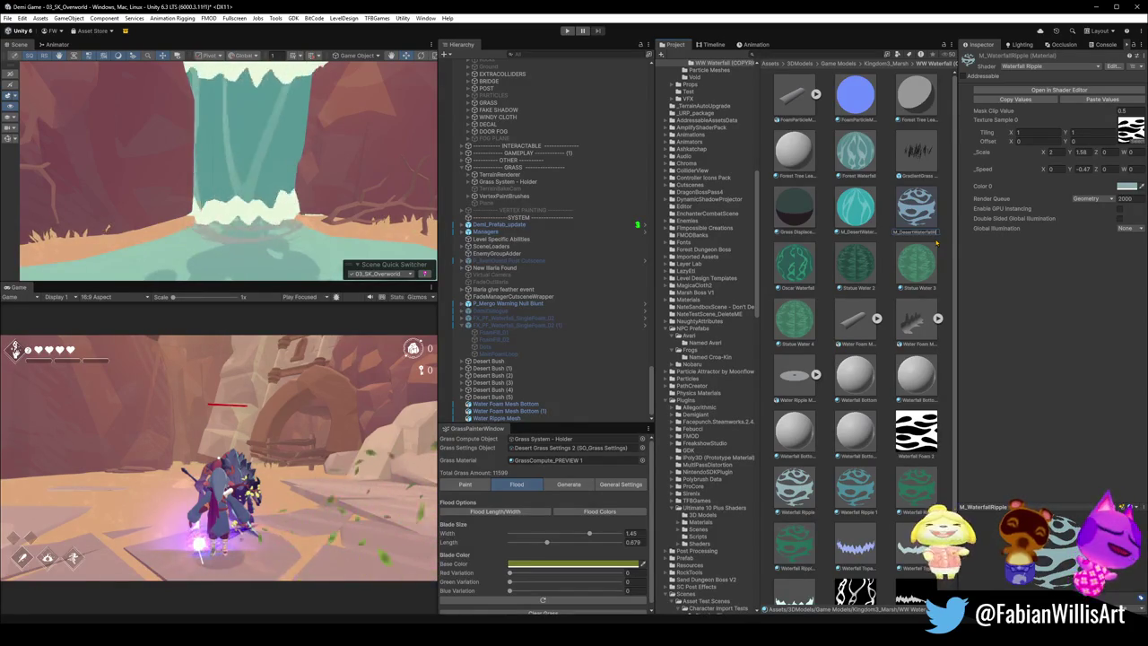
key("Return")
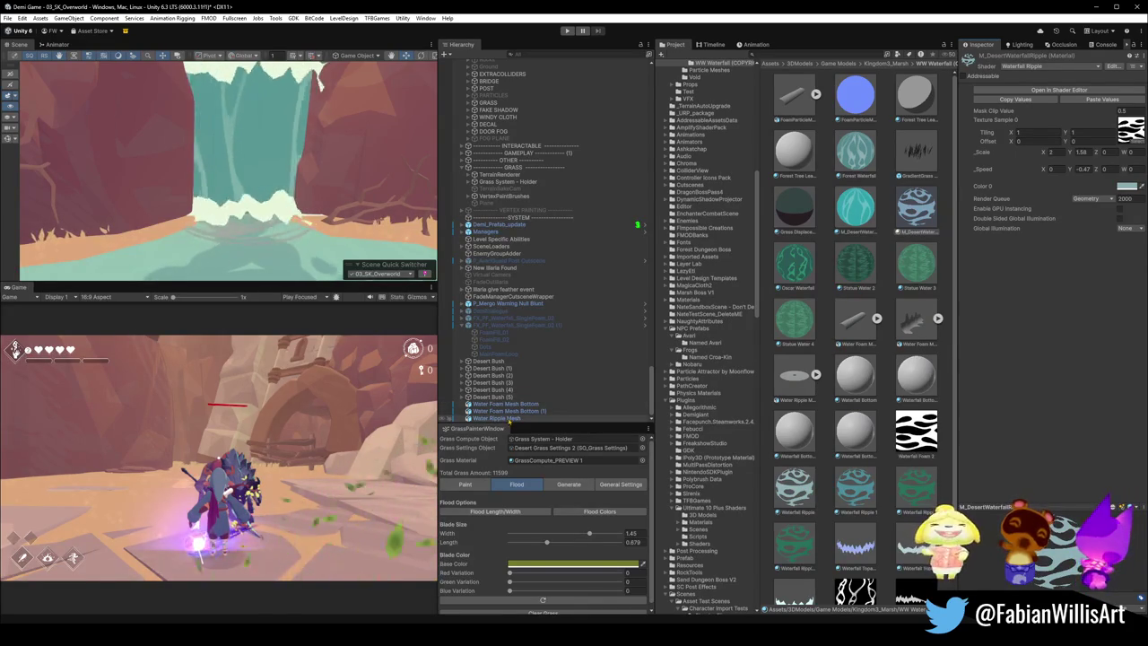
Step: Assign M_DesertWaterfallRipple to the Water Ripple Mesh and lighten its colour
left_click(496, 418)
left_click_drag(916, 211, 1058, 276)
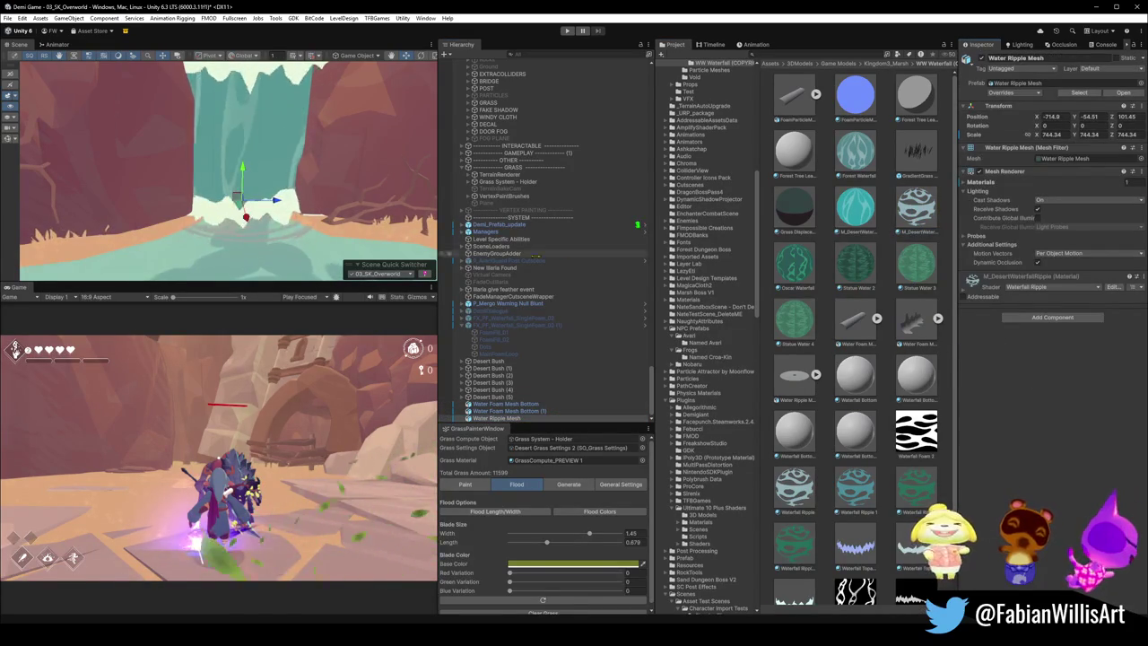
left_click(920, 211)
left_click(1126, 185)
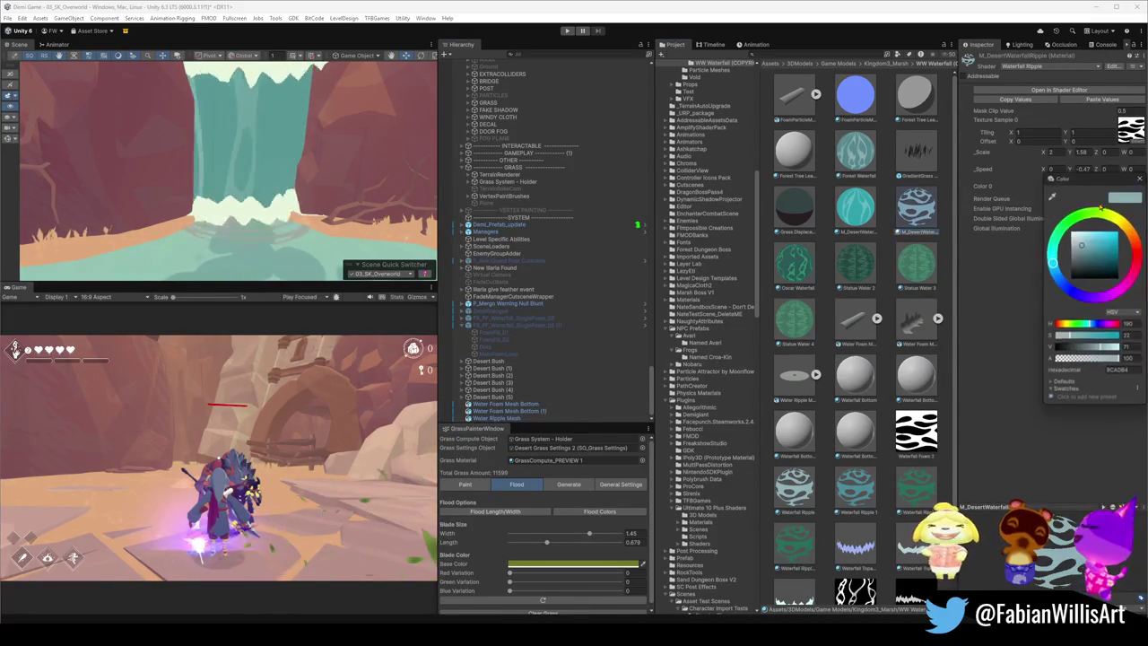
left_click_drag(1085, 246, 1083, 237)
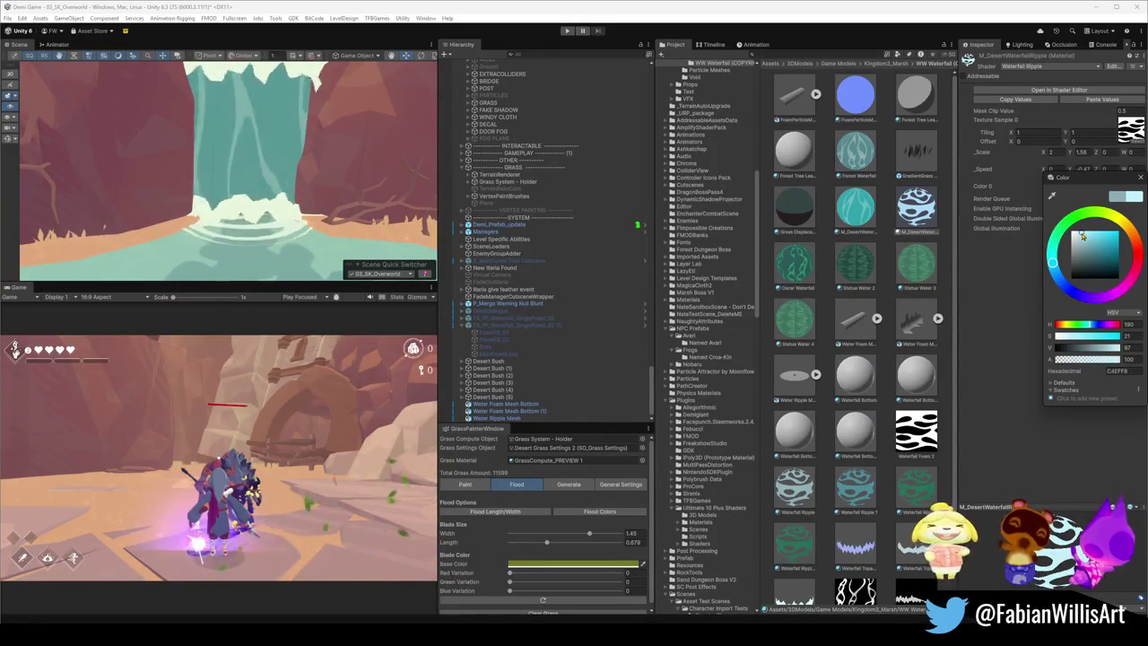
left_click(276, 249)
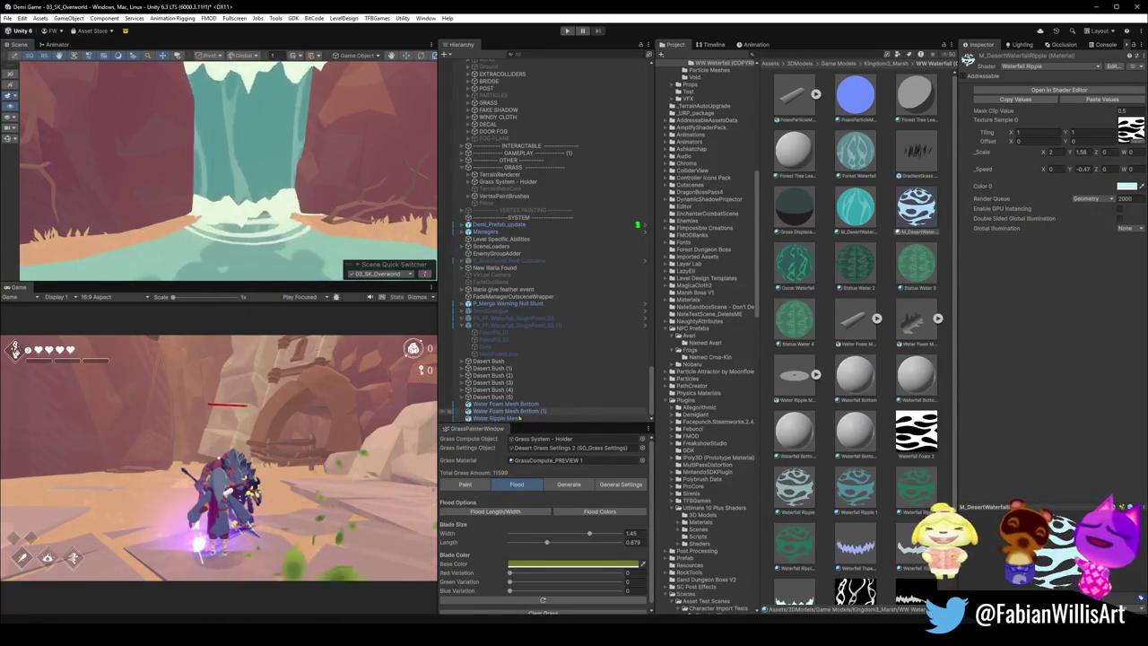
Step: Scale up the Water Ripple Mesh and reselect the bottom foam mesh
key("r")
mouse_move(248, 207)
left_mouse_down()
mouse_move(313, 206)
mouse_move(269, 199)
left_mouse_up()
left_click(191, 188)
key("w")
mouse_move(191, 183)
left_mouse_down()
mouse_move(278, 212)
mouse_move(289, 203)
mouse_move(268, 188)
mouse_move(271, 176)
left_mouse_up()
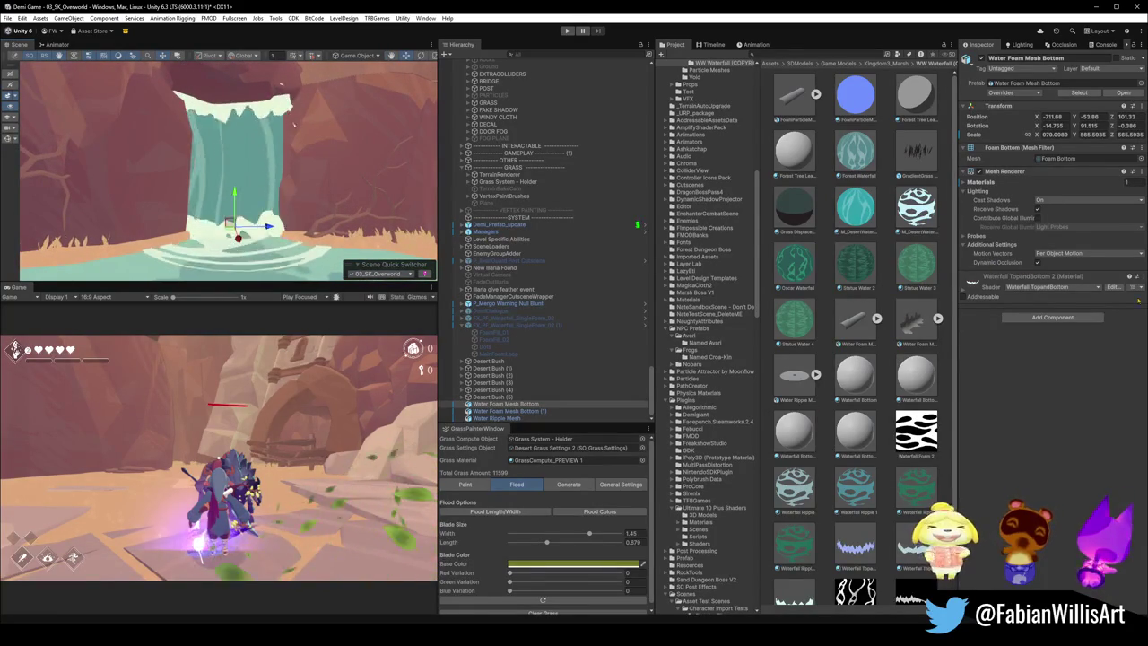
Step: Tweak the foam material's _Speed1 X and _Scale1 Y, flipping the texture with Y scale -1.01
left_click(967, 285)
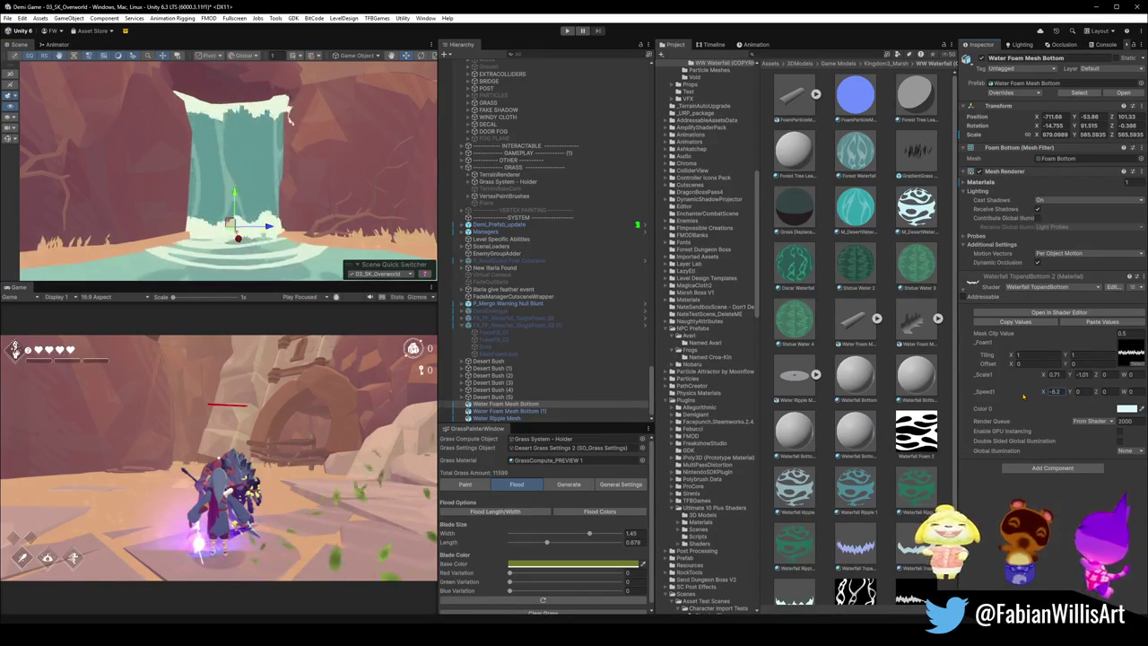
left_click(1056, 391)
type("0")
left_click(1056, 374)
type("0")
key("Escape")
left_click(1082, 373)
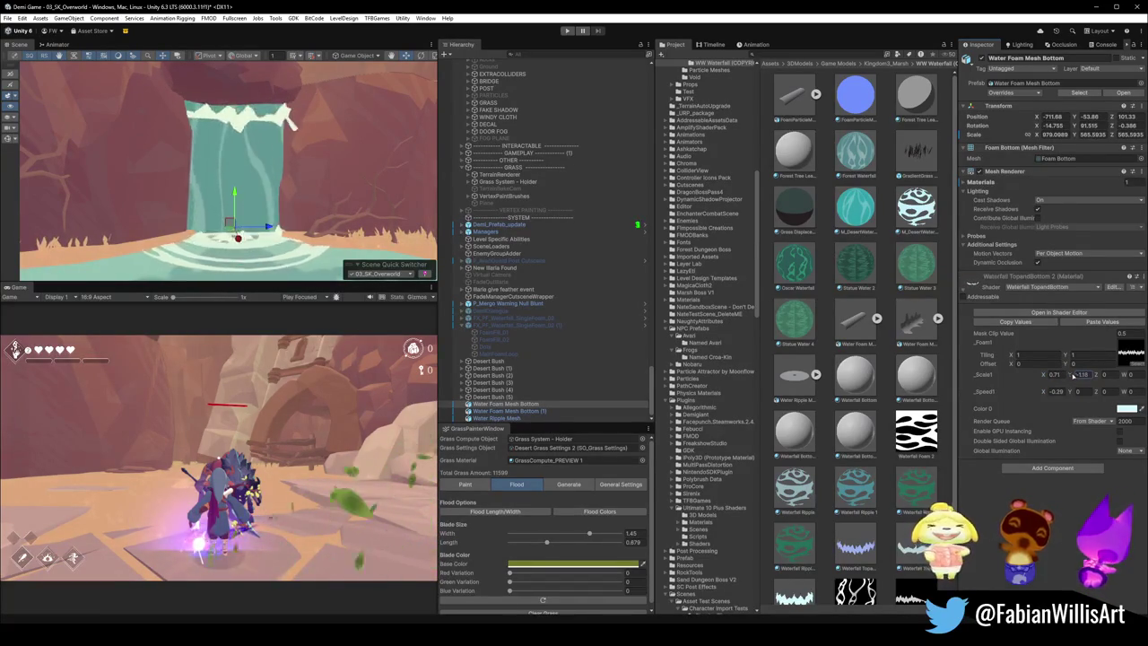
left_click_drag(1043, 392, 1049, 395)
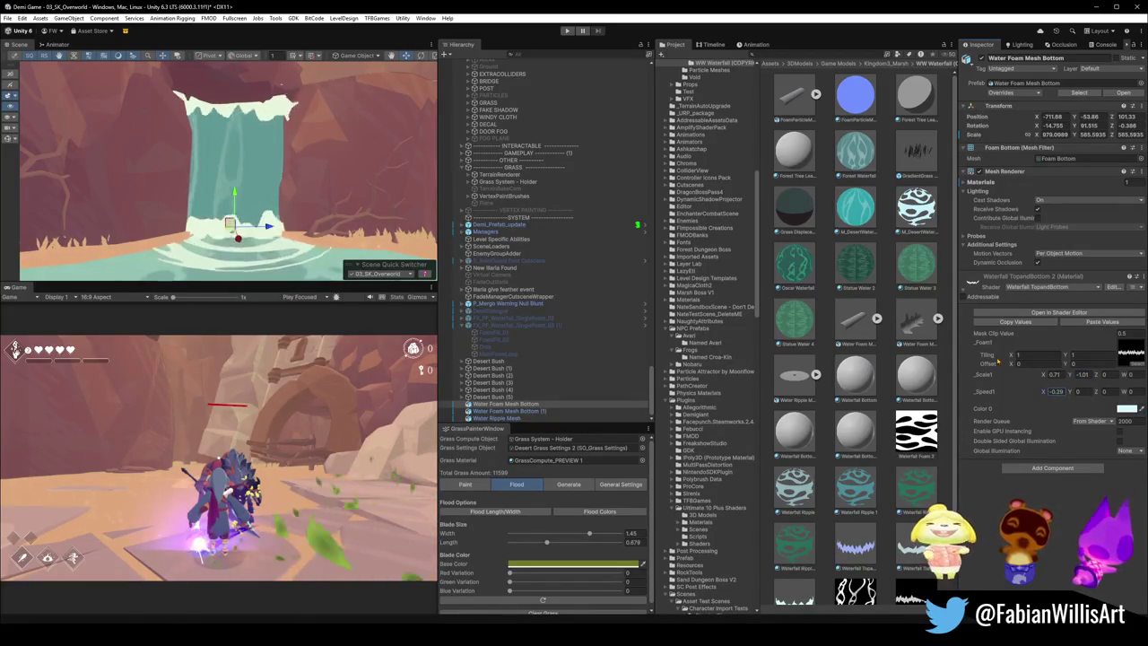
scroll(359, 206, "down", 5)
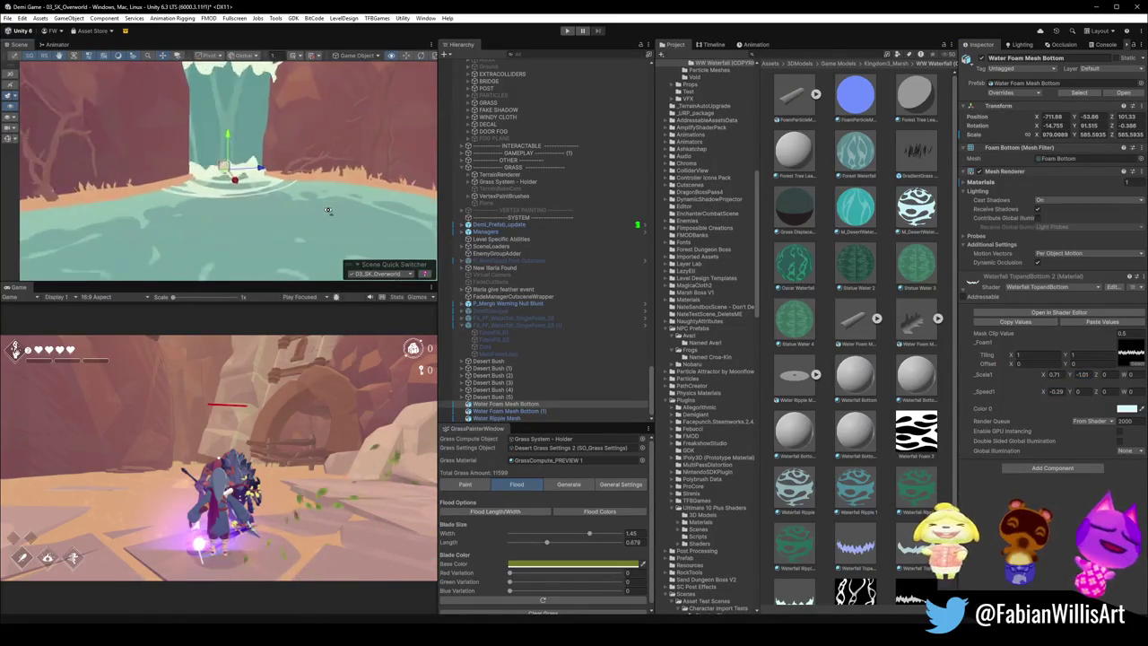
scroll(328, 210, "up", 3)
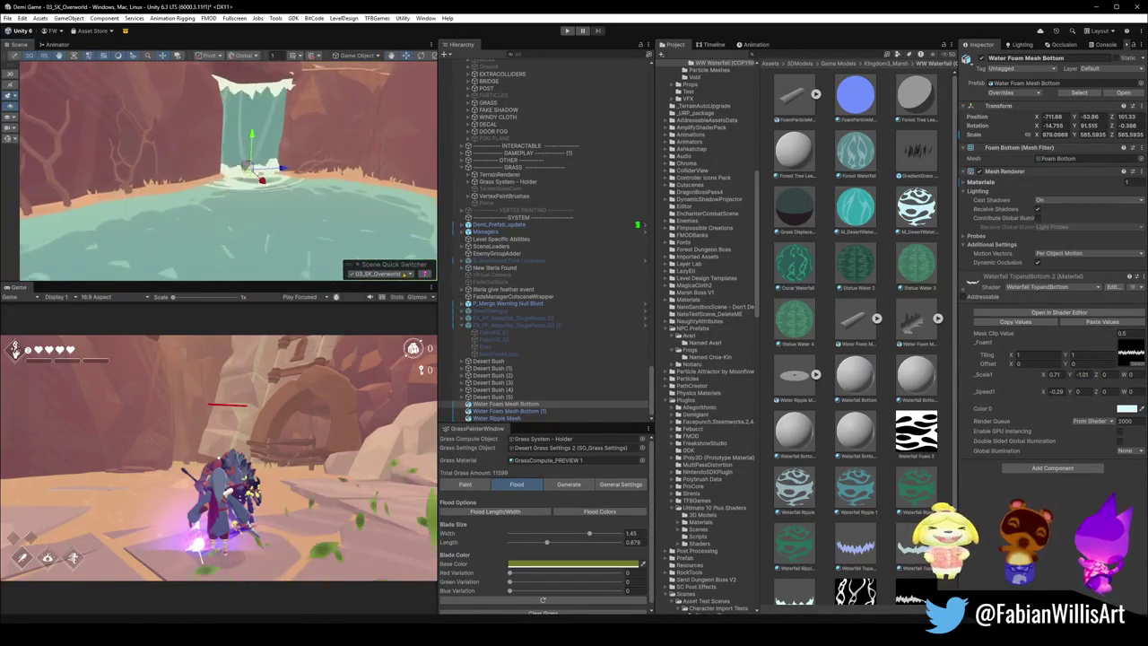
left_click(502, 418)
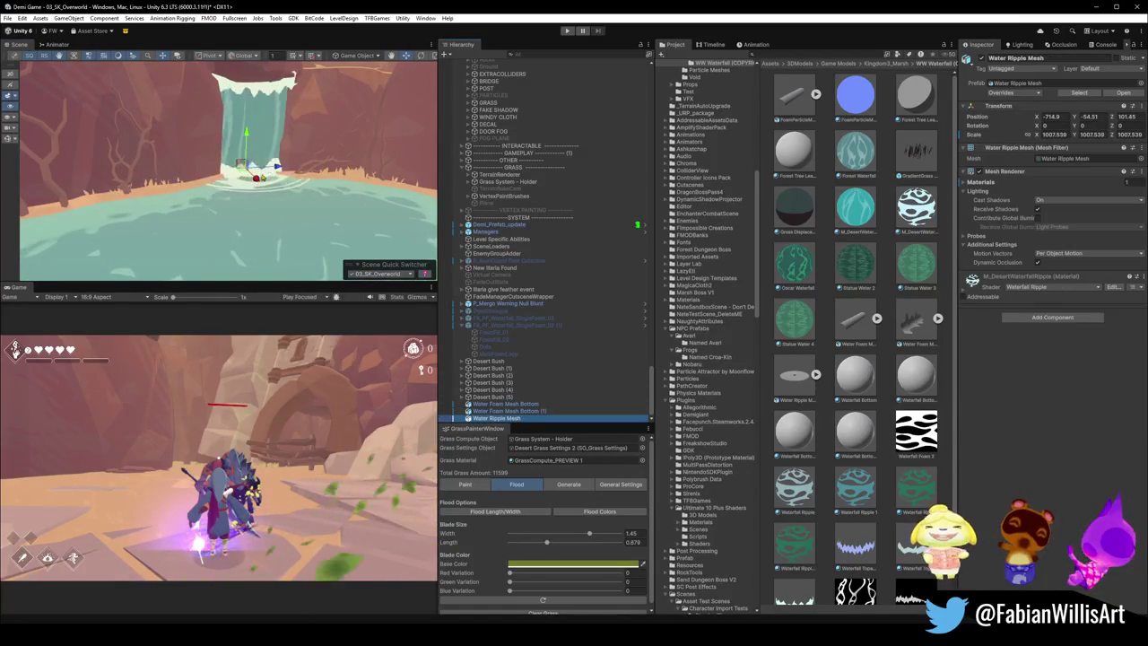
Step: Scale the Water Ripple Mesh up to about 1345.971 around the waterfall base
left_click(249, 136)
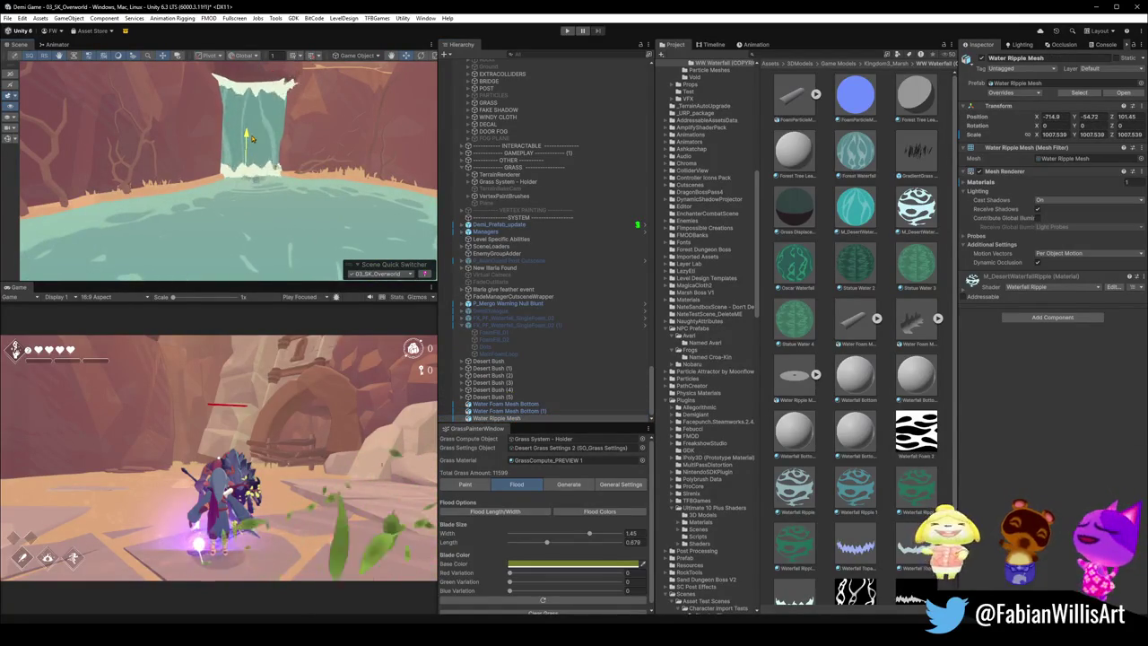
scroll(249, 136, "up", 5)
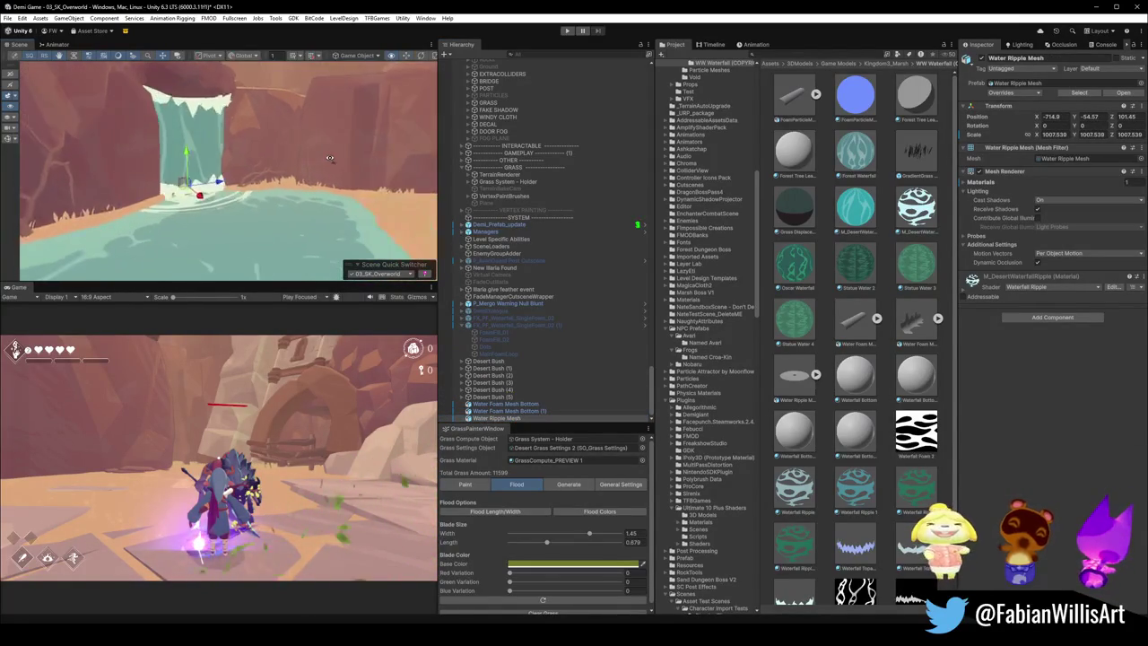
key("r")
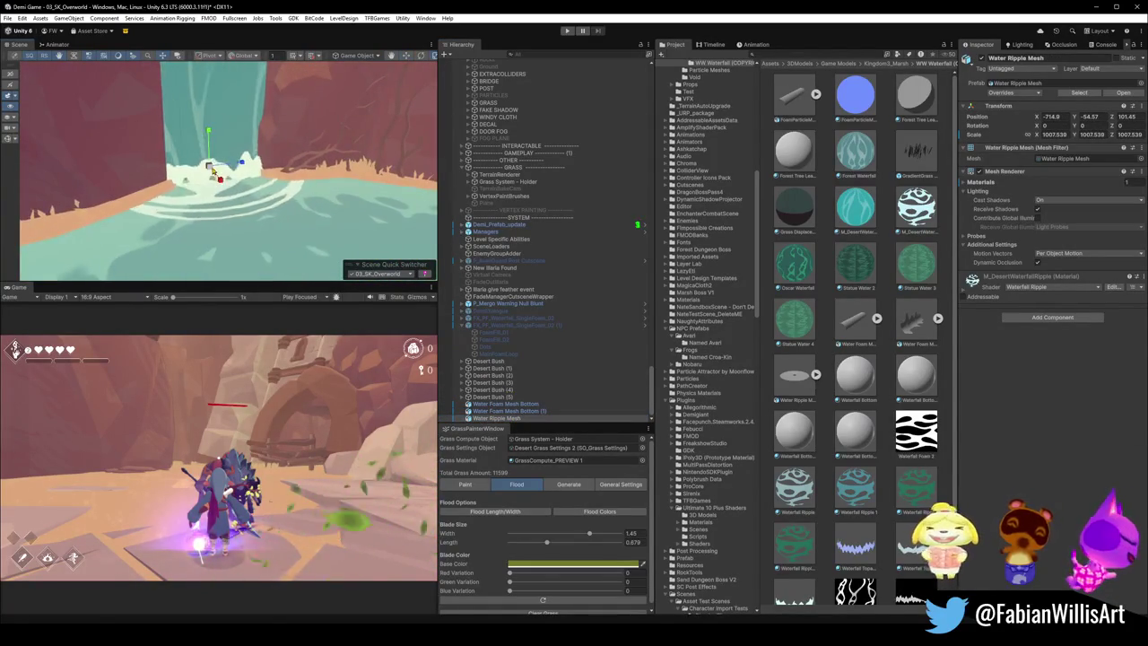
left_click_drag(209, 167, 244, 170)
scroll(284, 168, "down", 3)
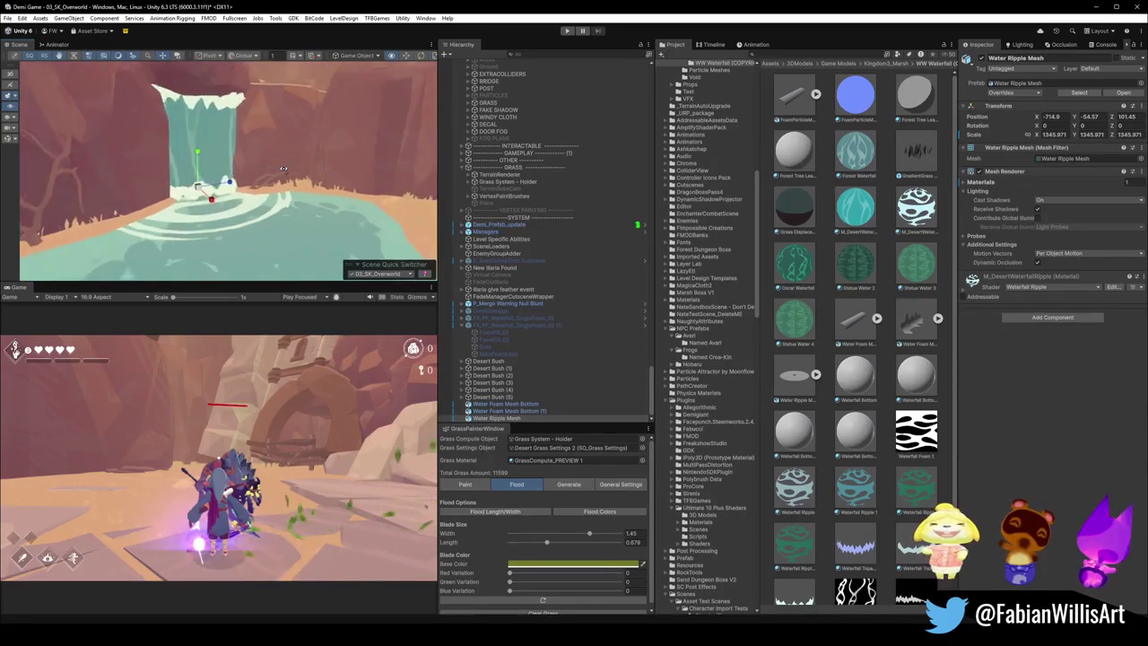
scroll(283, 168, "down", 5)
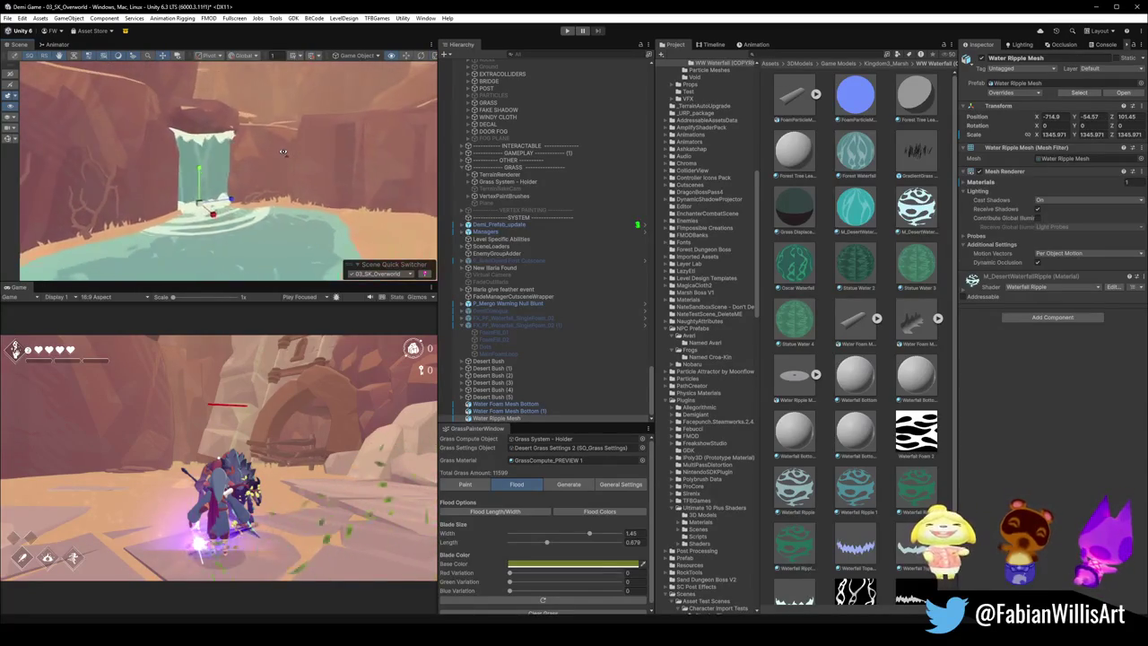
scroll(283, 149, "up", 3)
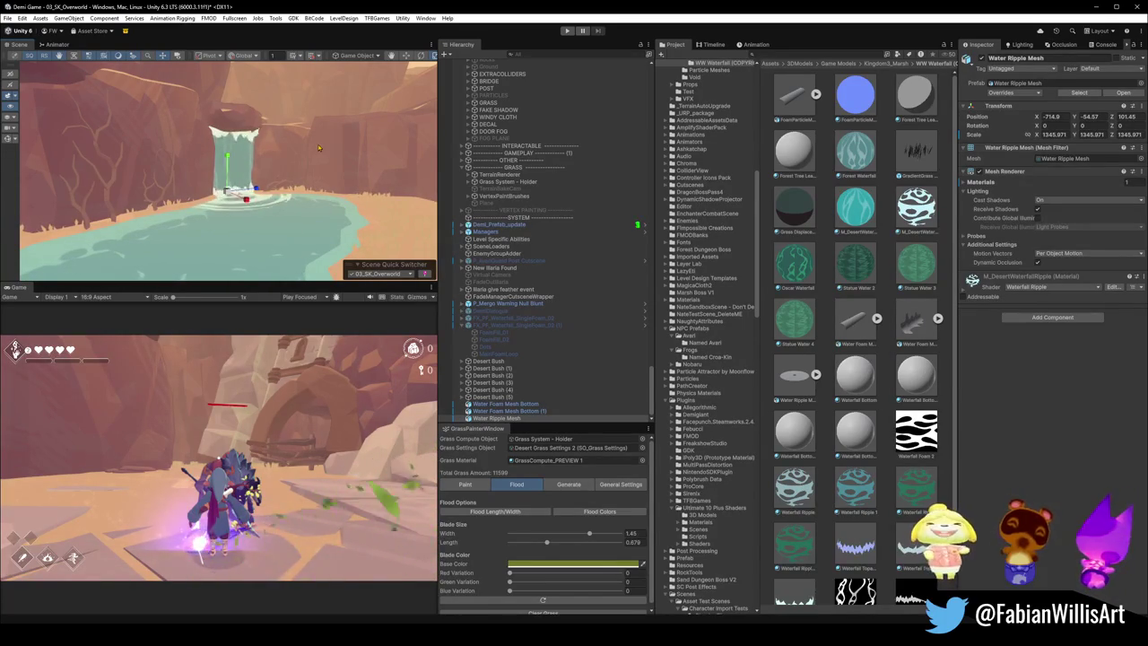
mouse_move(269, 90)
left_mouse_down()
mouse_move(303, 115)
mouse_move(303, 170)
mouse_move(242, 164)
mouse_move(238, 229)
mouse_move(197, 161)
mouse_move(157, 136)
mouse_move(431, 244)
mouse_move(455, 238)
left_mouse_up()
Step: Duplicate the original Water Foam Mesh Bottom and raise the copy up the waterfall
left_click(240, 164)
left_click(237, 242)
key("ctrl+d")
key("e")
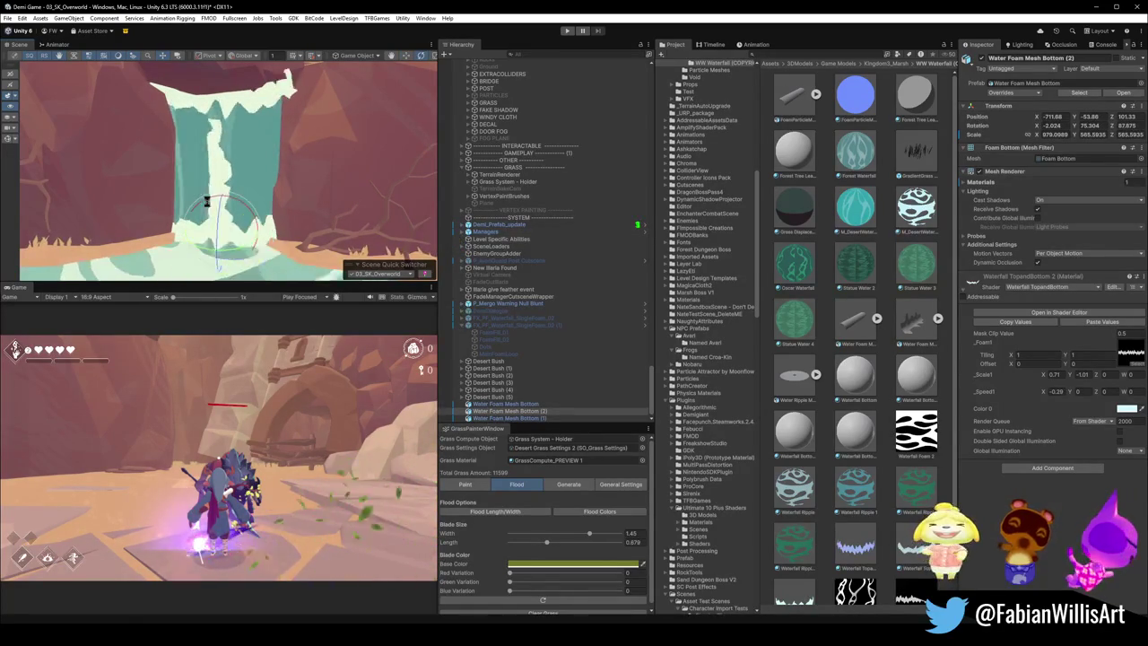
mouse_move(235, 215)
left_mouse_down()
mouse_move(224, 235)
mouse_move(187, 242)
left_mouse_up()
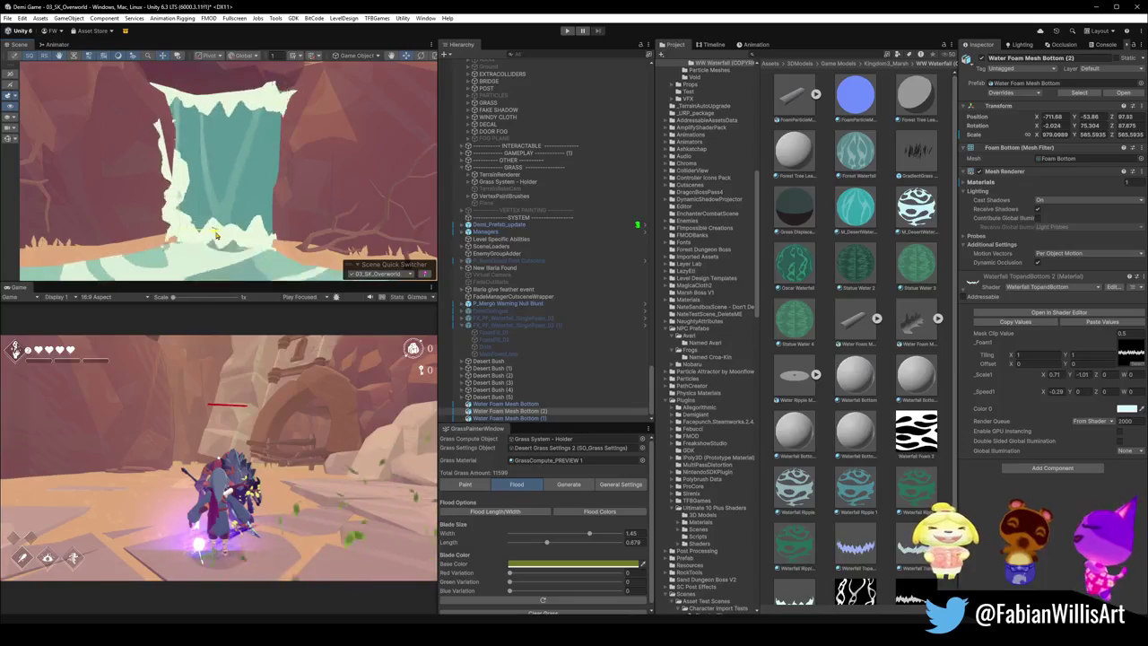
key("e")
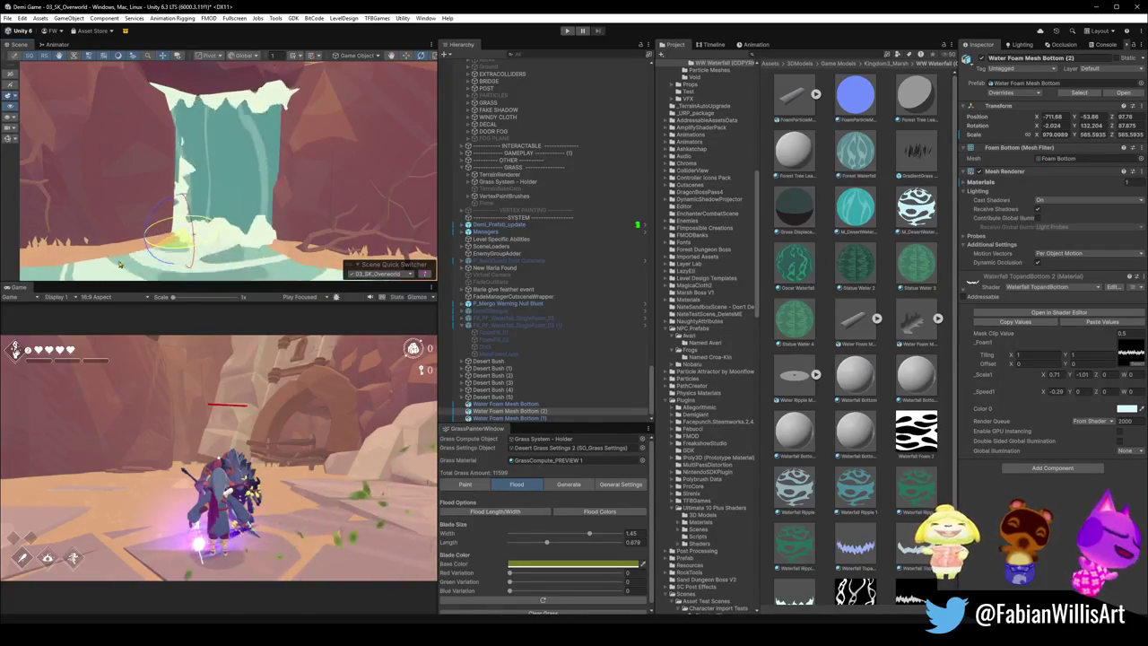
key("w")
mouse_move(184, 206)
left_mouse_down()
mouse_move(189, 139)
mouse_move(172, 176)
left_mouse_up()
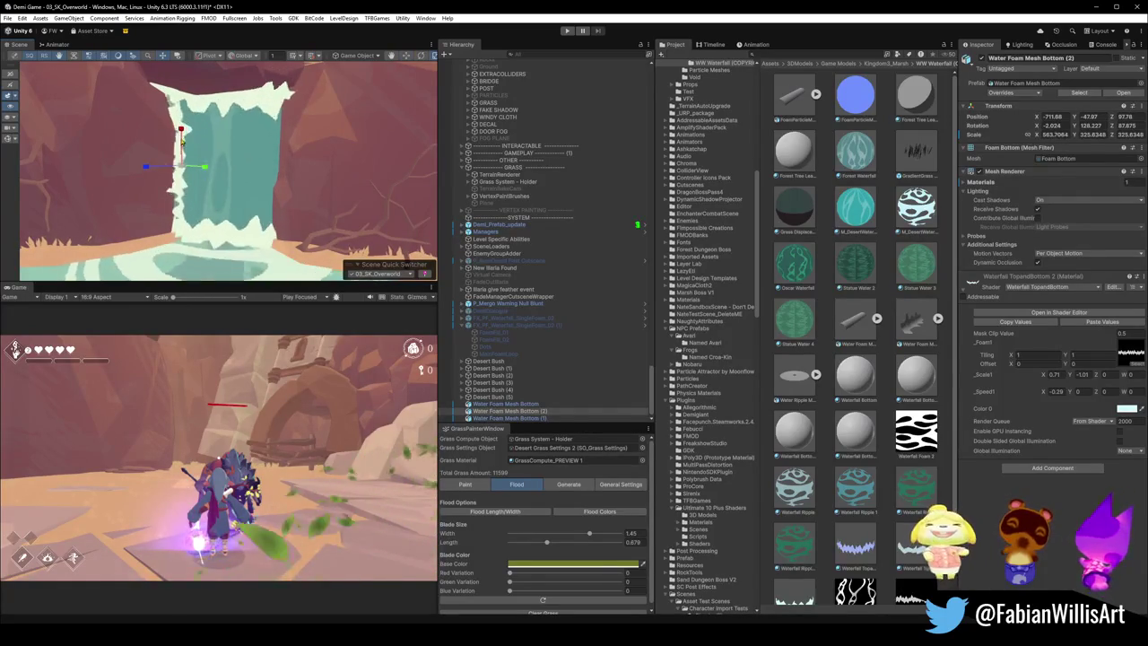
Step: Widen Water Foam Mesh Bottom (2) to X scale 1060 and rotate it to 128.2 on Y
left_click_drag(182, 134, 184, 135)
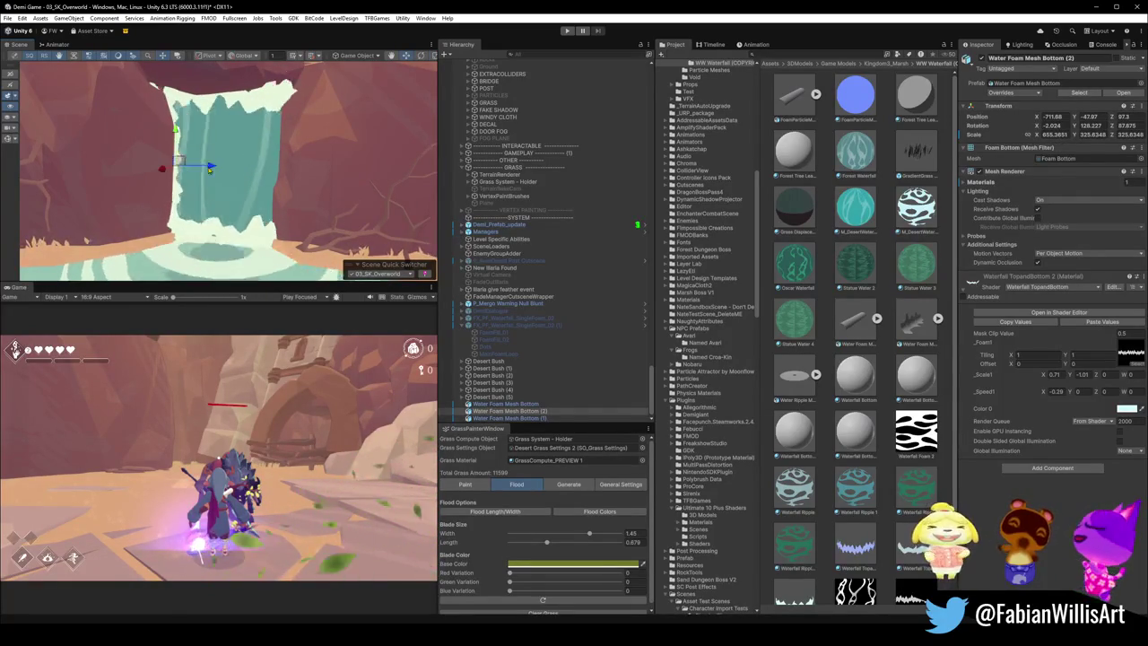
scroll(209, 168, "down", 5)
mouse_move(270, 191)
left_mouse_down()
mouse_move(295, 167)
mouse_move(318, 193)
mouse_move(199, 121)
left_mouse_up()
key("e")
mouse_move(204, 112)
left_mouse_down()
mouse_move(250, 108)
mouse_move(219, 185)
mouse_move(234, 164)
left_mouse_up()
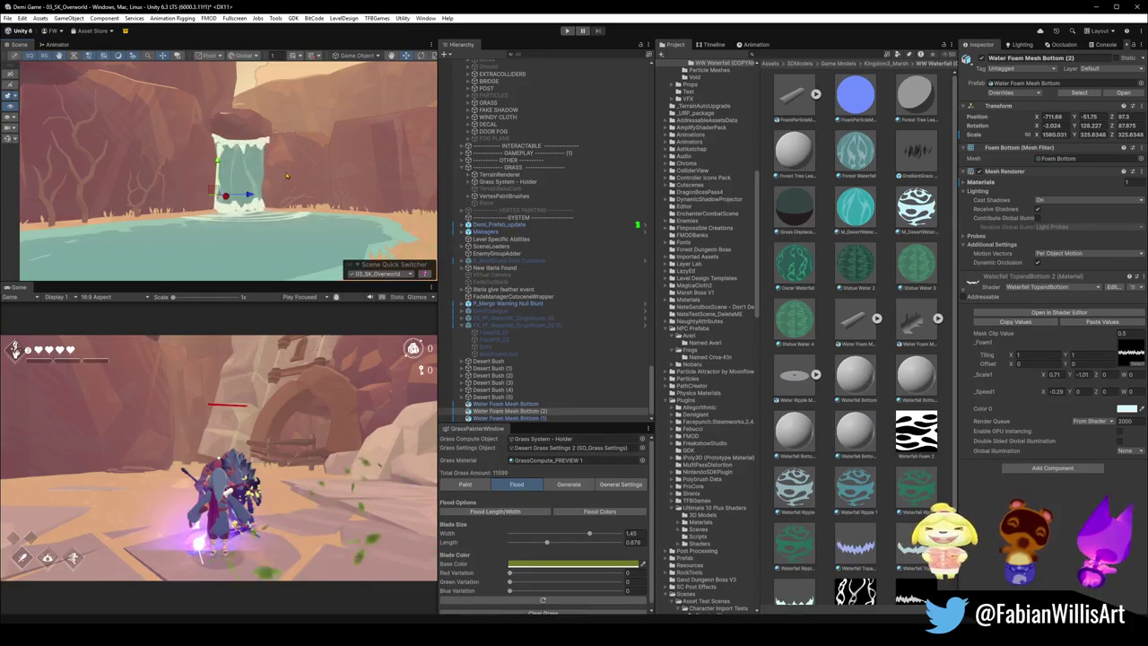
Step: Switch Water Foam Mesh Bottom (2)'s handles to local and back to global, then frame it in the pool
key("x")
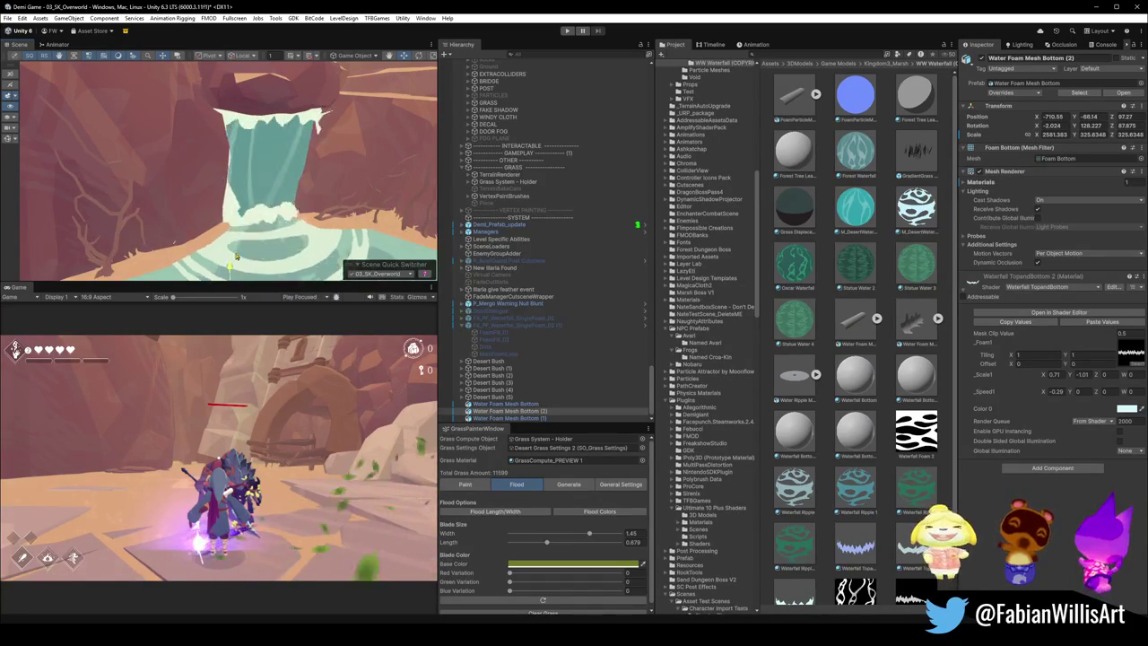
scroll(280, 225, "down", 3)
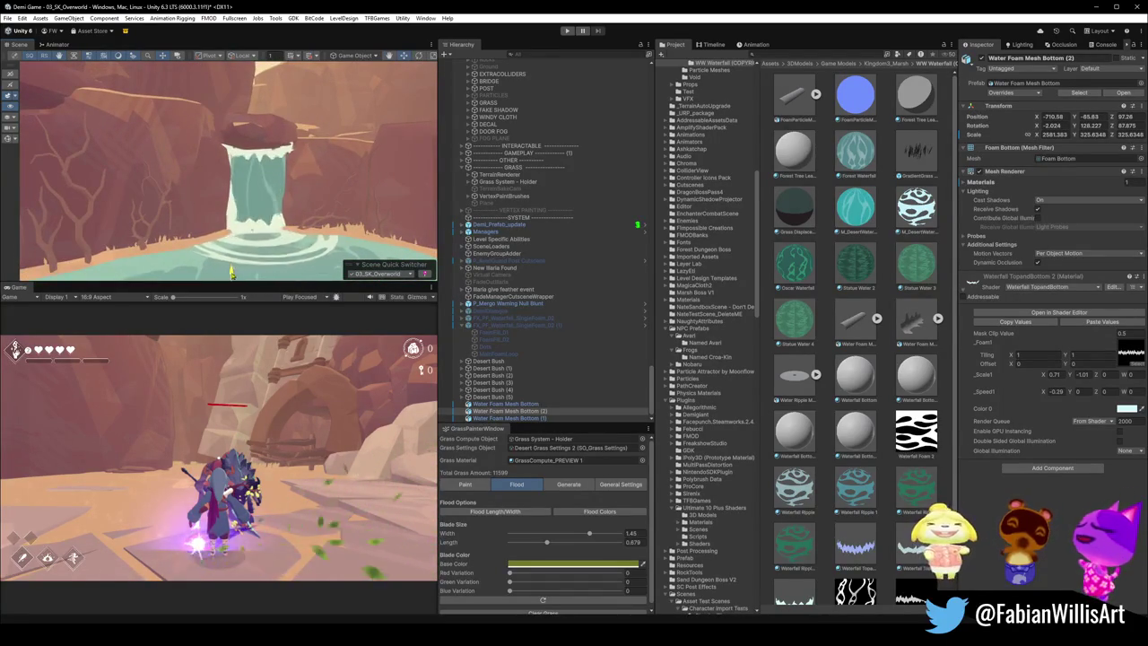
left_click_drag(248, 256, 269, 234)
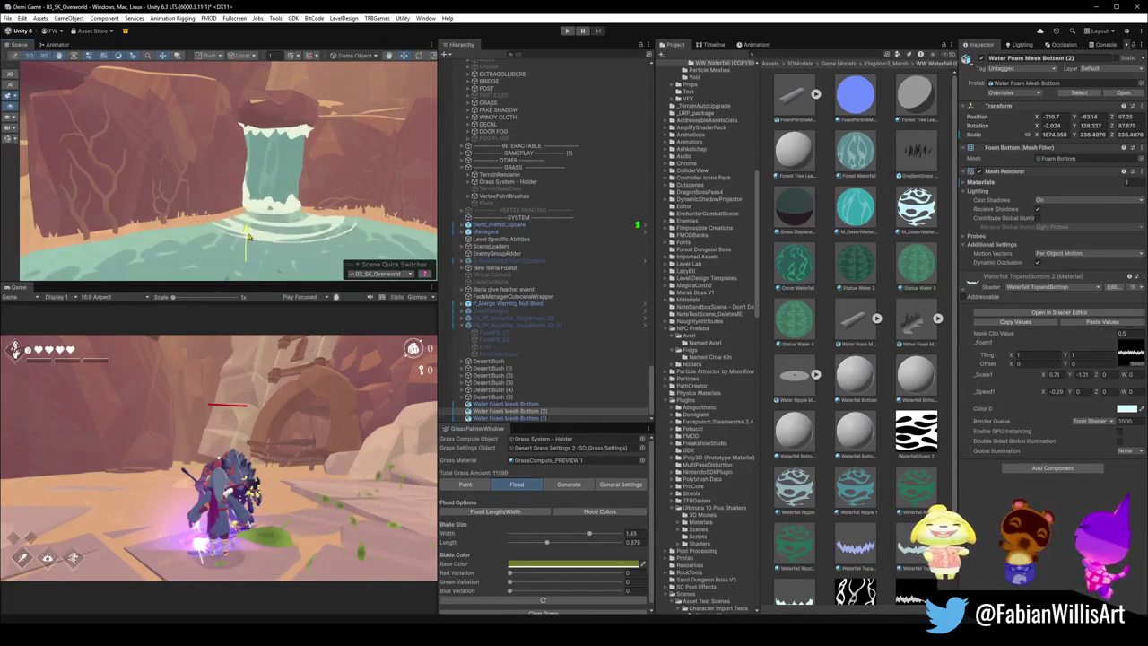
key("x")
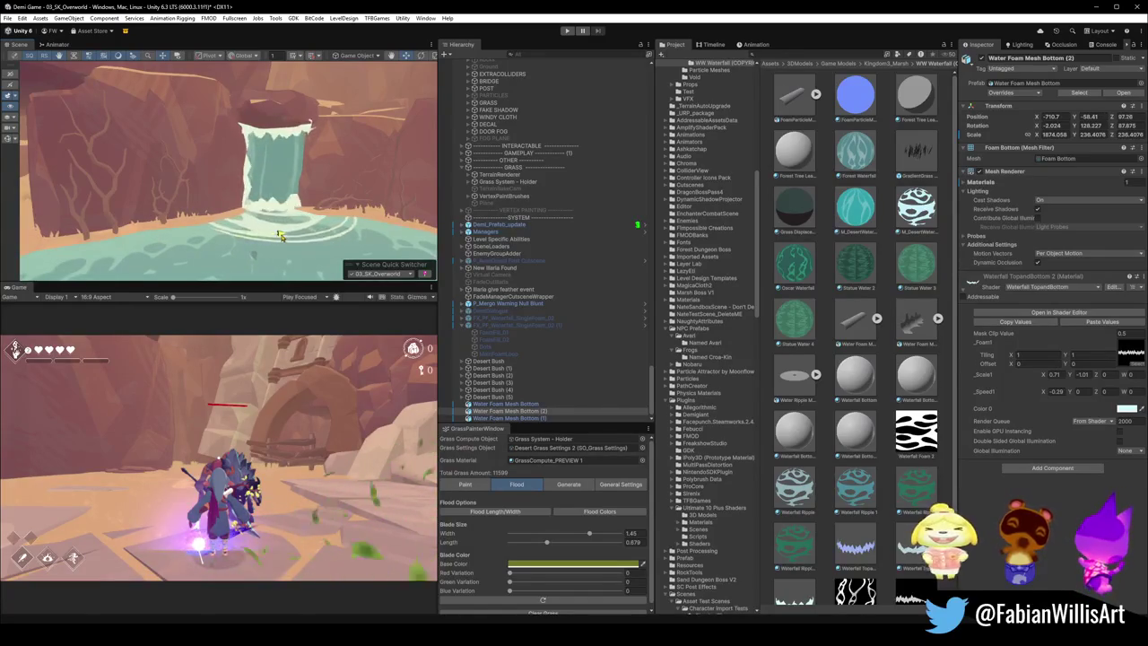
scroll(282, 236, "down", 5)
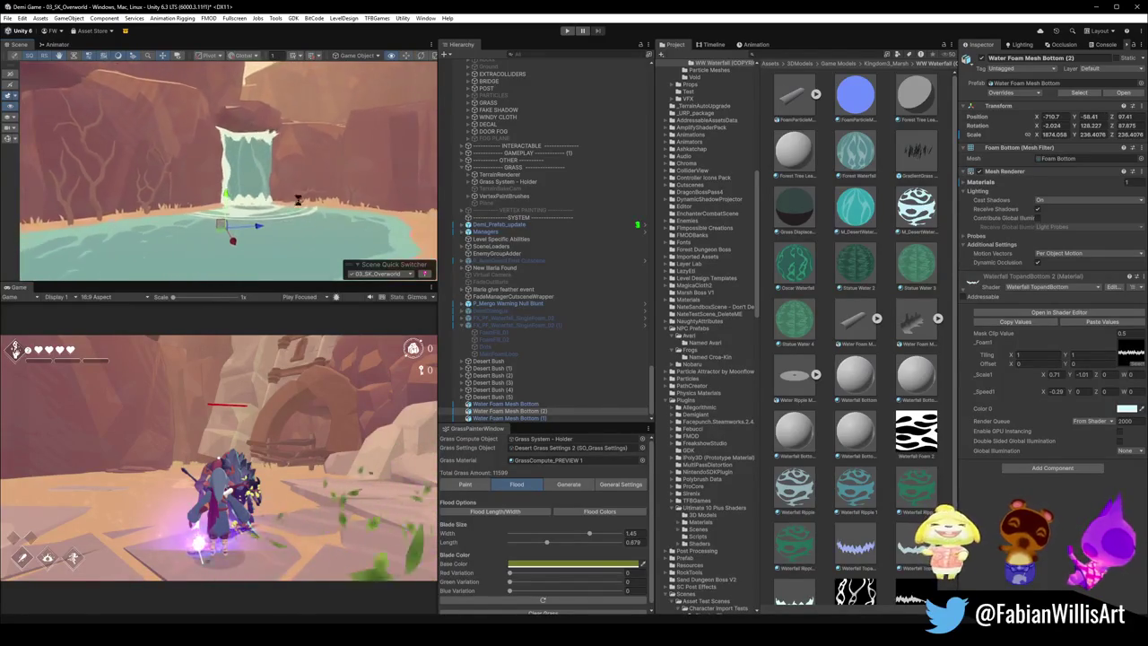
scroll(299, 200, "down", 5)
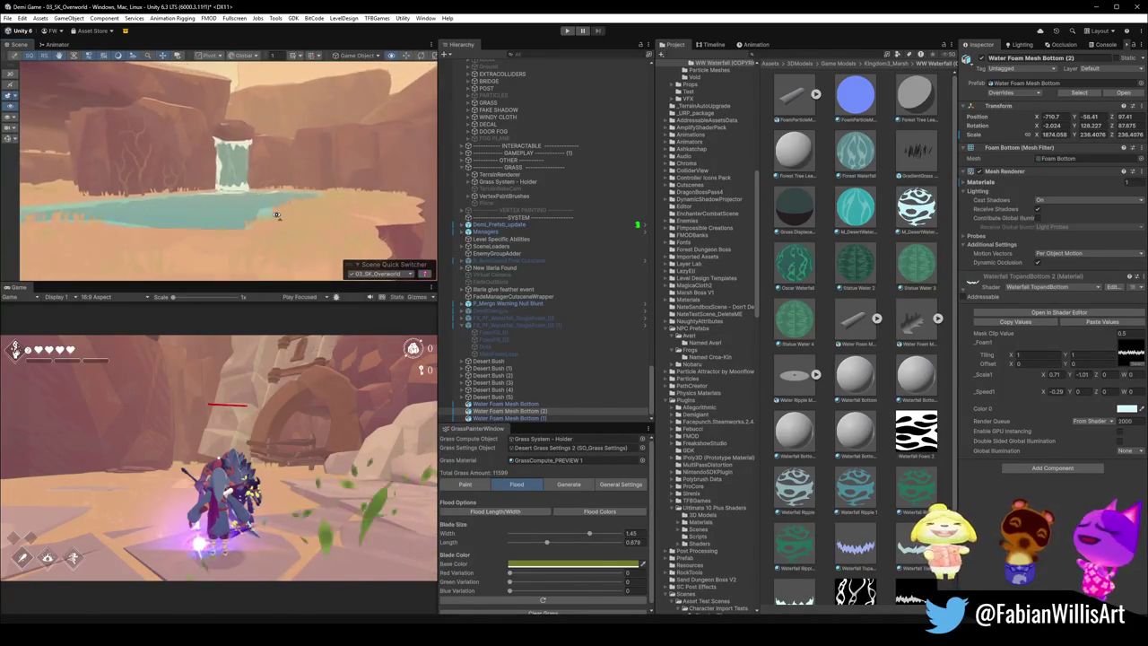
scroll(275, 215, "down", 3)
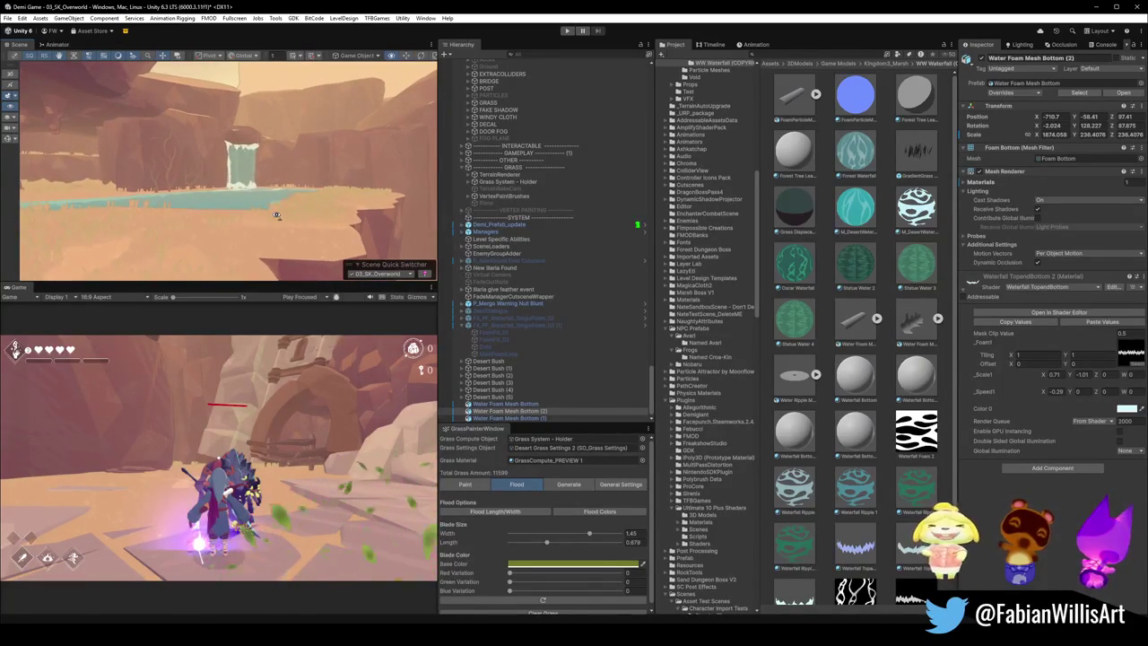
scroll(276, 215, "down", 1)
scroll(322, 158, "up", 5)
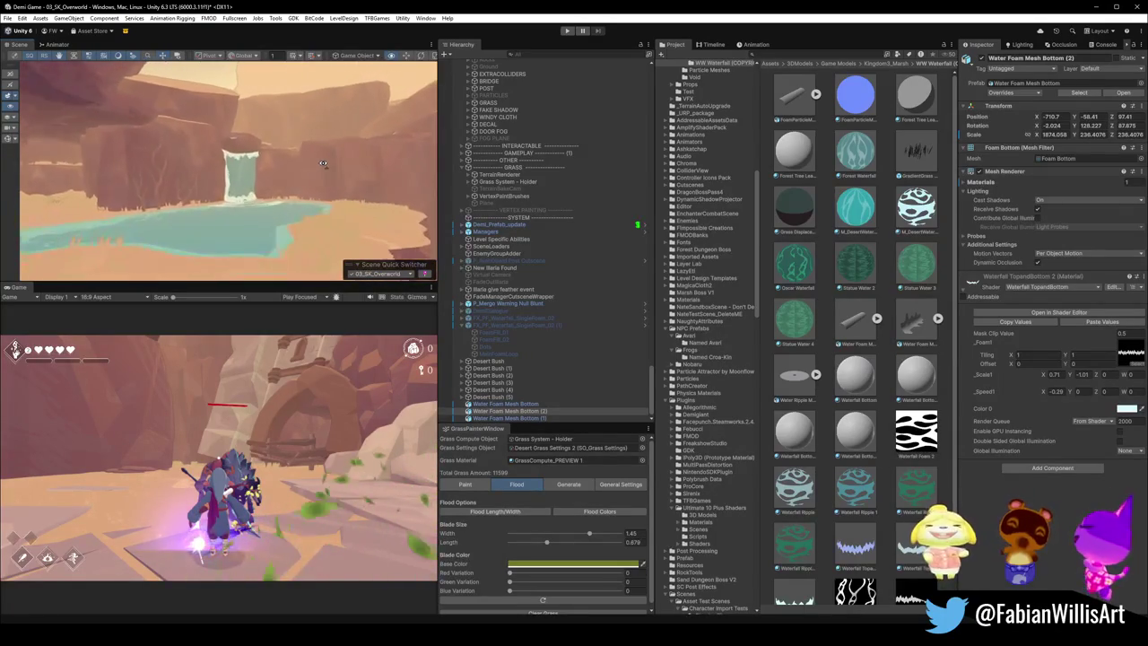
scroll(323, 164, "up", 3)
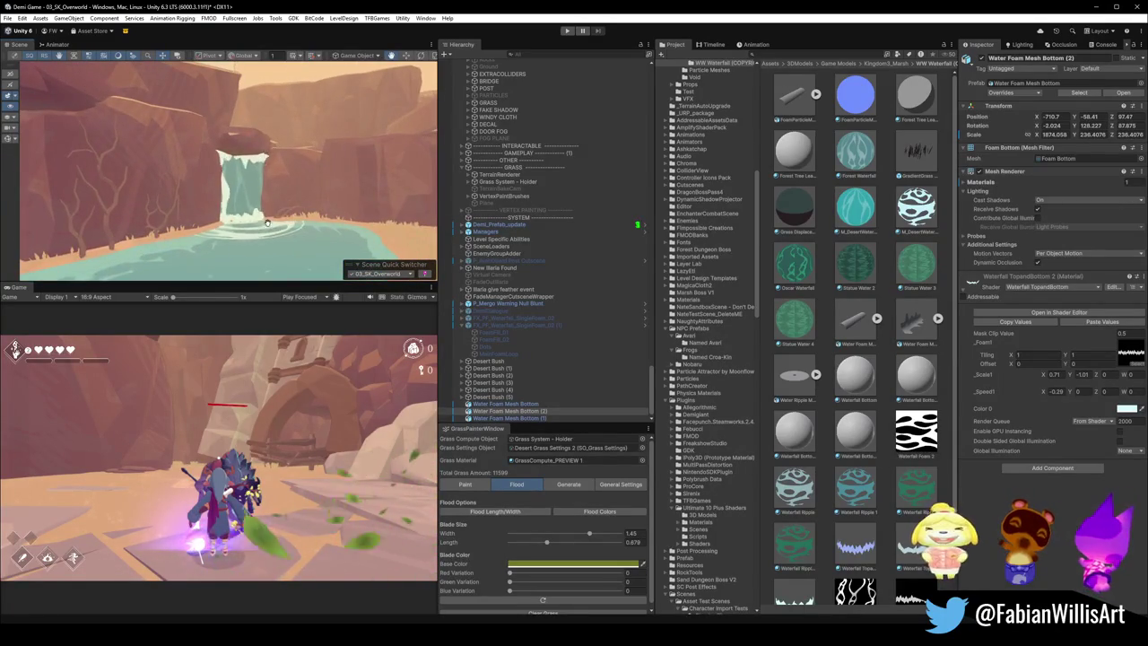
key("f")
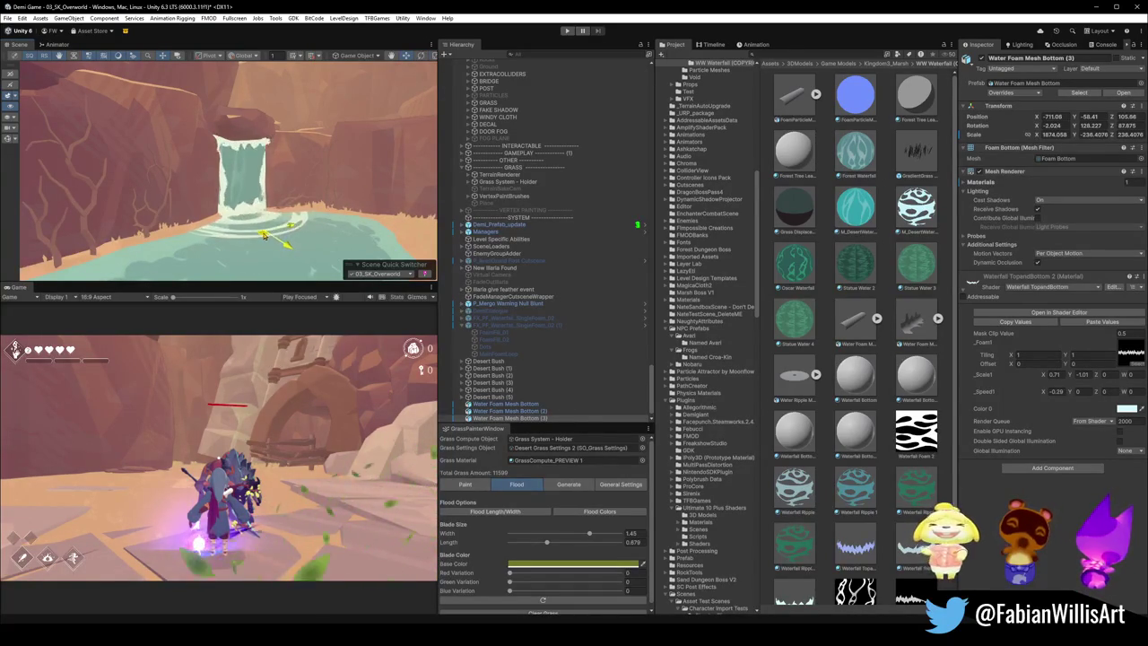
Step: Undo the latest foam duplicate and remove the Water Foam Mesh Bottom (2) copy
scroll(263, 235, "down", 5)
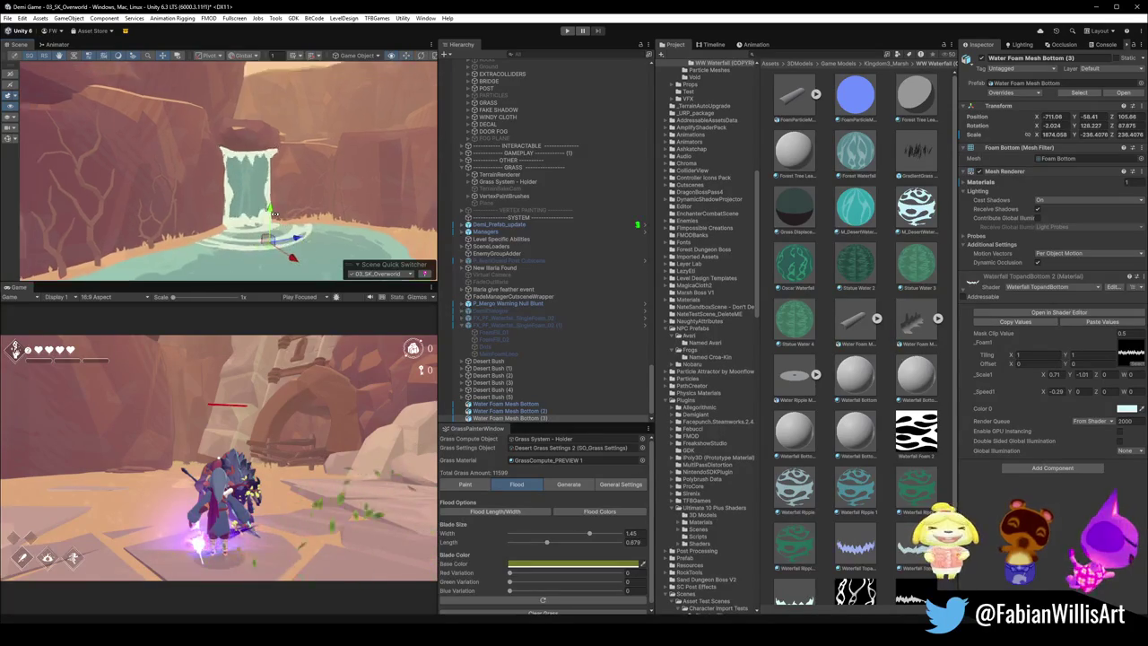
scroll(301, 203, "down", 5)
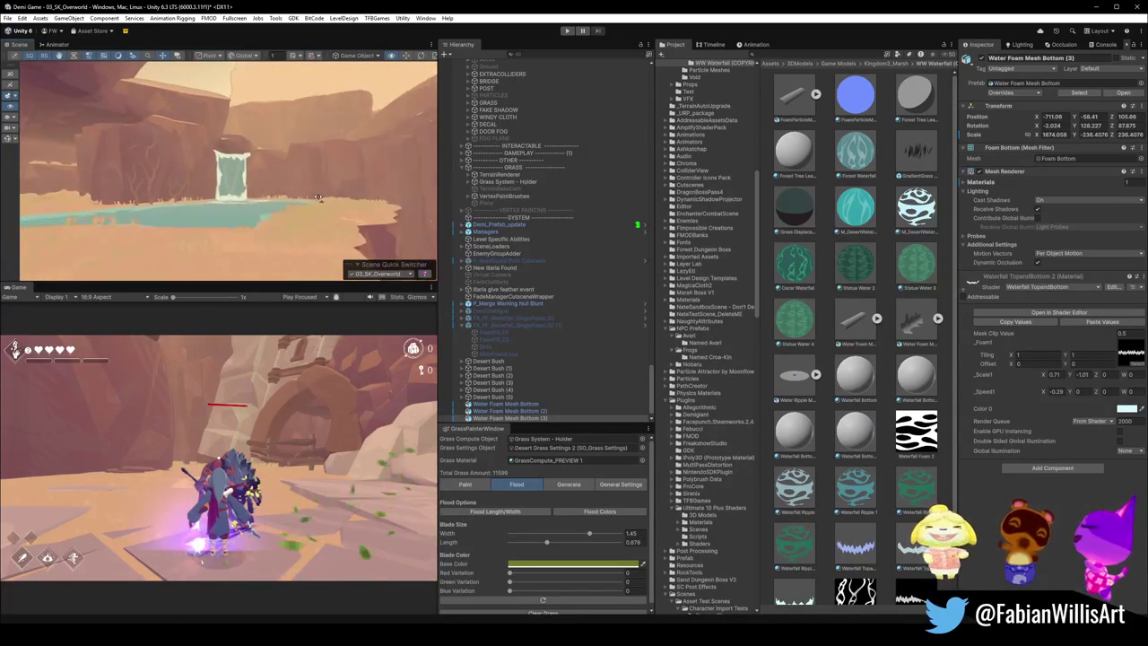
left_click_drag(321, 196, 326, 192)
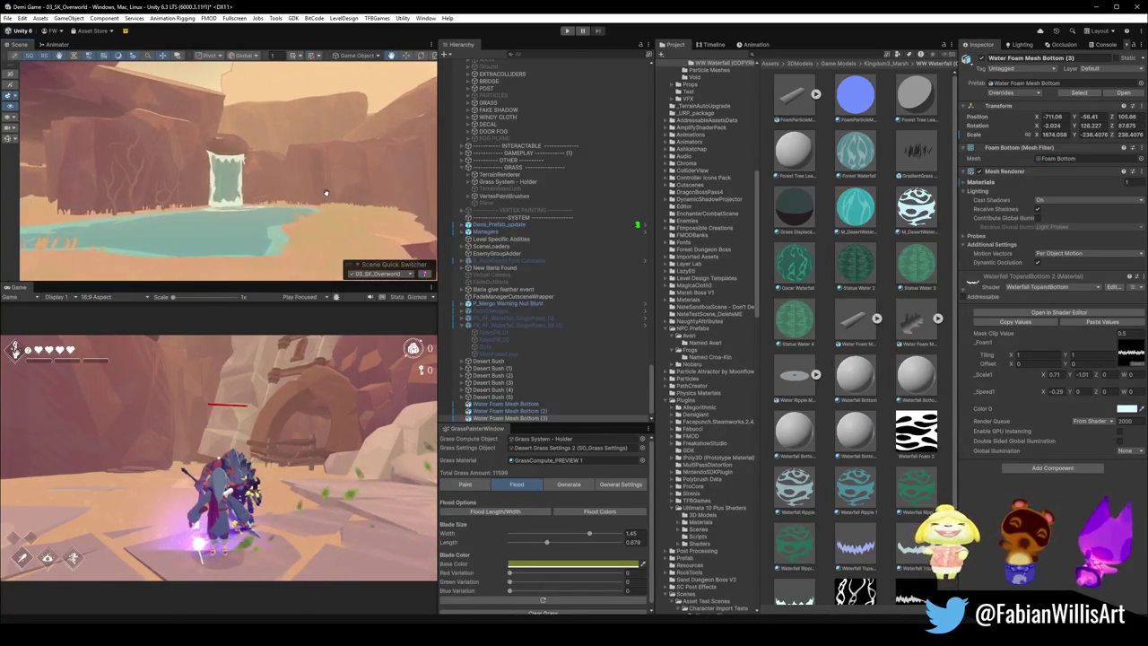
key("ctrl+z")
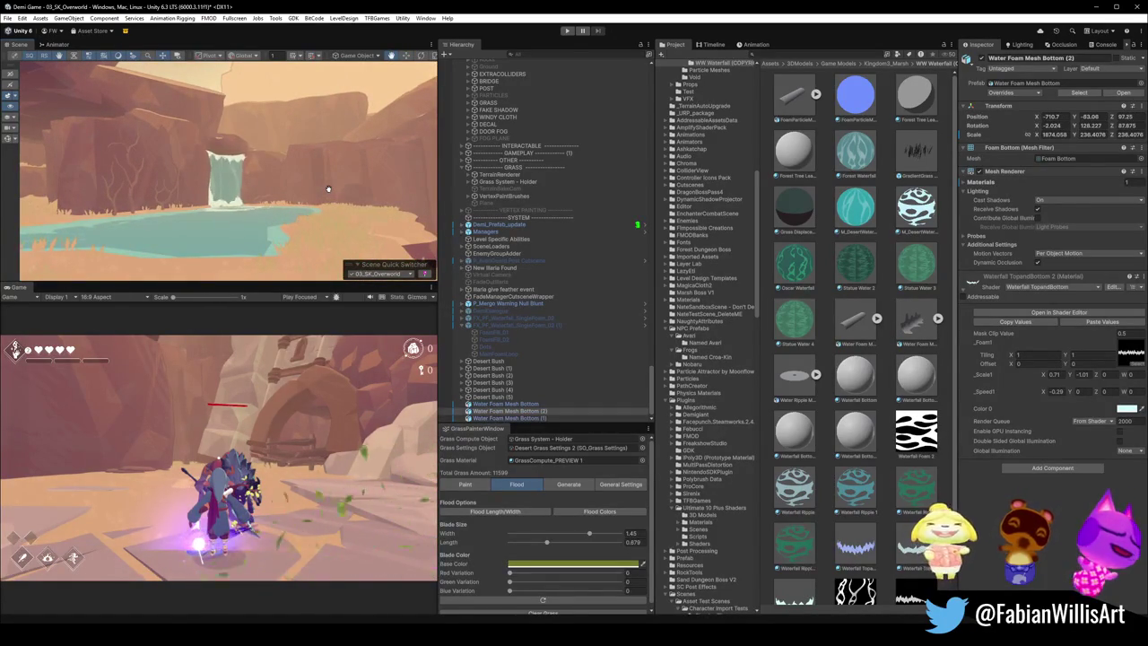
key("ctrl+z")
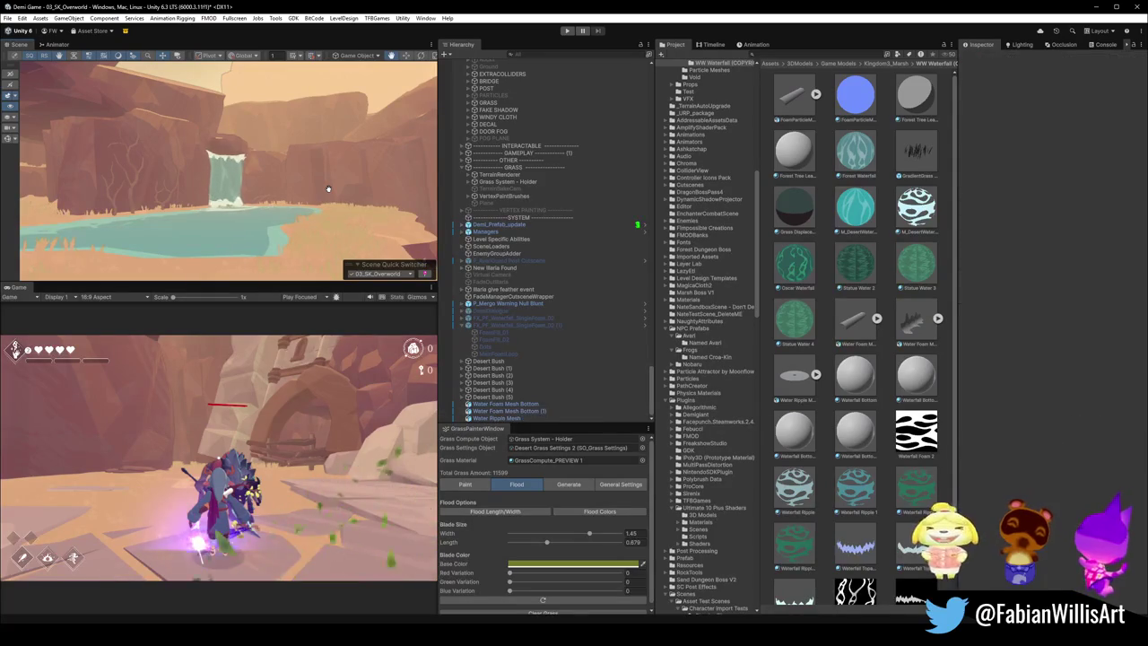
Step: Select Water Foam Mesh Bottom (1) at the waterfall top
scroll(339, 169, "up", 10)
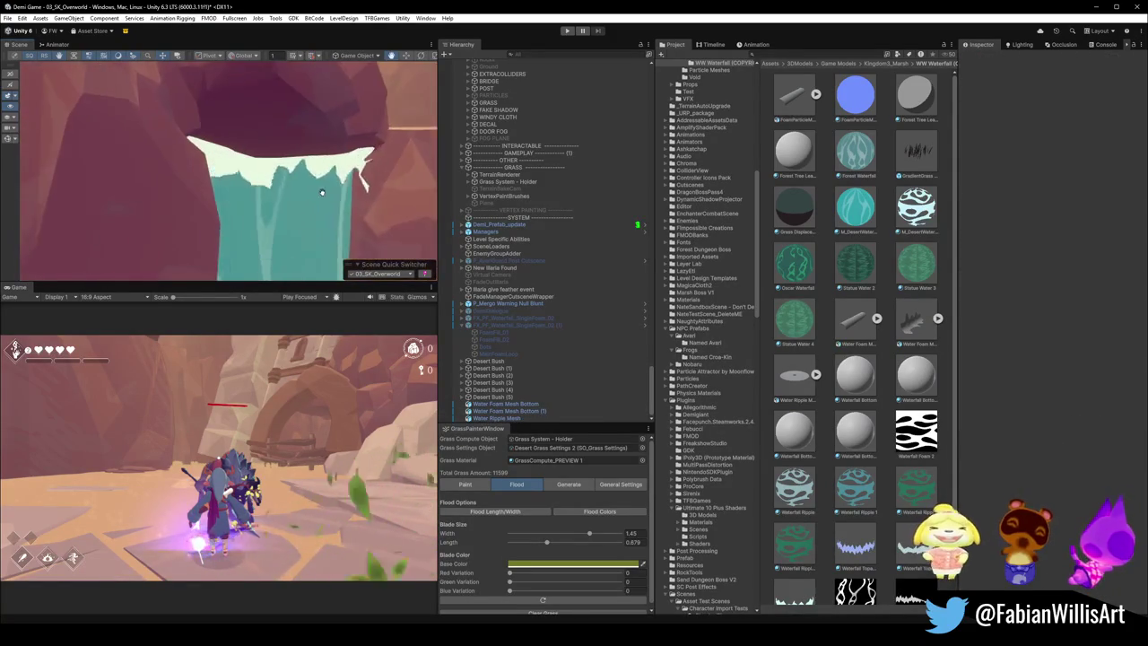
scroll(352, 167, "down", 3)
left_click(288, 179)
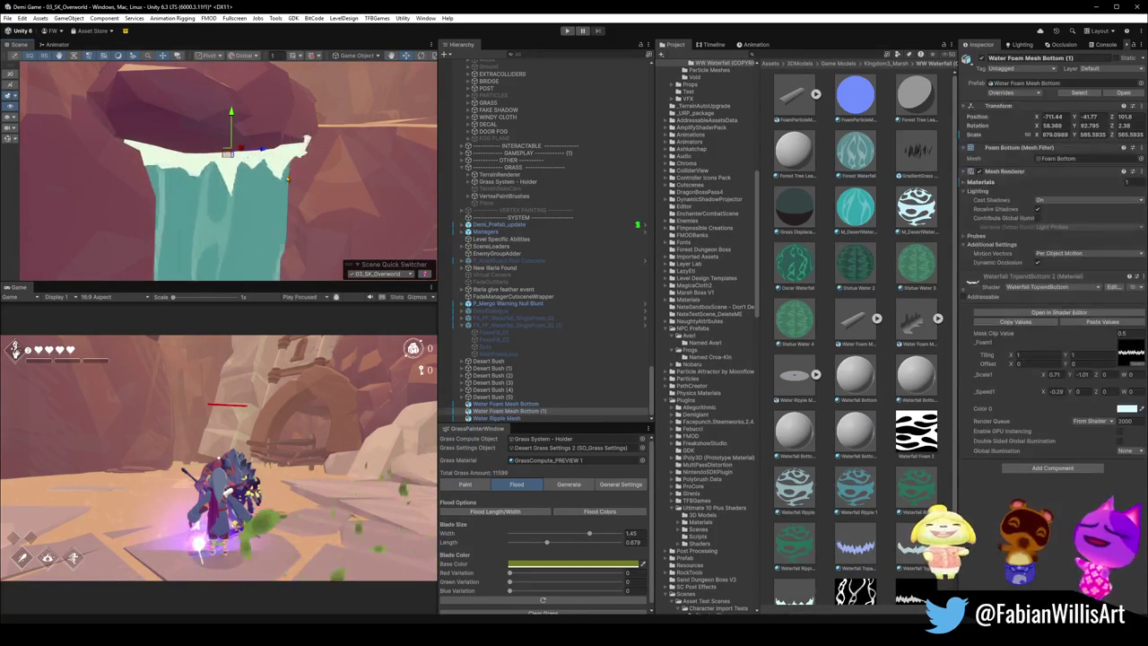
Step: Align Water Foam Mesh Bottom (1)'s handles to its local axes and view it close beside the waterfall
key("x")
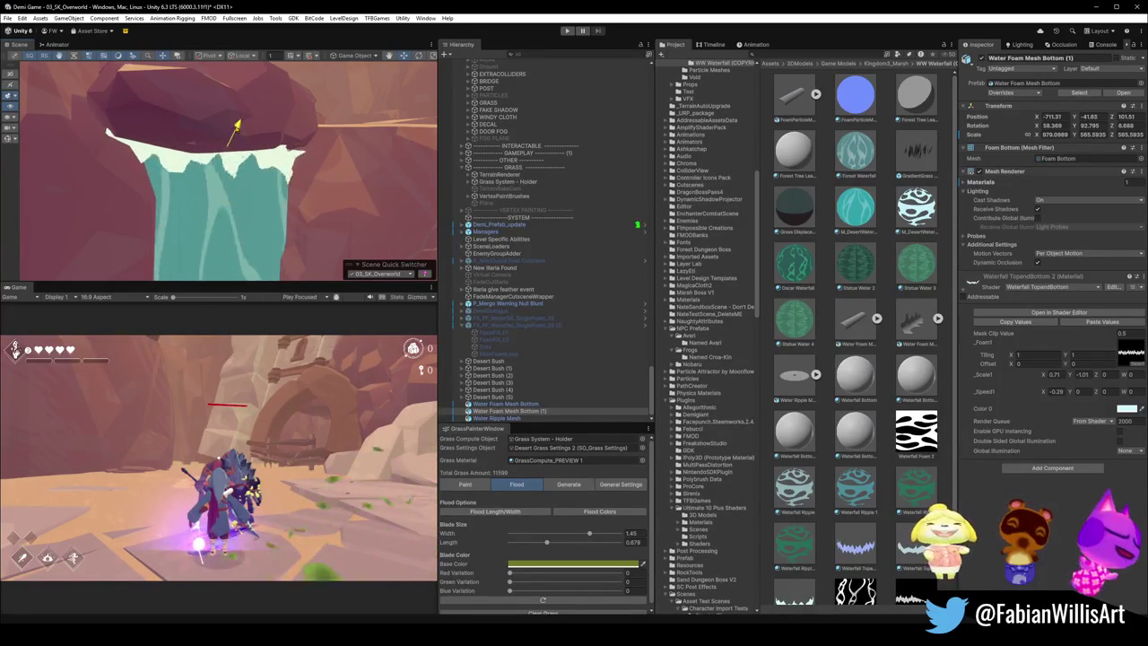
scroll(267, 173, "down", 10)
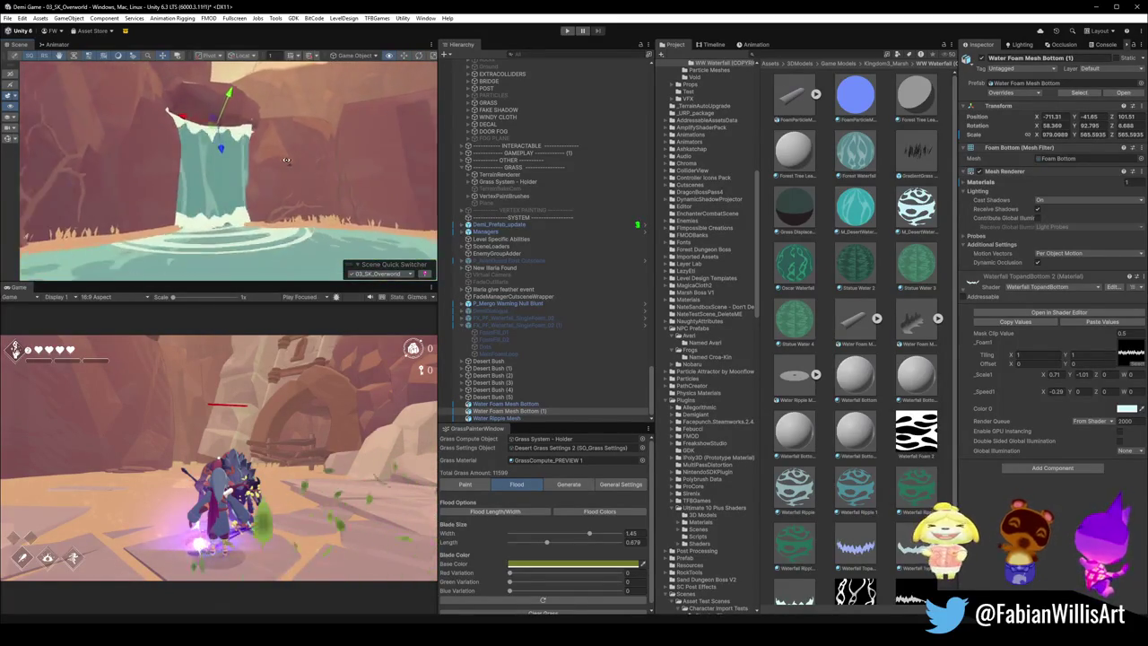
scroll(267, 173, "up", 5)
mouse_move(267, 173)
left_mouse_down()
mouse_move(375, 179)
mouse_move(129, 157)
mouse_move(238, 162)
mouse_move(242, 228)
left_mouse_up()
left_click(242, 228)
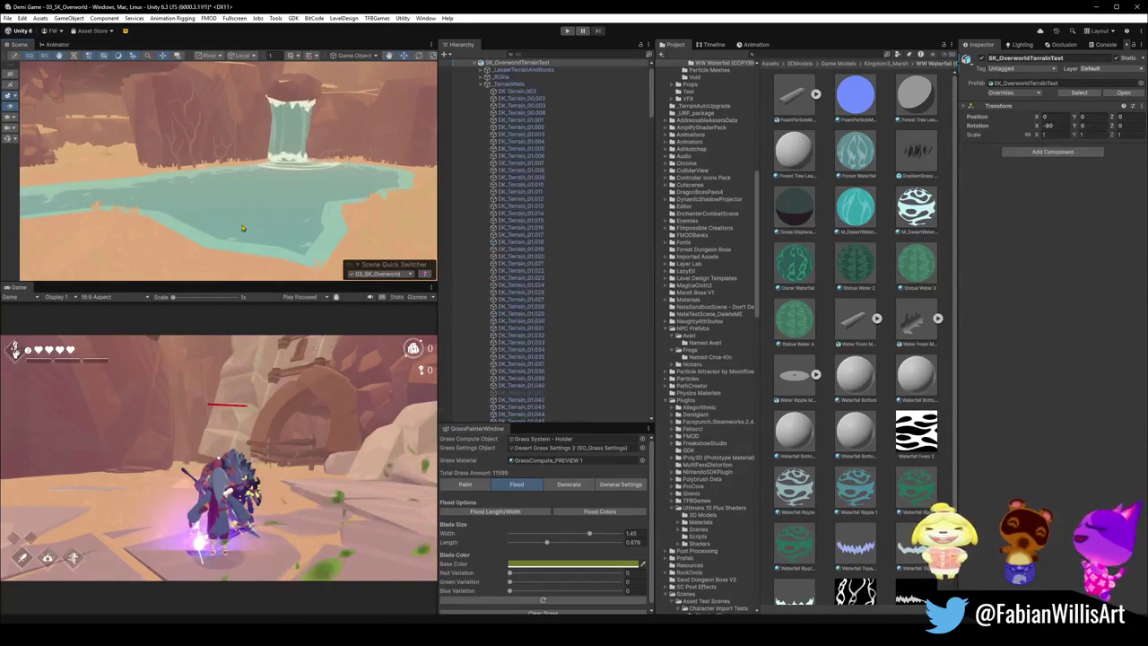
Step: Set the Oasis water's Foam Color to white FFFFFF and raise Foam Opacity to about 0.356
left_click(247, 210)
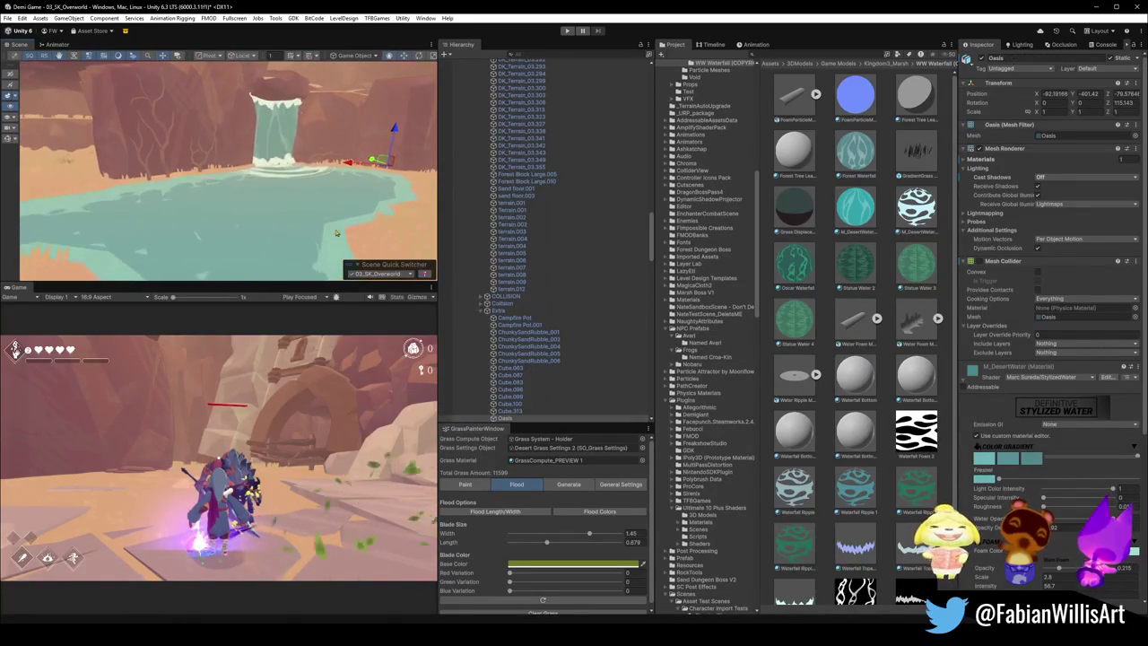
scroll(1100, 467, "down", 3)
left_click(1131, 454)
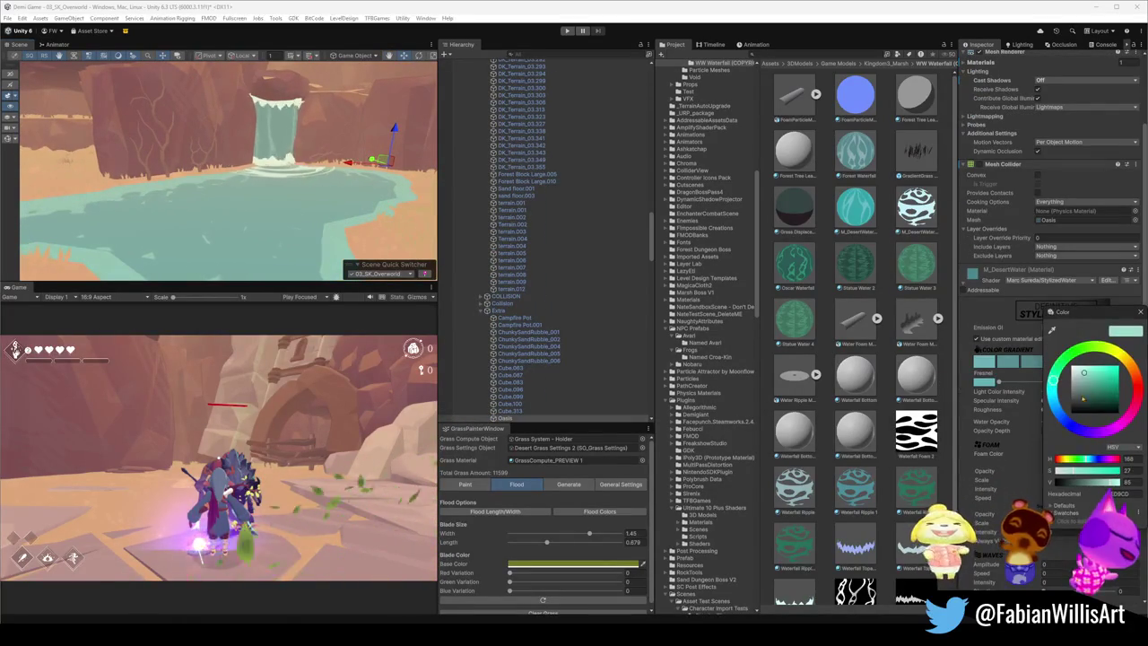
mouse_move(1071, 377)
left_mouse_down()
mouse_move(1058, 399)
mouse_move(1050, 367)
left_mouse_up()
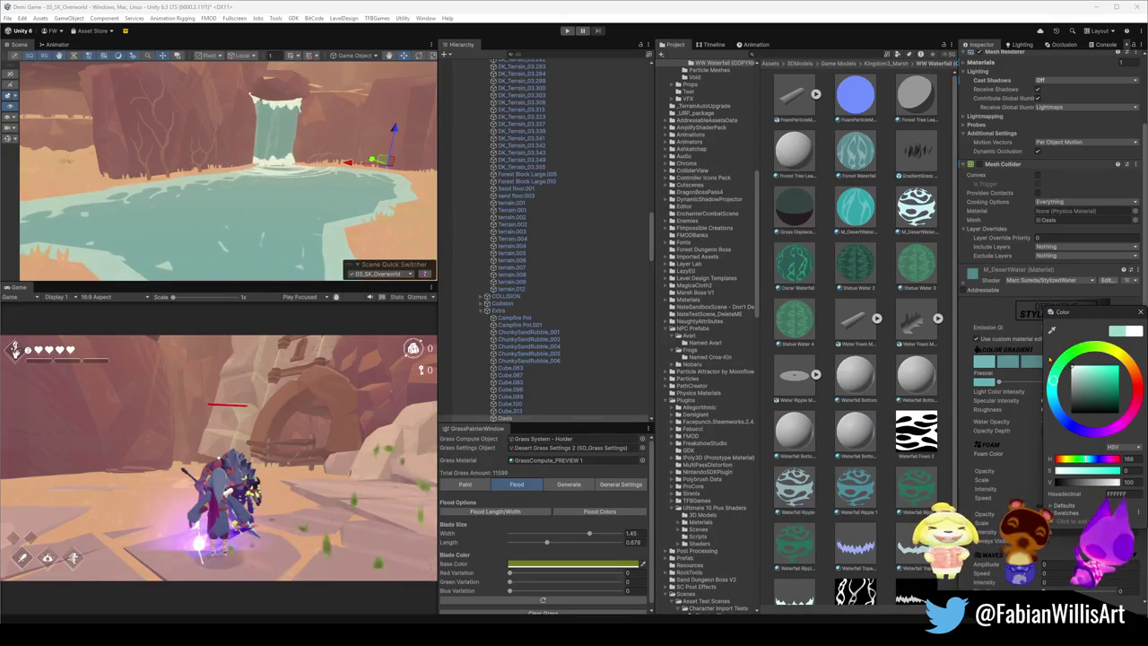
left_click(998, 464)
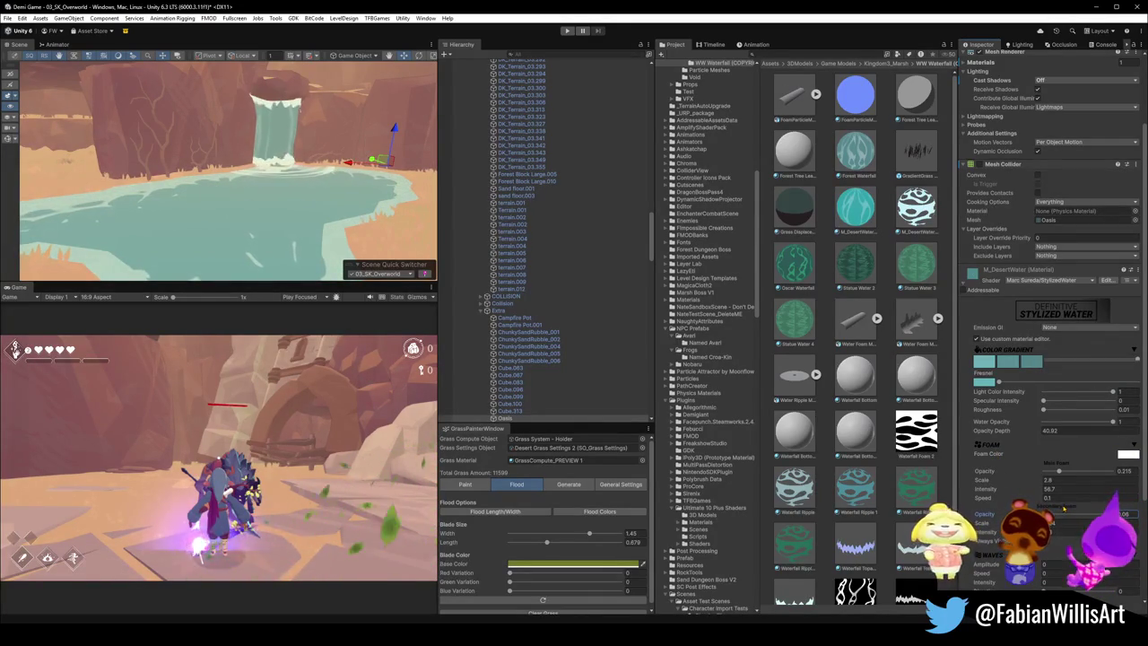
left_click_drag(1058, 471, 1069, 472)
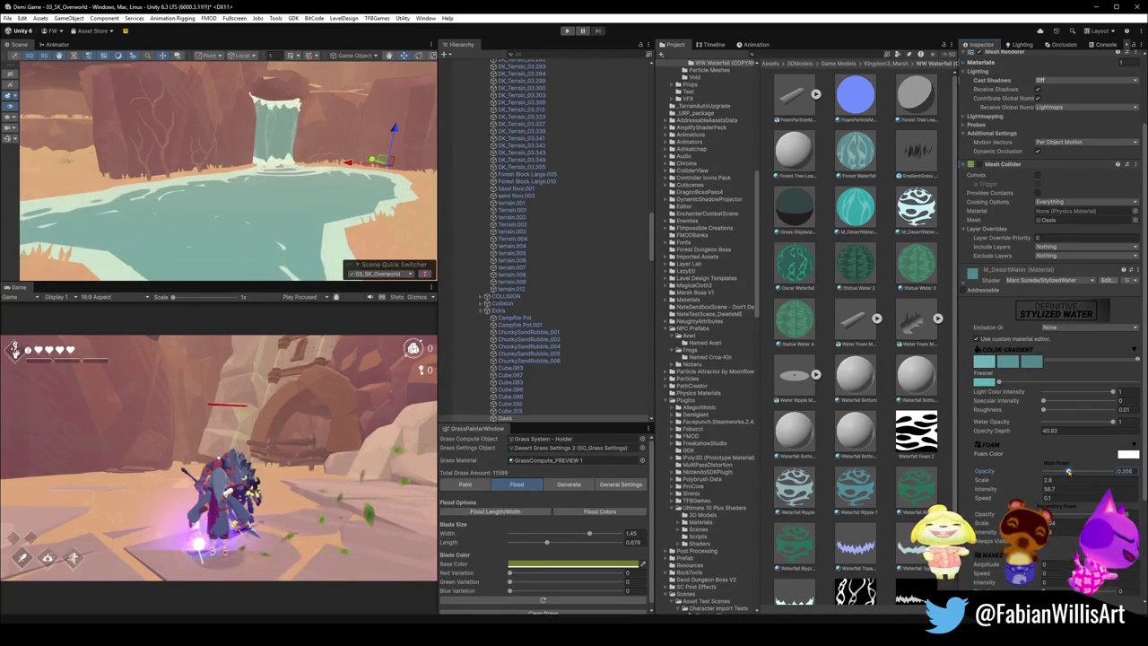
Step: Move the view in toward the waterfall pool and select the foam mesh at its base
scroll(337, 166, "up", 5)
left_click_drag(338, 166, 284, 115)
scroll(302, 143, "down", 8)
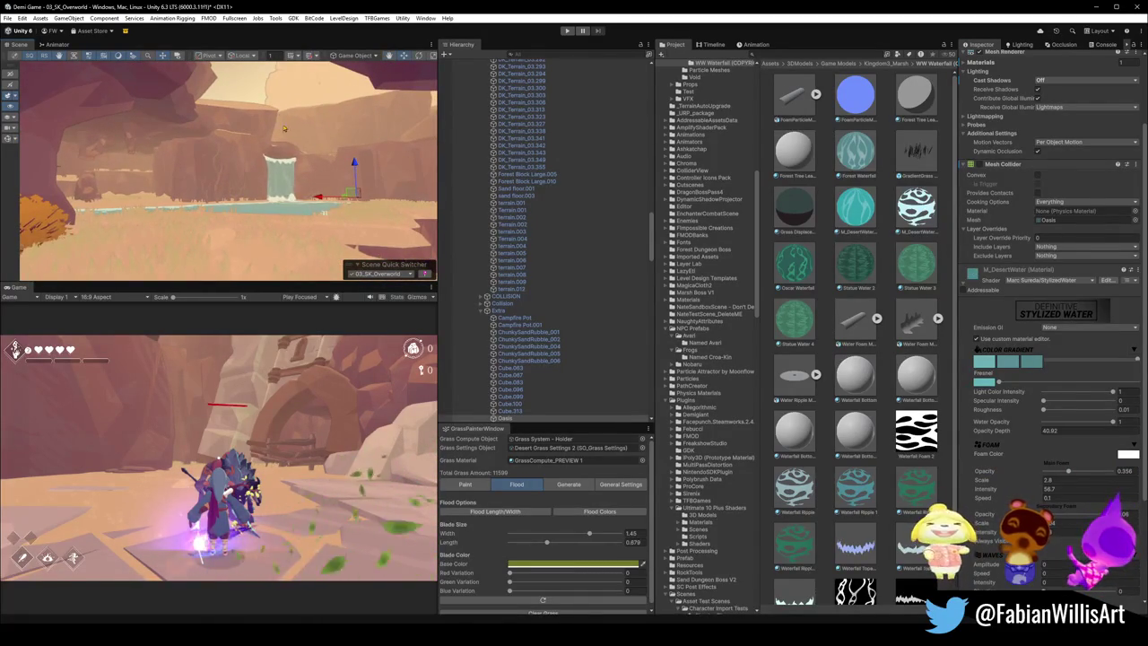
left_click_drag(289, 156, 289, 155)
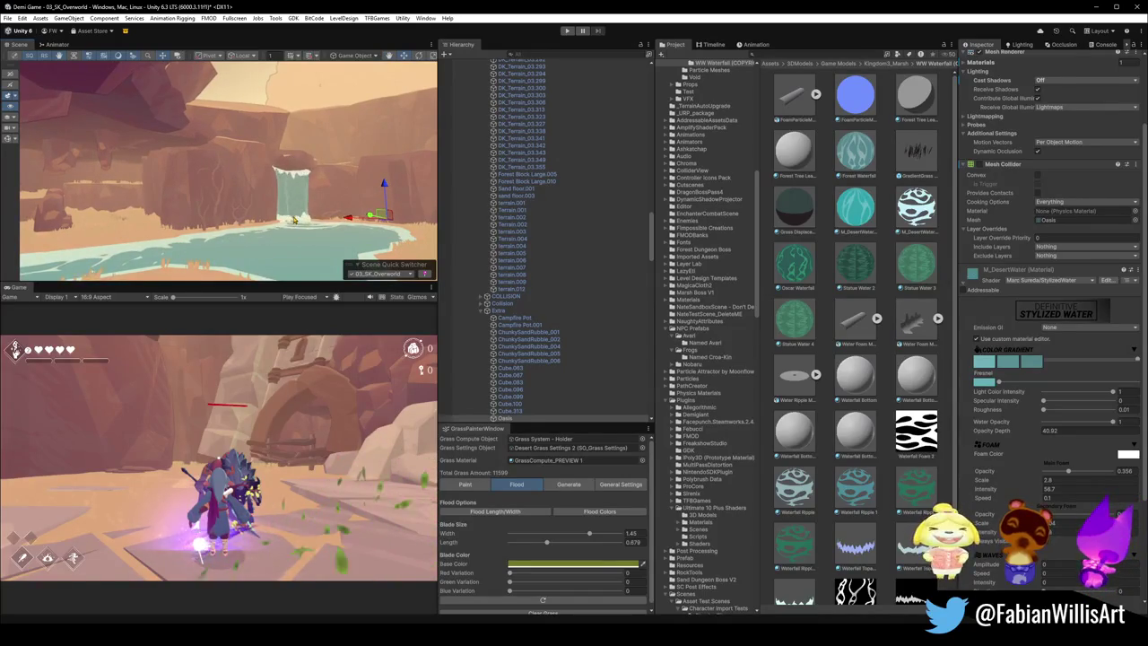
left_click(292, 219)
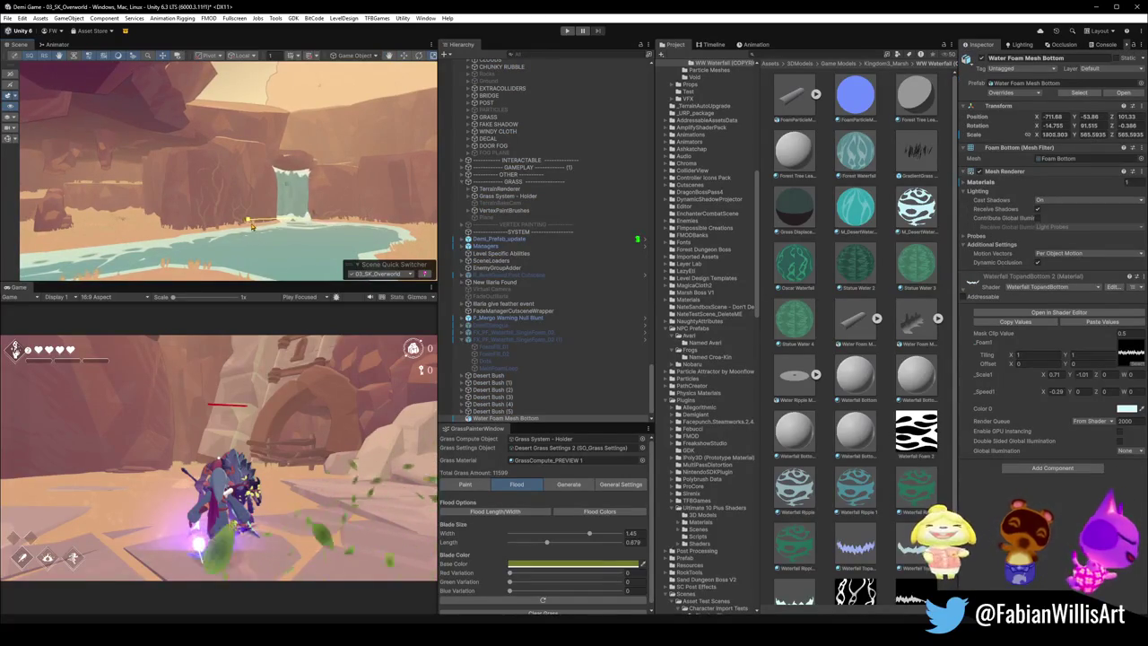
Step: Duplicate Water Foam Mesh Bottom, move the copy up to the waterfall top, and switch handles to Global
left_click_drag(263, 224, 378, 228)
scroll(378, 227, "up", 10)
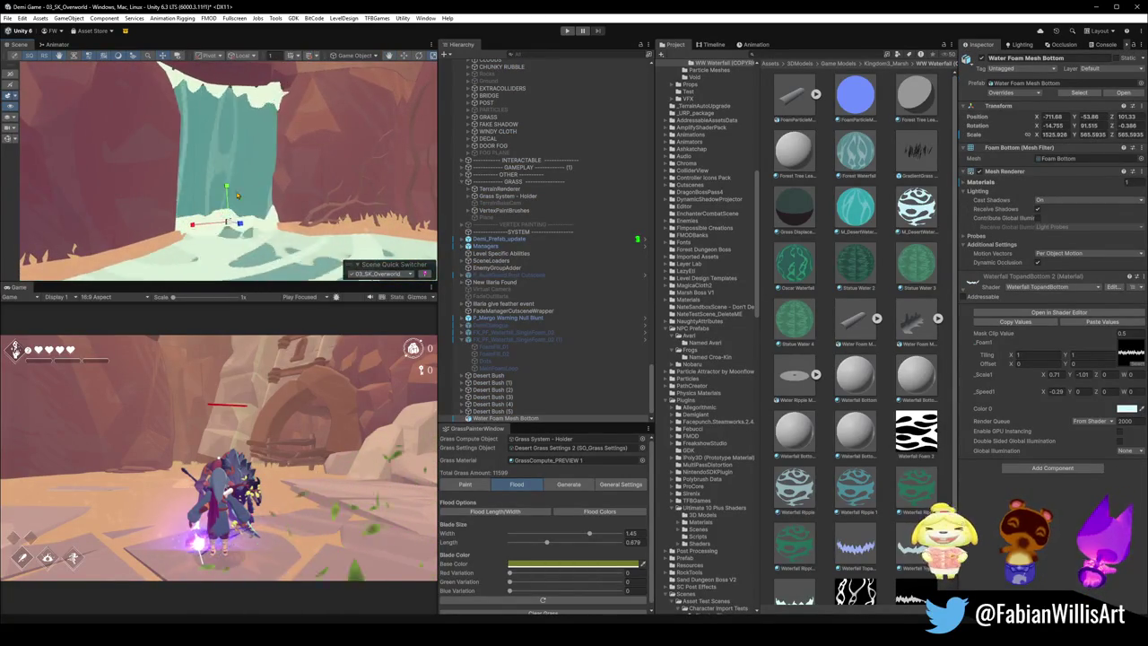
left_click_drag(237, 195, 228, 192)
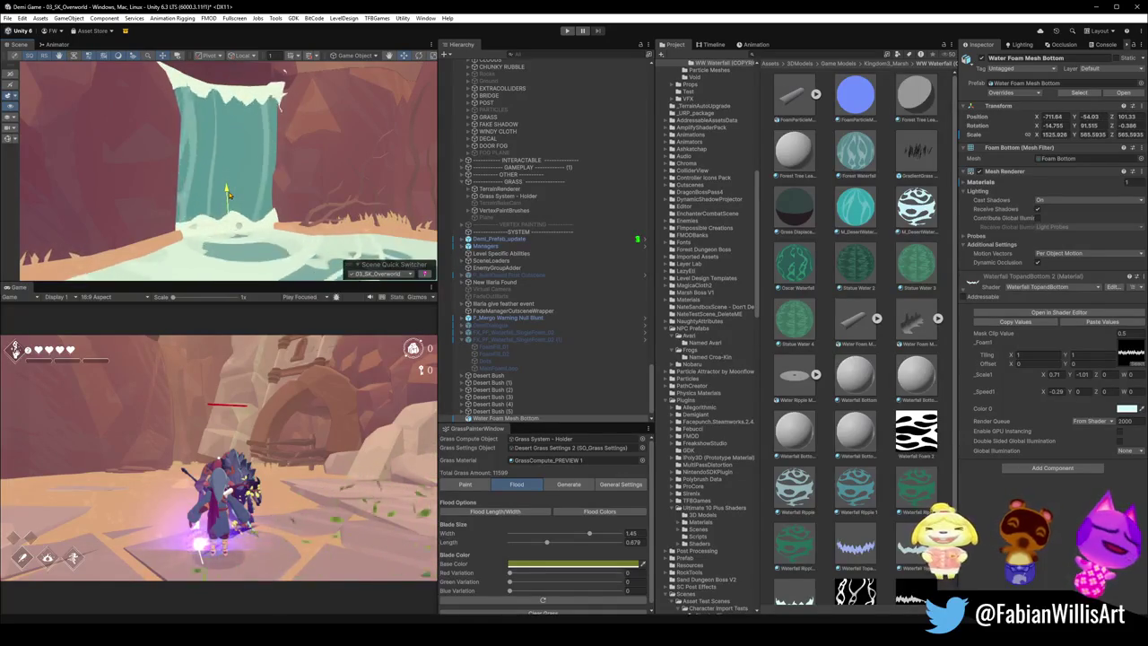
key("ctrl+d")
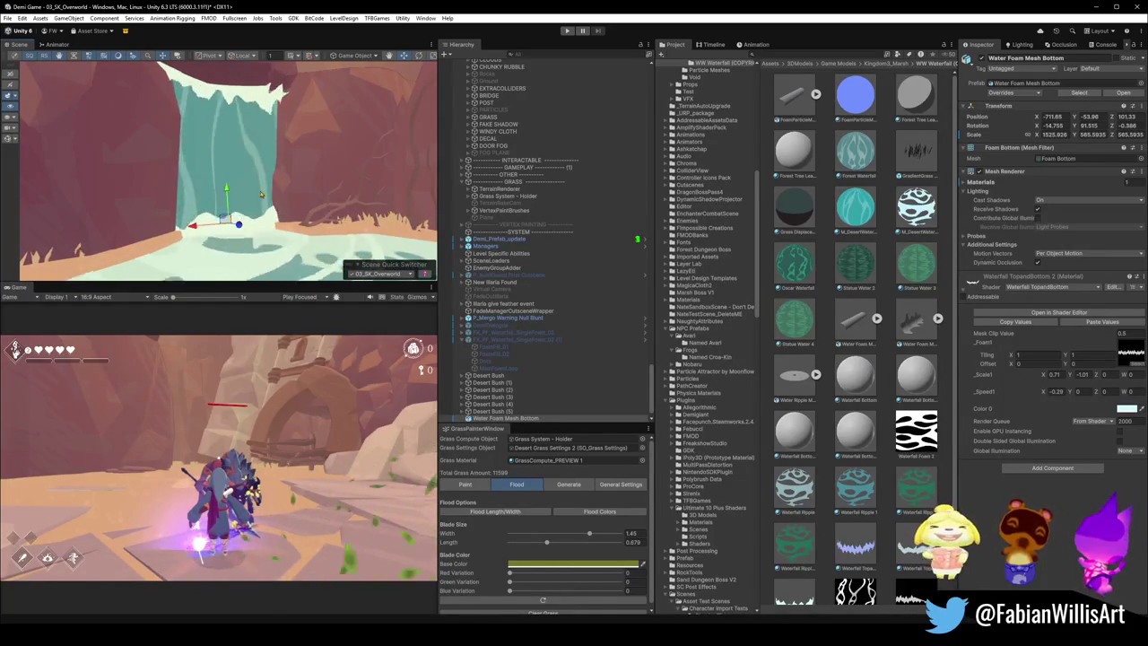
mouse_move(228, 192)
left_mouse_down()
mouse_move(227, 139)
mouse_move(197, 130)
mouse_move(251, 139)
left_mouse_up()
key("x")
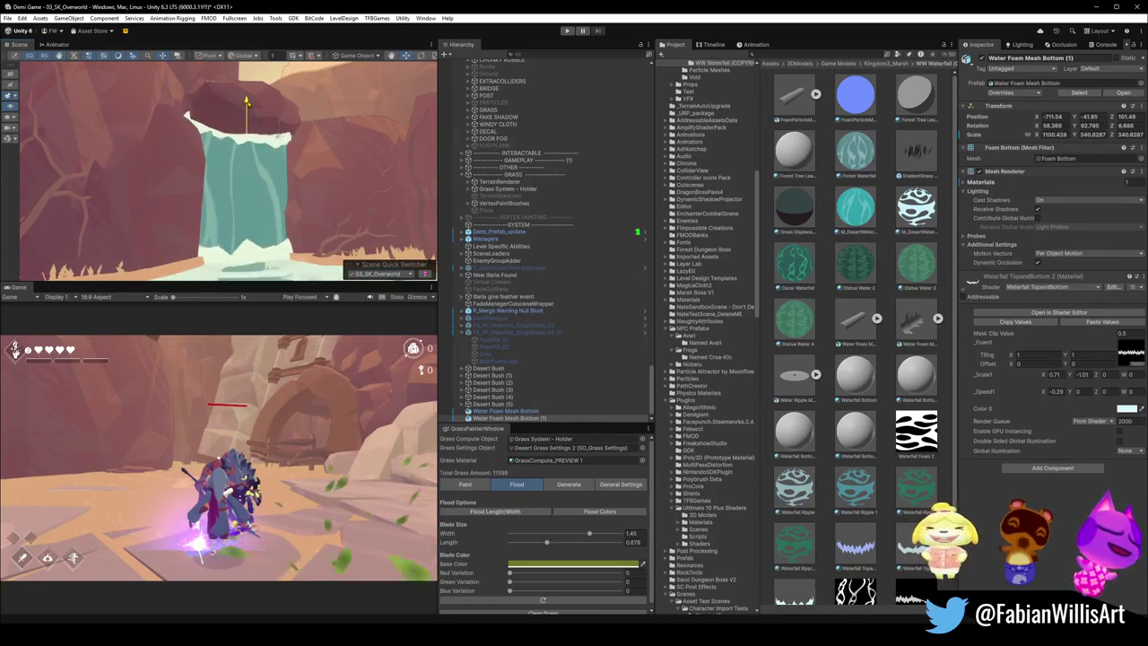
left_click(782, 527)
scroll(286, 234, "down", 10)
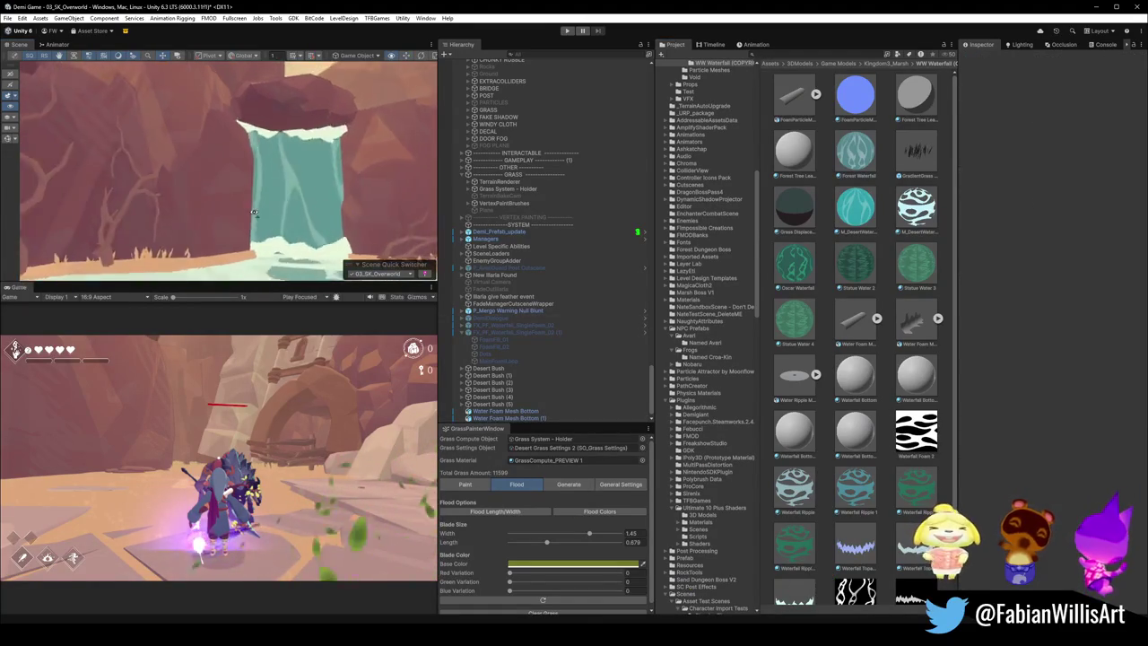
scroll(286, 234, "up", 6)
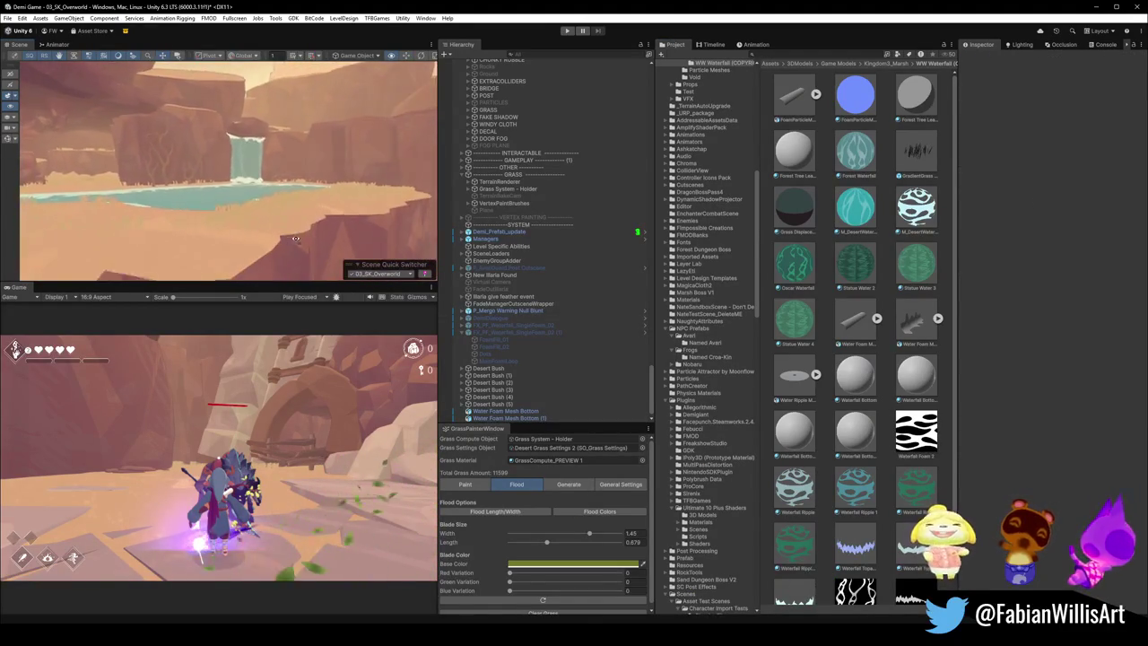
scroll(318, 238, "up", 2)
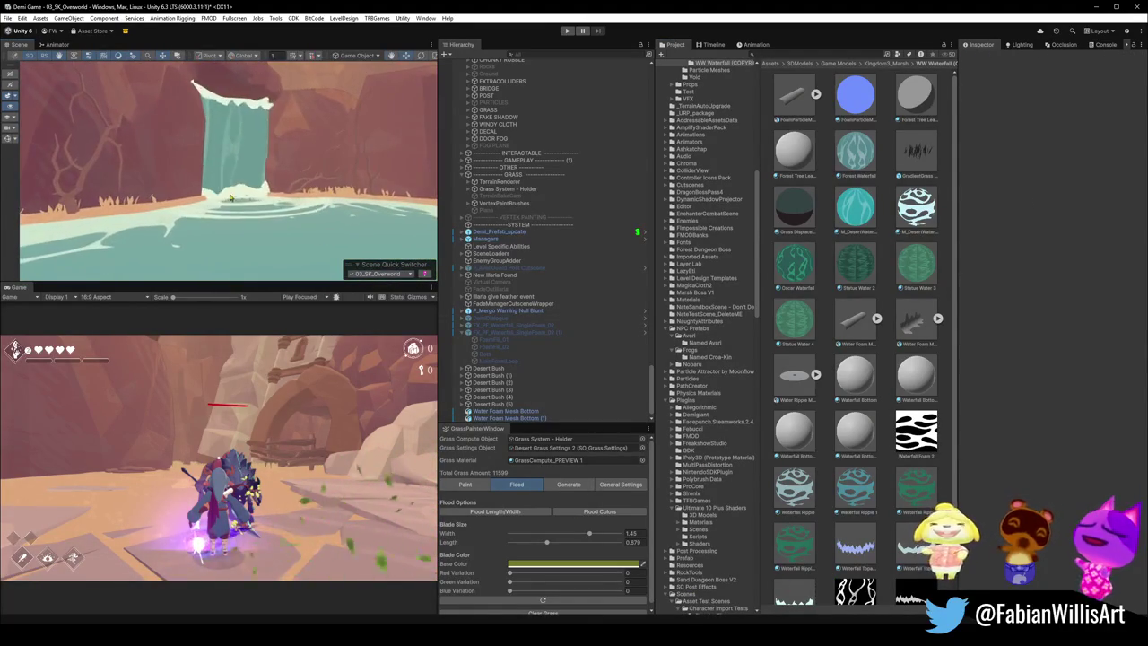
left_click(235, 155)
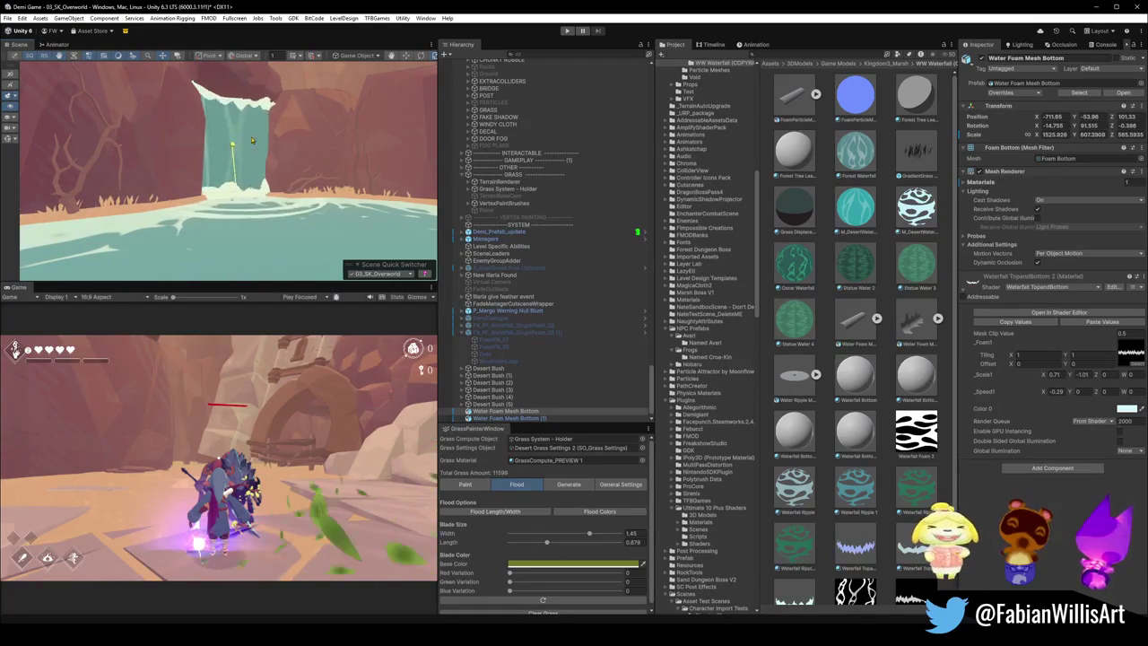
mouse_move(244, 175)
left_mouse_down()
mouse_move(258, 180)
mouse_move(237, 175)
mouse_move(258, 167)
mouse_move(203, 214)
mouse_move(274, 215)
left_mouse_up()
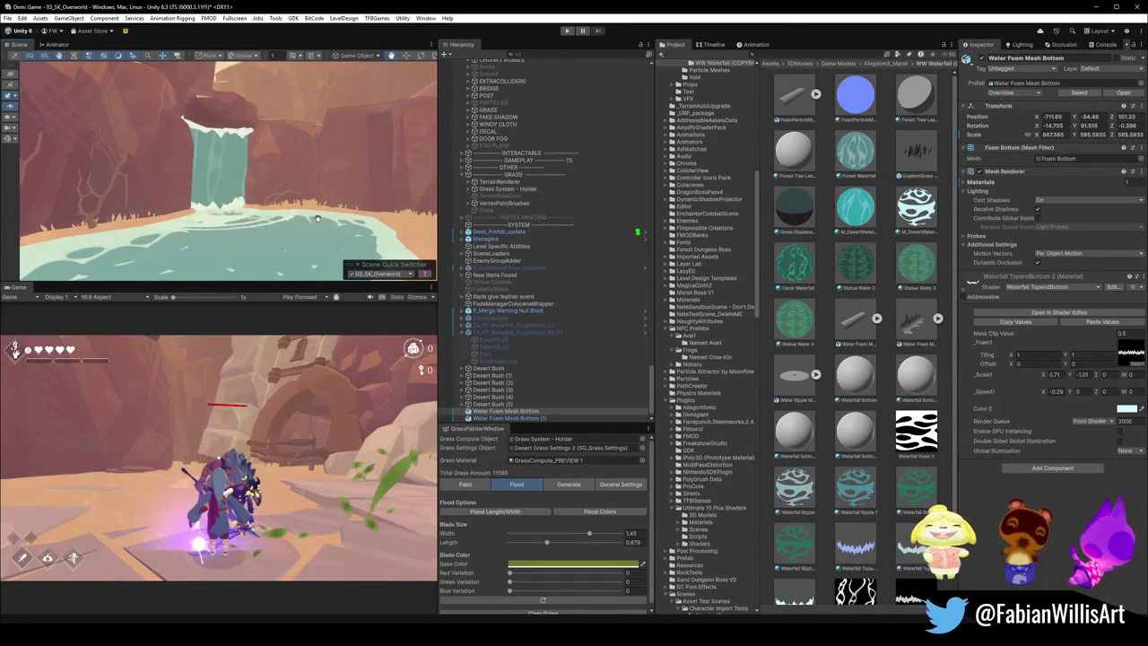
scroll(320, 210, "down", 10)
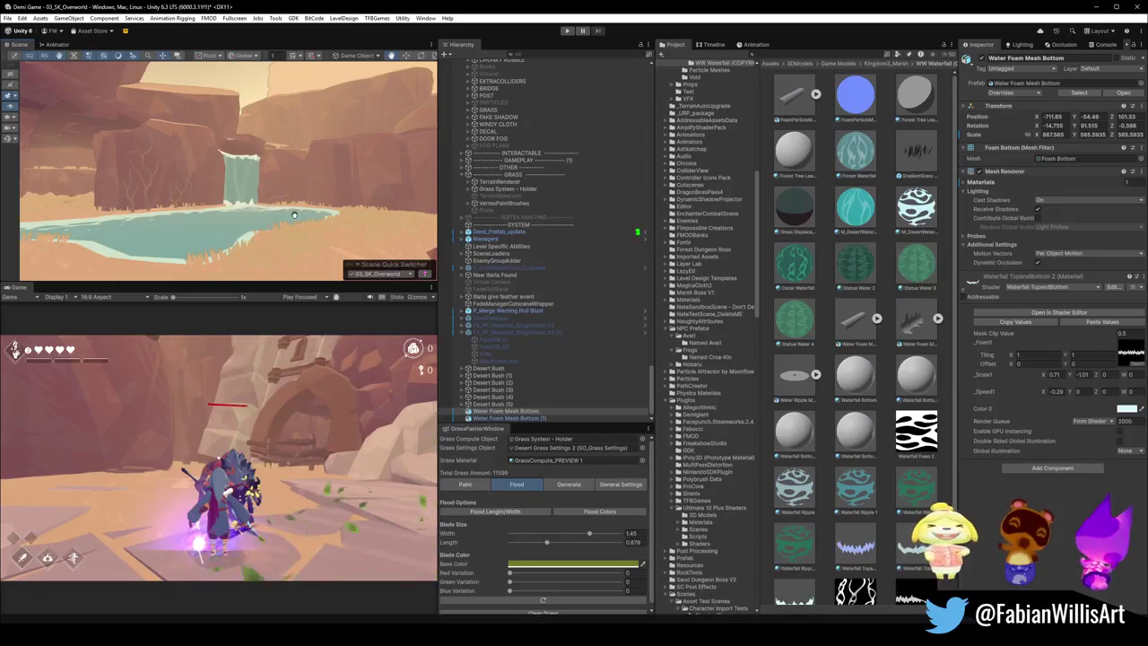
left_click_drag(325, 173, 325, 189)
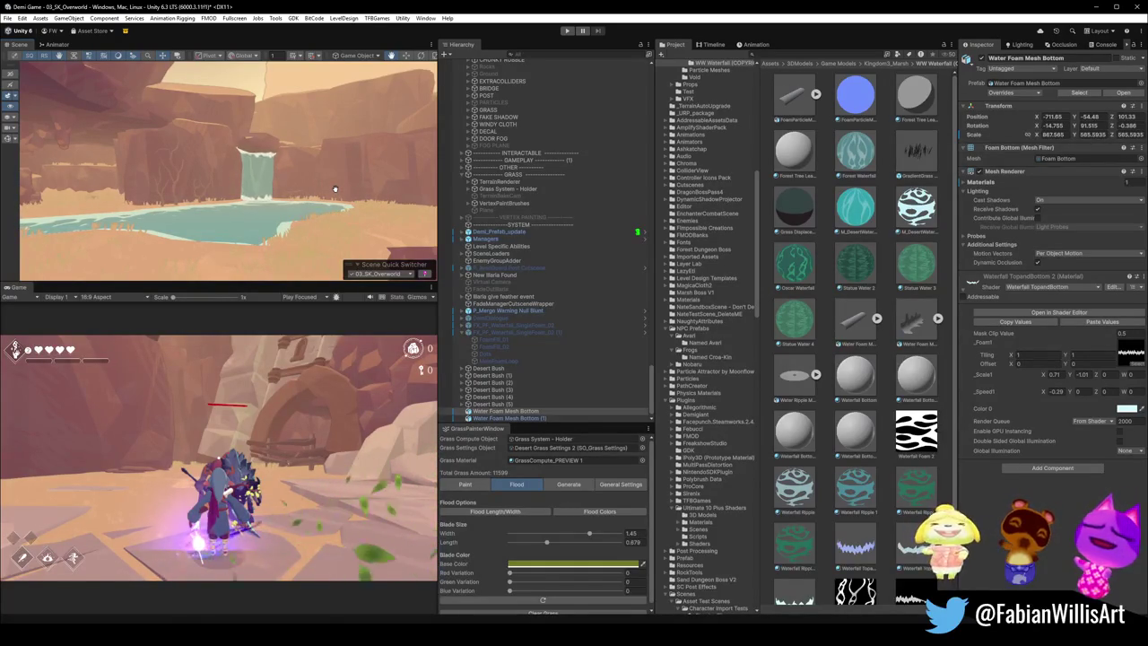
mouse_move(322, 132)
left_mouse_down()
mouse_move(255, 271)
mouse_move(307, 221)
left_mouse_up()
Step: Select the Oasis pond water and raise its foam opacity to 0.222 to bring back shore foam
left_click(294, 221)
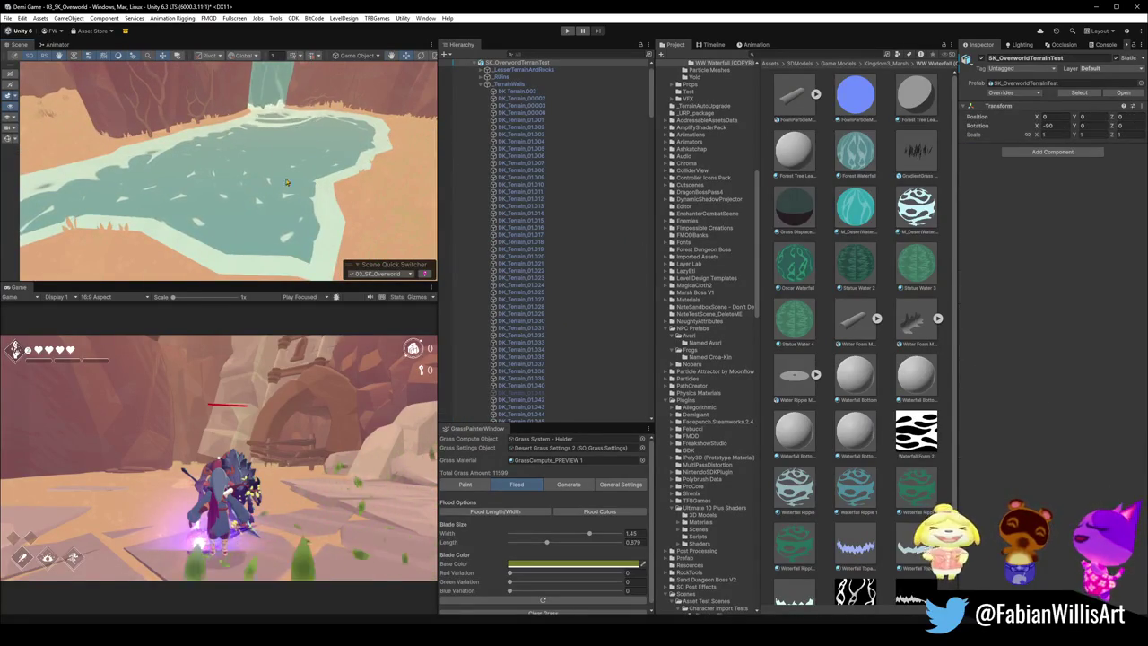
left_click_drag(296, 234, 275, 157)
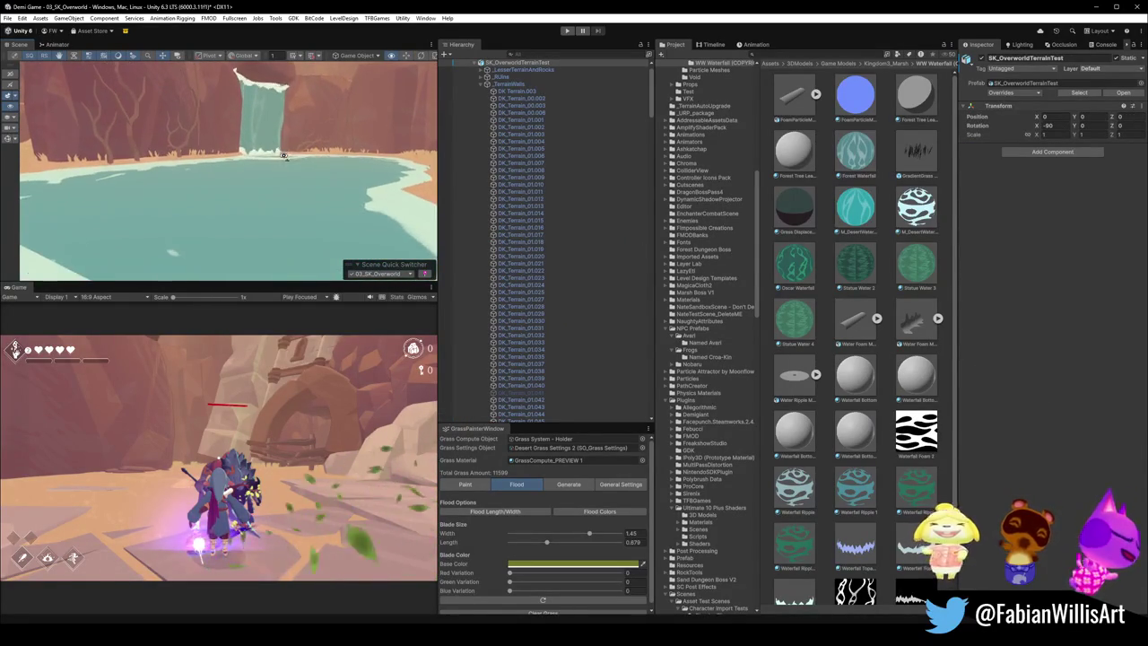
left_click(274, 236)
scroll(1076, 431, "down", 3)
mouse_move(1078, 452)
left_mouse_down()
mouse_move(1047, 453)
mouse_move(1060, 452)
left_mouse_up()
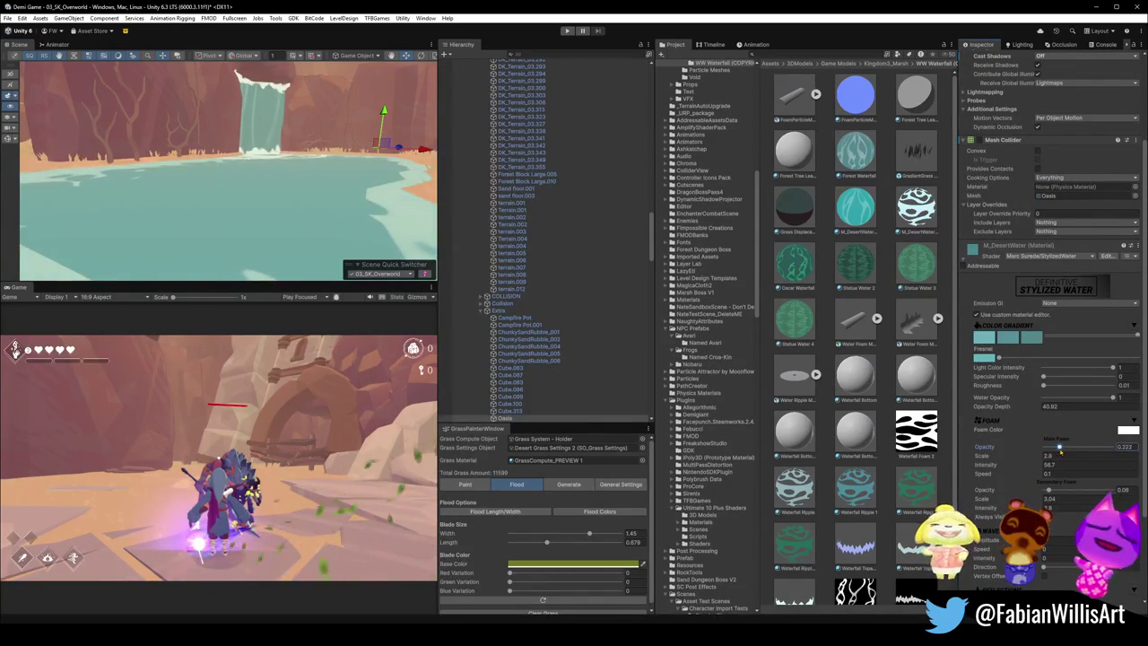
left_click_drag(414, 234, 407, 229)
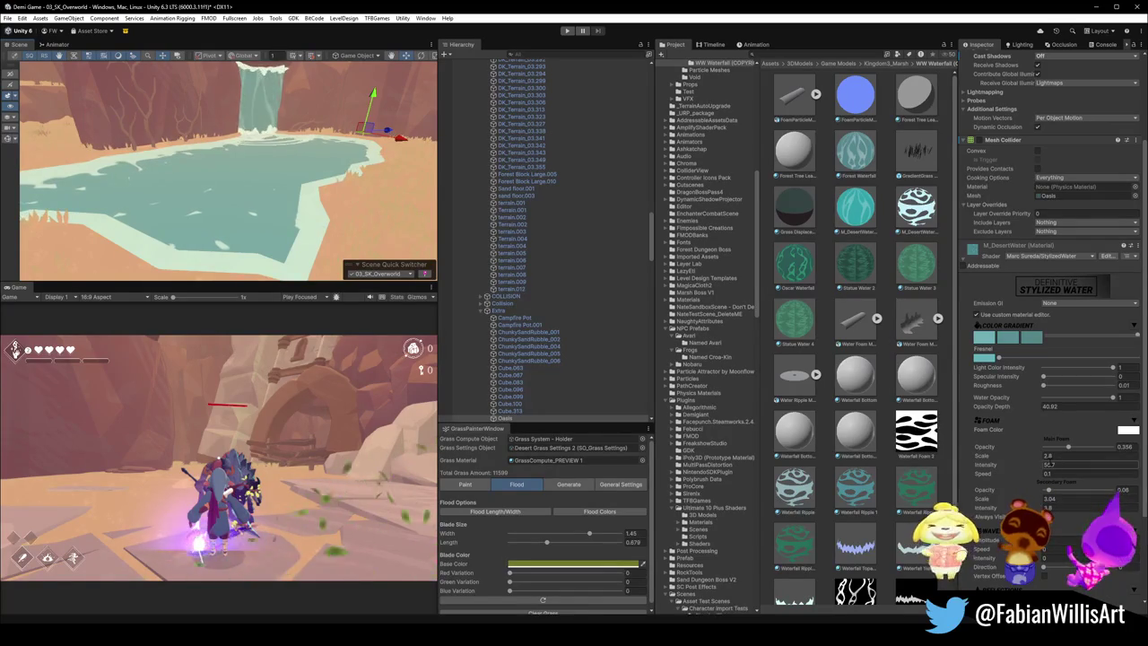
Step: Adjust the foam fields, settling the foam intensity at 3.17
type("3.44")
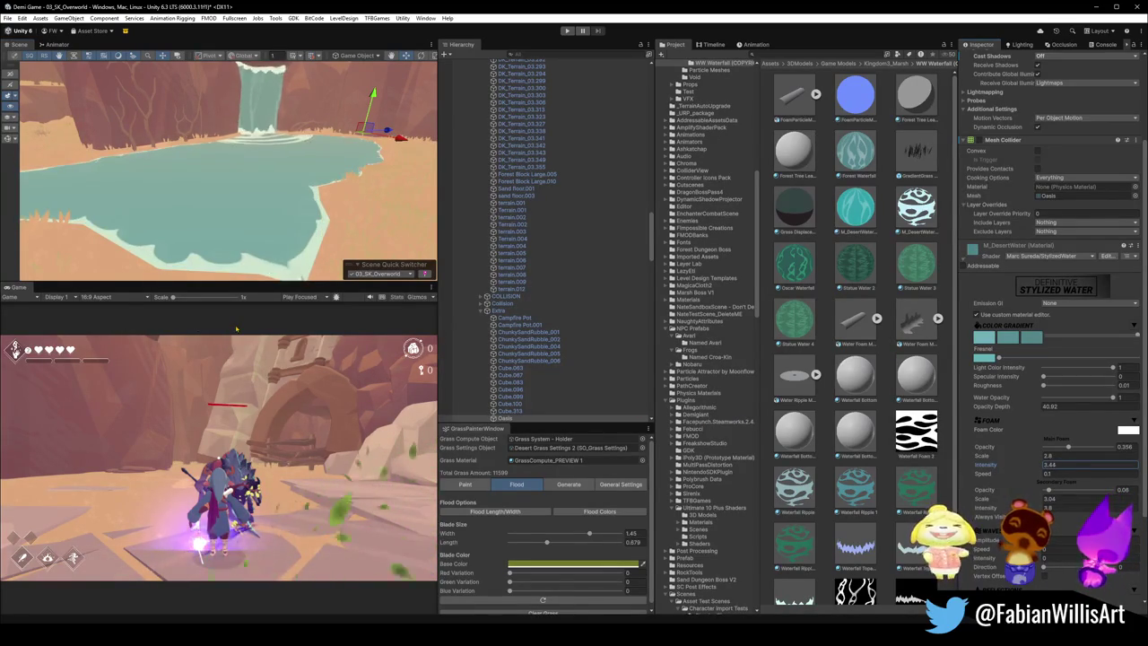
mouse_move(215, 254)
left_mouse_down()
mouse_move(363, 184)
mouse_move(244, 156)
left_mouse_up()
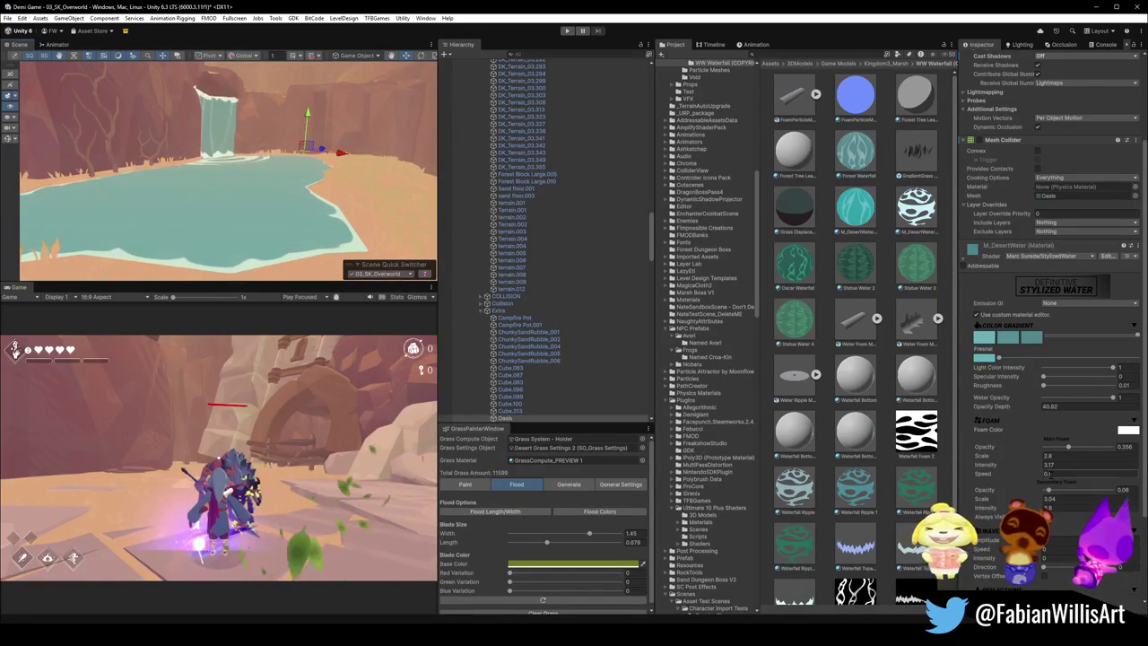
type("29.6")
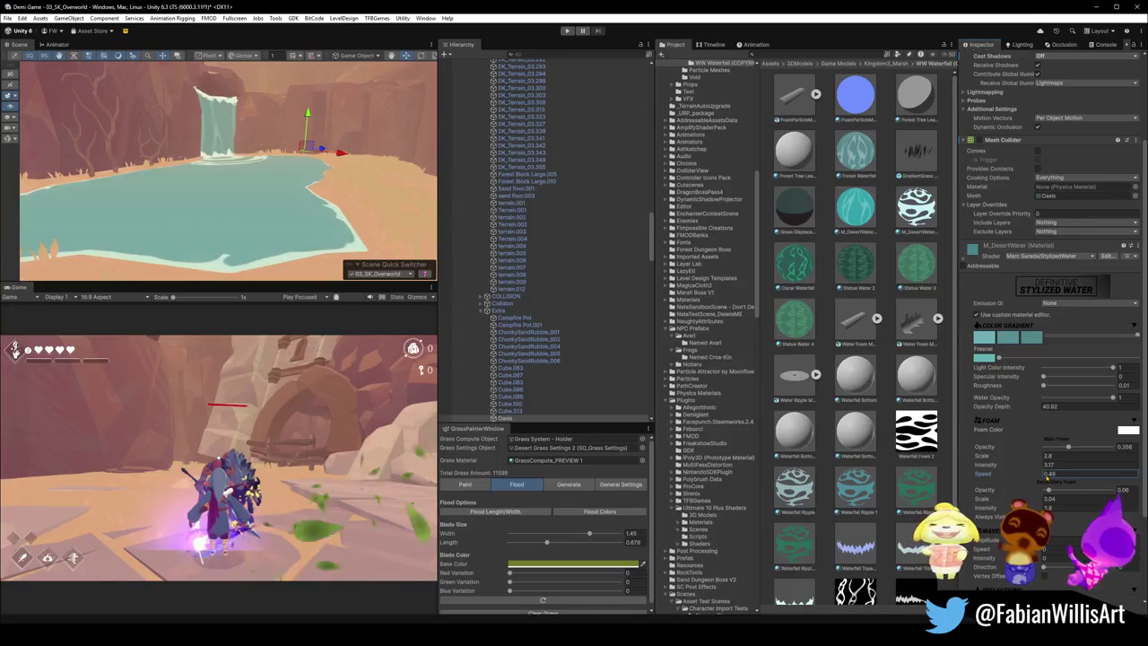
type("0.55")
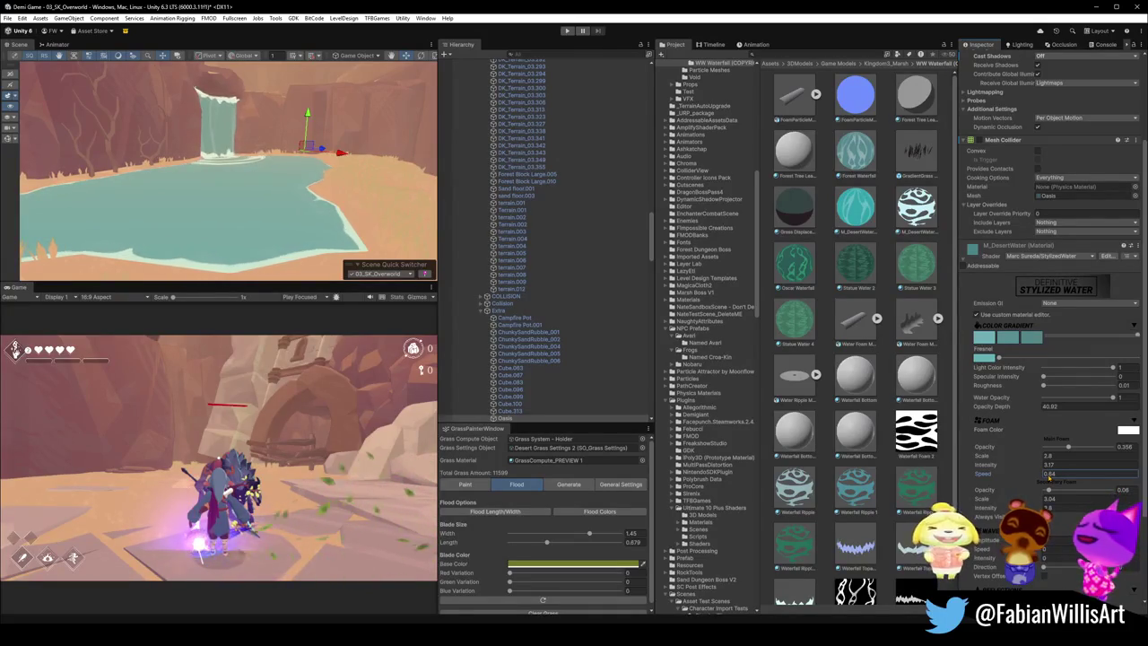
left_click_drag(254, 191, 381, 254)
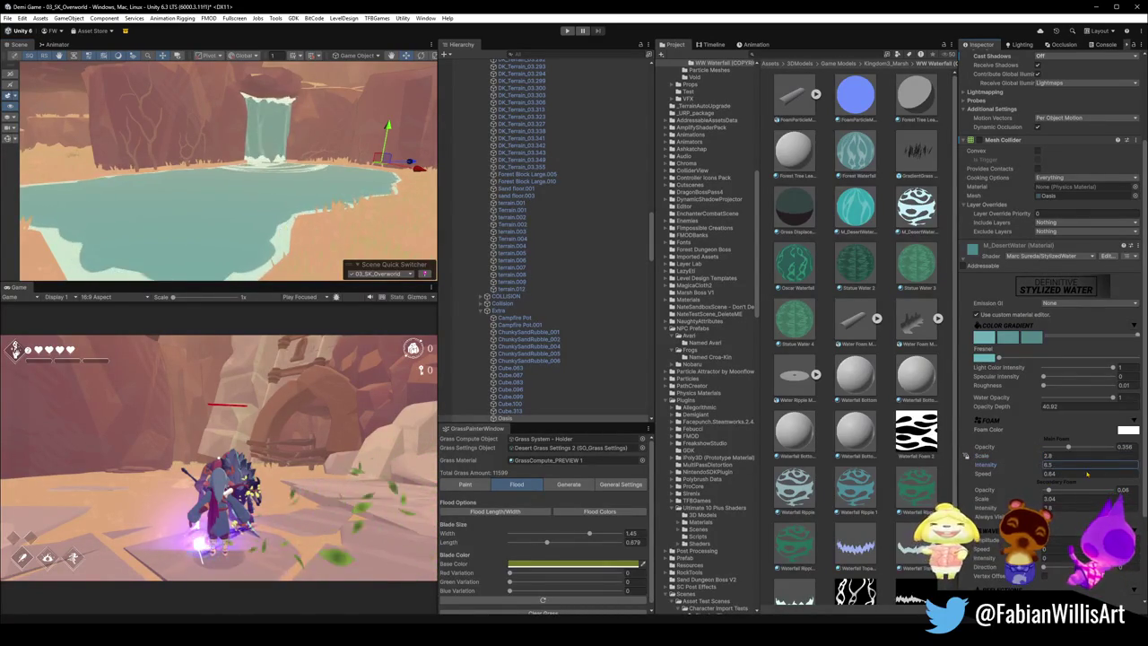
type("3.17")
key("Return")
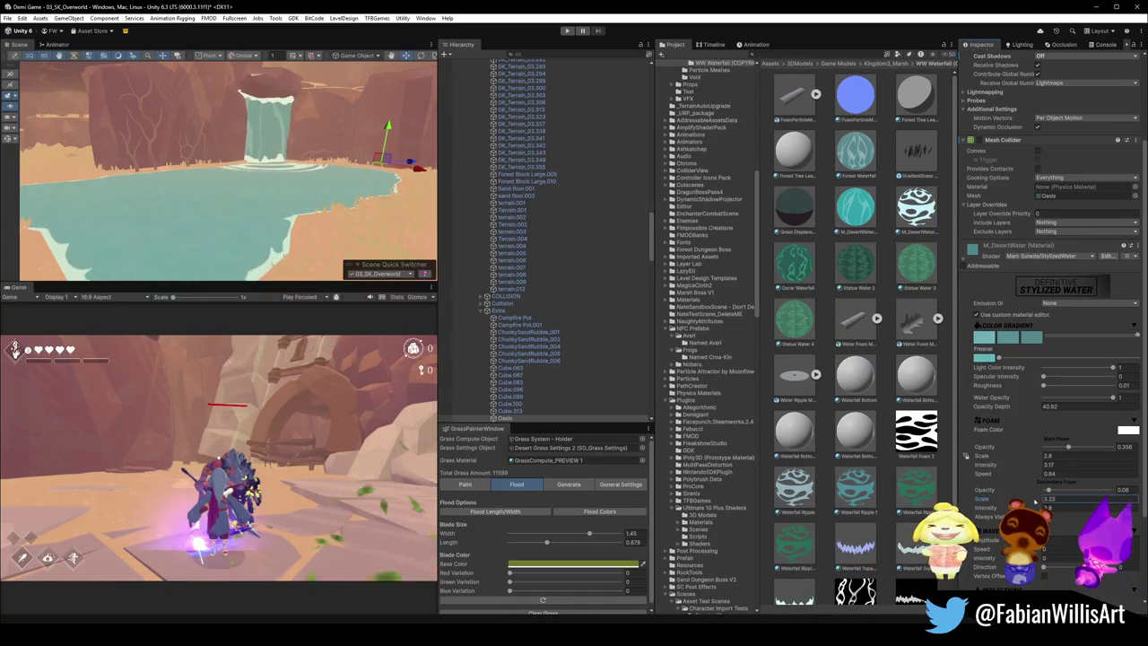
Step: Set the secondary foam scale to 1.32 and pull the camera back behind the trees
type("1.32")
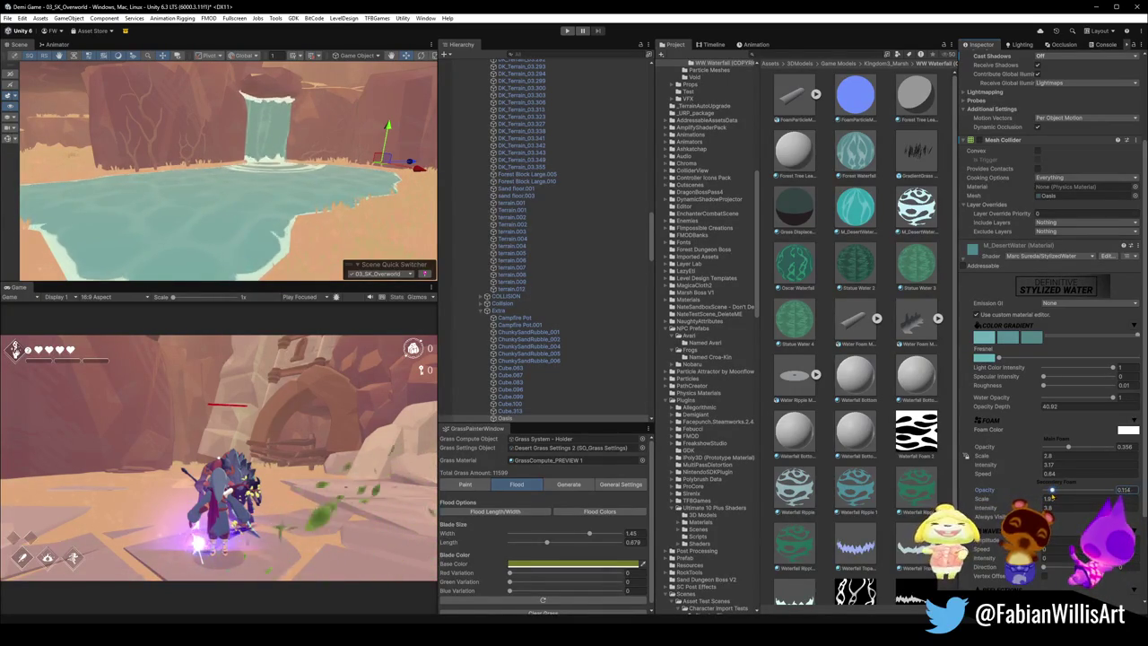
mouse_move(220, 146)
left_mouse_down()
mouse_move(363, 206)
mouse_move(304, 221)
left_mouse_up()
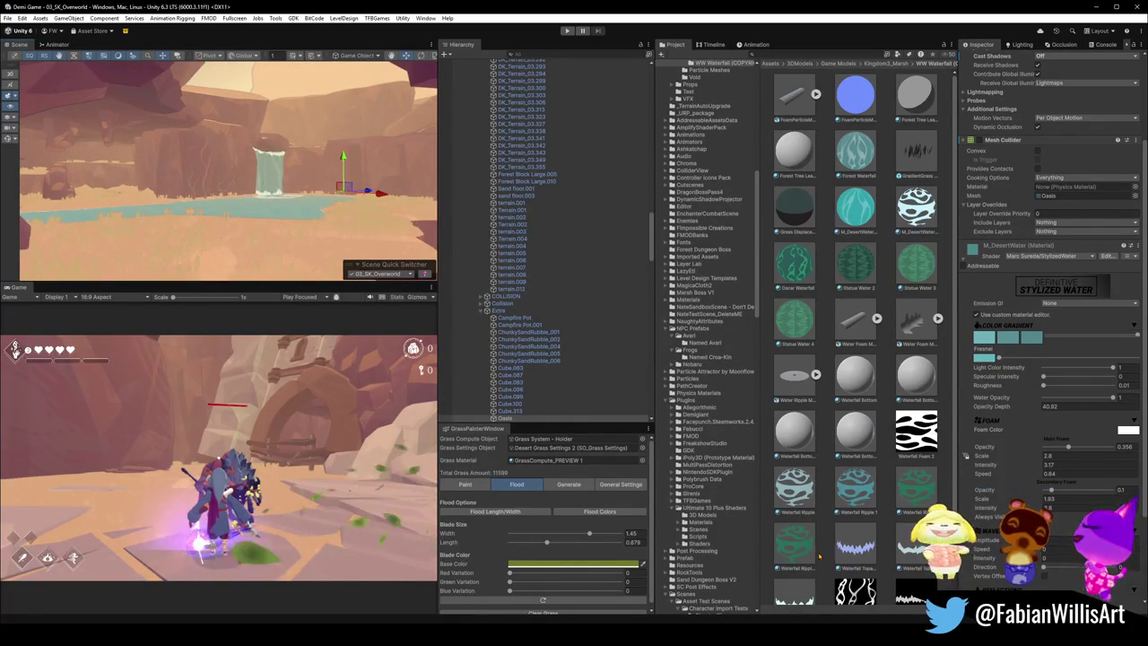
left_click_drag(260, 208, 216, 169)
left_click(548, 219)
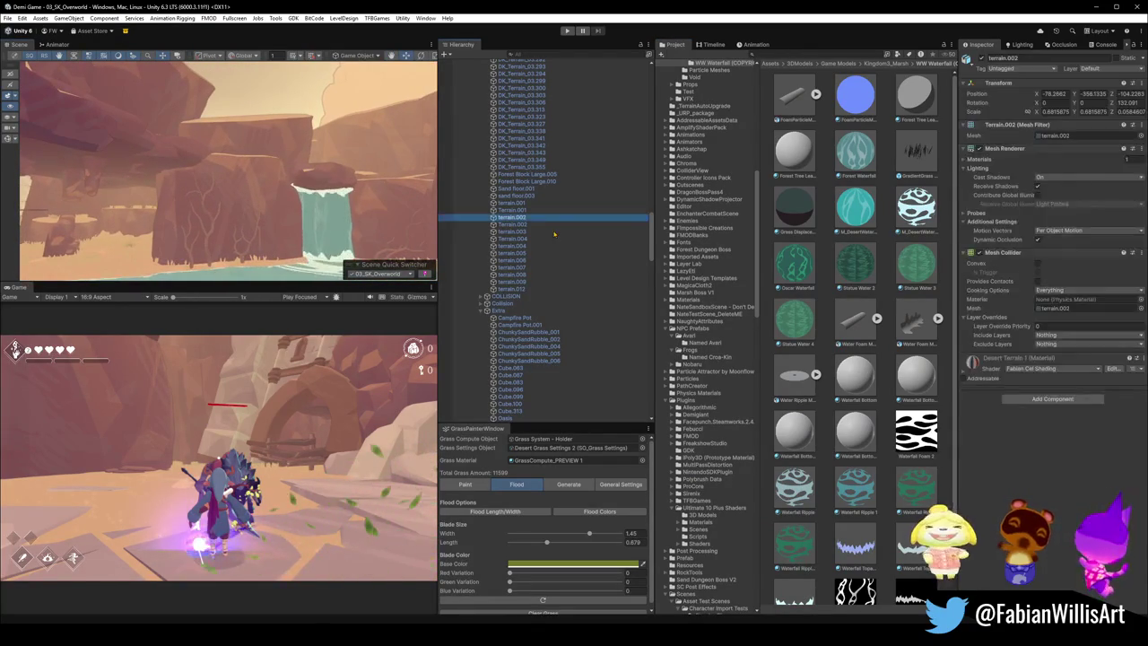
Step: Collapse the Hierarchy, expand ASSETS, and frame the view on the PARTICLES group
key("ctrl+a")
key("Left")
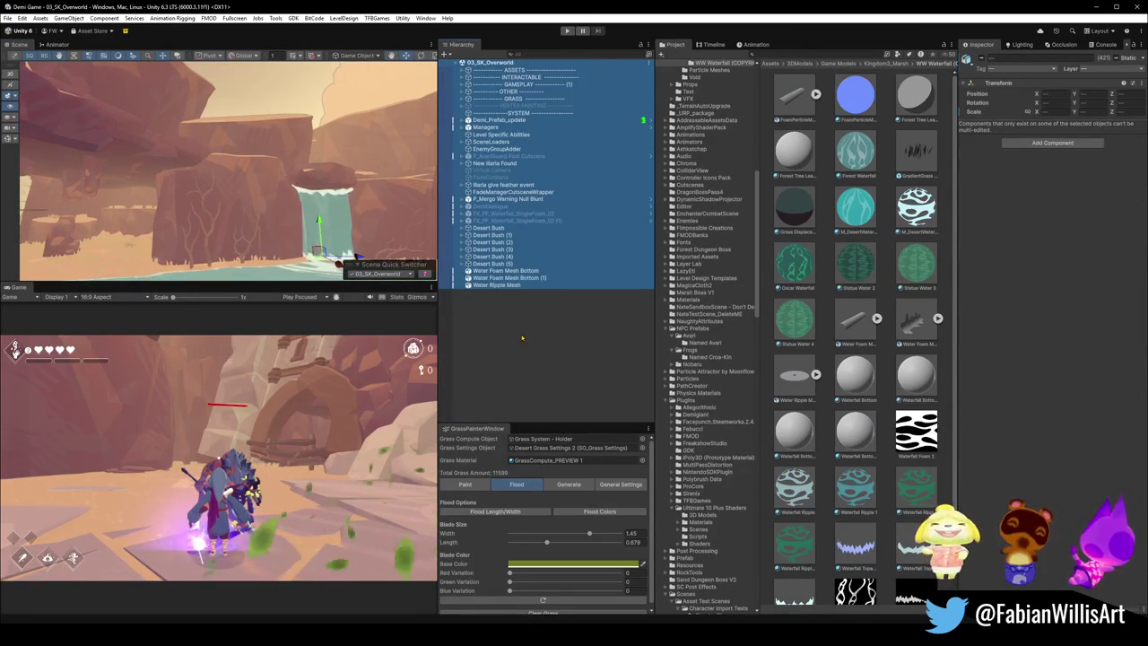
left_click(521, 336)
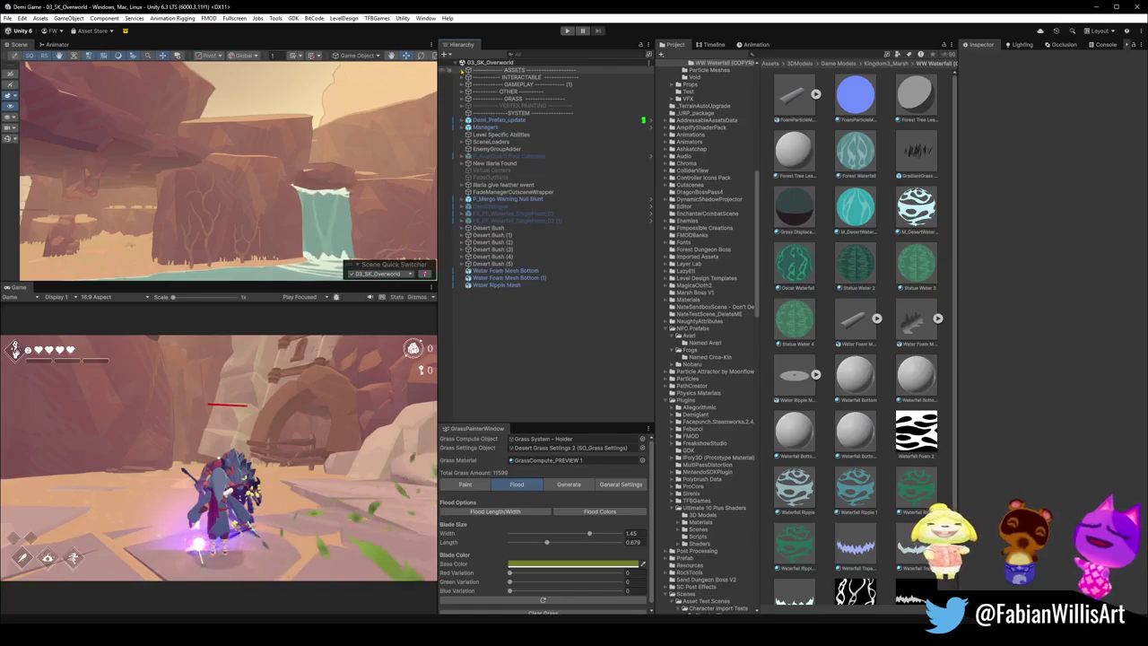
left_click(462, 70)
left_click(498, 91)
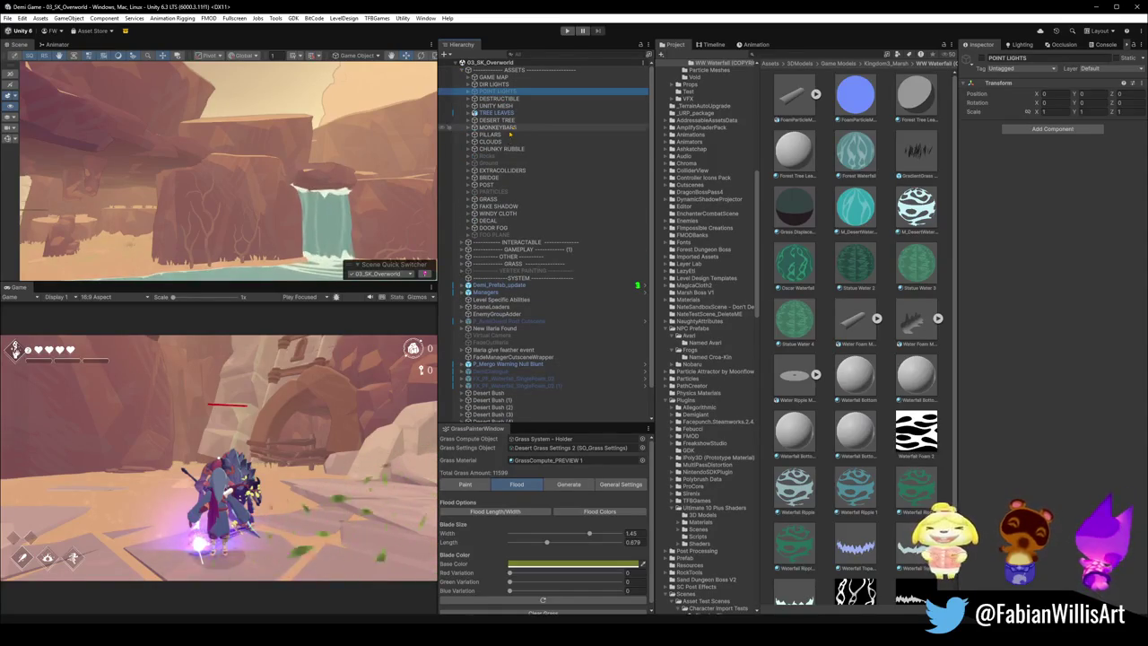
left_click(493, 191)
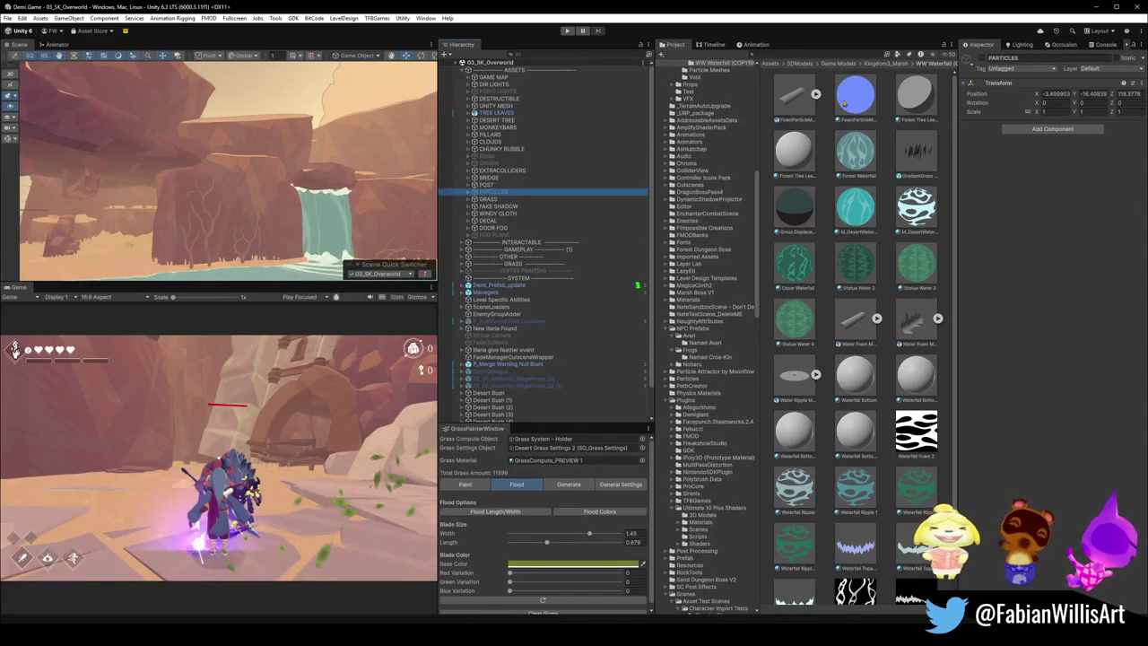
key("f")
scroll(305, 197, "down", 5)
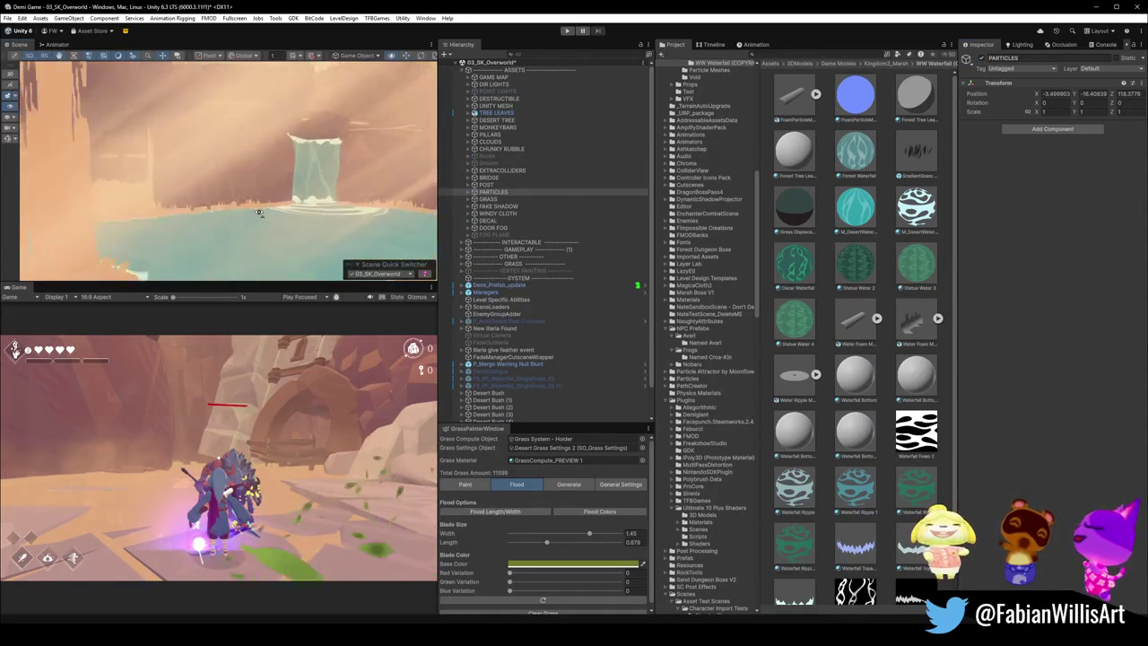
Step: Select god-ray particle systems 18 through 21 together
left_click(263, 173)
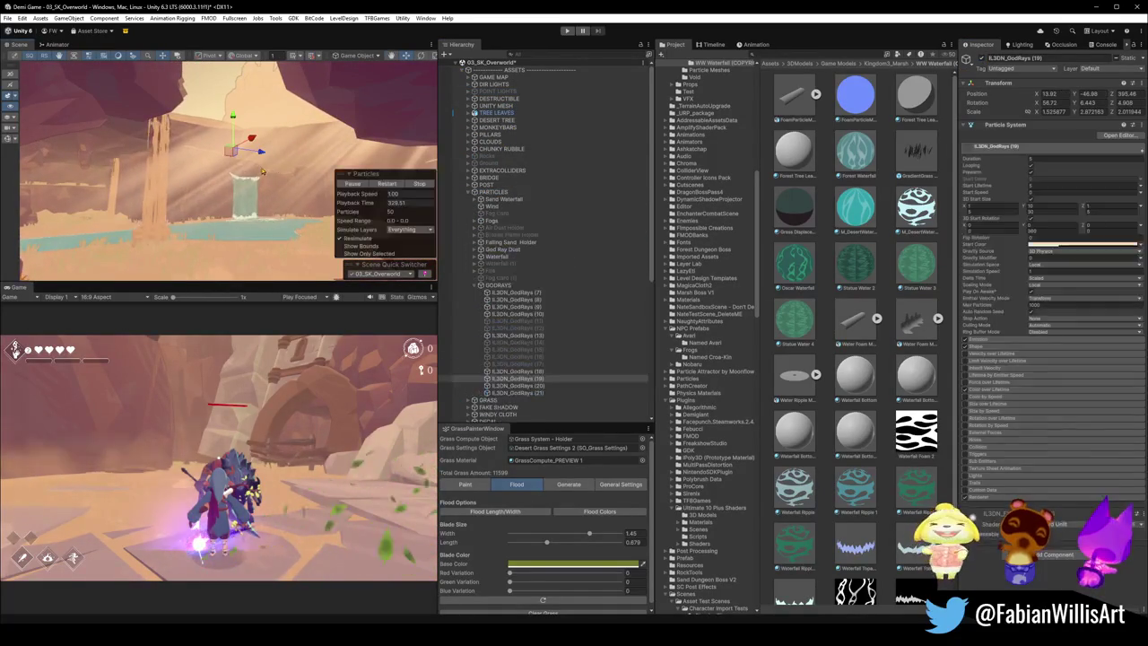
left_click(510, 392)
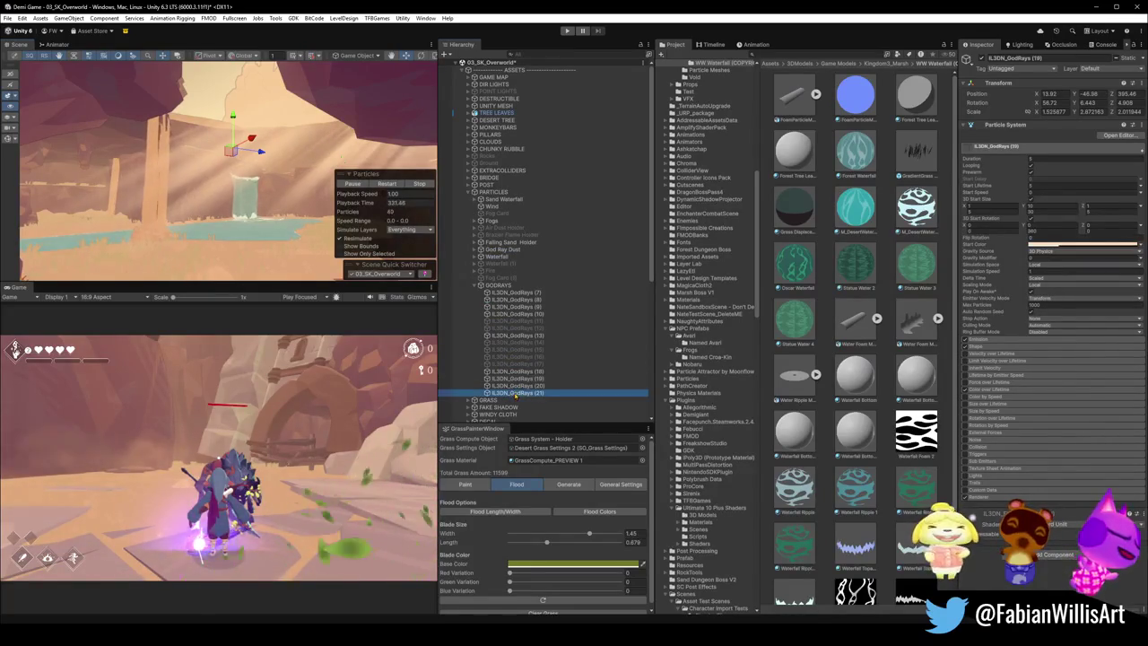
left_click(516, 372, "shift")
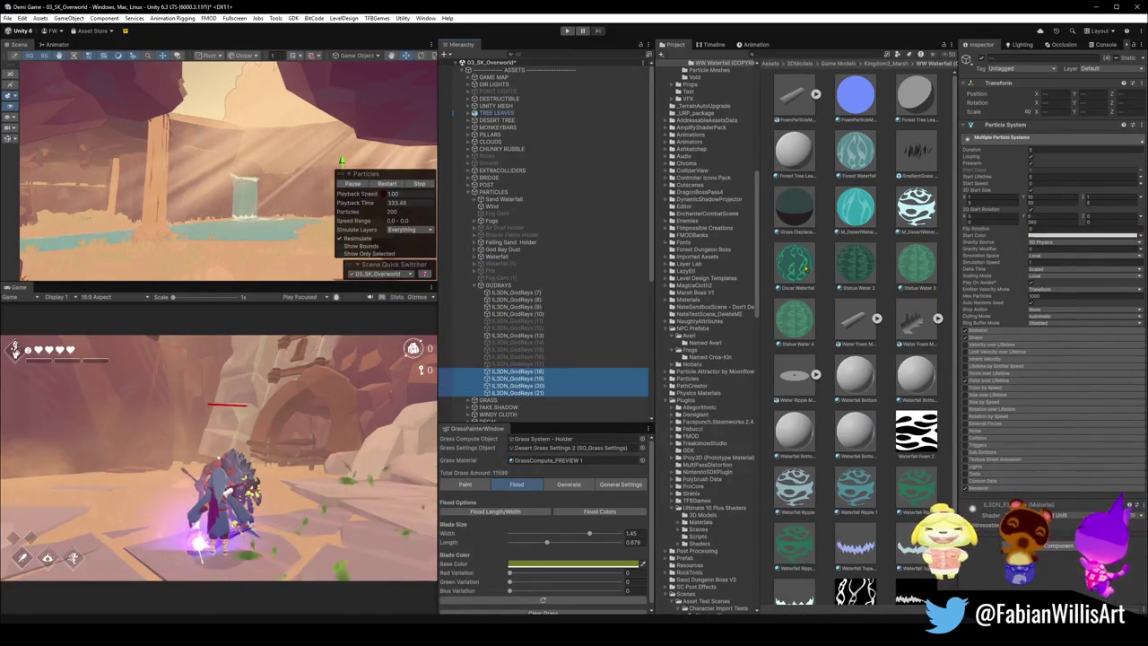
left_click(1056, 240)
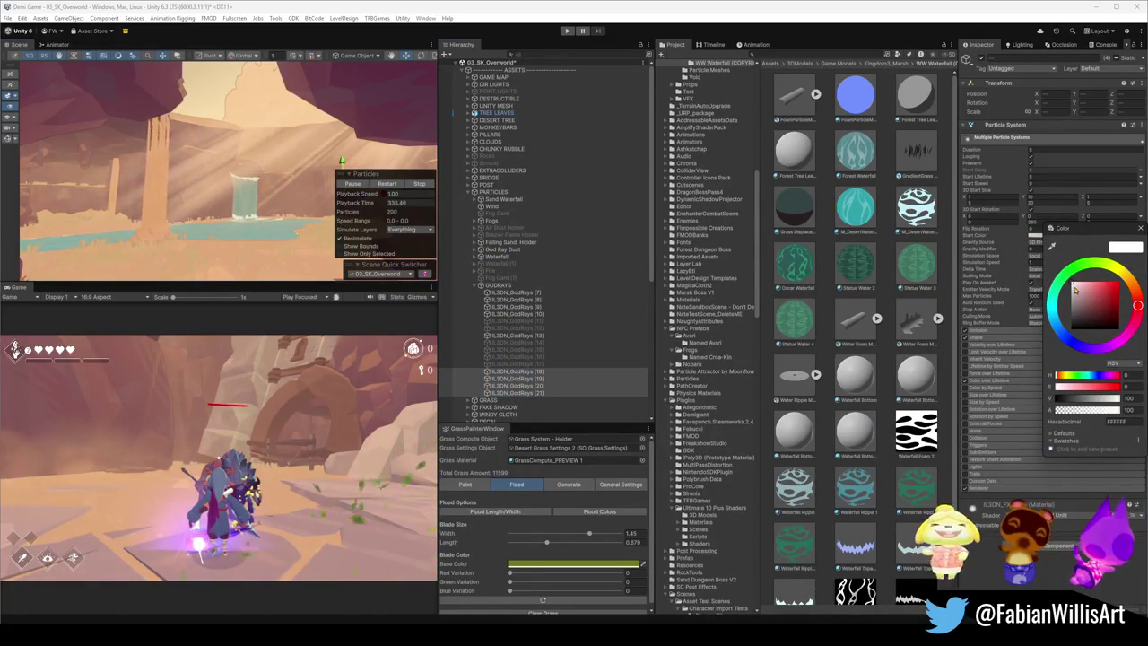
Step: Reselect god rays 18–21 and give their start colour a warm tint with much lower alpha
left_click_drag(1076, 289, 1069, 311)
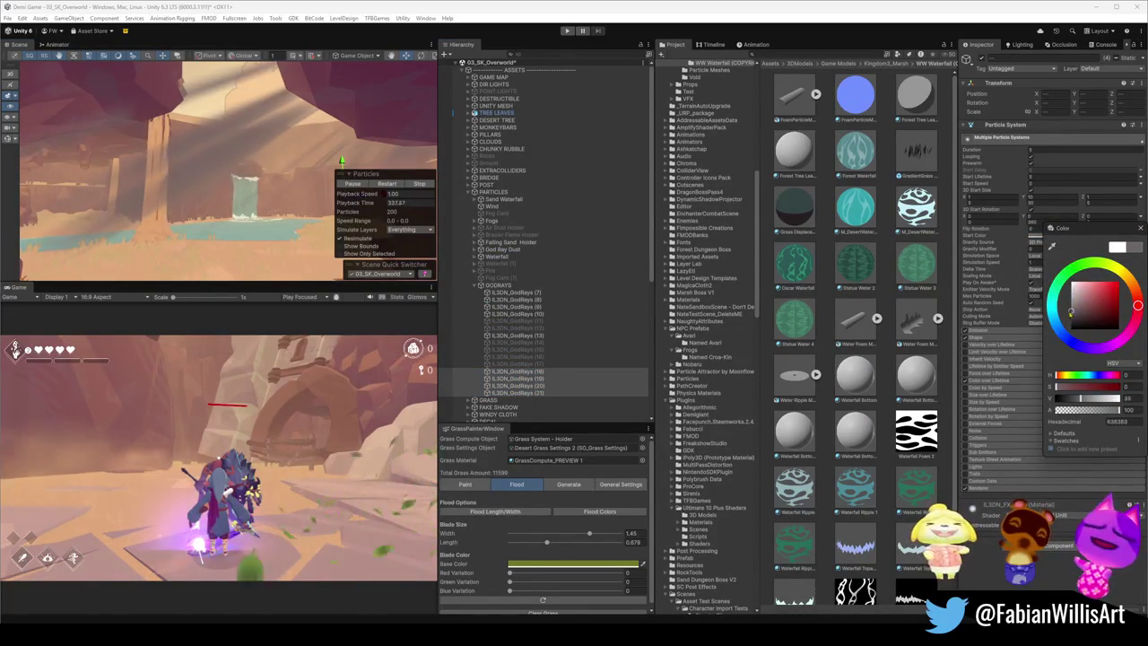
left_click(1050, 348)
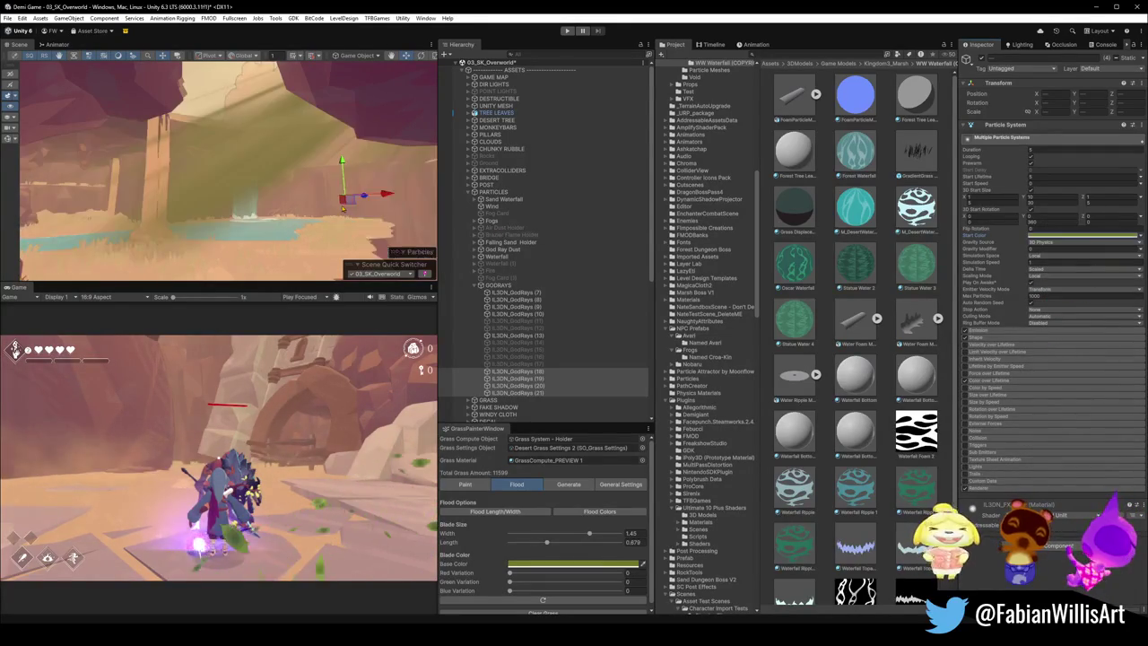
left_click(524, 393)
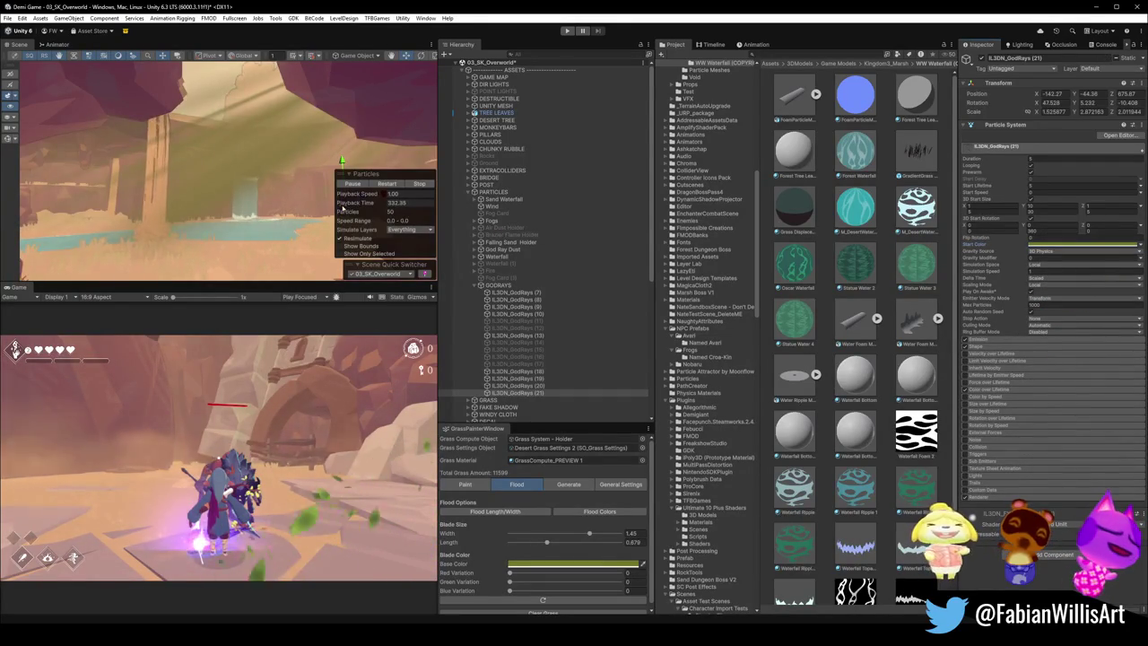
left_click(529, 393)
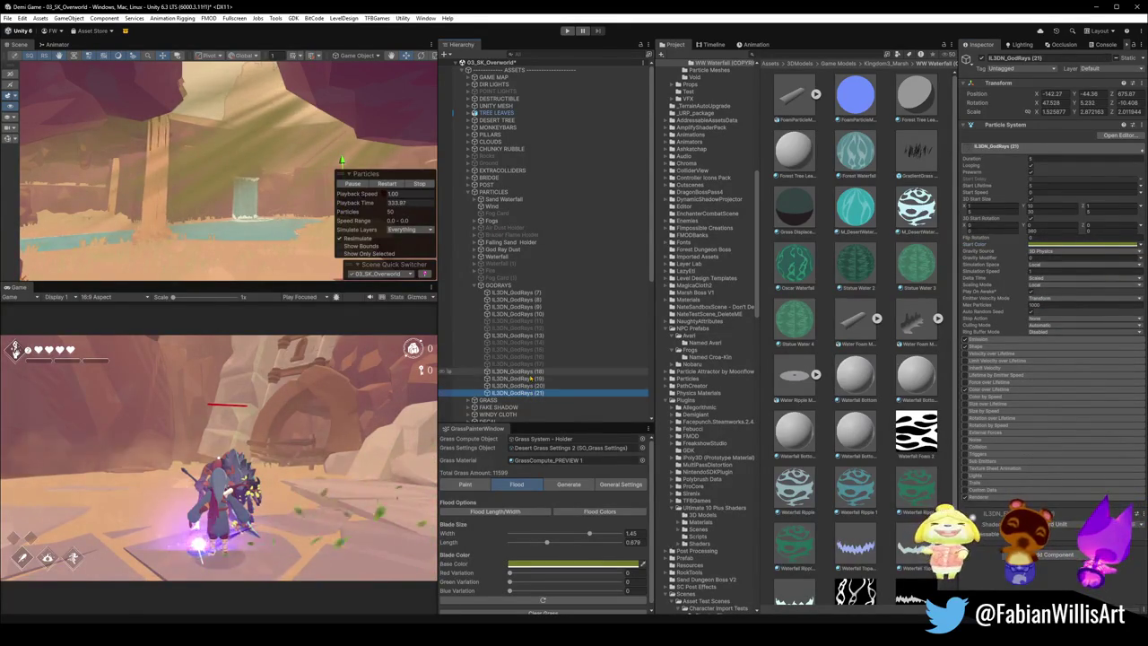
left_click(529, 371, "shift")
left_click(1076, 243)
mouse_move(1102, 306)
left_mouse_down()
mouse_move(1087, 290)
mouse_move(1129, 282)
left_mouse_up()
left_click_drag(1132, 408, 1067, 411)
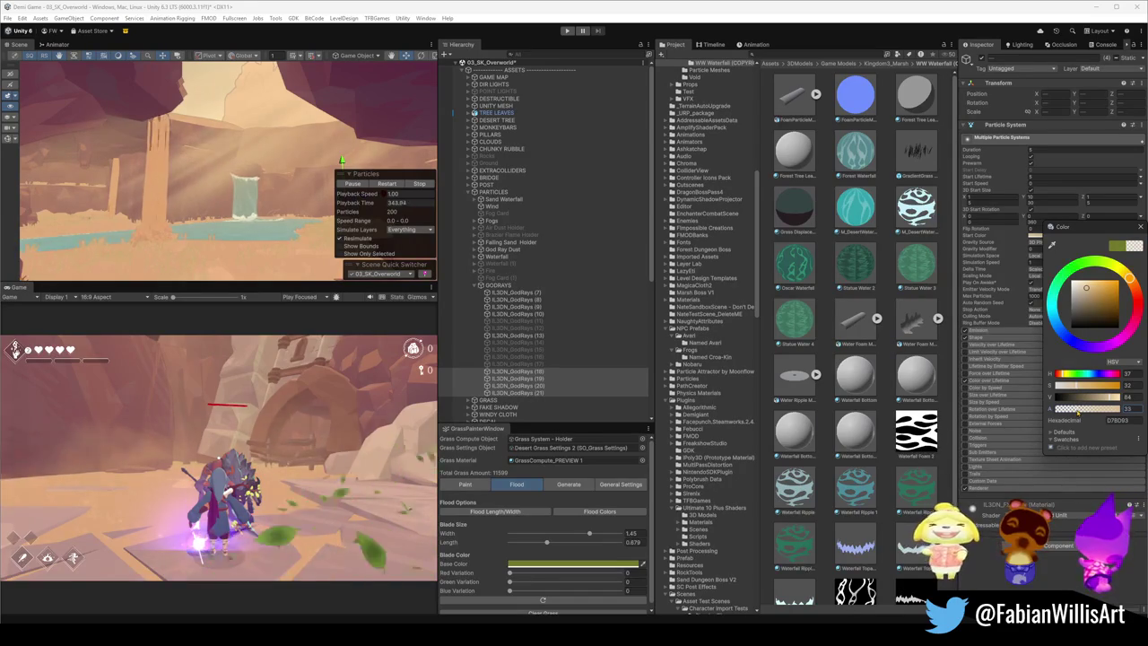
left_click_drag(1085, 287, 1055, 277)
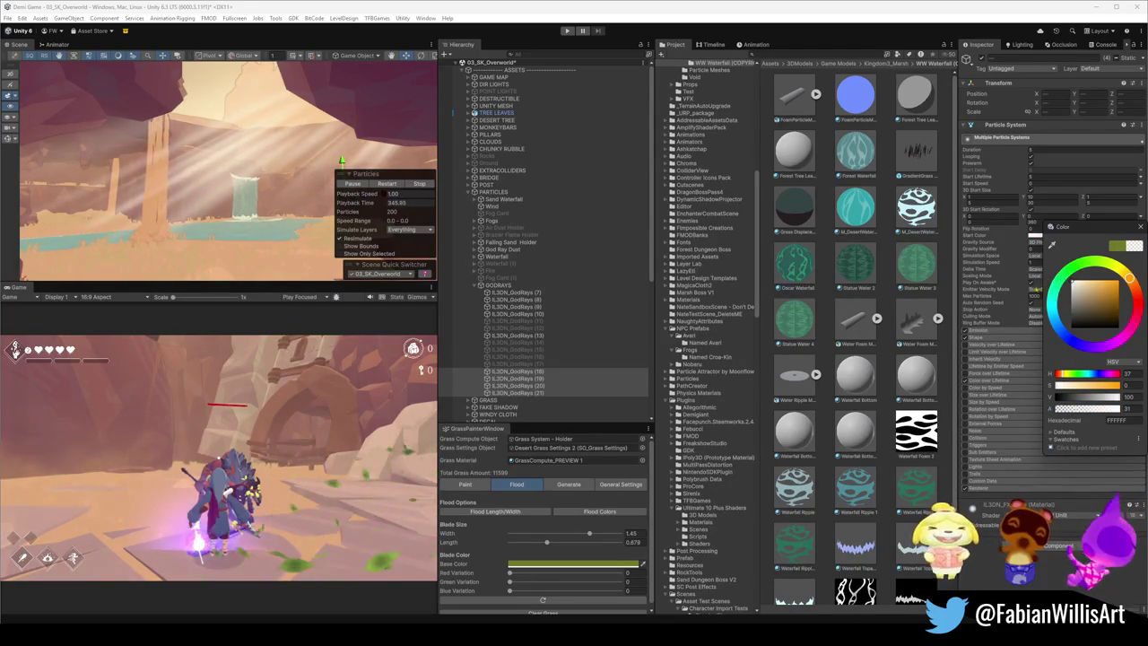
mouse_move(1129, 279)
left_mouse_down()
mouse_move(1137, 305)
mouse_move(1121, 275)
mouse_move(1091, 282)
left_mouse_up()
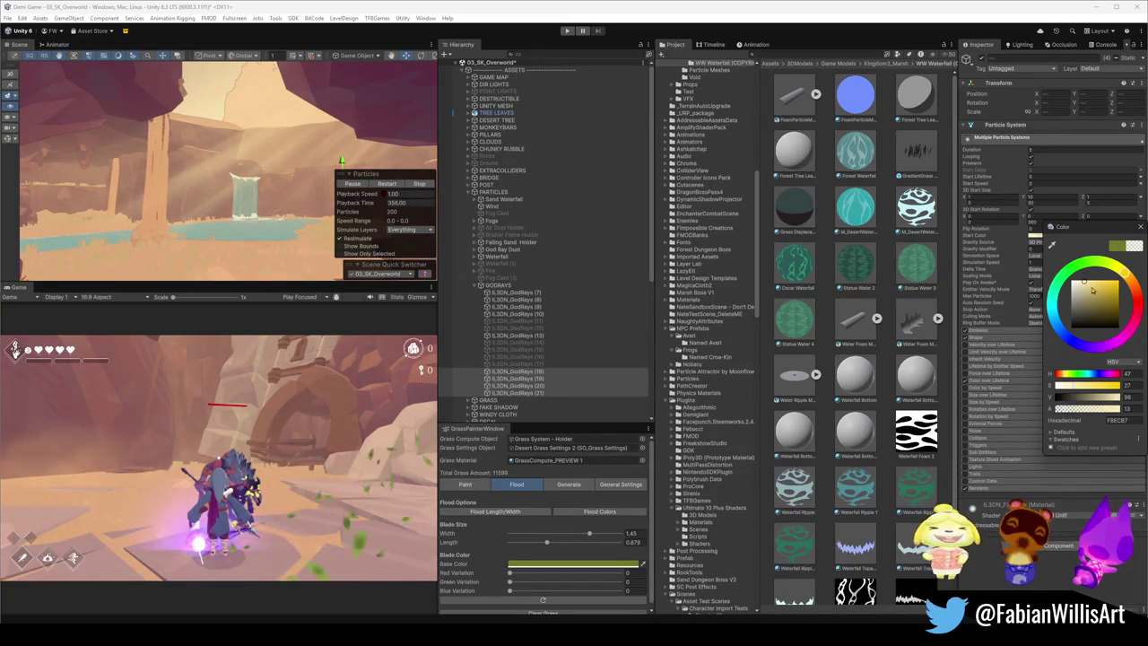
Step: Refine the god rays' start colour to a pale warm yellow, FFE4B0, slightly more opaque
mouse_move(134, 119)
left_mouse_down()
mouse_move(374, 141)
mouse_move(217, 172)
left_mouse_up()
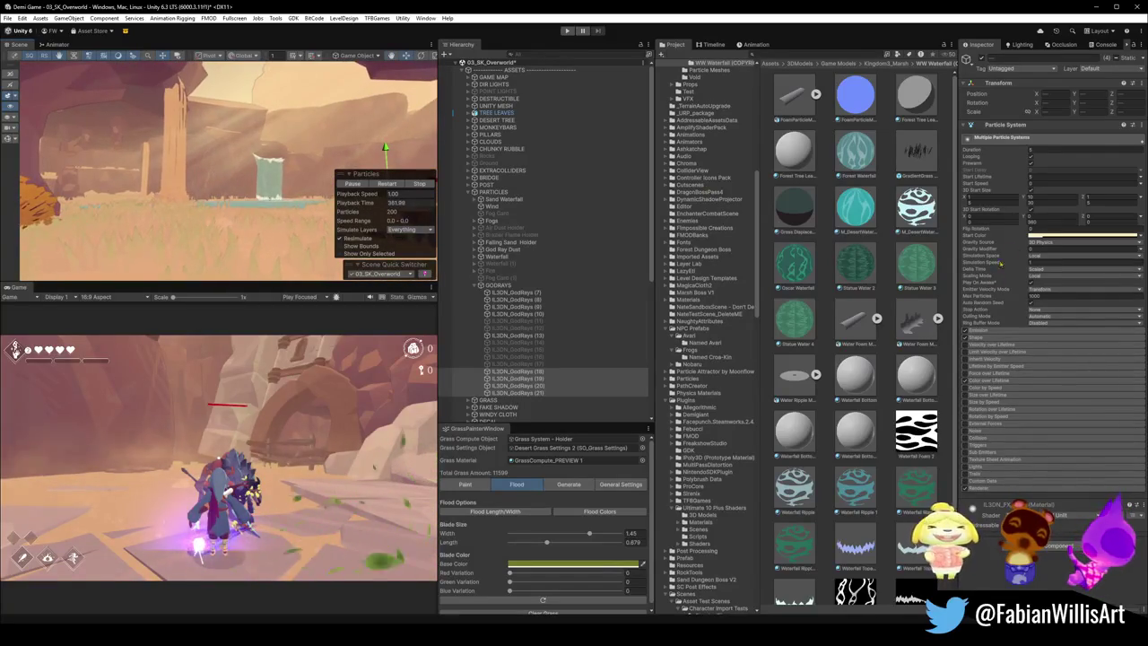
left_click(1045, 238)
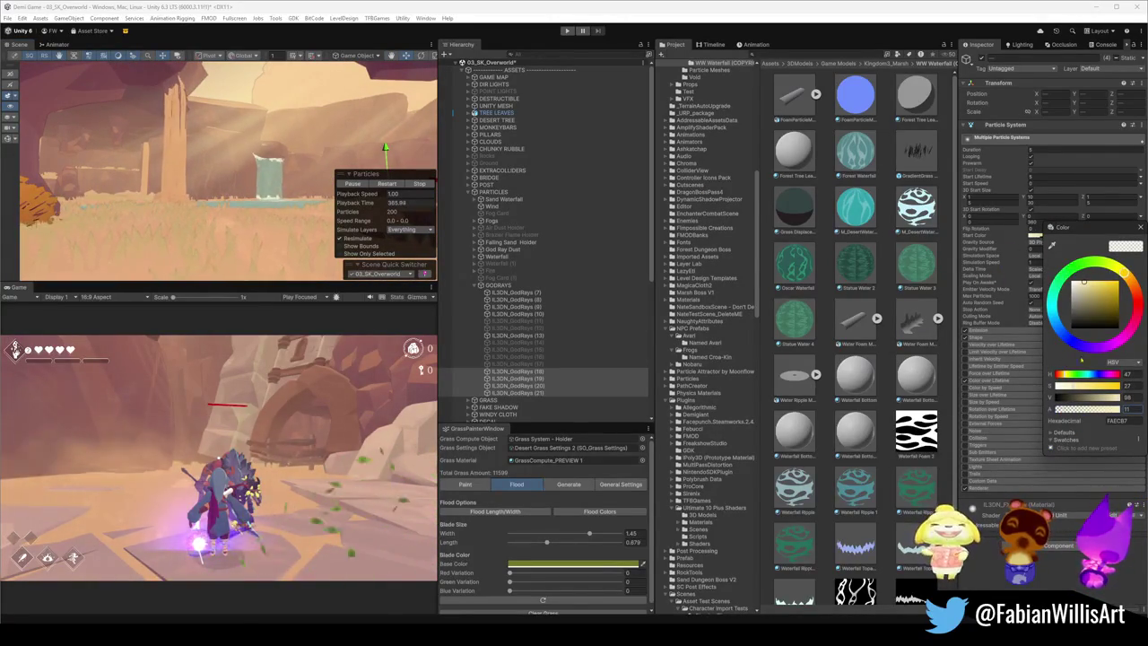
left_click(1094, 288)
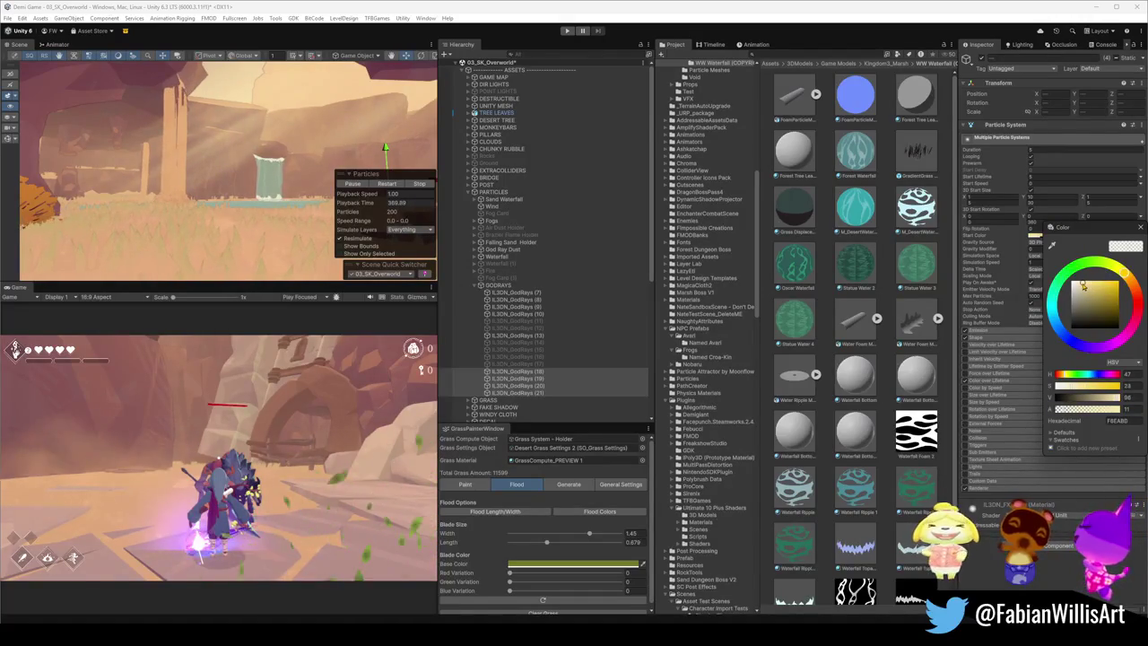
left_click_drag(1076, 283, 1077, 285)
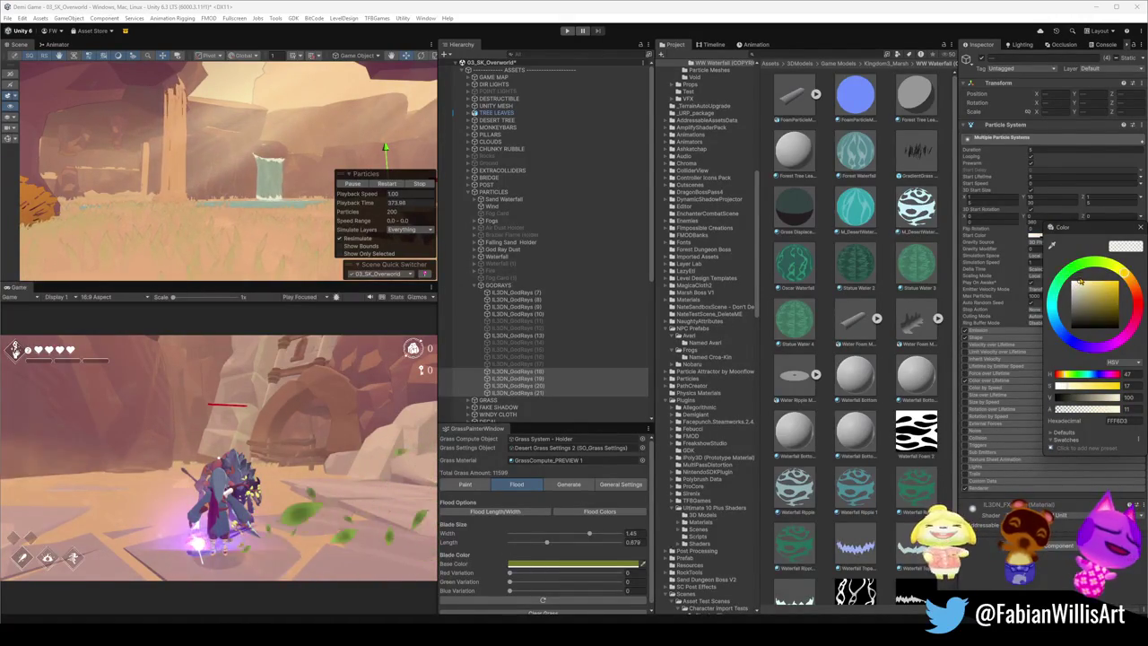
left_click_drag(1127, 279, 1090, 284)
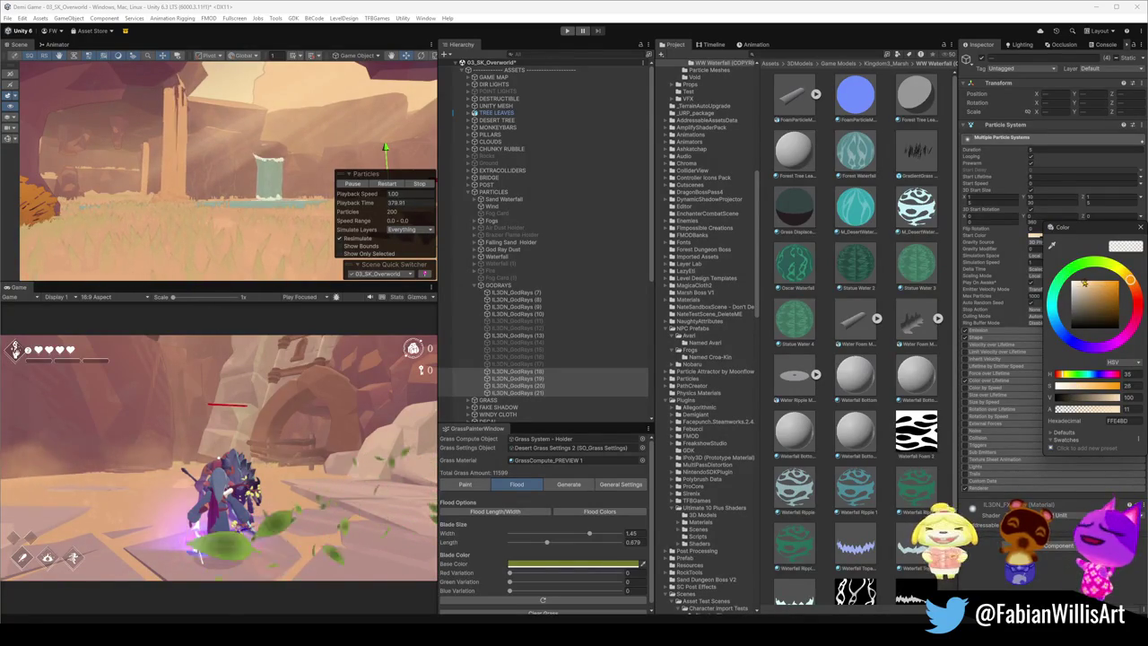
left_click_drag(1062, 410, 1066, 410)
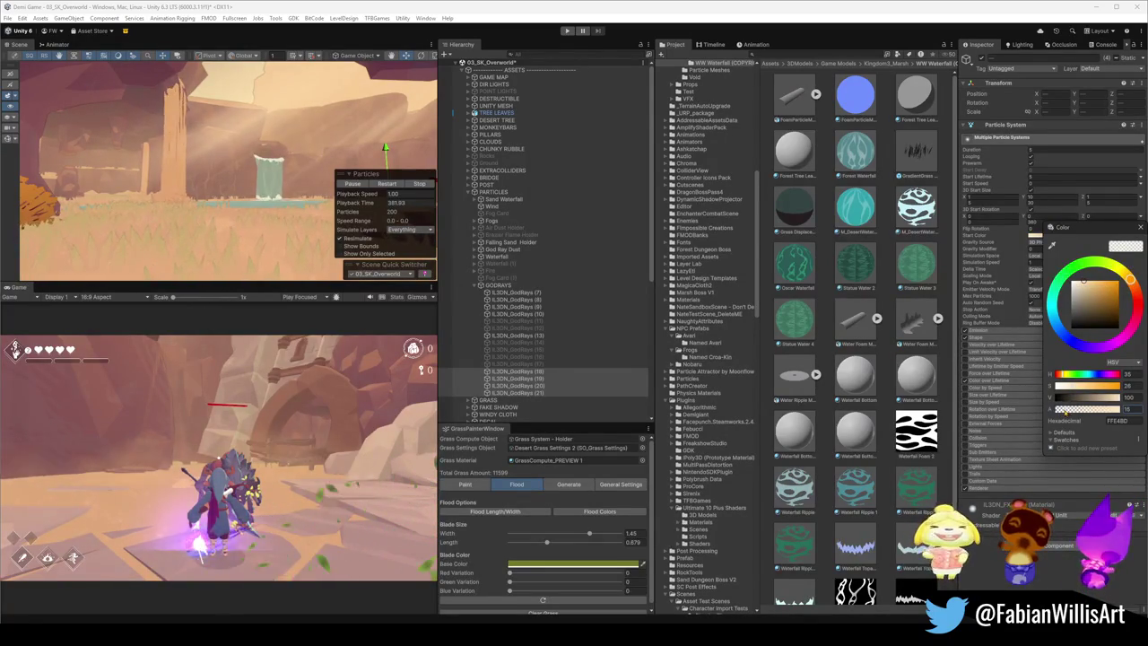
left_click(372, 130)
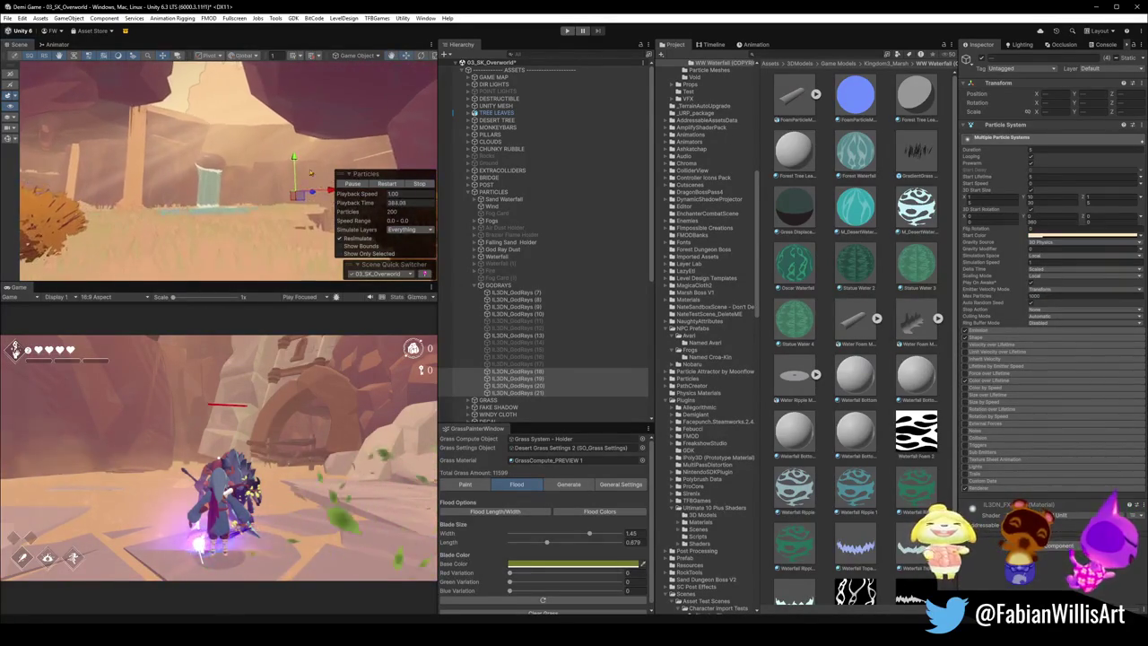
left_click_drag(276, 158, 301, 157)
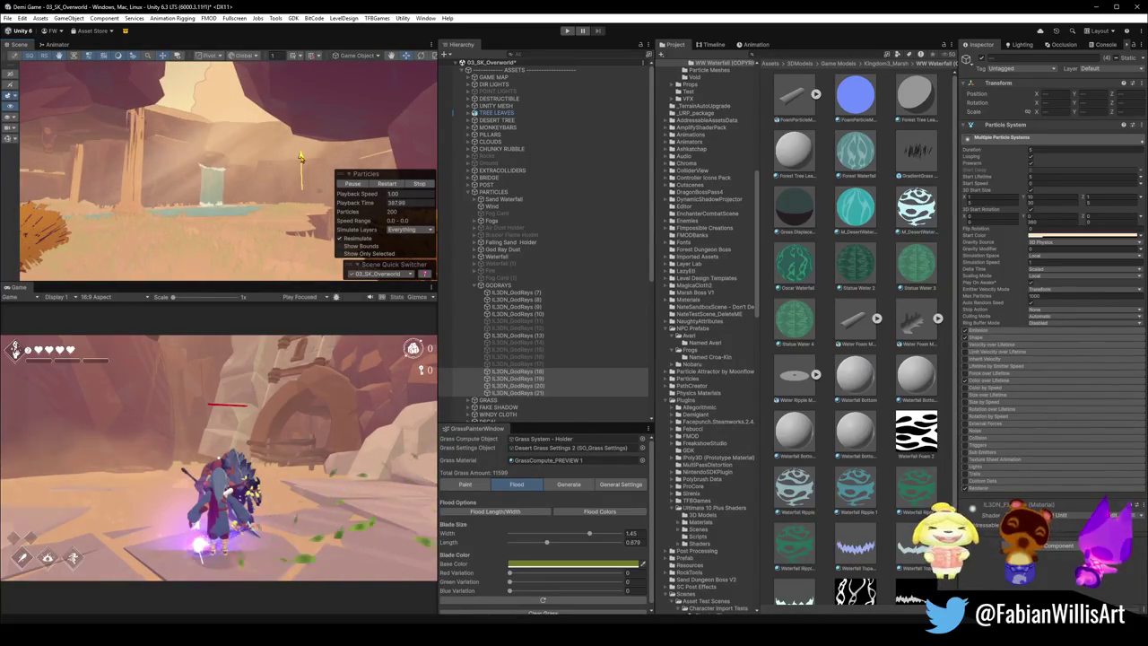
Step: Shrink god-ray object 18 slightly, inspect object 19, then collapse the GODRAYS group
left_click(506, 371)
mouse_move(359, 139)
left_mouse_down()
mouse_move(364, 150)
mouse_move(281, 118)
mouse_move(260, 179)
left_mouse_up()
left_click(263, 183)
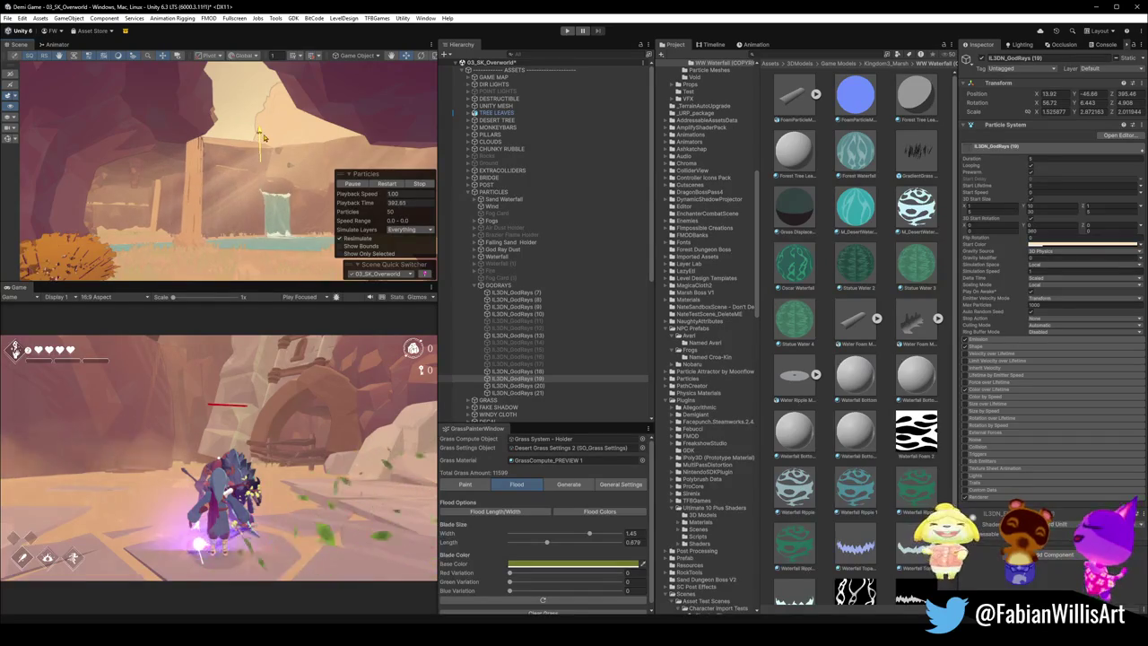
key("f")
mouse_move(303, 136)
left_mouse_down()
mouse_move(334, 111)
mouse_move(361, 112)
mouse_move(235, 74)
left_mouse_up()
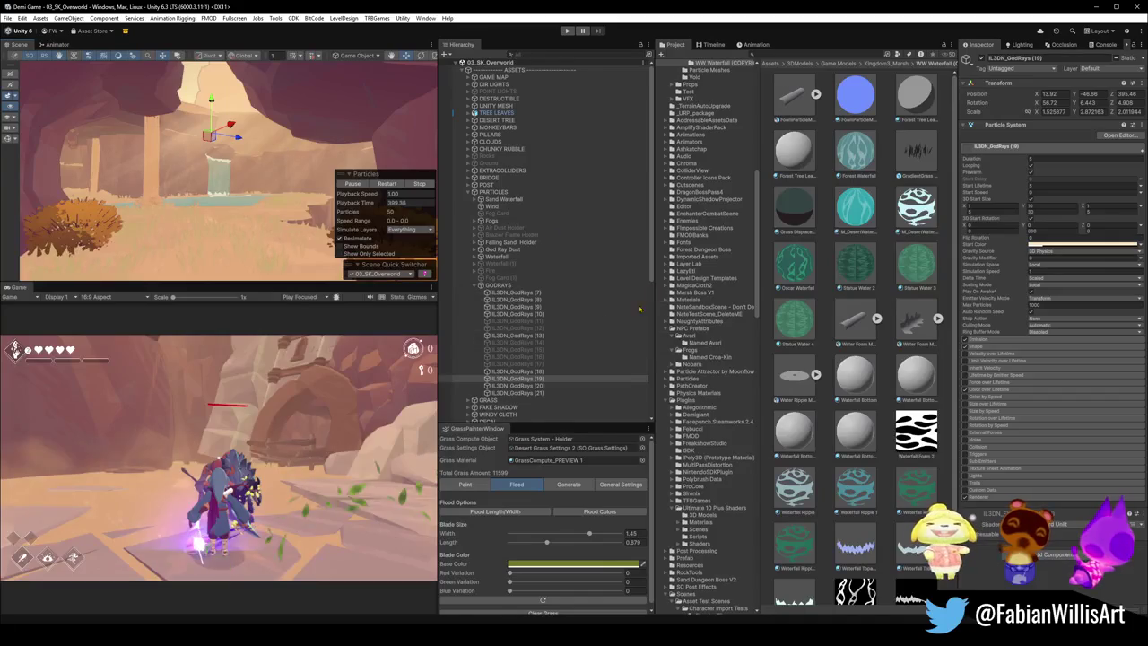
left_click(475, 285)
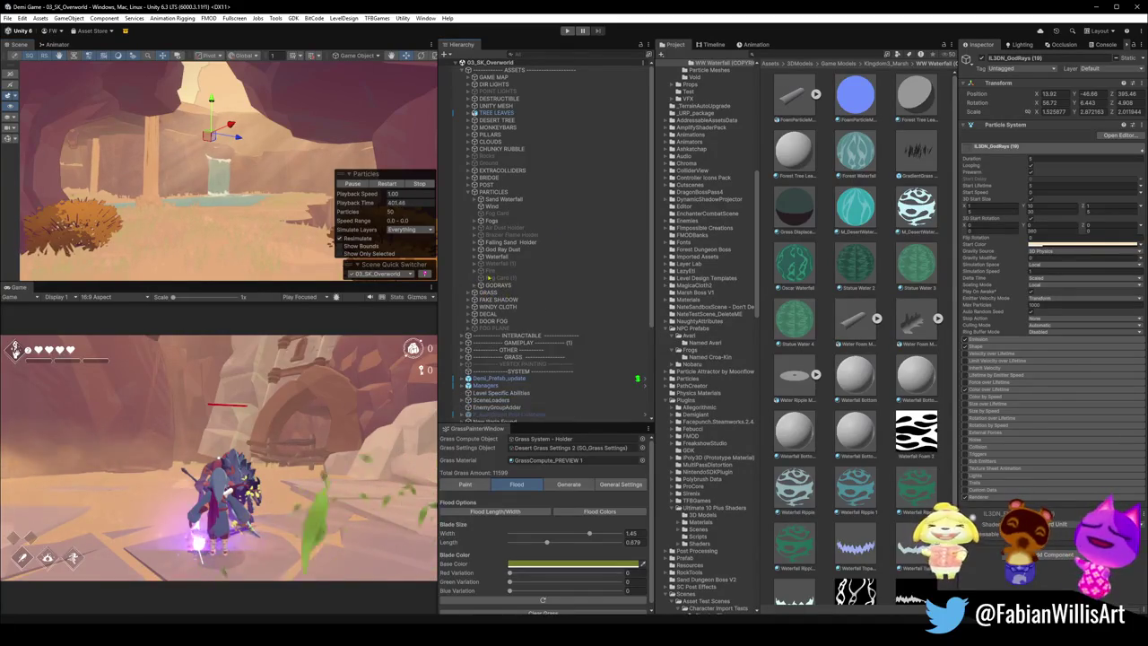
left_click(495, 272)
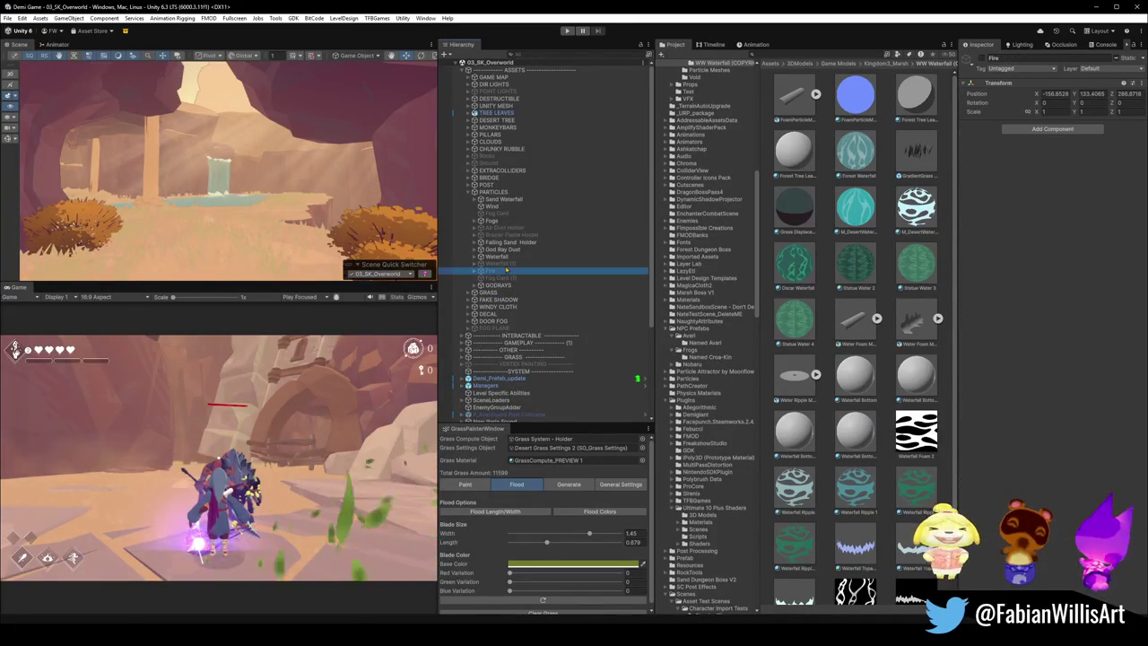
Step: Expand Waterfall (1), frame and orbit around its Water Foam object, then collapse Waterfall
left_click(507, 265)
left_click(475, 265)
left_click(504, 285)
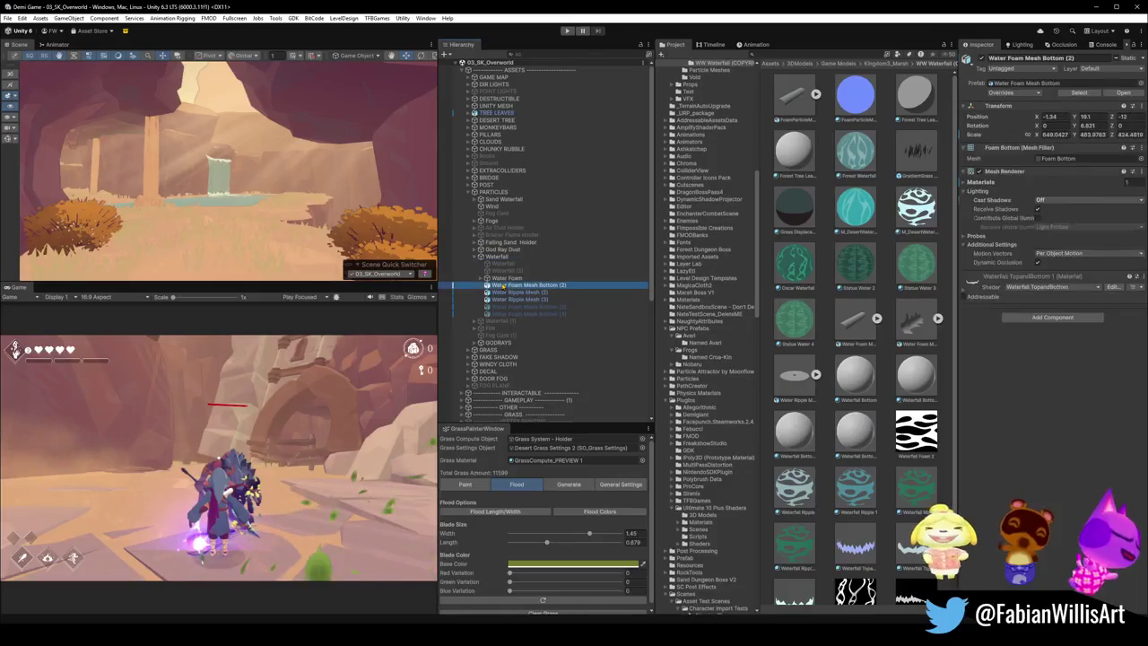
left_click(505, 279)
double_click(504, 278)
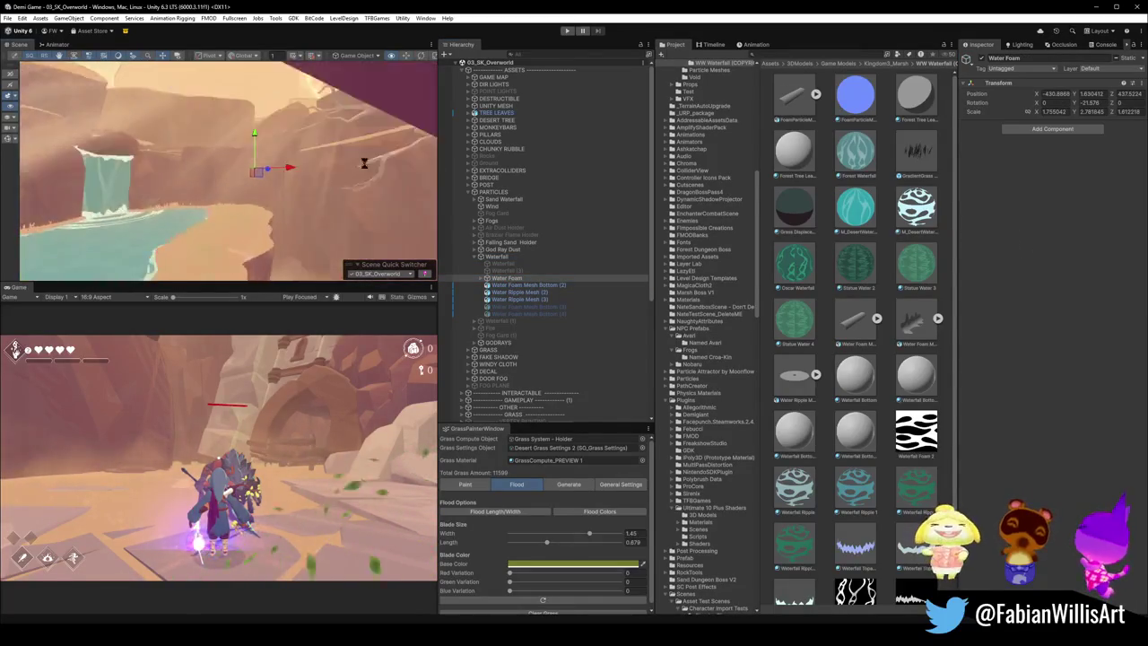
mouse_move(387, 170)
left_mouse_down()
mouse_move(369, 208)
mouse_move(288, 210)
mouse_move(348, 144)
left_mouse_up()
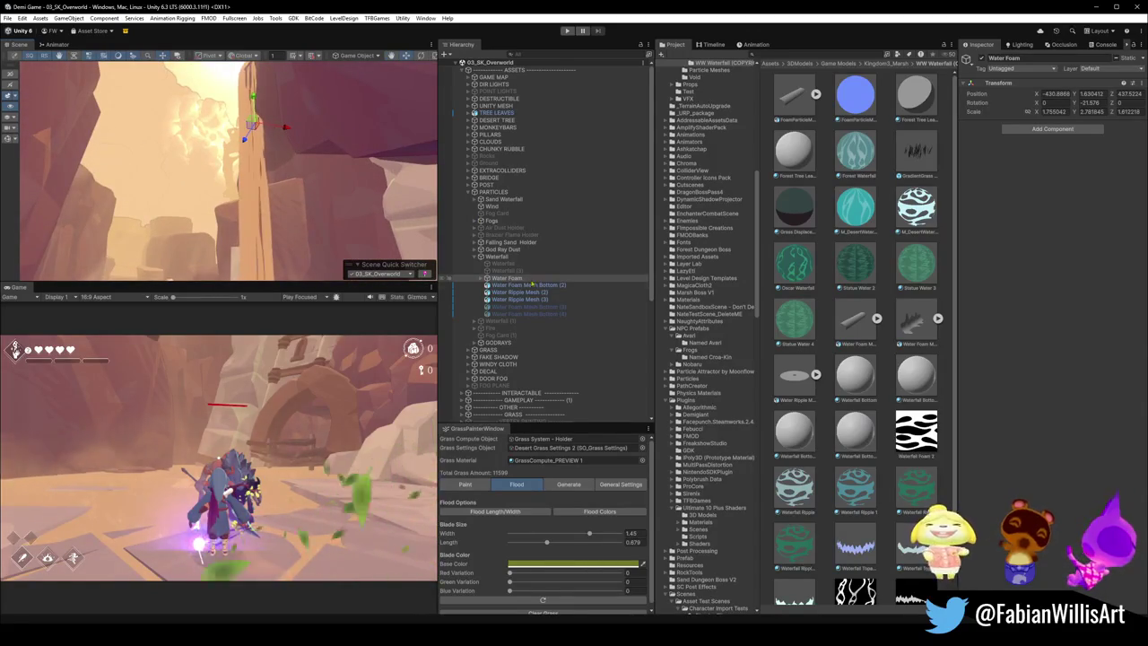
mouse_move(271, 215)
left_mouse_down()
mouse_move(287, 179)
mouse_move(325, 166)
mouse_move(417, 187)
mouse_move(414, 199)
mouse_move(336, 215)
mouse_move(377, 235)
mouse_move(396, 227)
mouse_move(410, 274)
mouse_move(344, 181)
mouse_move(267, 191)
mouse_move(278, 191)
left_mouse_up()
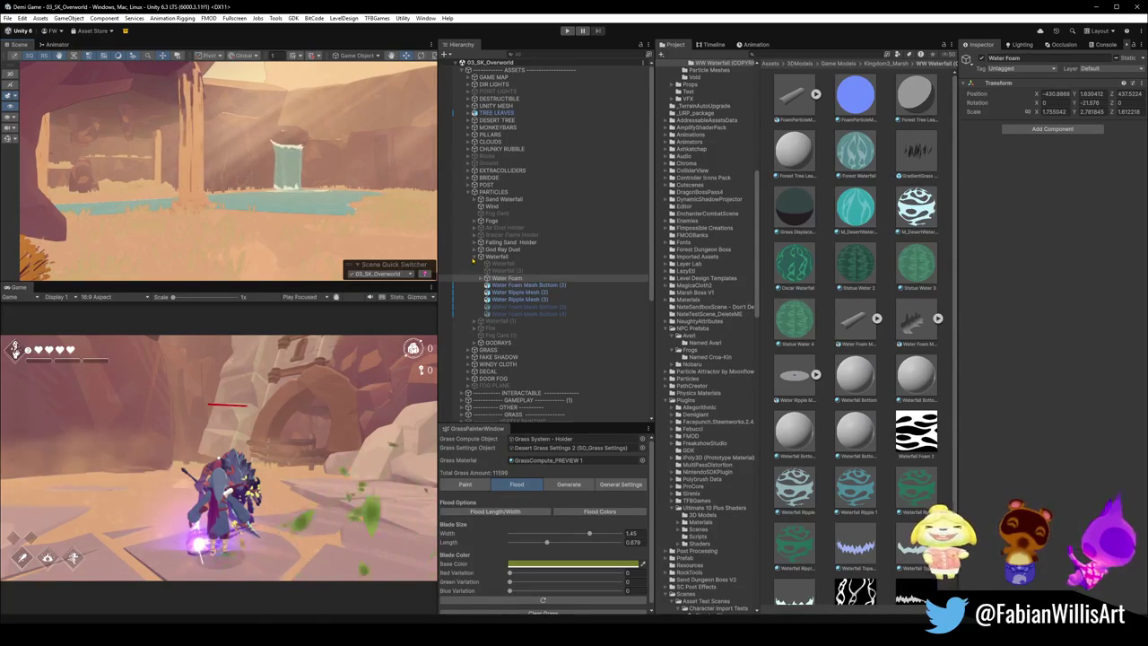
left_click(473, 257)
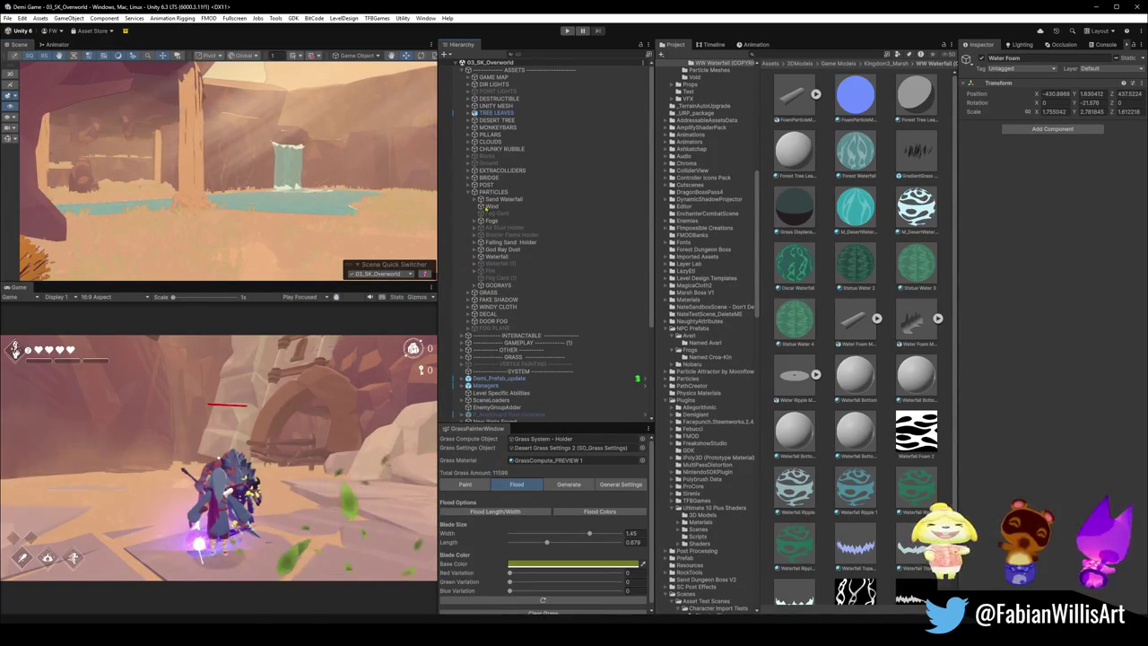
Step: Select the FogCalmWhite (14) fog emitter inside the Fogs group
left_click(487, 206)
left_click(491, 220)
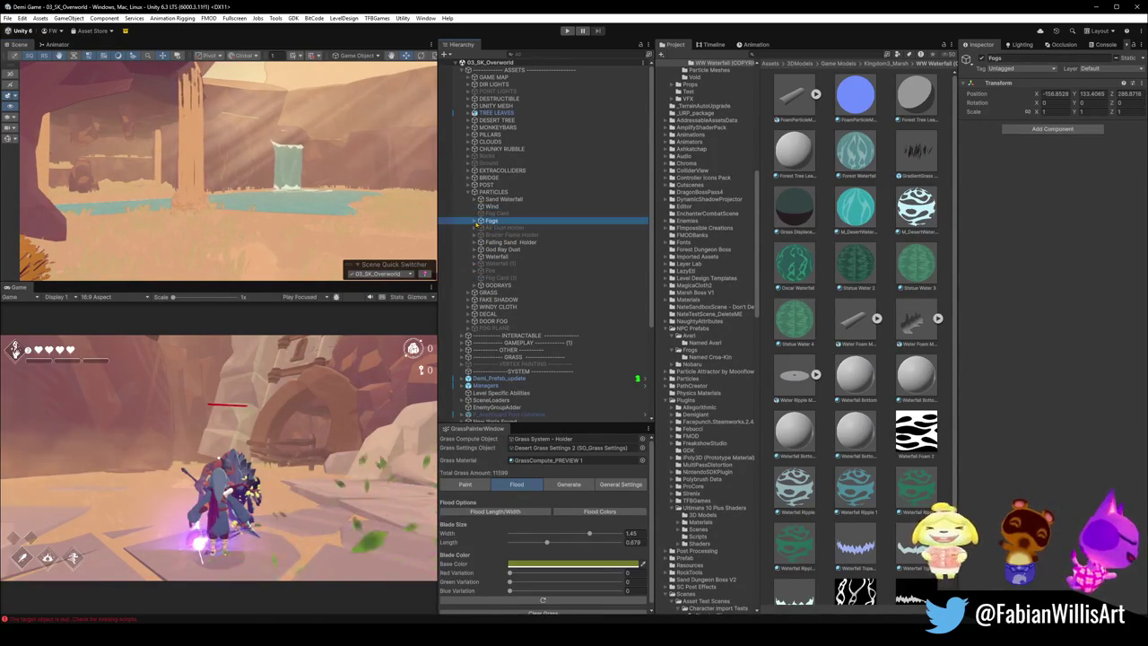
left_click(480, 220)
left_click(511, 228)
left_click(511, 234)
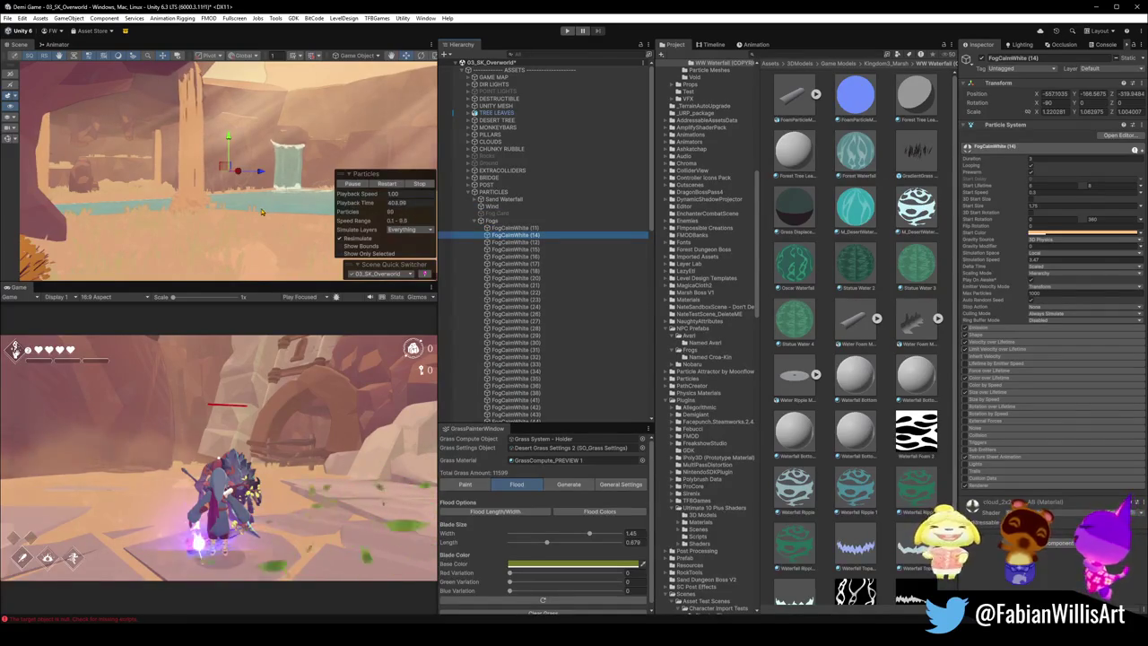
left_click_drag(262, 212, 214, 176)
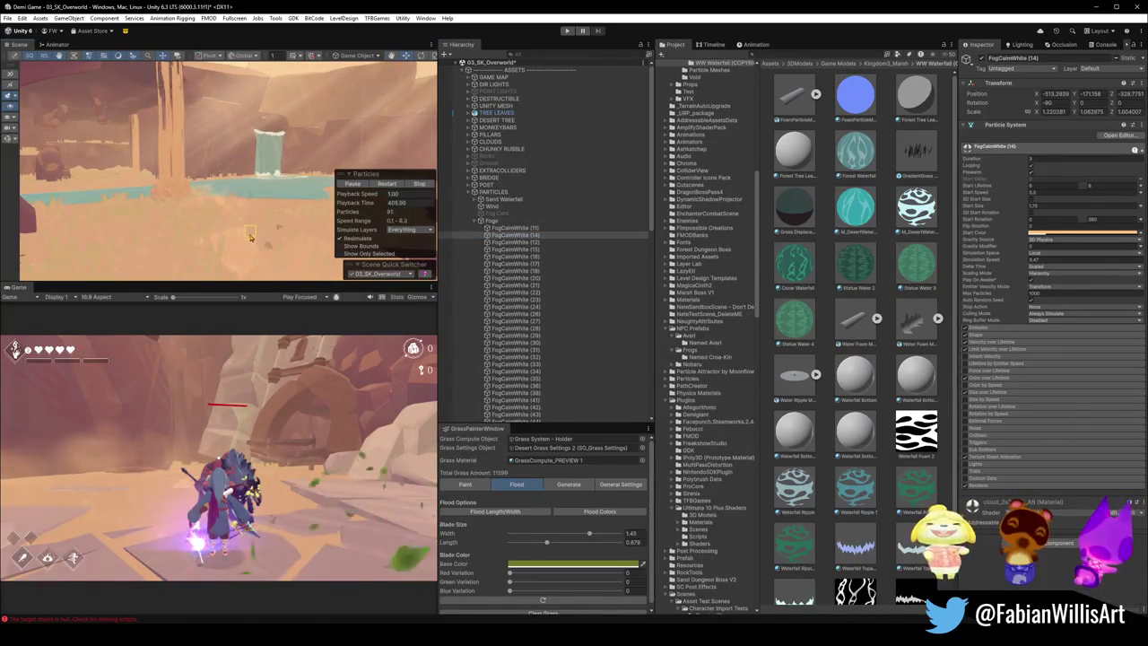
Step: Scale FogCalmWhite (14) up to about 3.05/2.66/2.51 and frame it in view
mouse_move(213, 251)
left_mouse_down()
mouse_move(63, 273)
mouse_move(171, 258)
mouse_move(249, 209)
mouse_move(320, 251)
left_mouse_up()
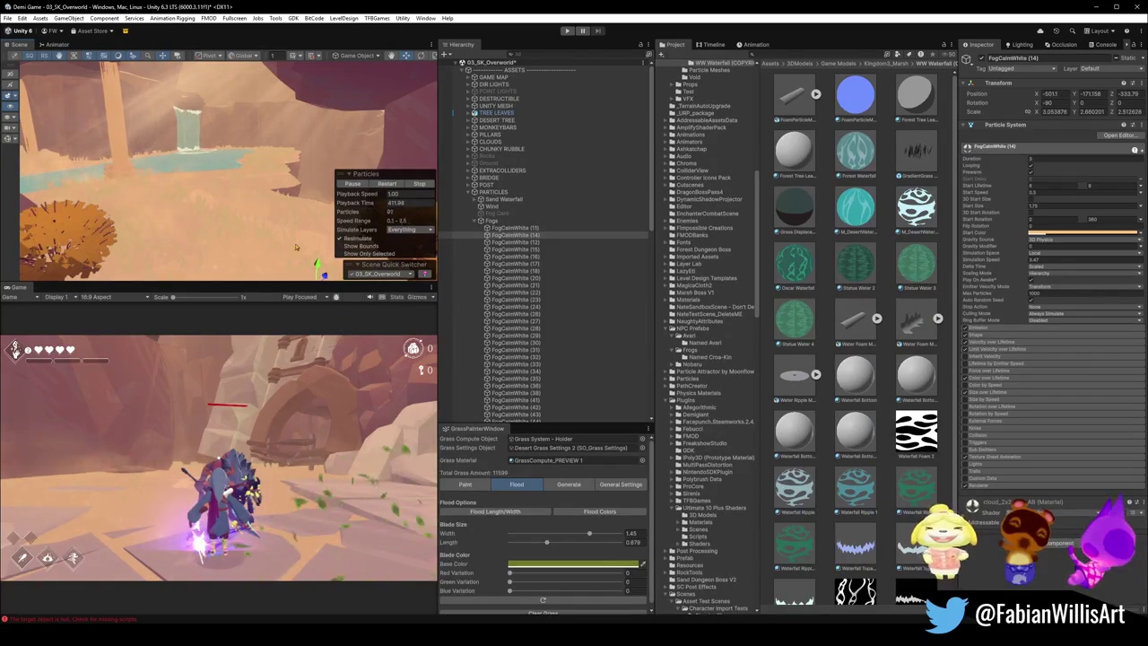
key("f")
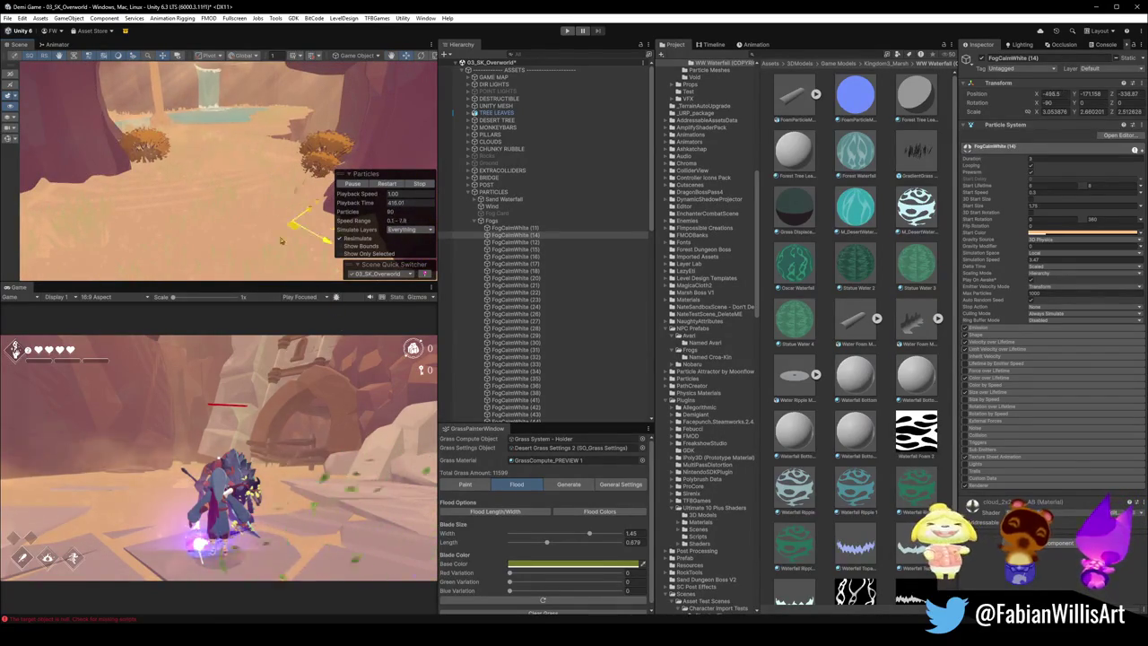
scroll(257, 175, "up", 5)
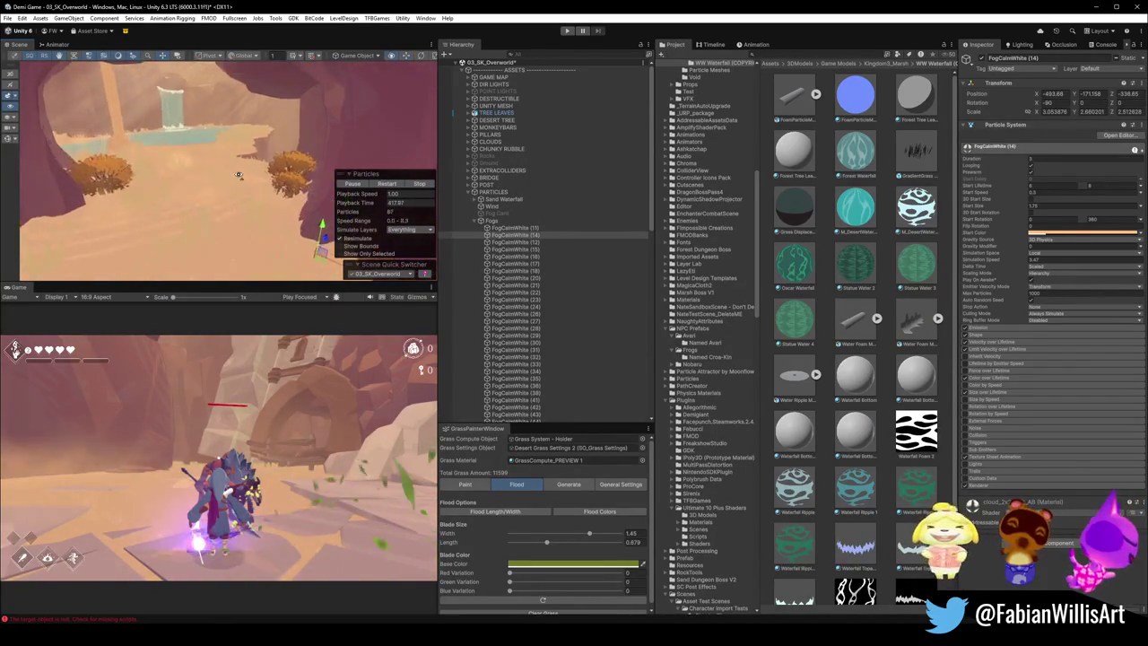
scroll(258, 174, "up", 5)
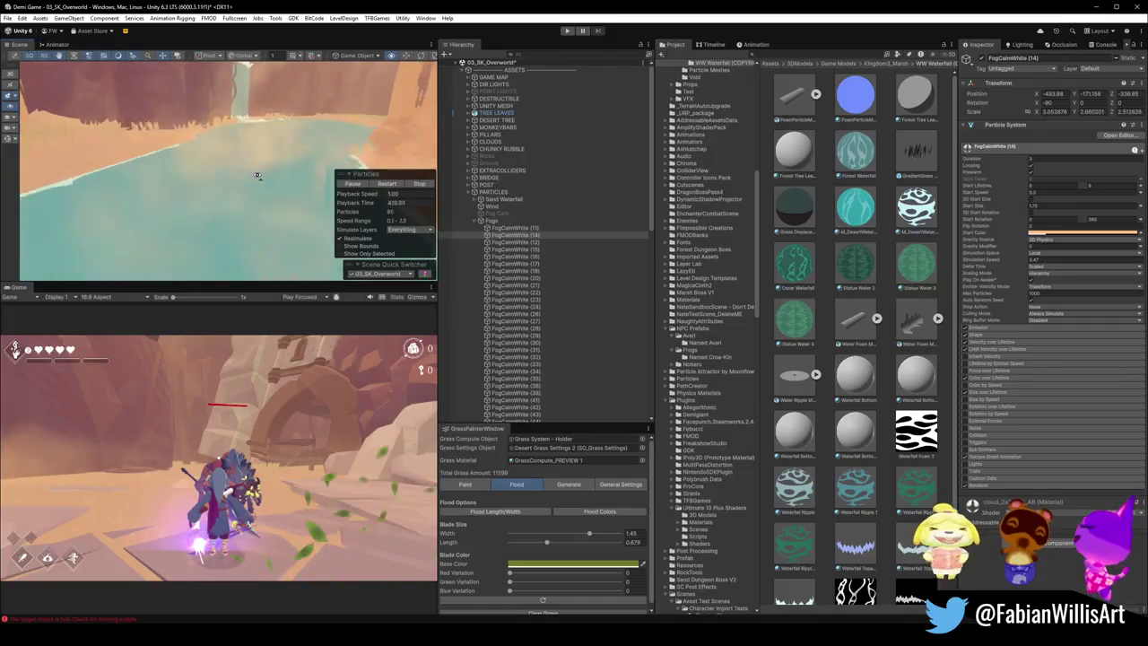
mouse_move(257, 175)
left_mouse_down()
mouse_move(195, 154)
mouse_move(290, 191)
left_mouse_up()
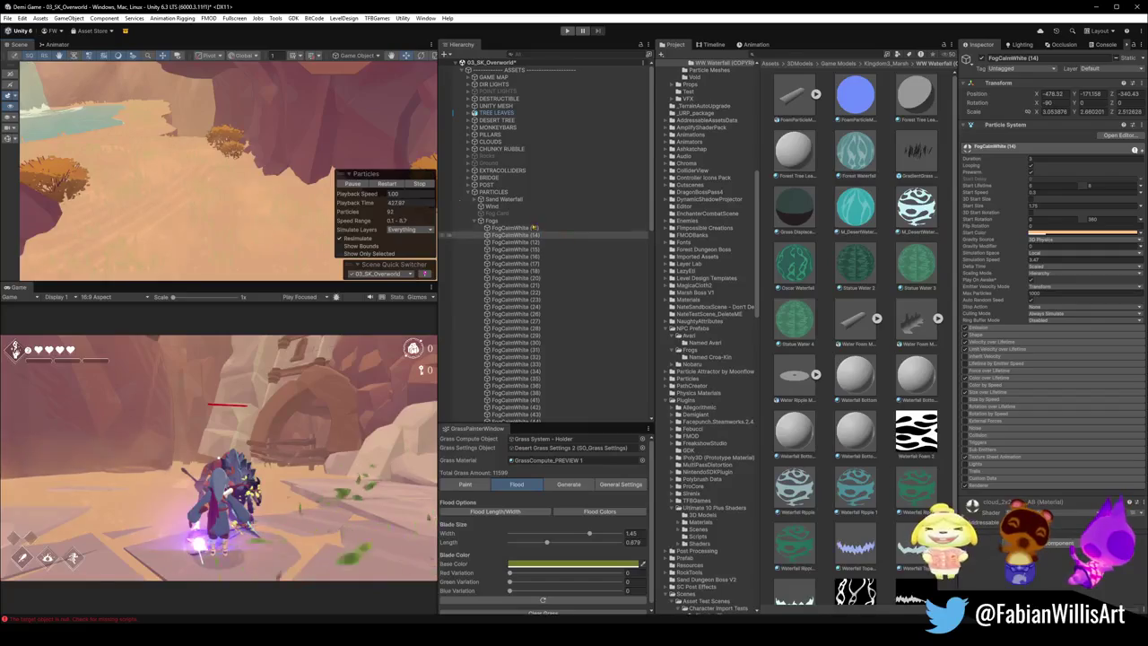
mouse_move(195, 139)
left_mouse_down()
mouse_move(125, 97)
mouse_move(246, 145)
mouse_move(196, 131)
left_mouse_up()
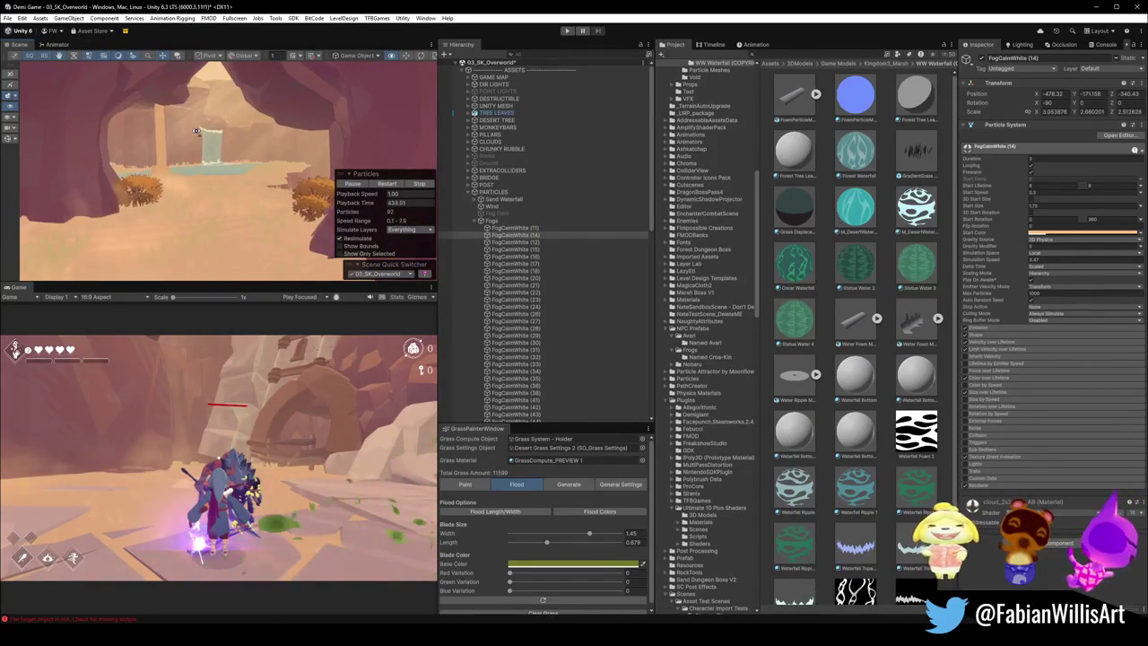
left_click_drag(260, 185, 311, 184)
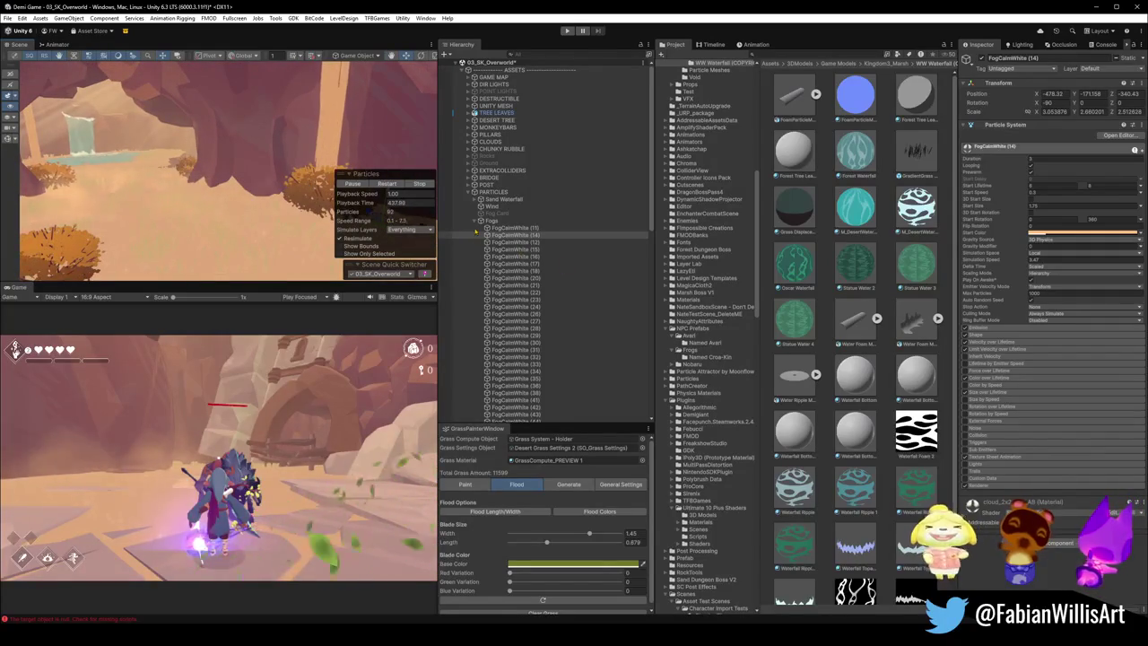
Step: Collapse Fogs, survey the waterfall slope, and select the God Ray Dust child emitter
left_click(476, 222)
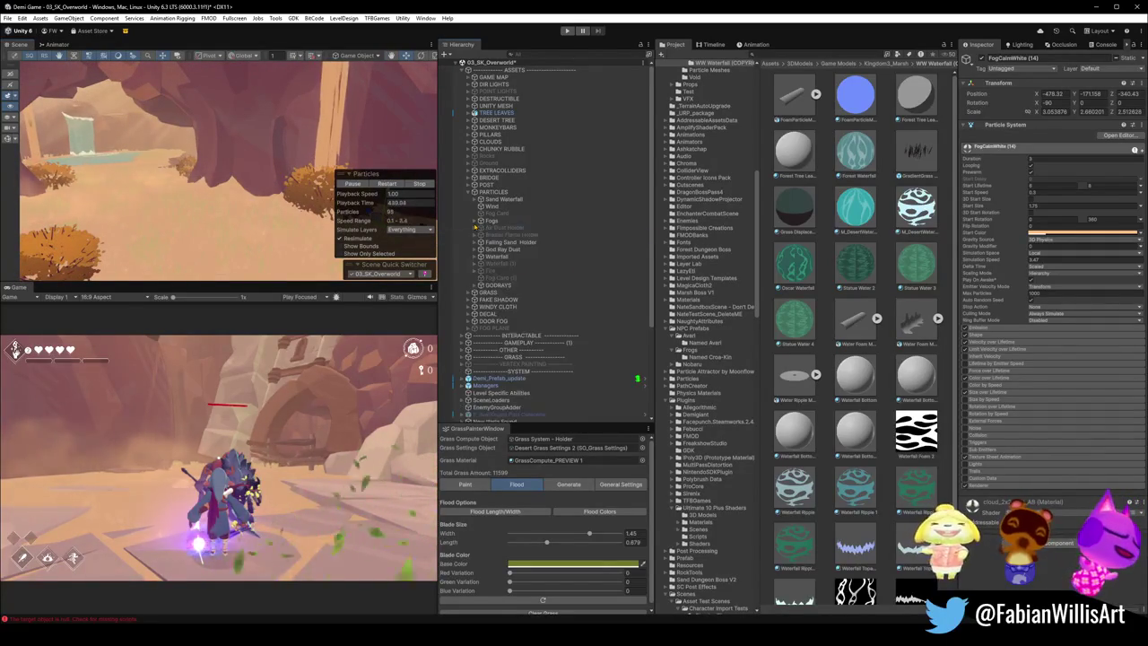
mouse_move(269, 171)
left_mouse_down()
mouse_move(137, 156)
mouse_move(168, 154)
mouse_move(175, 168)
mouse_move(286, 167)
left_mouse_up()
mouse_move(167, 153)
left_mouse_down()
mouse_move(158, 149)
mouse_move(377, 176)
left_mouse_up()
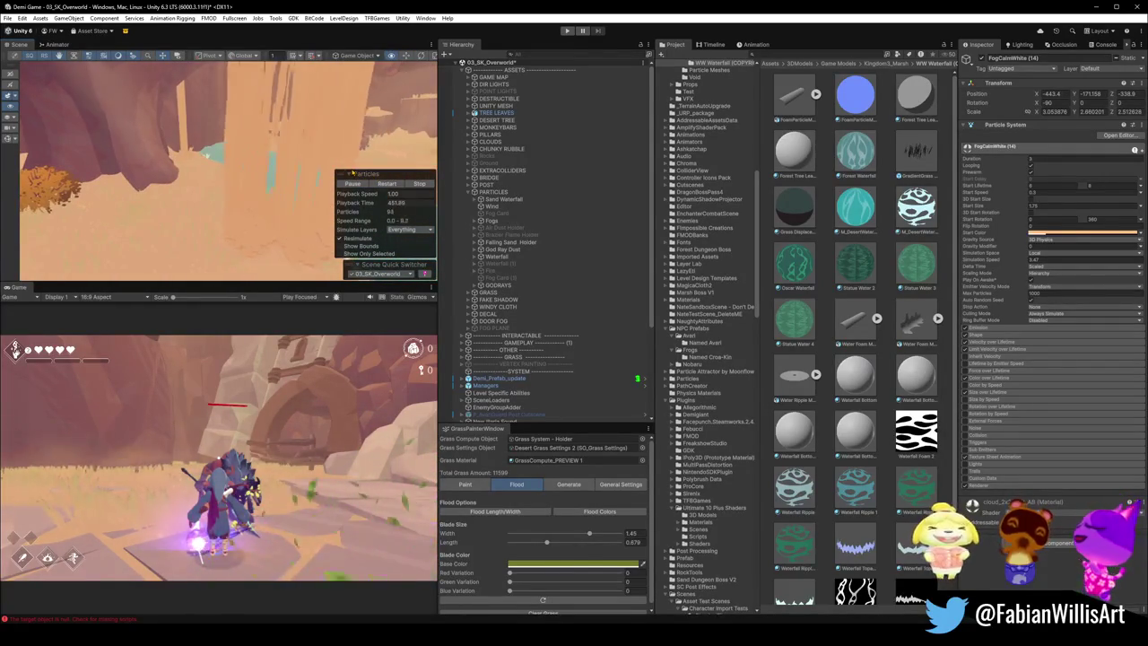
mouse_move(207, 159)
left_mouse_down()
mouse_move(175, 142)
mouse_move(121, 173)
mouse_move(130, 230)
left_mouse_up()
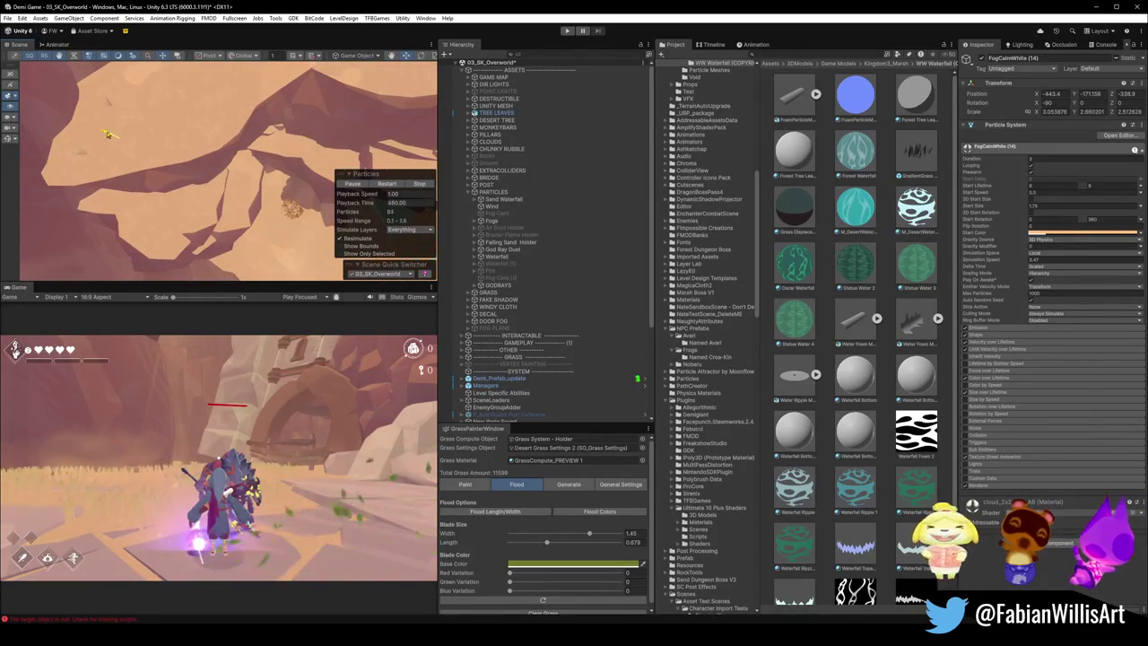
mouse_move(130, 141)
left_mouse_down()
mouse_move(318, 167)
mouse_move(171, 99)
mouse_move(201, 118)
left_mouse_up()
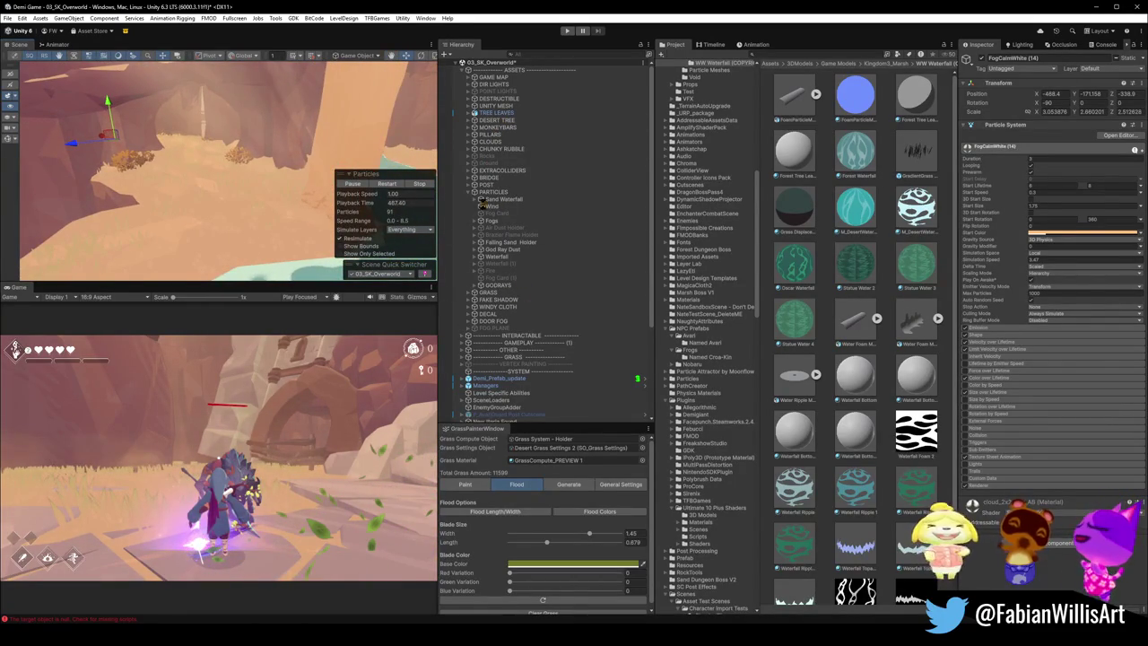
left_click(472, 192)
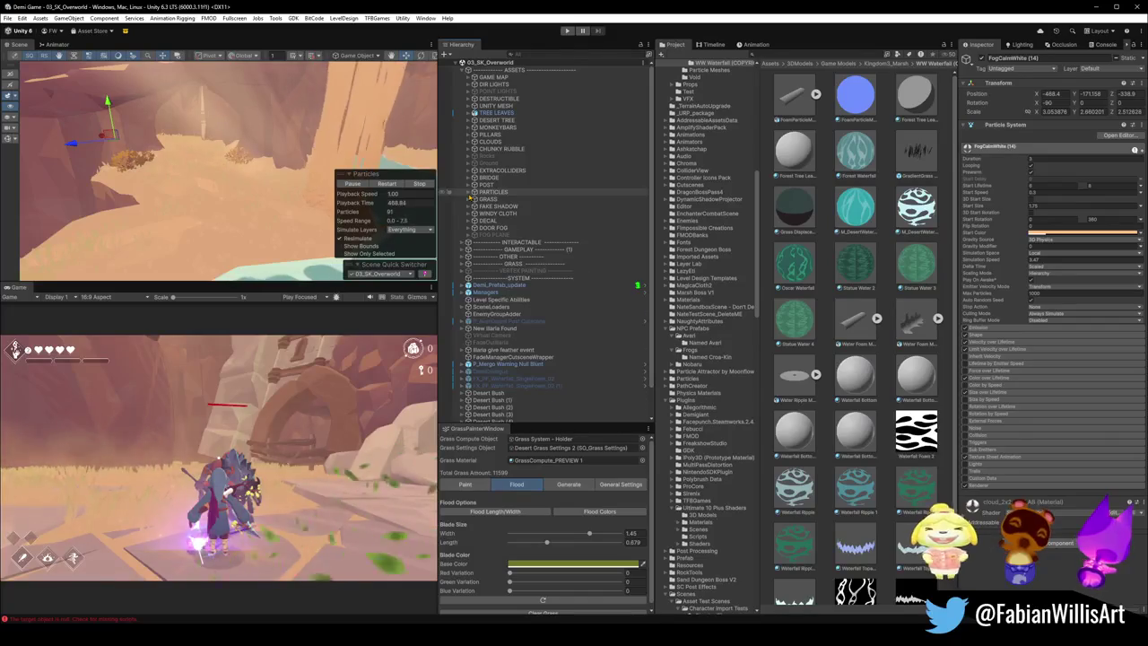
left_click(473, 192)
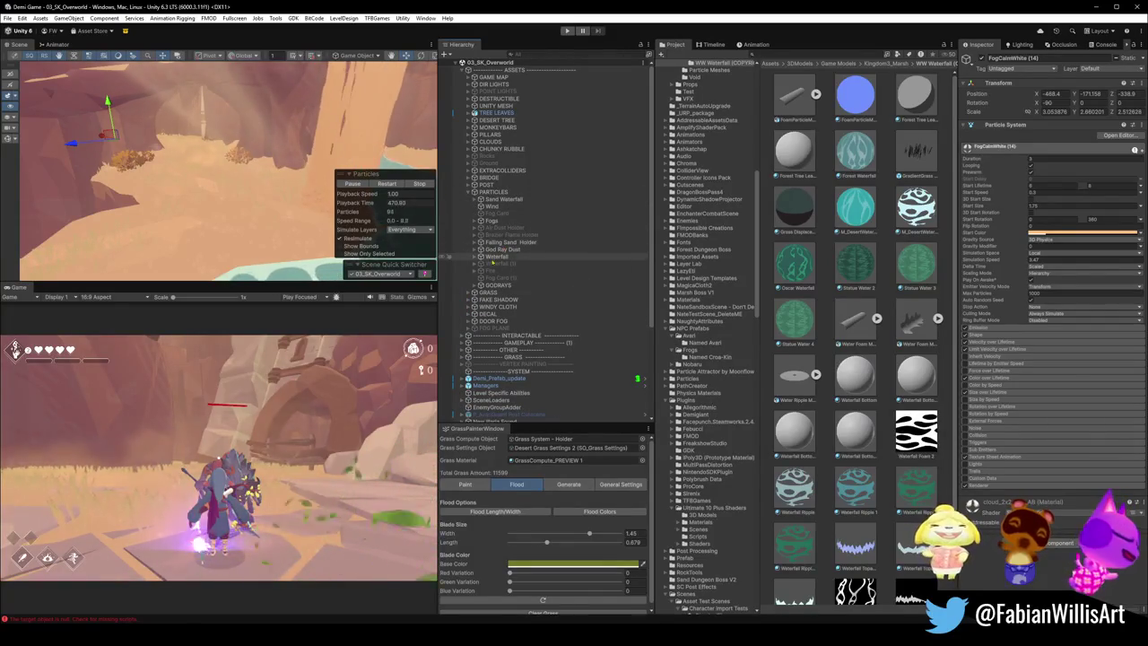
left_click(480, 250)
Step: Duplicate the God Ray Dust emitter and drag the copy toward the waterfall
left_click(507, 256)
key("f")
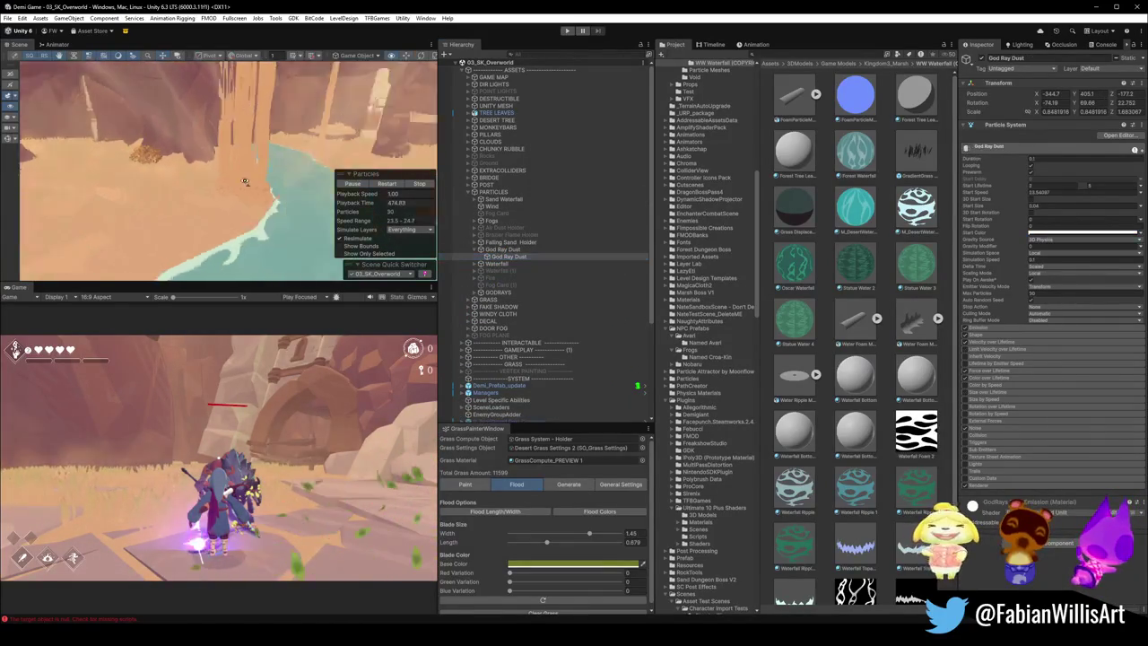
key("ctrl+d")
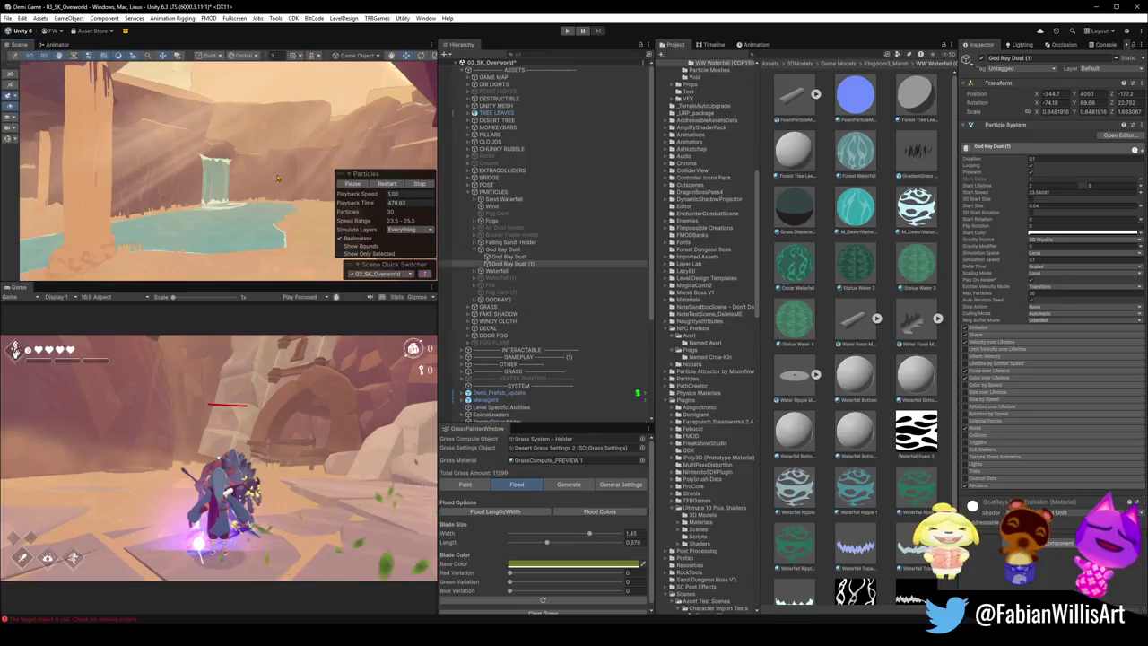
left_click_drag(277, 178, 207, 252)
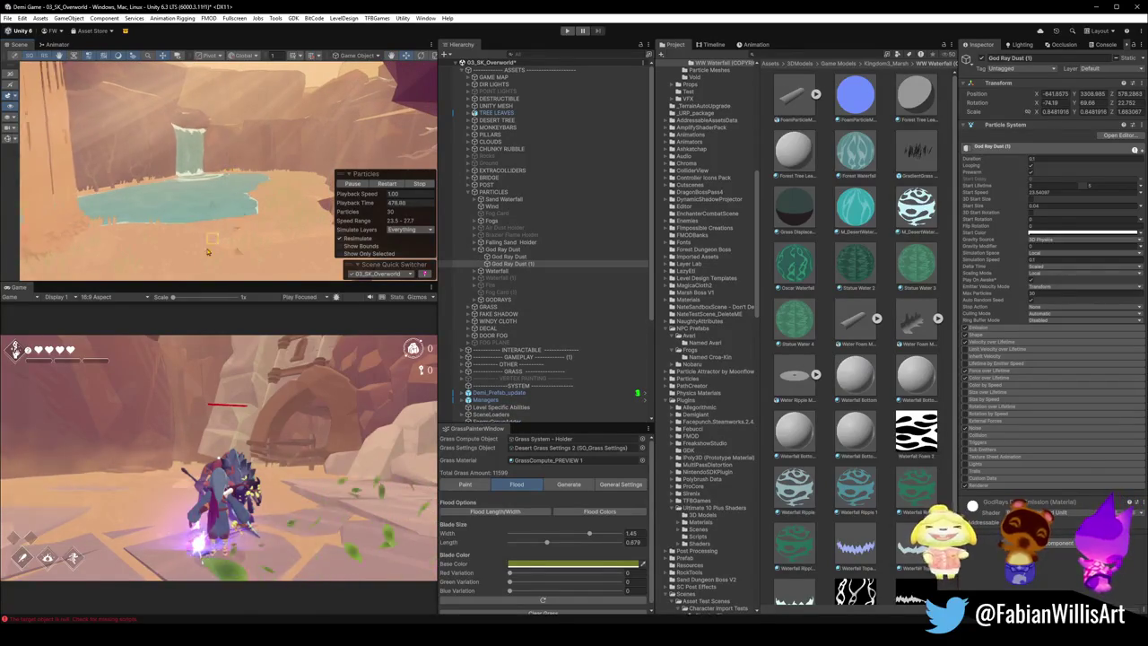
mouse_move(207, 252)
left_mouse_down()
mouse_move(258, 100)
mouse_move(246, 143)
left_mouse_up()
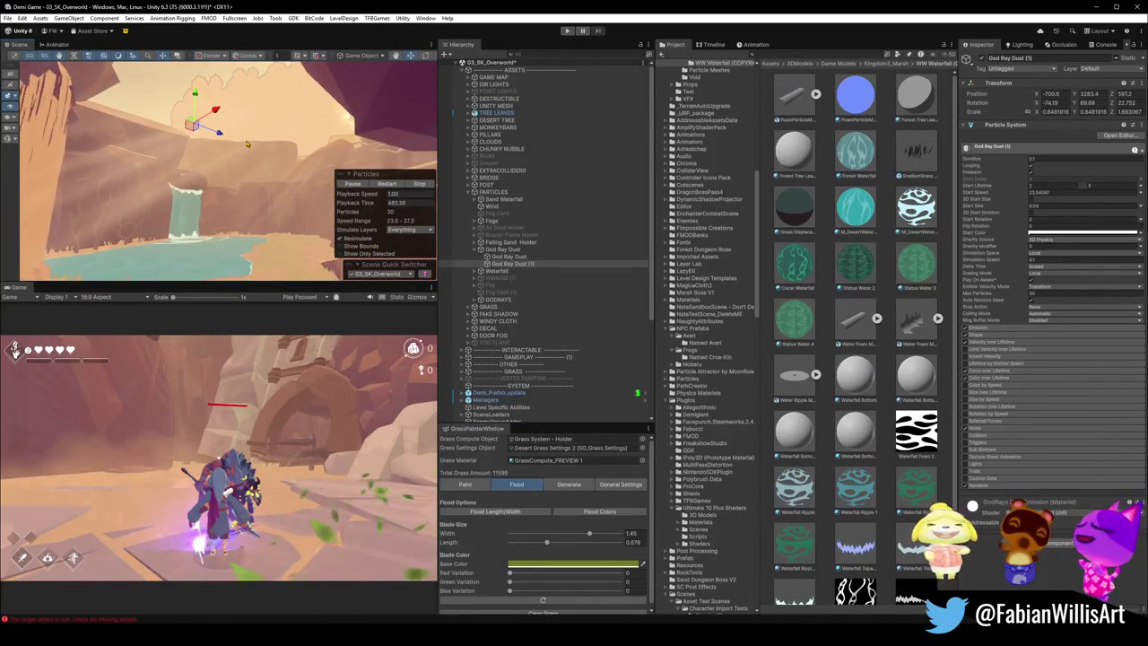
key("z")
mouse_move(247, 144)
left_mouse_down()
mouse_move(233, 147)
mouse_move(243, 113)
left_mouse_up()
Step: Delete the God Ray Dust (1) duplicate and select the Air Dust Holder group
left_click(516, 266)
key("Delete")
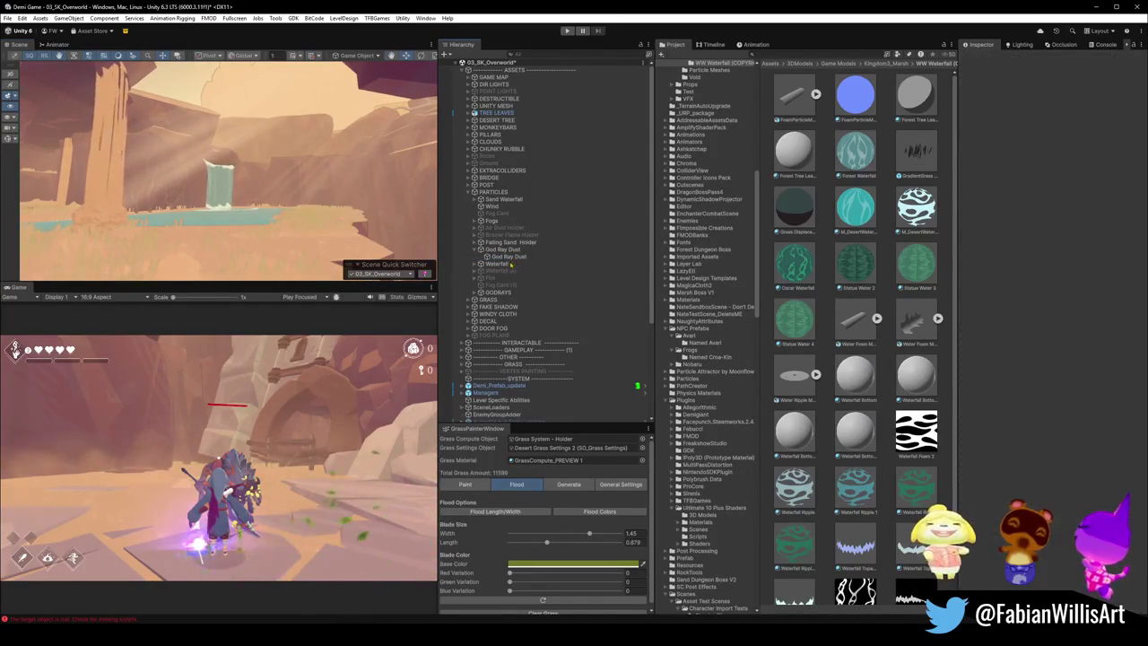
left_click(503, 257)
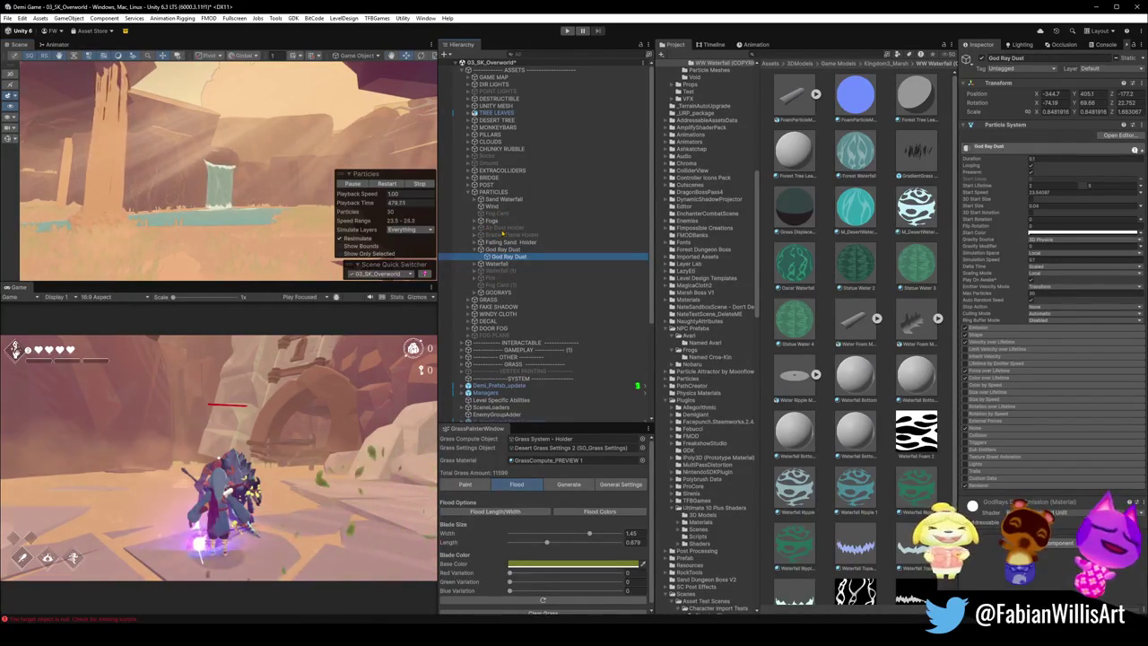
left_click(507, 227)
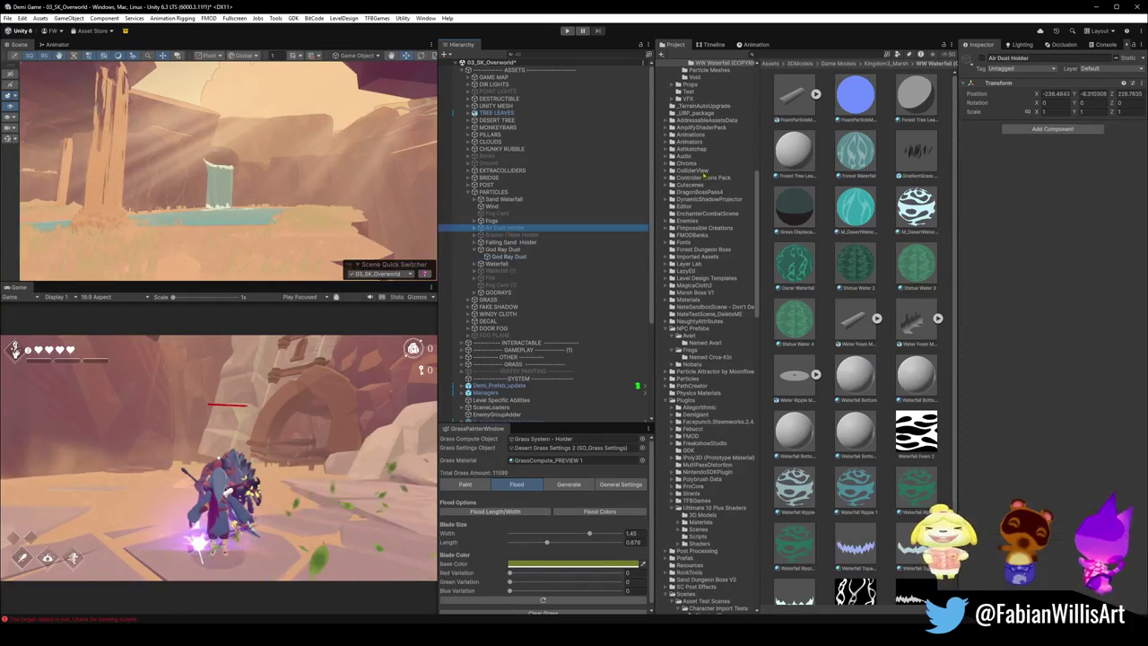
Step: Enable the Air Dust Holder and expand it to list its emitters
left_click(1008, 57)
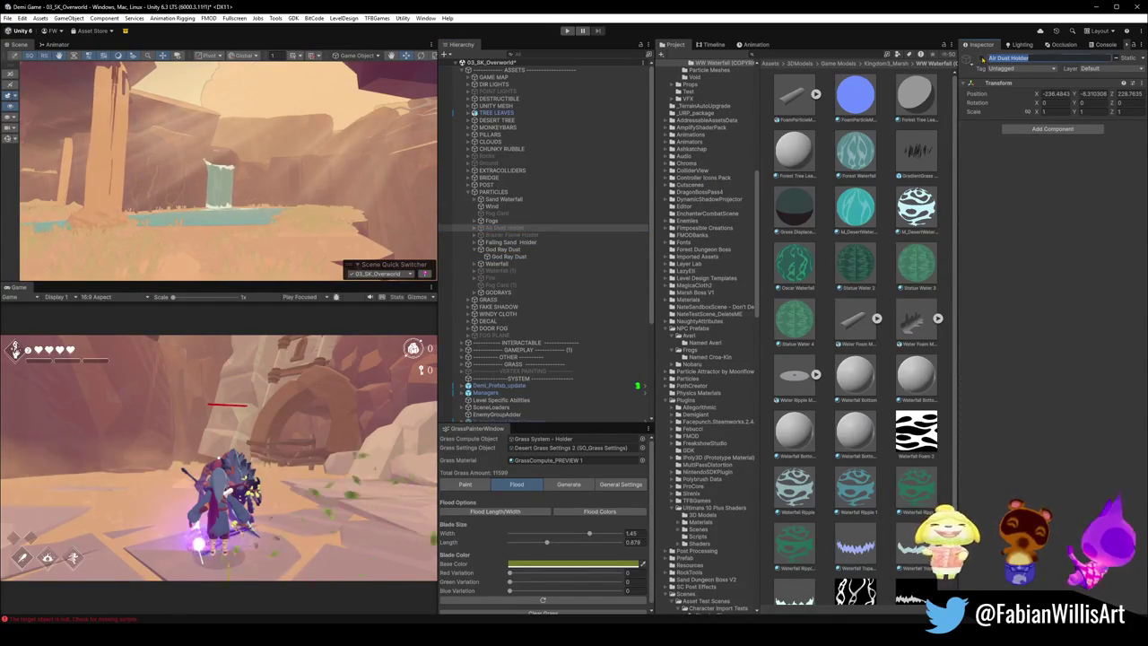
key("Return")
left_click(473, 230)
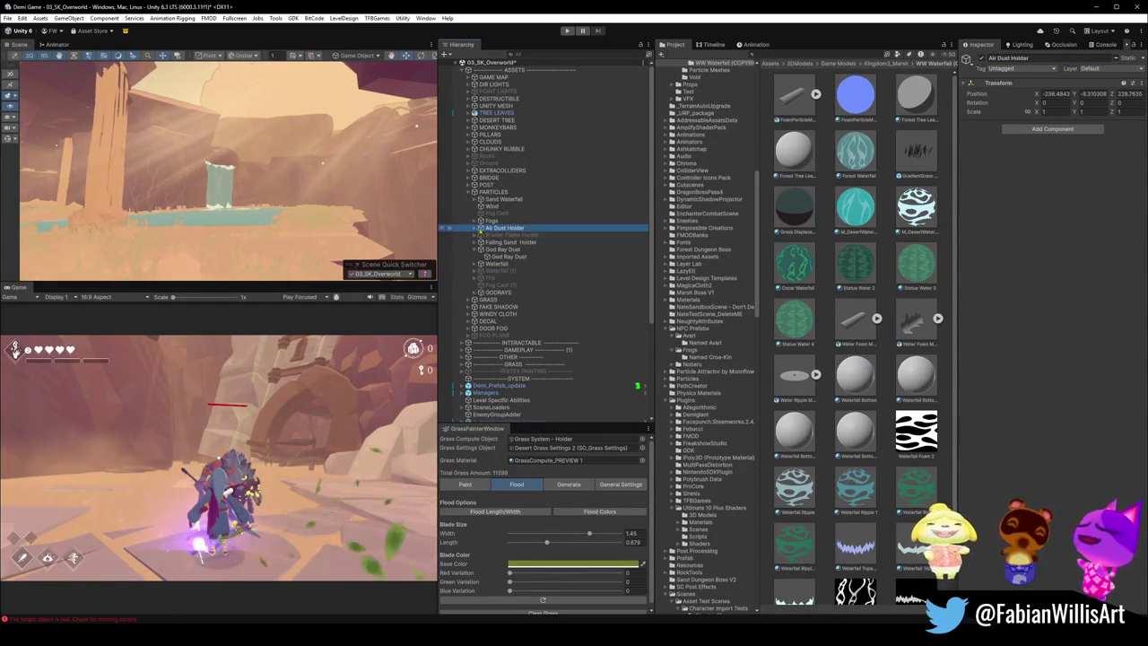
left_click(475, 227)
Step: Frame Air Dust (2) over the canyon and toggle it off and back on
left_click(504, 235)
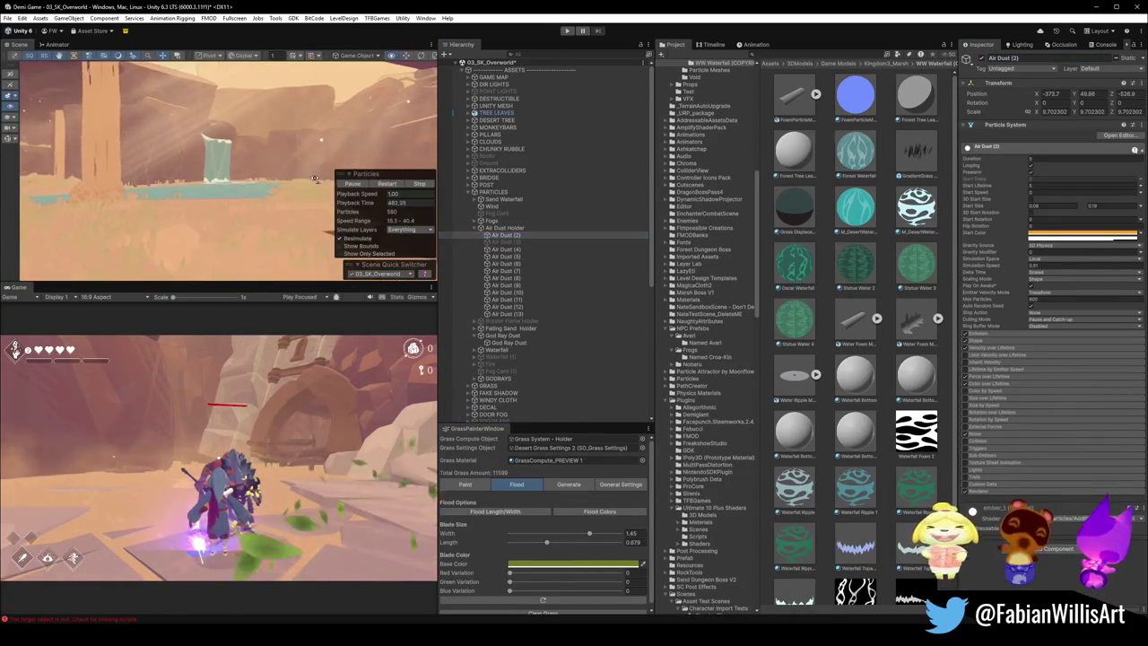
key("f")
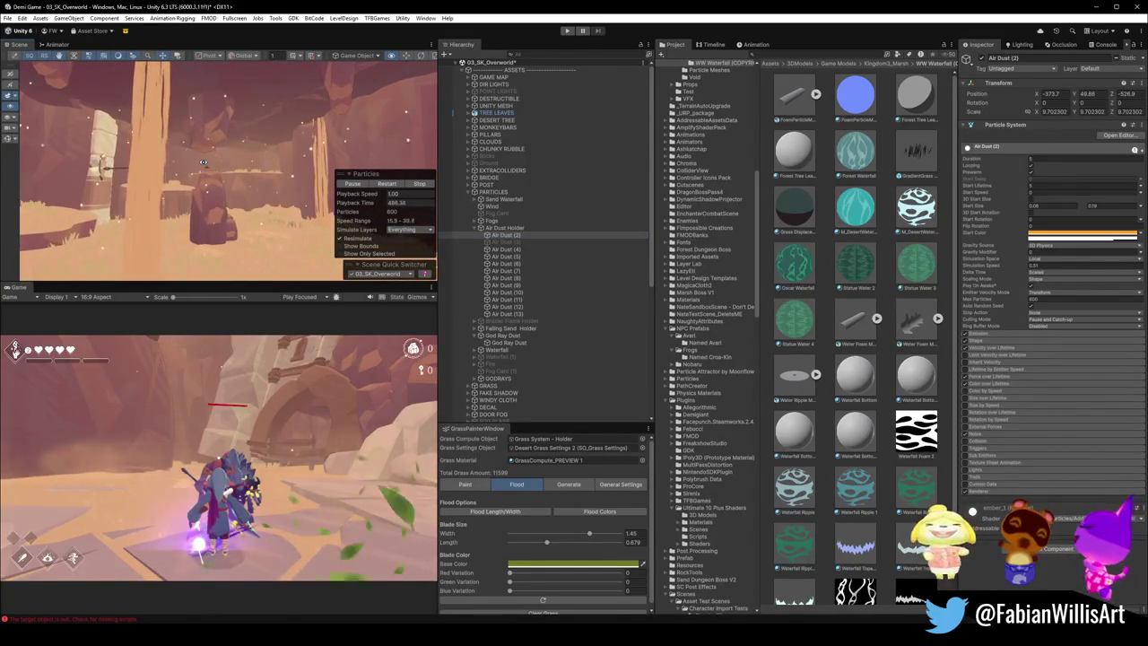
scroll(336, 165, "down", 3)
mouse_move(336, 165)
left_mouse_down()
mouse_move(172, 160)
mouse_move(285, 144)
mouse_move(262, 166)
mouse_move(318, 130)
left_mouse_up()
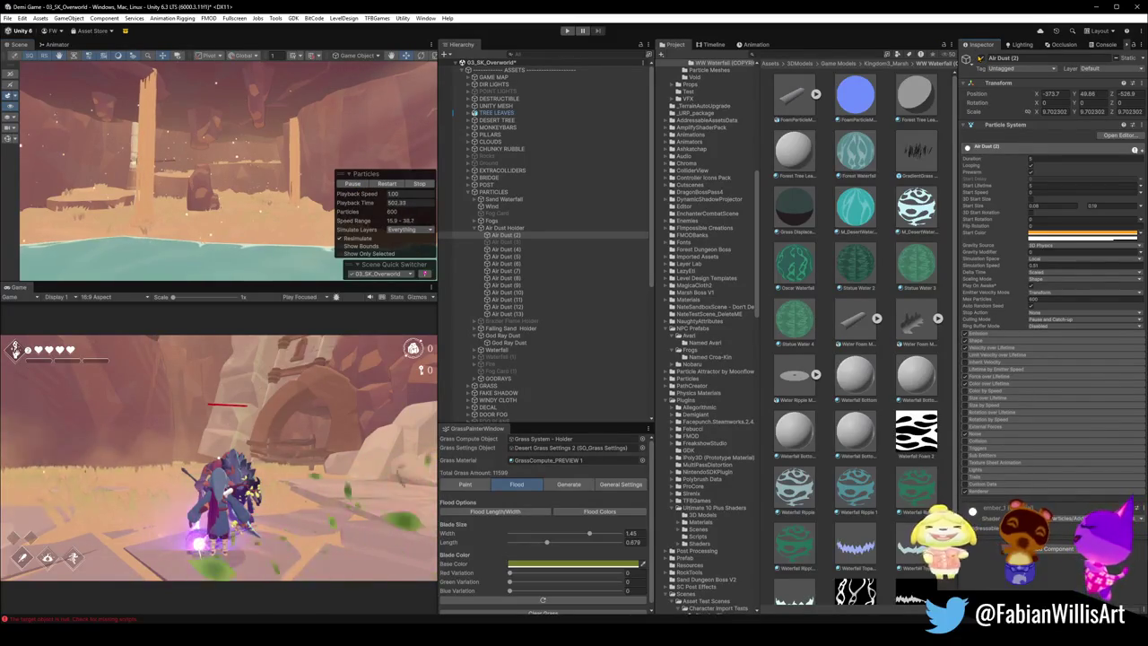
left_click(981, 58)
left_click(969, 59)
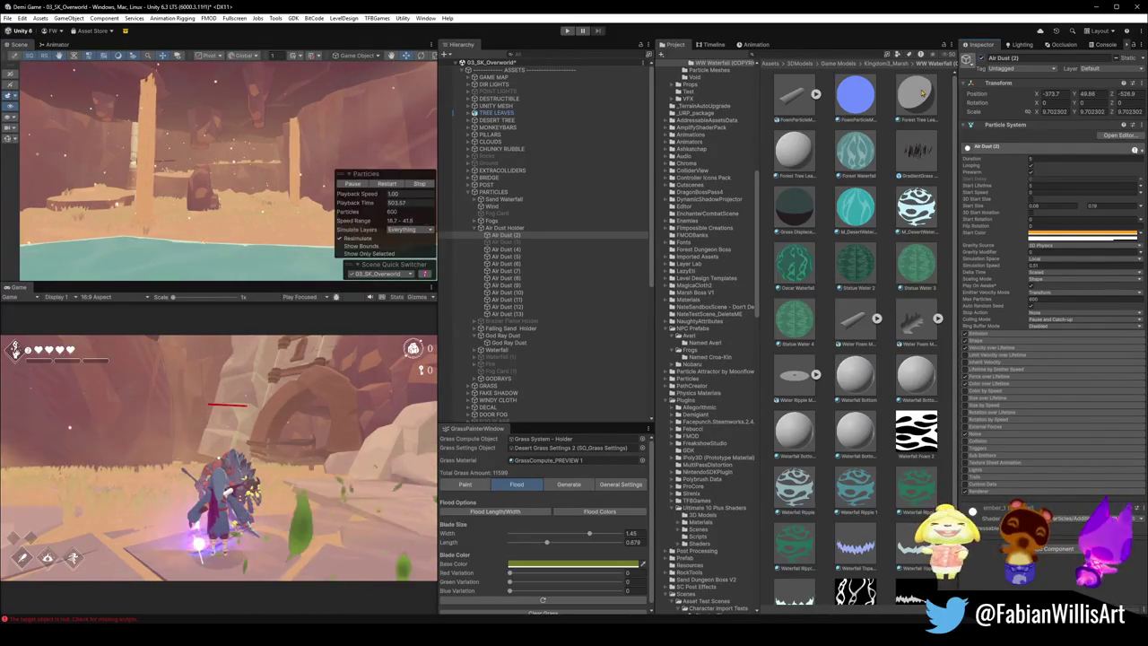
Step: Check Air Dust (13), (10), (11), (8), (7), (6) and (5) one by one
left_click(517, 315)
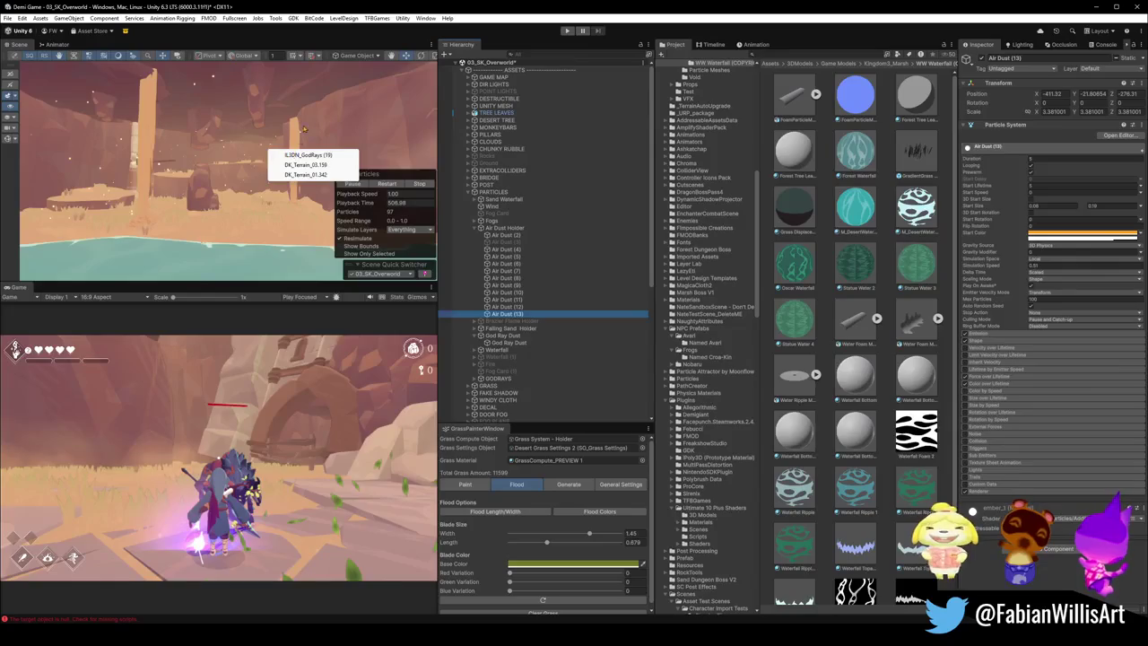
left_click(301, 131)
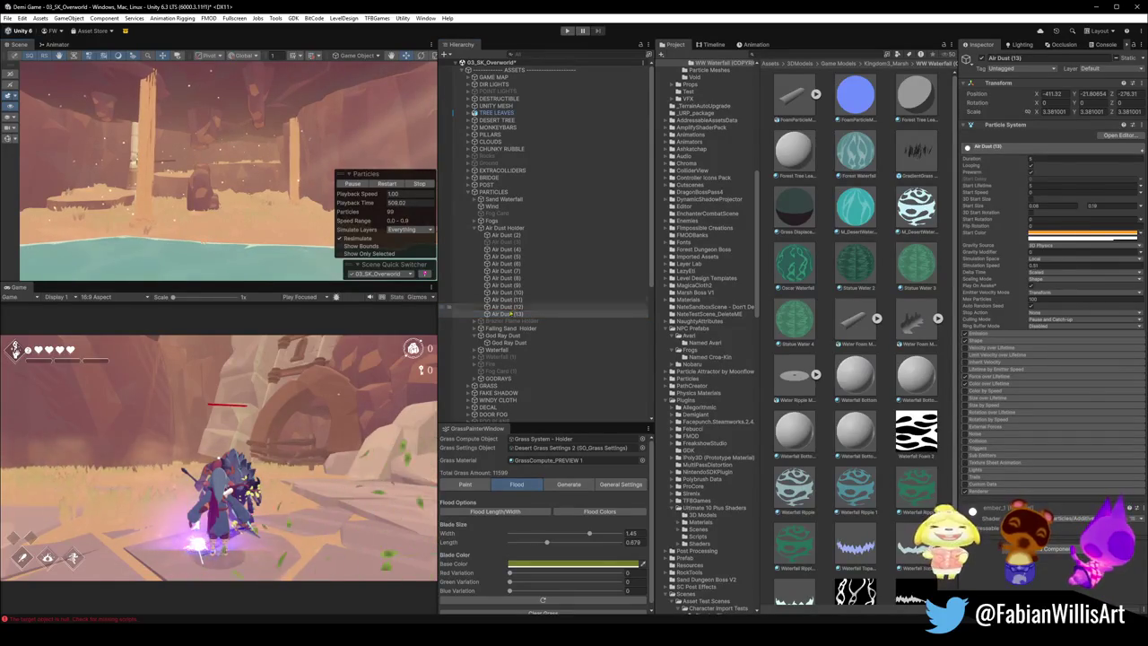
left_click(507, 293)
left_click(504, 299)
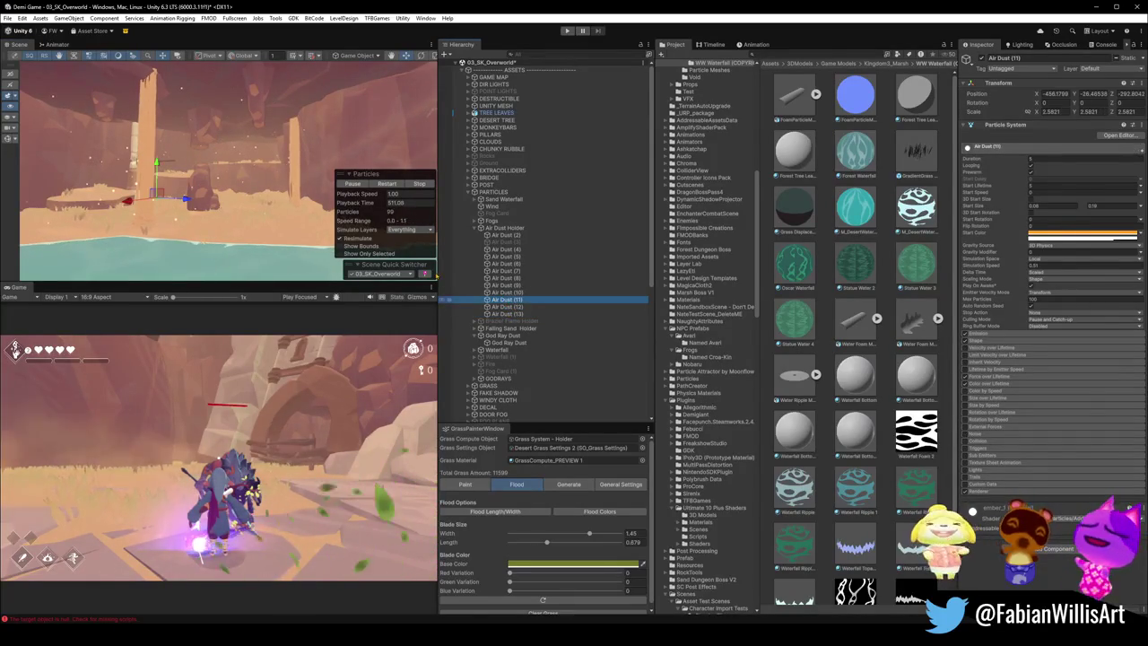
left_click(496, 294)
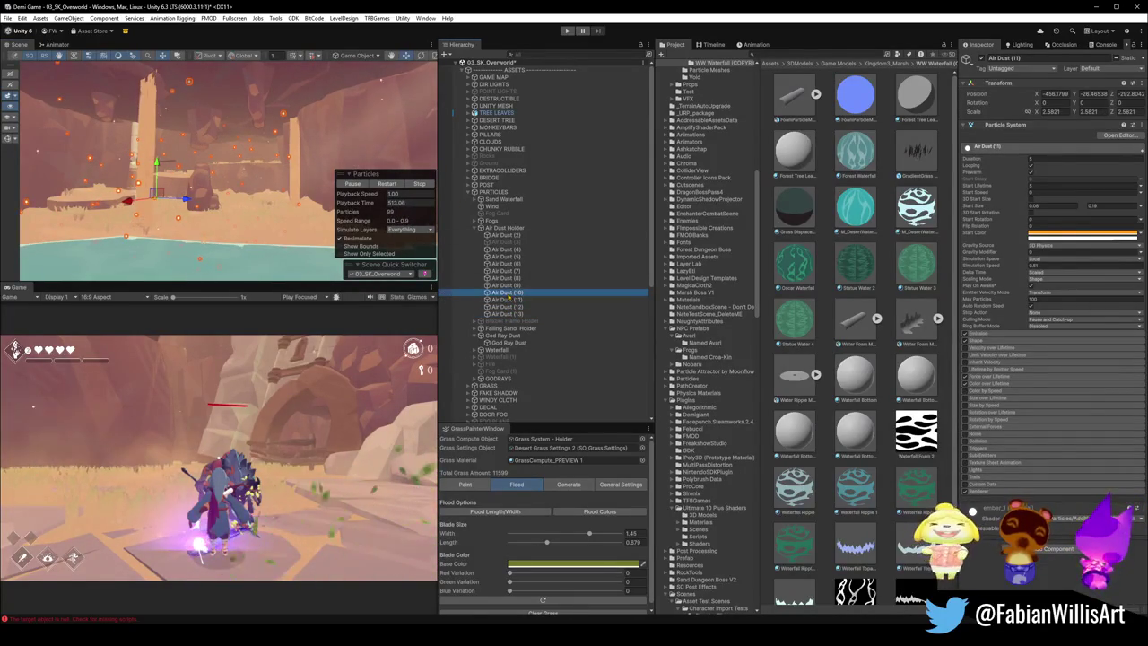
left_click(510, 285)
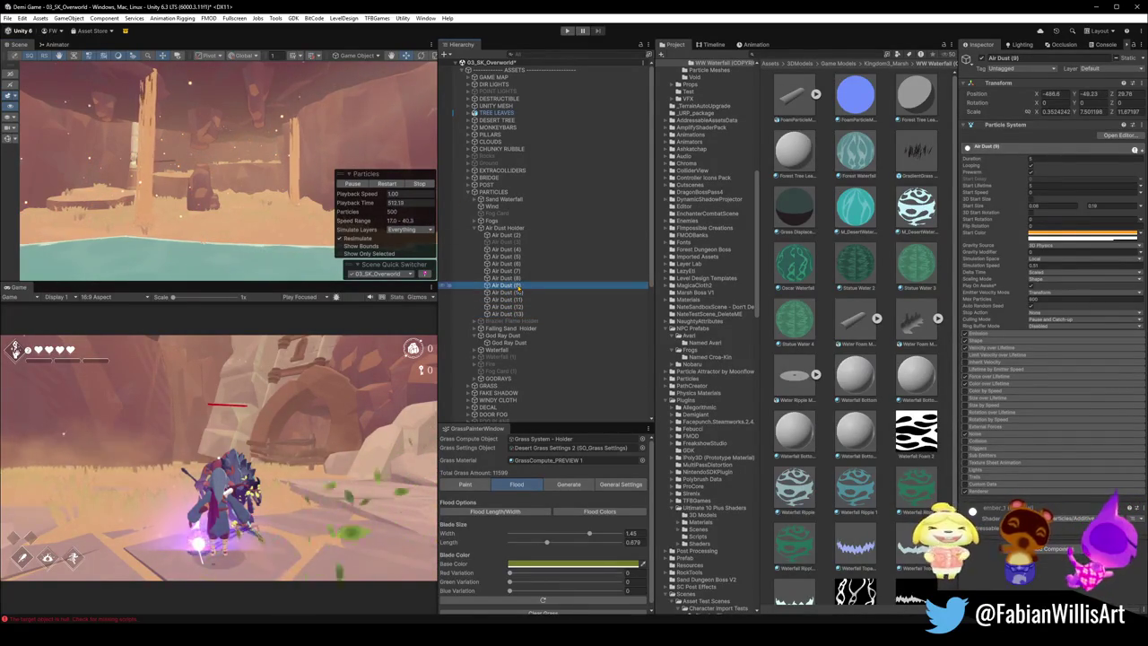
left_click(511, 278)
left_click(508, 271)
left_click(506, 257)
left_click(504, 264)
left_click(502, 258)
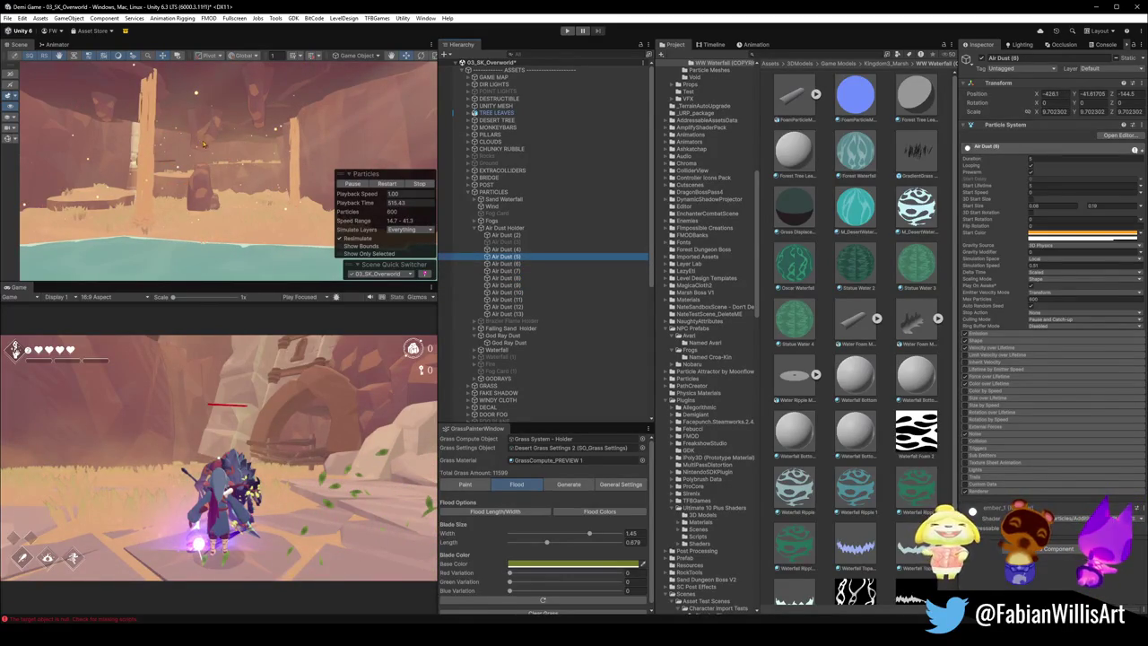
scroll(211, 148, "up", 5)
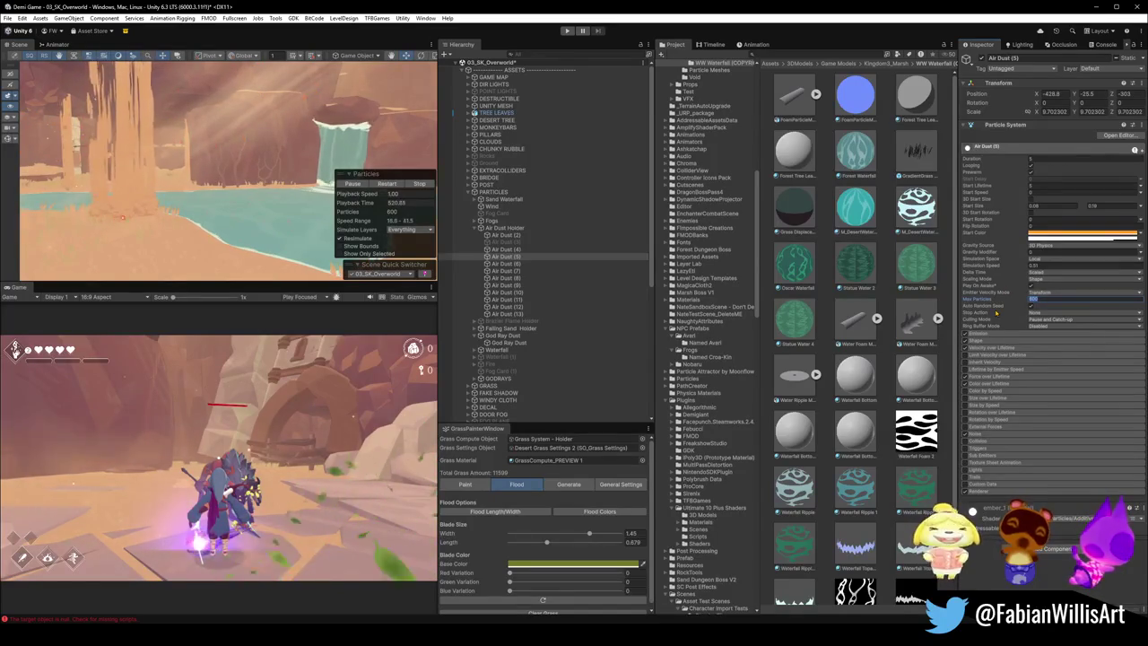
Step: Slide the new Air Dust (14) emitter sideways toward the waterfall pool and frame it
key("a")
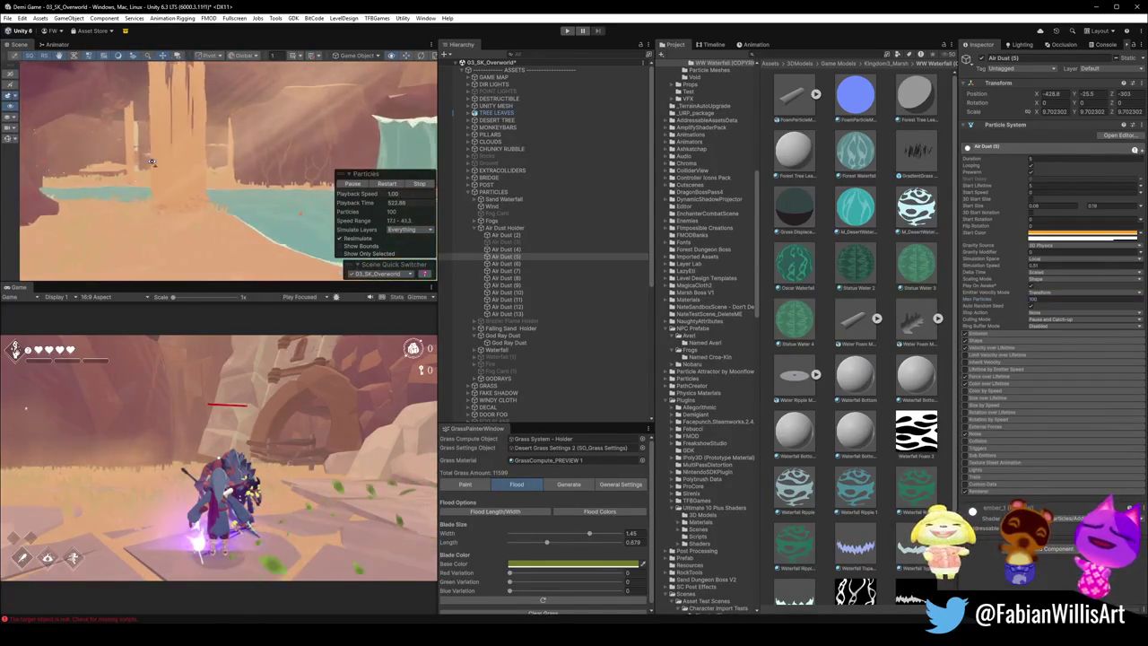
mouse_move(151, 157)
left_mouse_down()
mouse_move(266, 148)
mouse_move(269, 73)
mouse_move(296, 74)
mouse_move(260, 74)
left_mouse_up()
key("f")
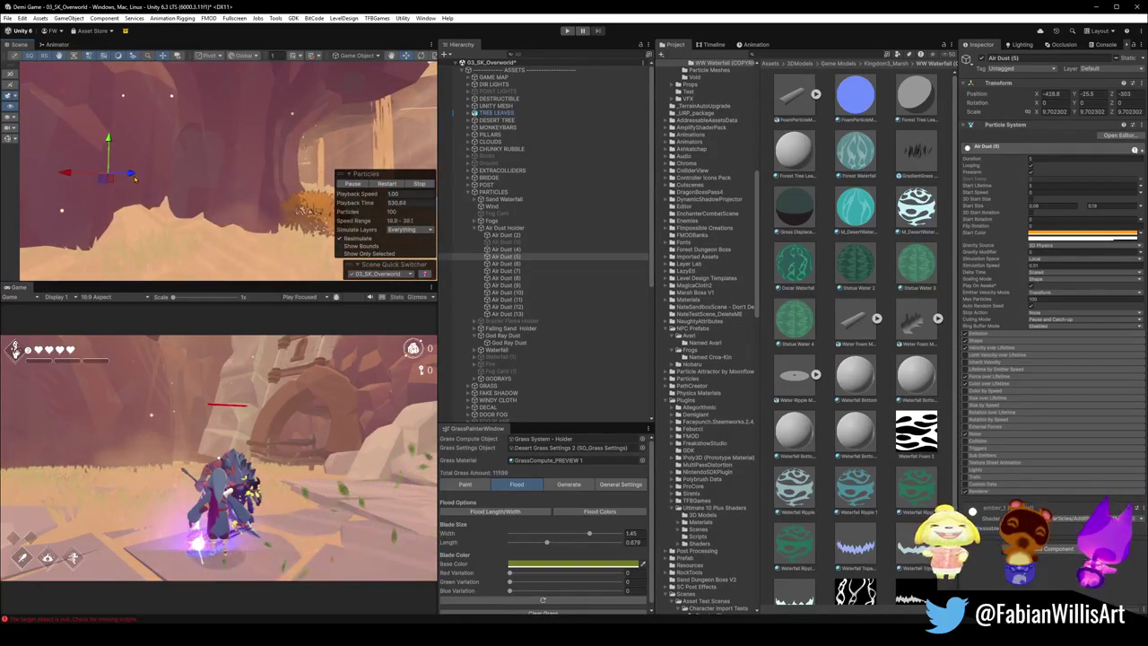
left_click_drag(132, 179, 203, 181)
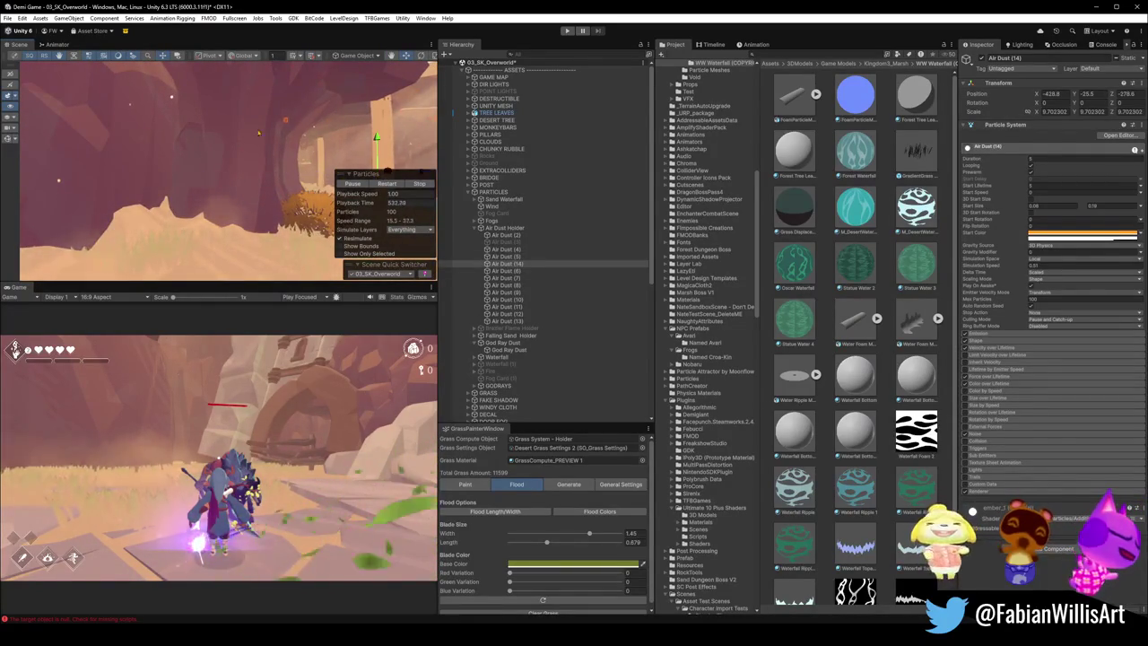
key("f")
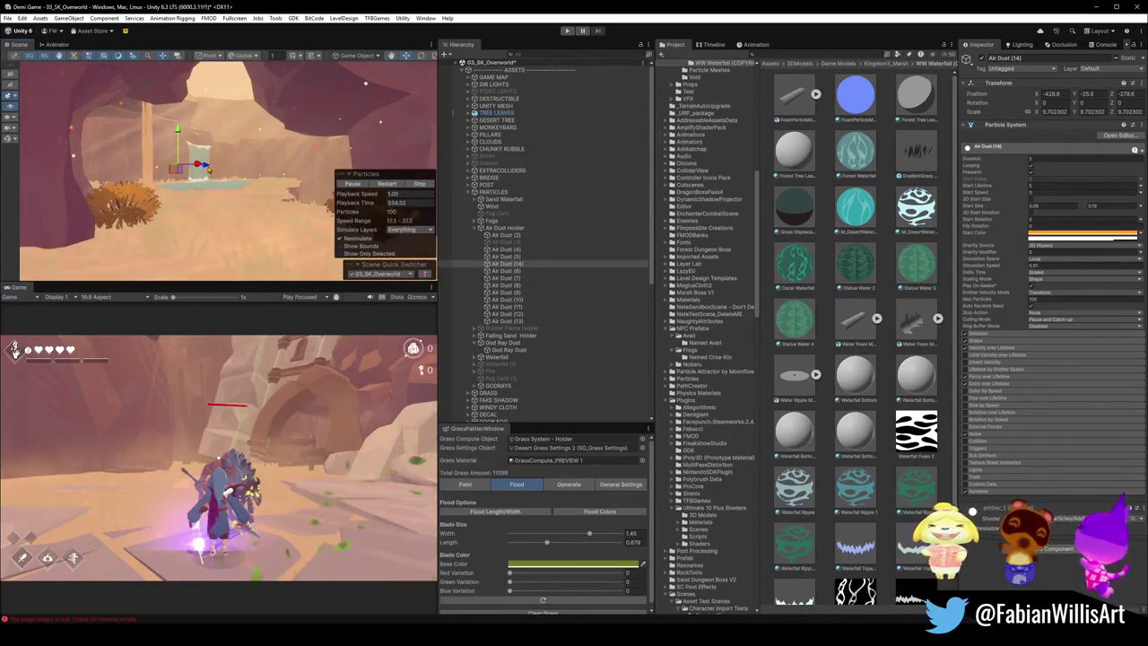
Step: Orbit to a low side view of the pool with the waterfall centred
mouse_move(327, 157)
left_mouse_down()
mouse_move(166, 139)
mouse_move(183, 204)
left_mouse_up()
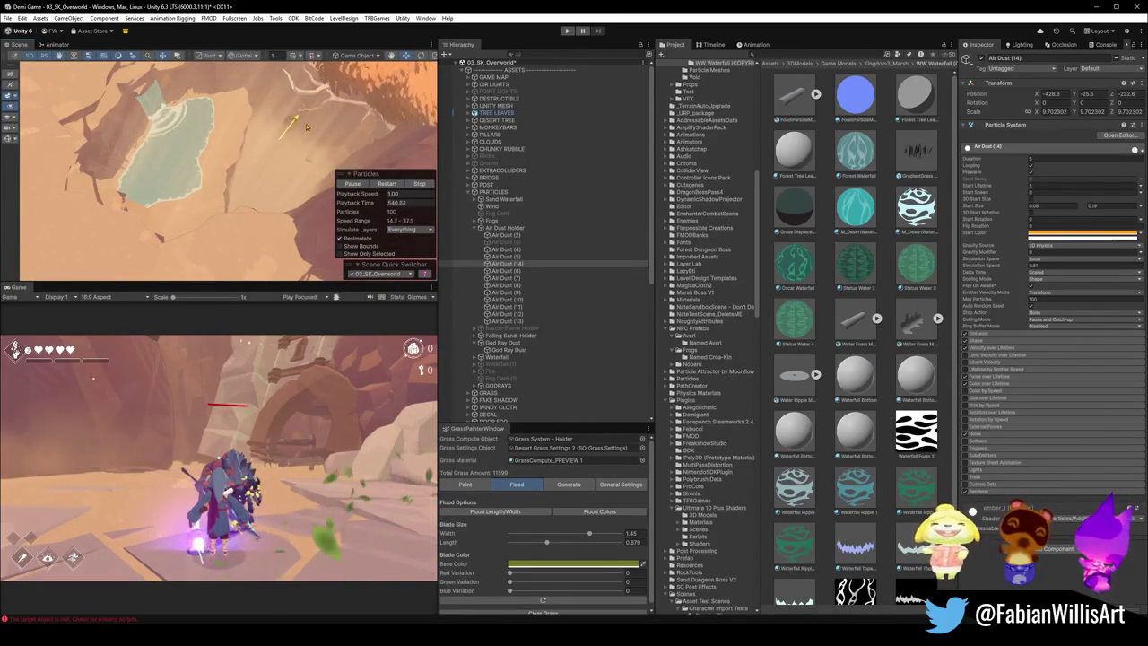
mouse_move(287, 148)
left_mouse_down()
mouse_move(279, 54)
mouse_move(227, 184)
left_mouse_up()
scroll(227, 184, "down", 5)
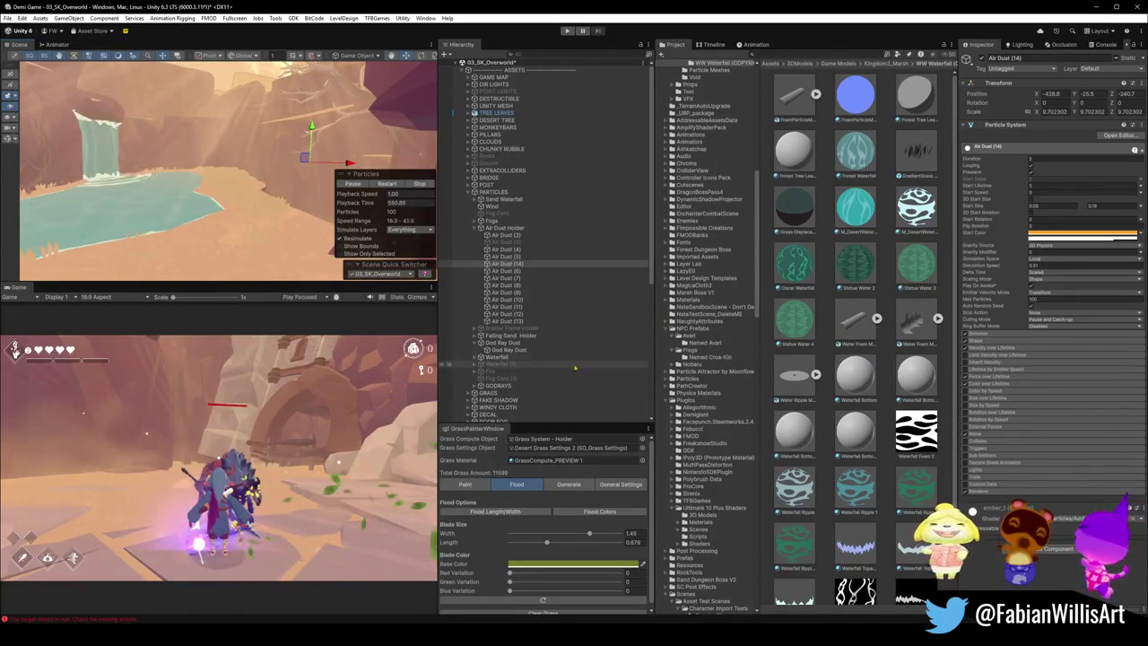
mouse_move(270, 212)
left_mouse_down()
mouse_move(250, 178)
mouse_move(234, 220)
left_mouse_up()
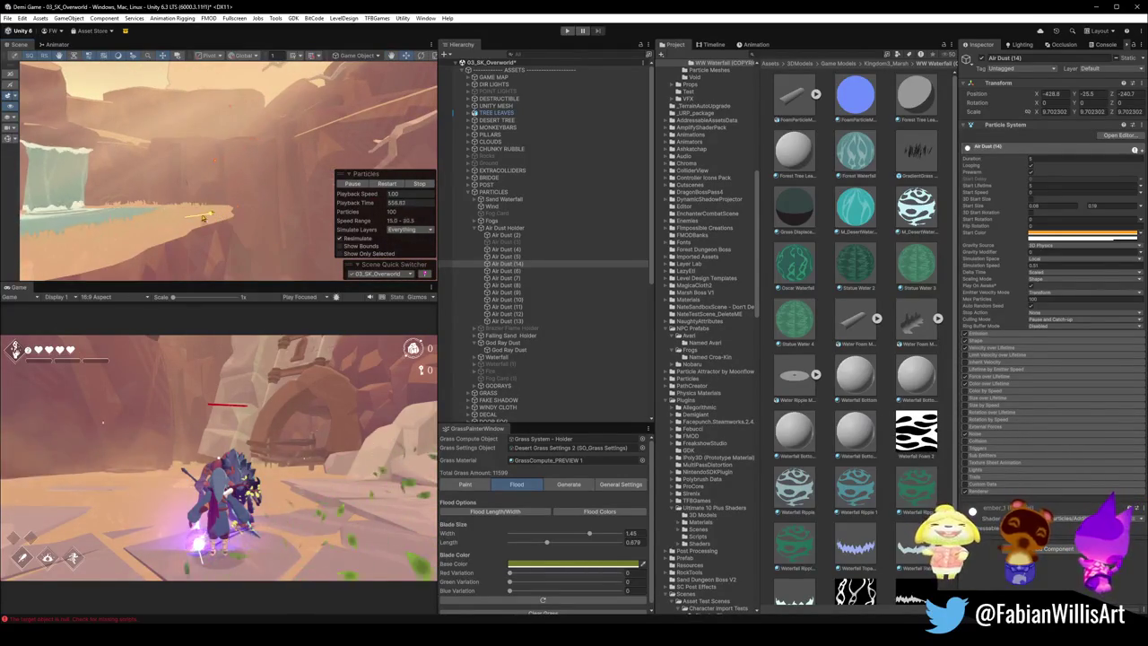
mouse_move(137, 220)
left_mouse_down()
mouse_move(275, 204)
mouse_move(296, 176)
mouse_move(257, 189)
mouse_move(307, 177)
left_mouse_up()
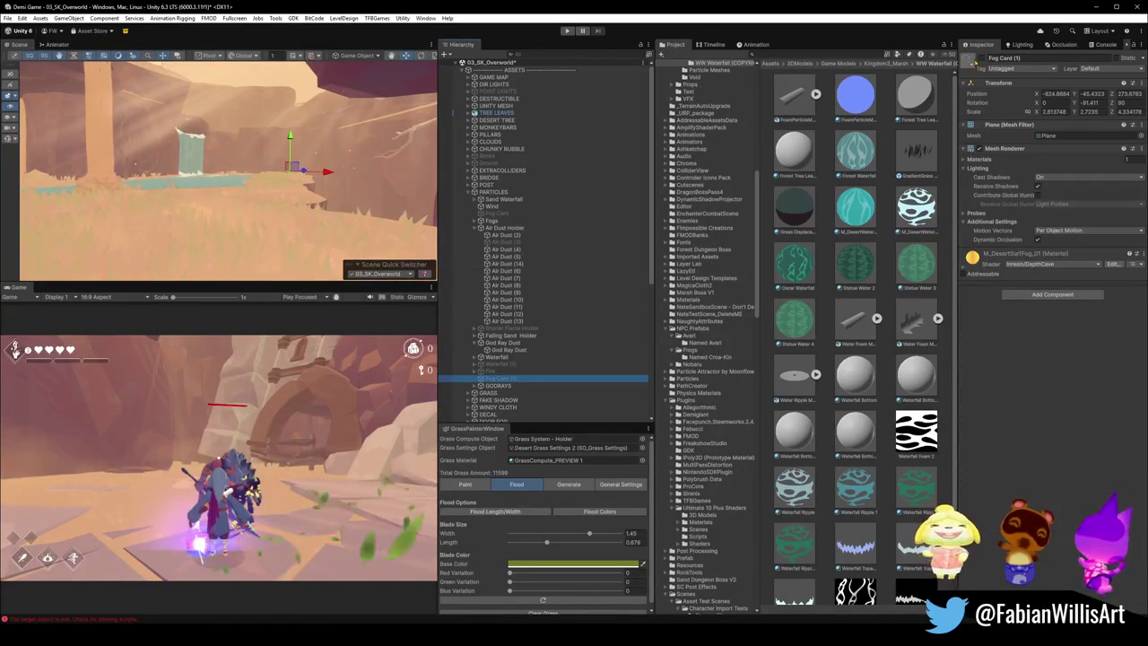
left_click_drag(417, 103, 198, 141)
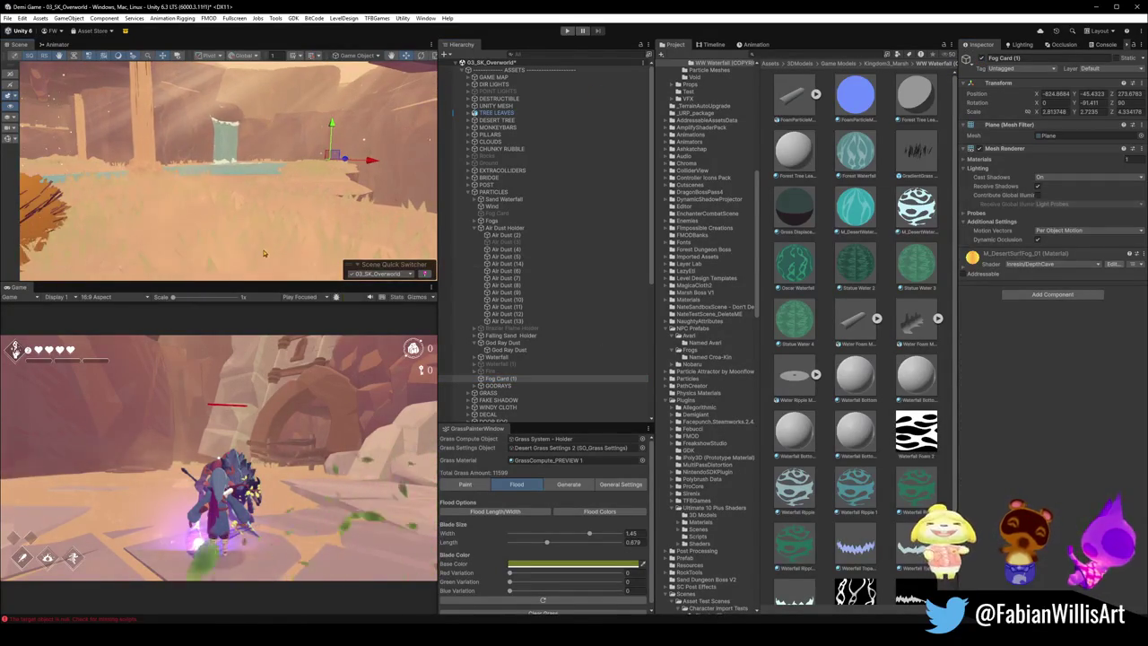
scroll(264, 248, "up", 3)
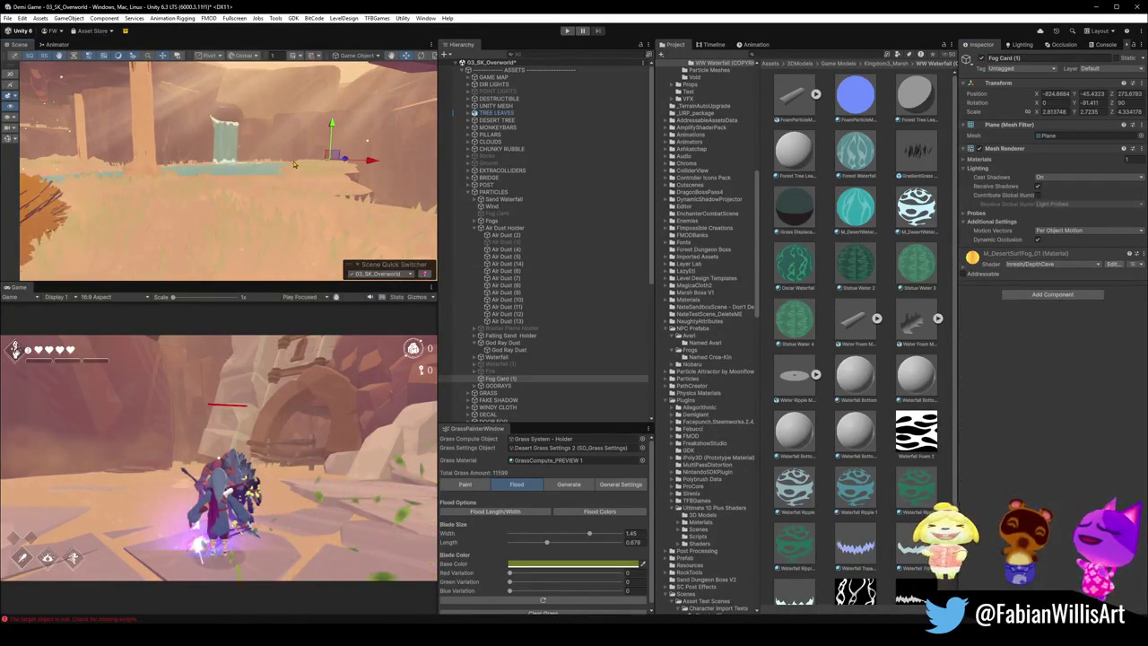
mouse_move(292, 167)
left_mouse_down()
mouse_move(382, 241)
mouse_move(341, 223)
left_mouse_up()
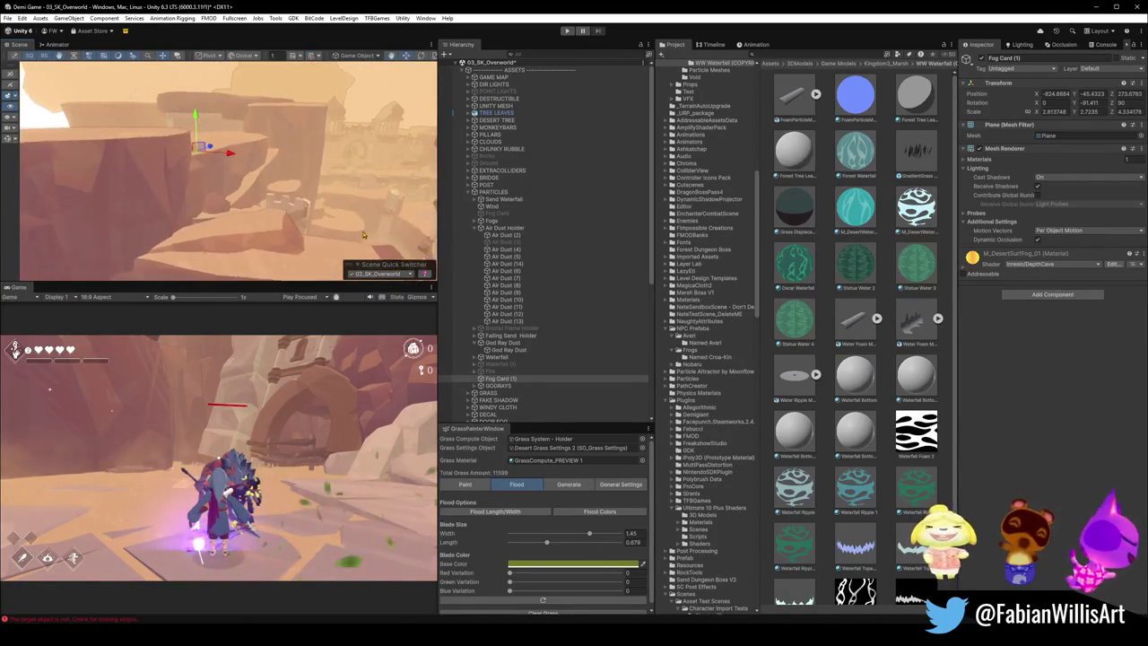
key("f")
mouse_move(289, 160)
left_mouse_down()
mouse_move(302, 117)
mouse_move(312, 122)
left_mouse_up()
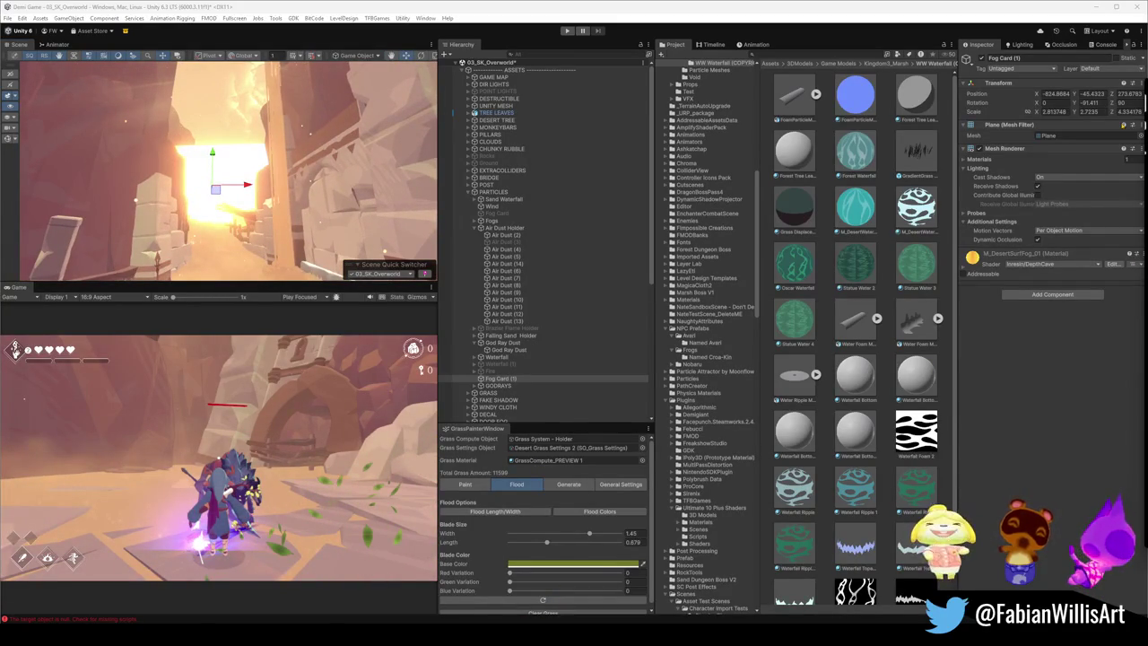
left_click_drag(229, 167, 224, 161)
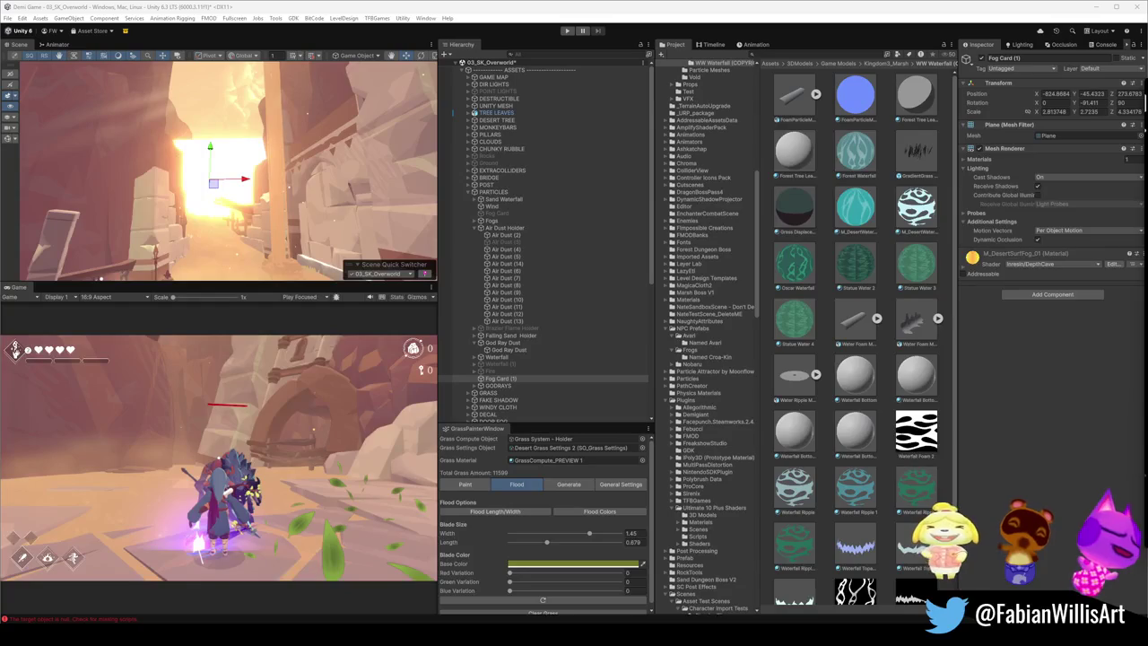
mouse_move(203, 150)
left_mouse_down()
mouse_move(233, 177)
mouse_move(355, 183)
mouse_move(302, 197)
mouse_move(316, 197)
mouse_move(238, 188)
mouse_move(338, 194)
left_mouse_up()
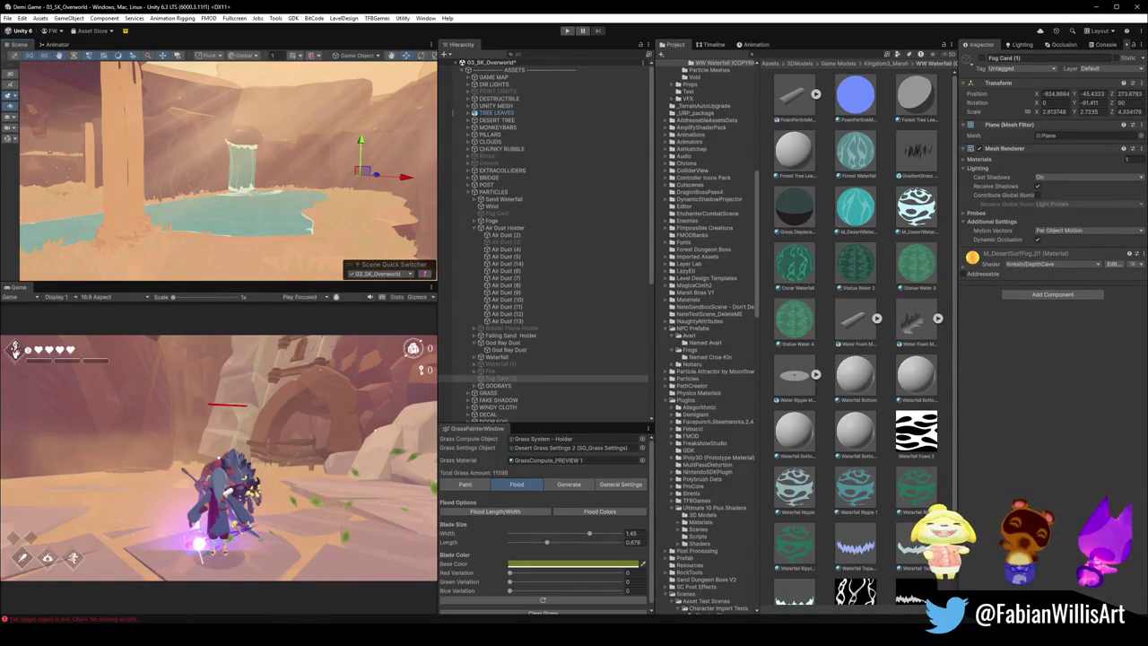
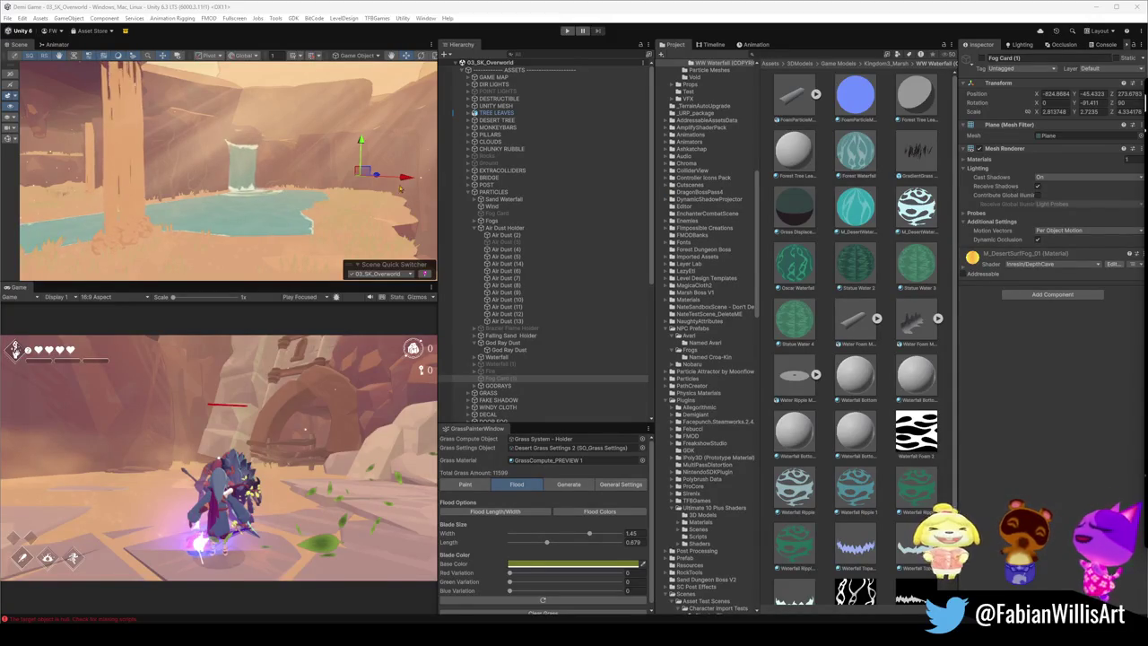
Step: Back in Blender, deselect the terrain and add a new plane near the canyon floor
left_click_drag(382, 194, 269, 201)
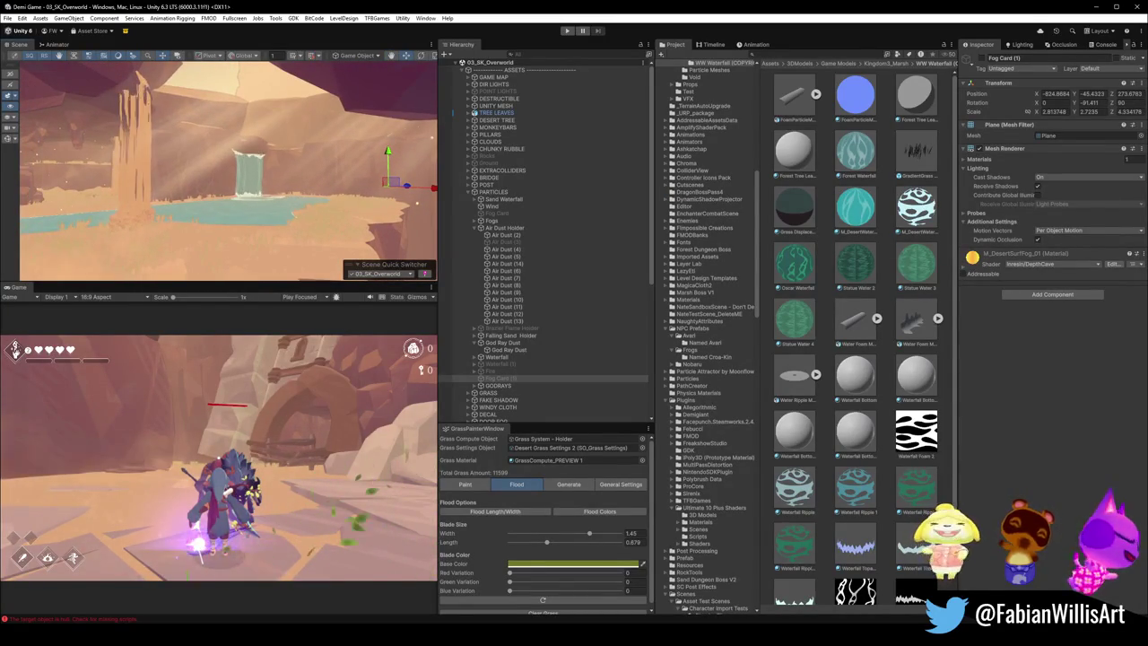
mouse_move(715, 632)
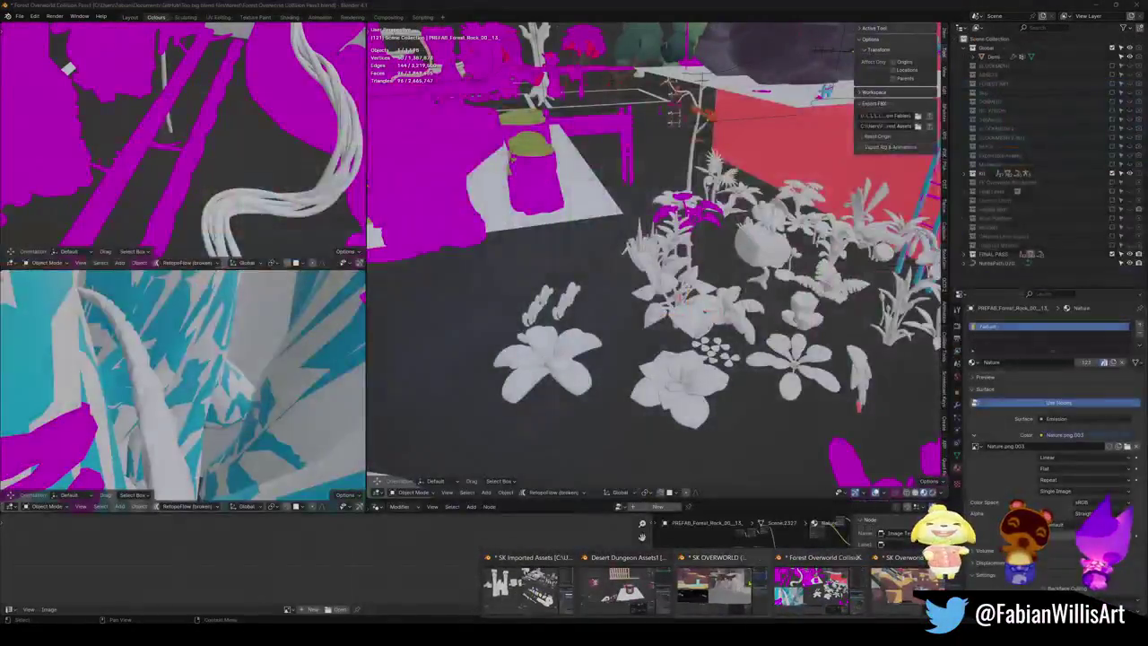
left_click(717, 583)
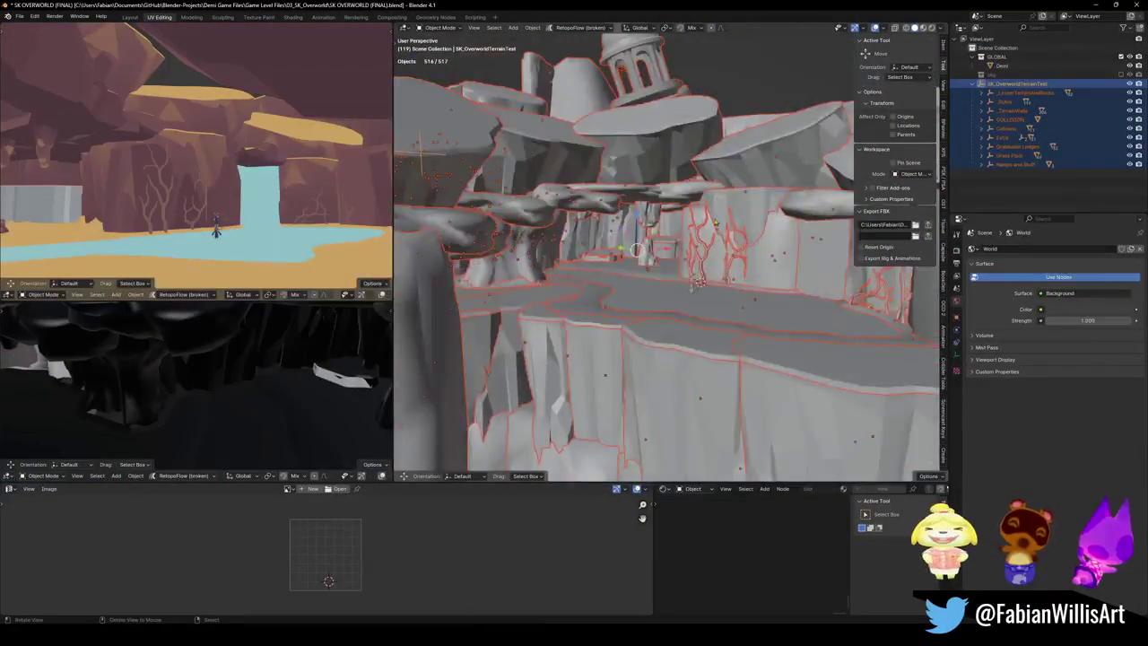
key("alt+a")
mouse_move(635, 251)
left_mouse_down()
mouse_move(601, 296)
mouse_move(499, 303)
mouse_move(591, 289)
mouse_move(582, 305)
mouse_move(592, 278)
mouse_move(588, 343)
mouse_move(575, 322)
mouse_move(632, 305)
left_mouse_up()
key("shift+a")
left_click(533, 301)
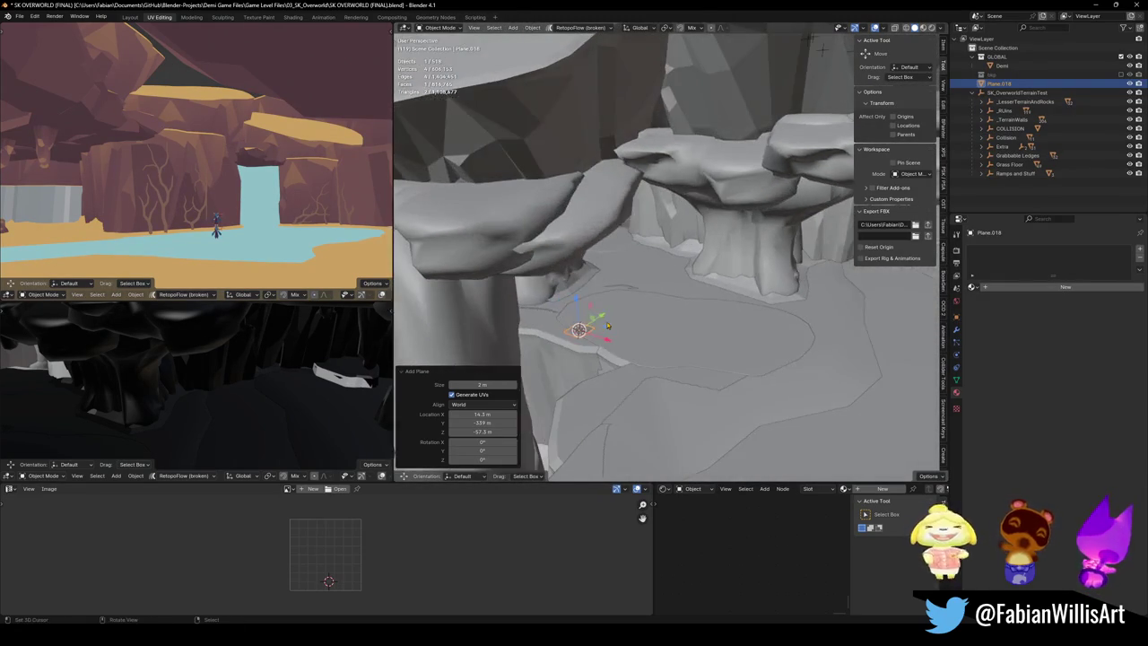
Step: Stand the plane upright by rotating it 90° on X and 180° on Z, then resize it
key("Tab")
key("r")
key("x")
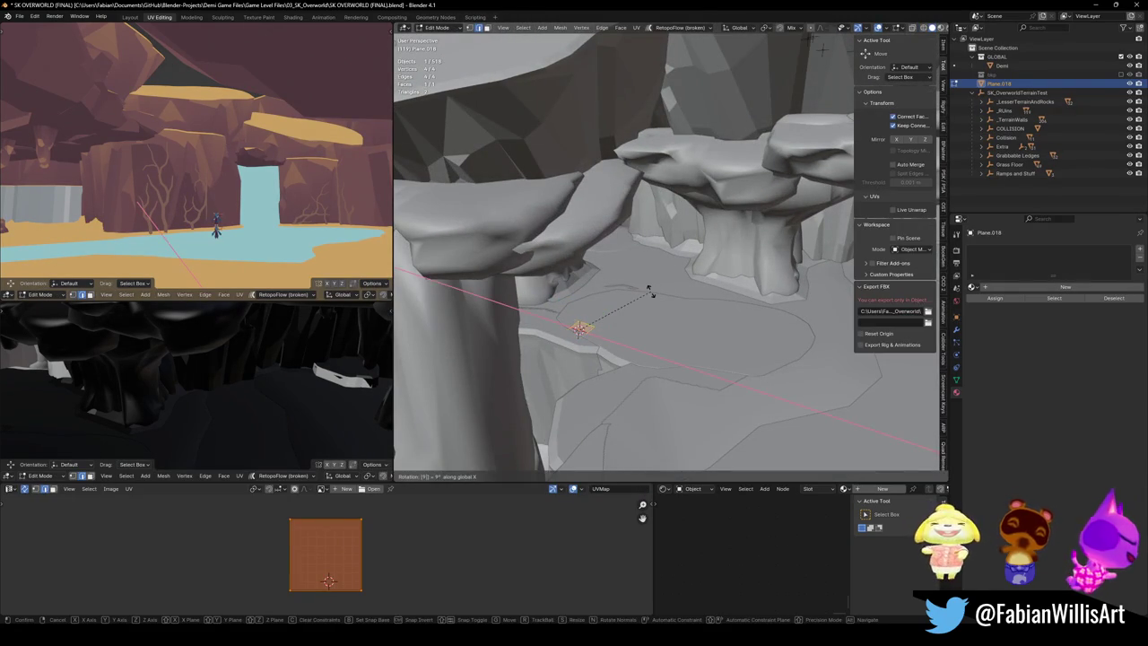
key("Return")
key("r")
key("z")
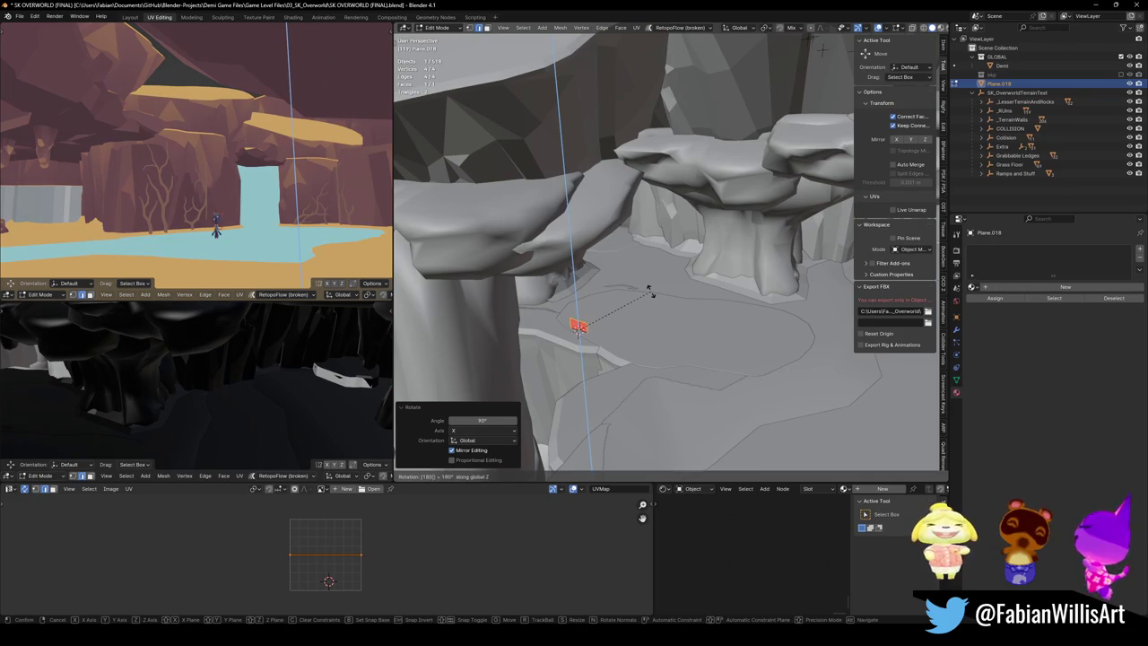
key("Return")
scroll(651, 294, "up", 4)
key("s")
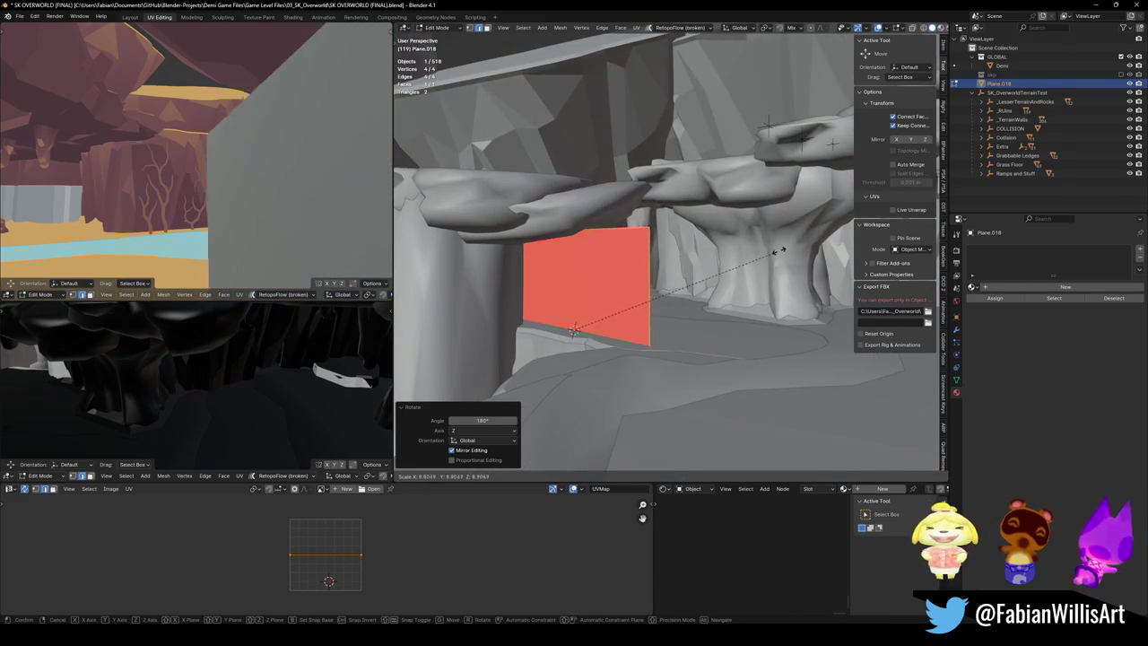
key("Escape")
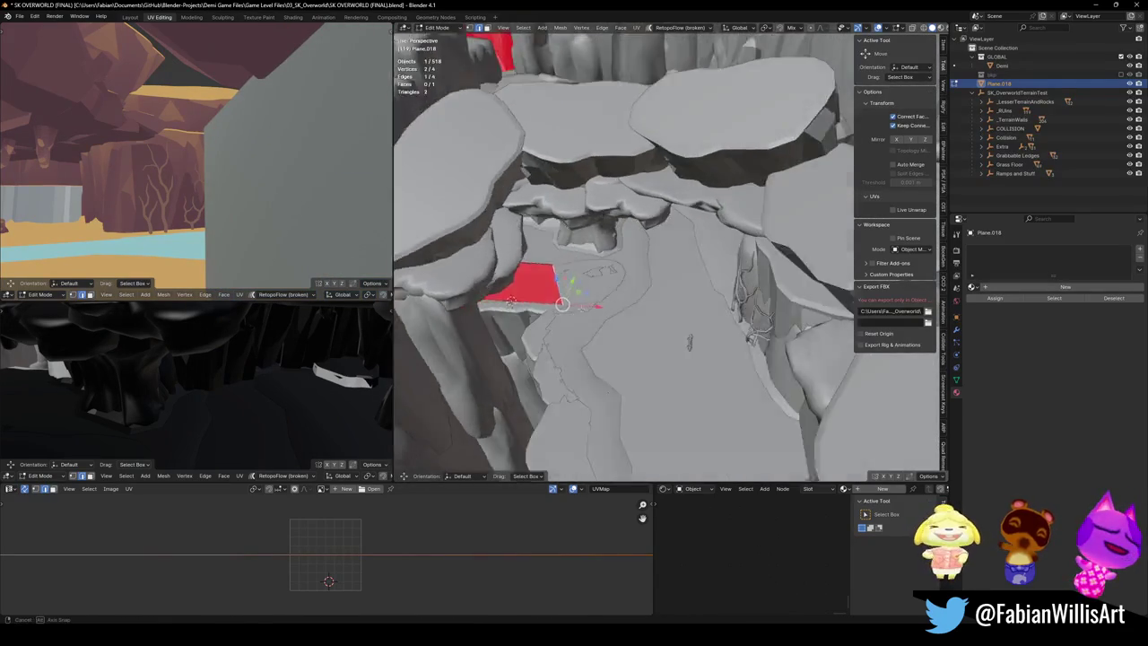
Step: Stretch the plane's edge horizontally across the canyon gap
left_click_drag(619, 338, 618, 338)
key("g")
key("shift+z")
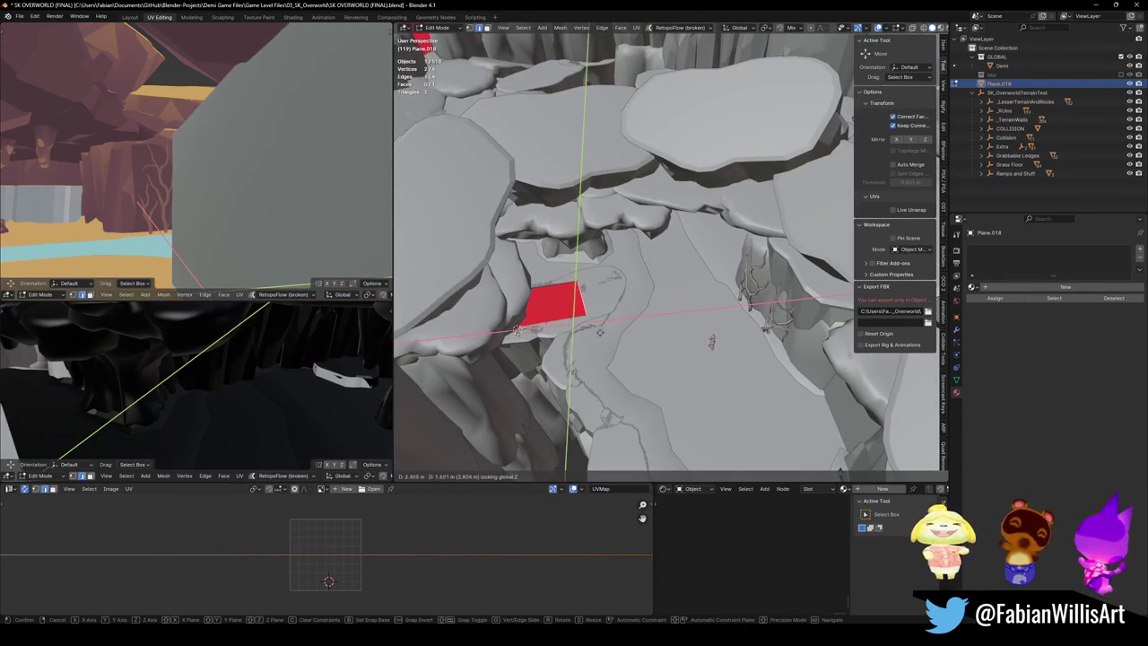
left_click(723, 312)
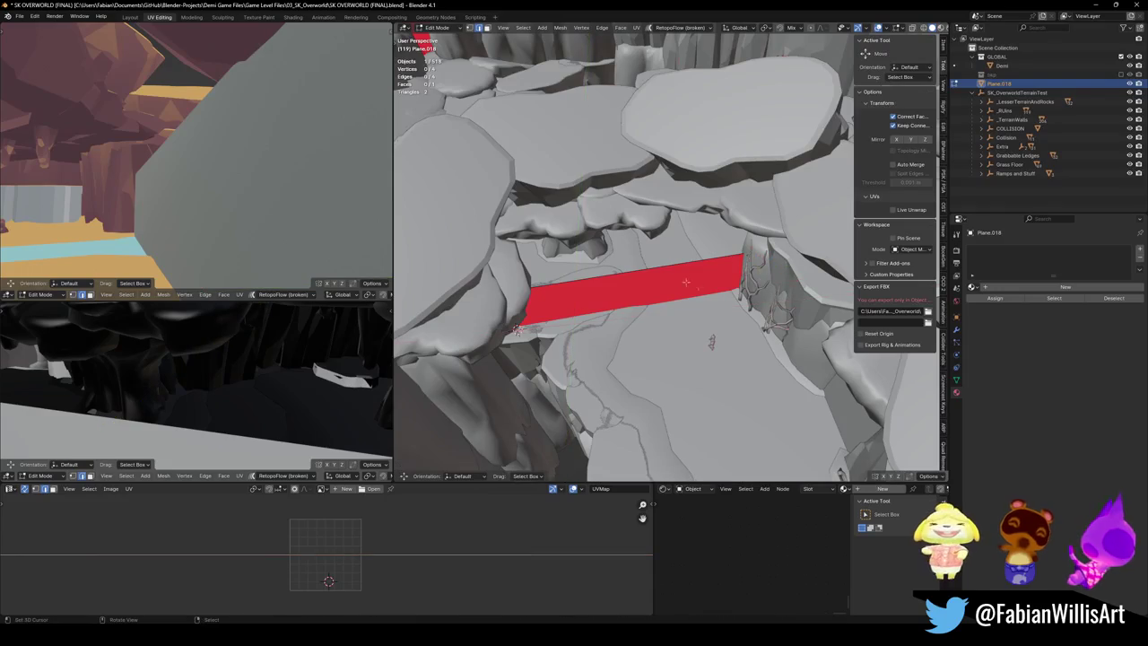
mouse_move(723, 312)
left_mouse_down()
mouse_move(654, 254)
mouse_move(627, 269)
left_mouse_up()
scroll(628, 269, "up", 3)
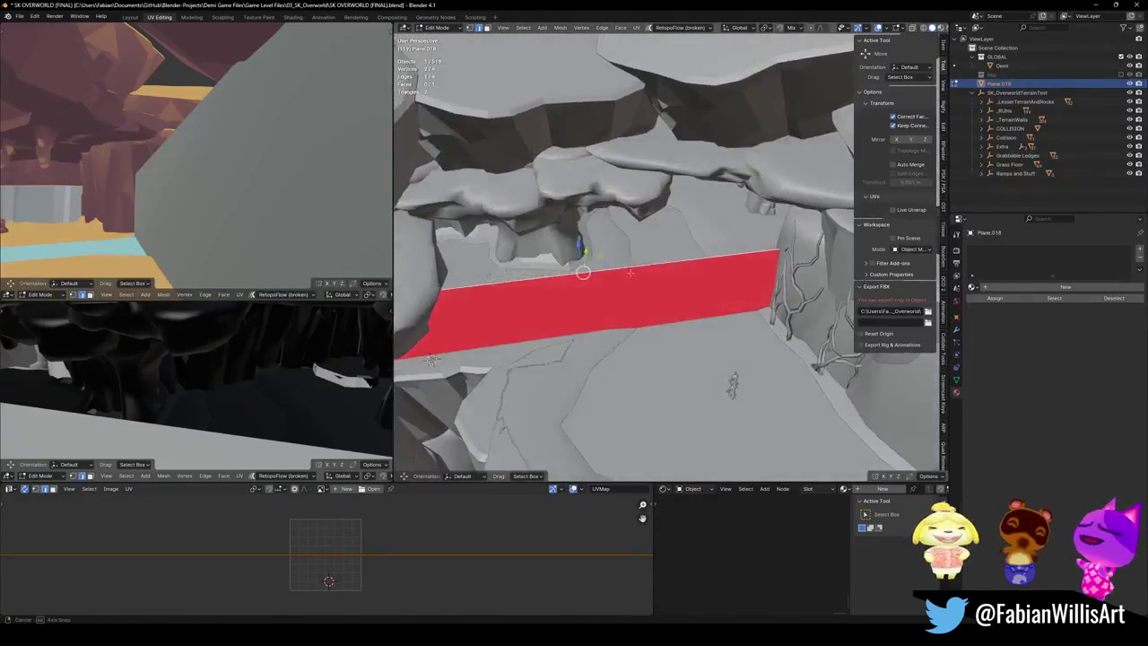
Step: Extrude the edge horizontally and raise the new faces straight up into a wall
key("e")
key("shift+z")
left_click(621, 221)
key("g")
key("z")
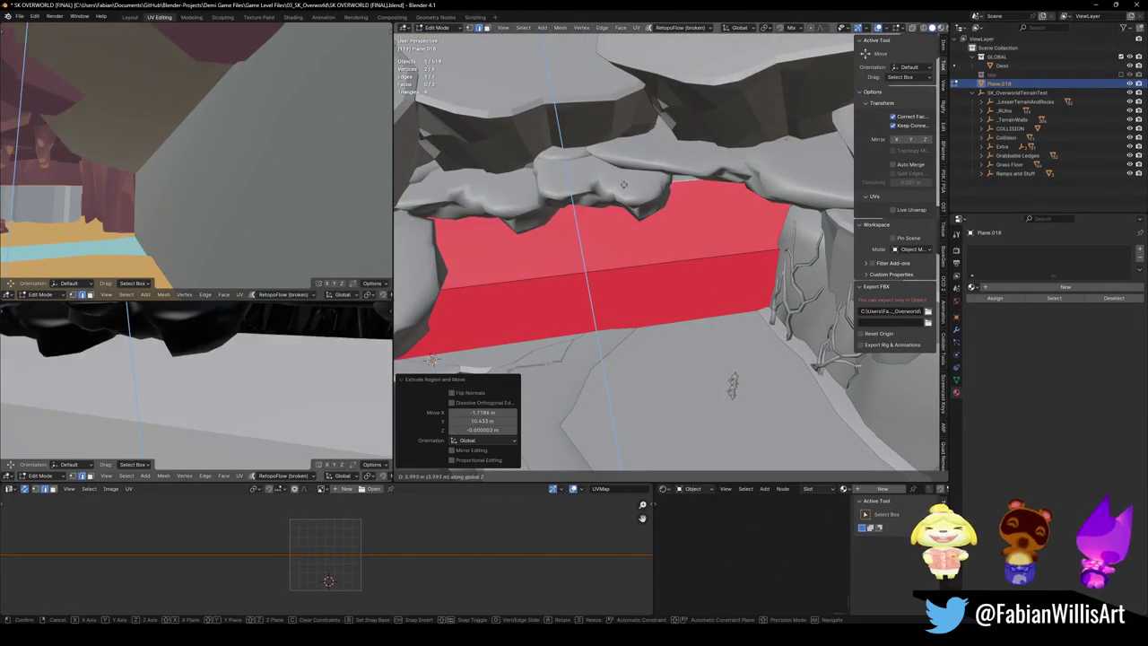
left_click(627, 174)
Step: Slide an edge loop along the wall and move another edge vertically
mouse_move(626, 175)
left_mouse_down()
mouse_move(630, 231)
mouse_move(586, 275)
mouse_move(538, 368)
left_mouse_up()
left_click(580, 312, "alt")
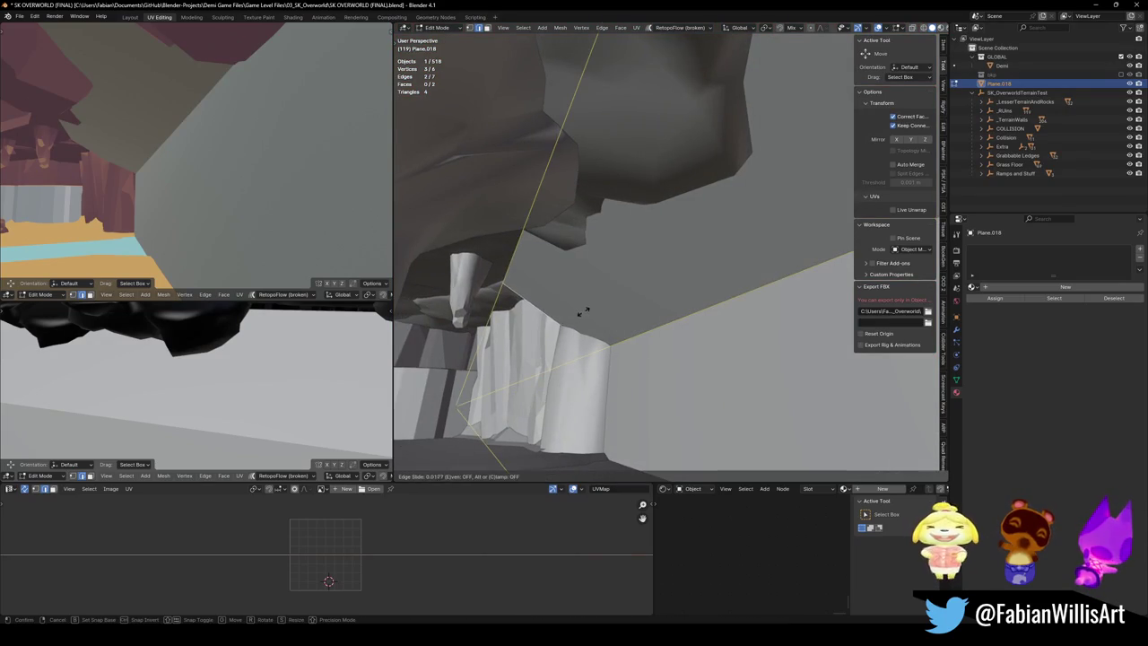
key("g")
key("g")
left_click(603, 283)
left_click(545, 312)
left_click(514, 193)
key("g")
key("z")
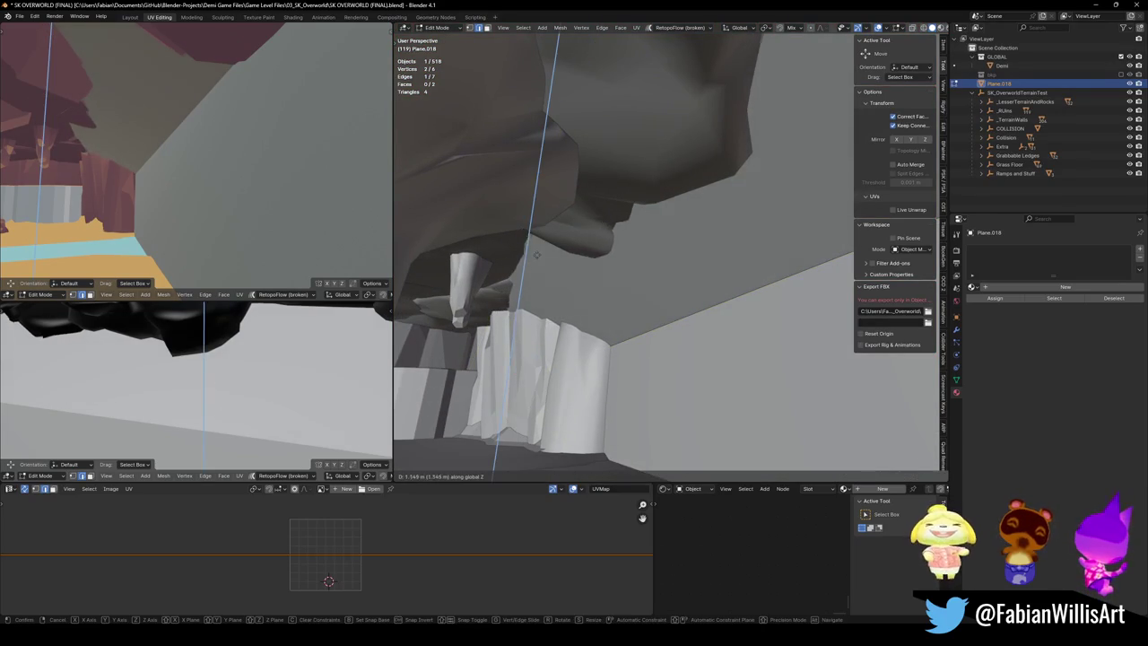
key("Escape")
key("alt+a")
Step: Slide the wall's middle edge into place, viewed from the front
mouse_move(537, 254)
left_mouse_down()
mouse_move(541, 266)
mouse_move(574, 206)
left_mouse_up()
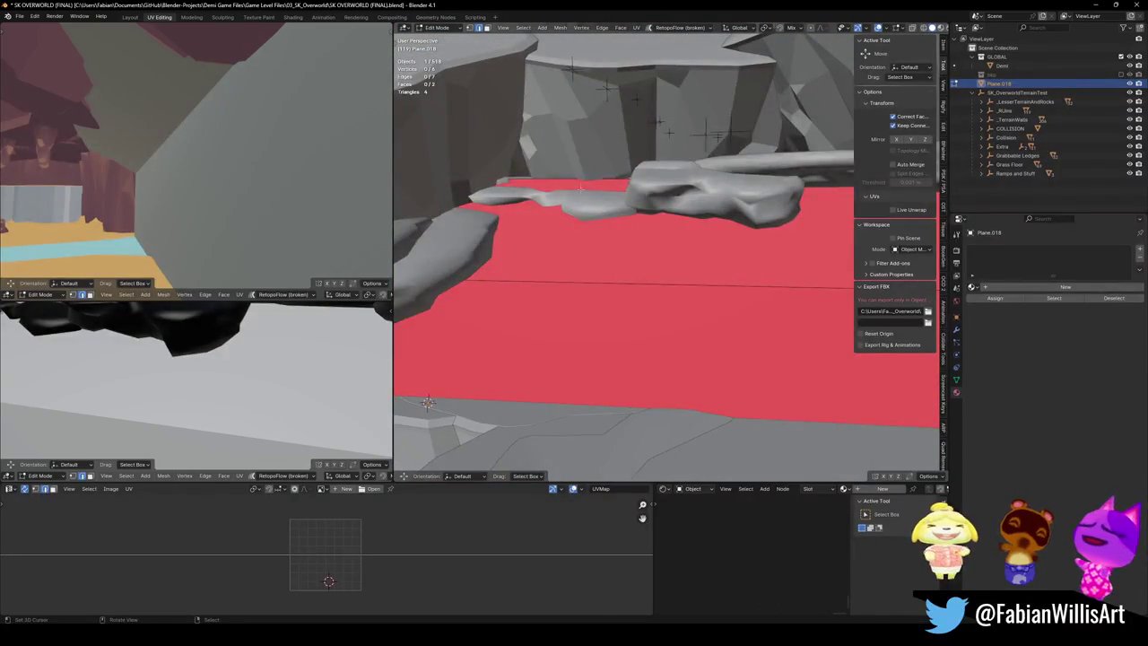
left_click(582, 187)
key("g")
key("g")
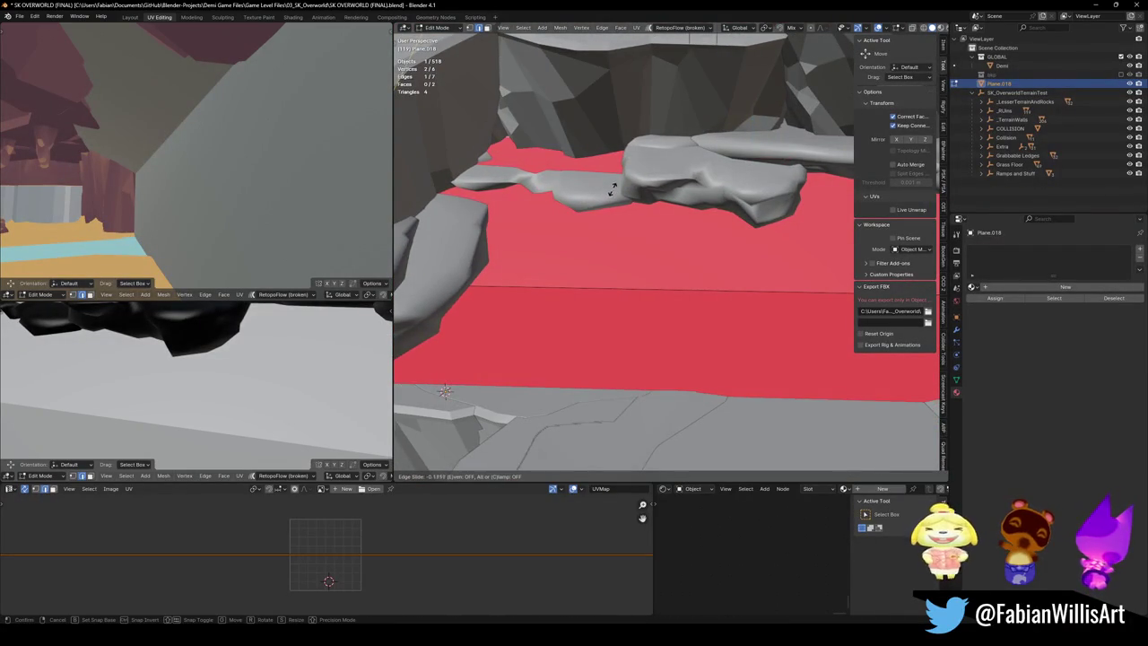
left_click(612, 190)
Step: Walk through the canyon to check the wall, save SK_OVERWORLD (FINAL).blend, and return to Object Mode
mouse_move(612, 190)
left_mouse_down()
mouse_move(789, 423)
mouse_move(724, 423)
mouse_move(768, 397)
mouse_move(802, 346)
mouse_move(722, 397)
mouse_move(746, 421)
left_mouse_up()
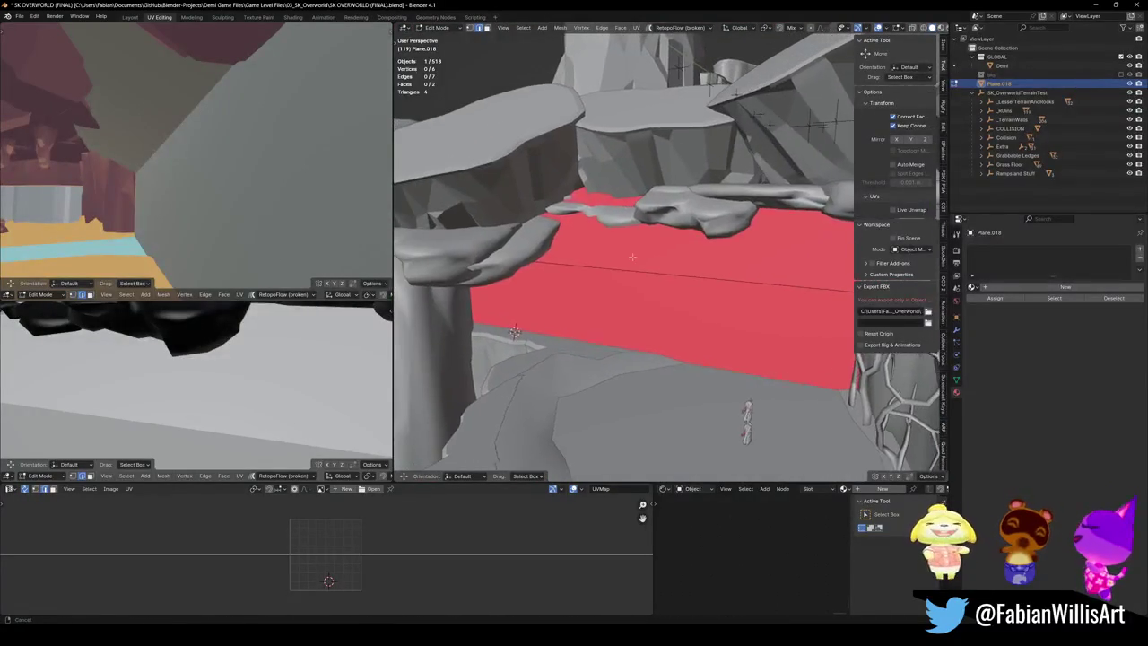
scroll(632, 257, "up", 6)
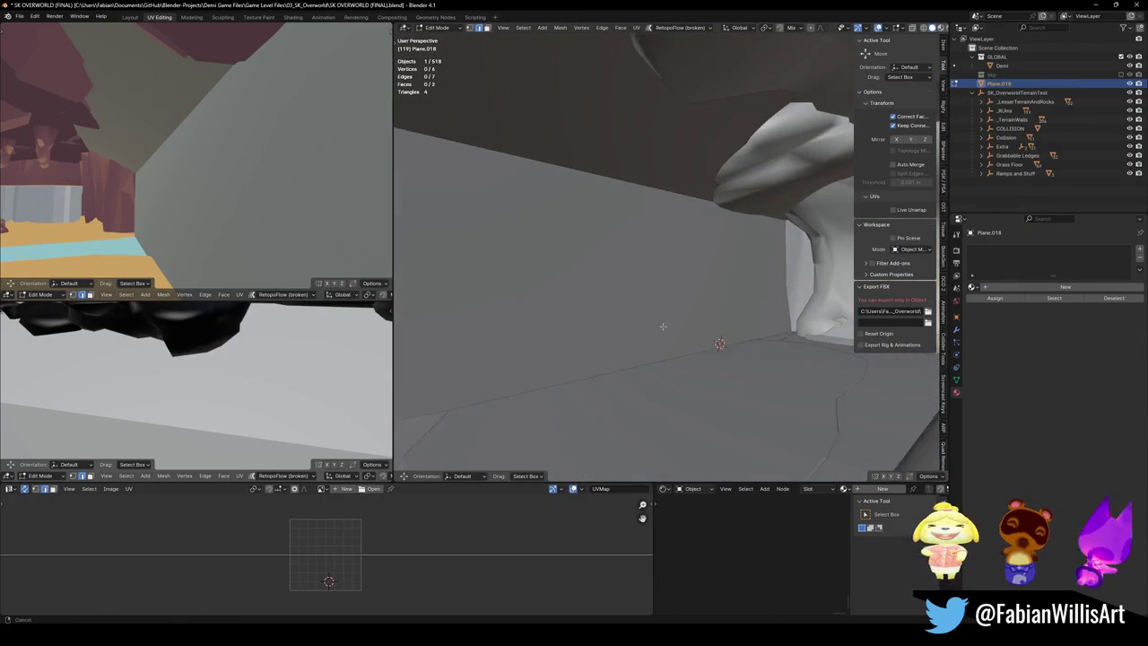
key("w")
left_click(575, 296)
key("ctrl+s")
key("shift+grave")
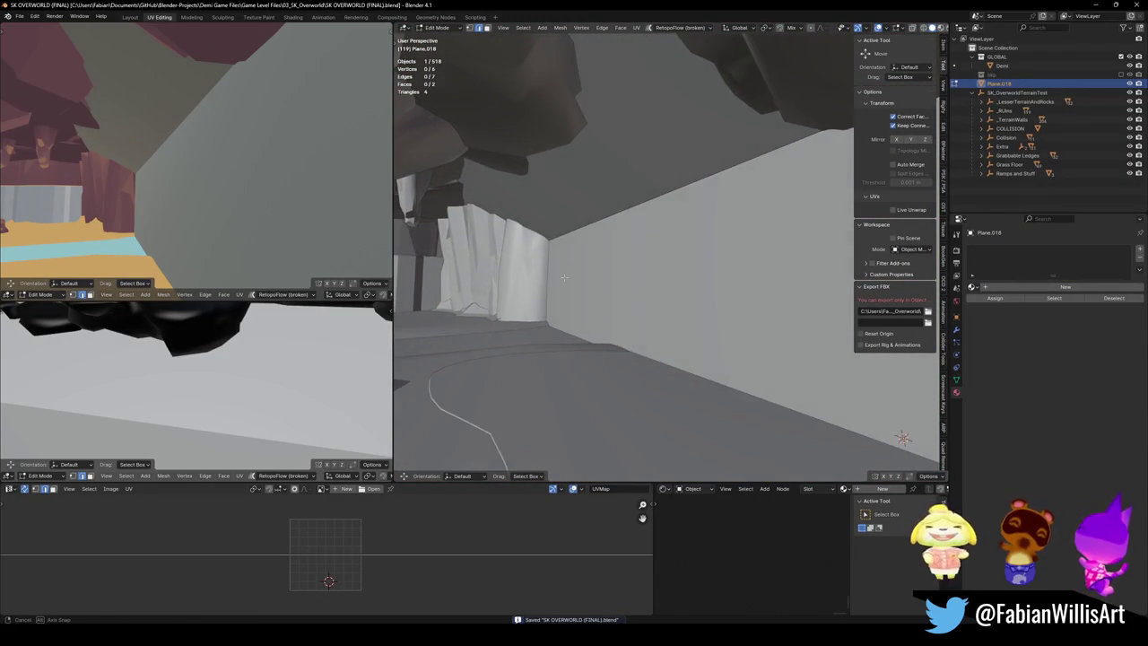
key("w")
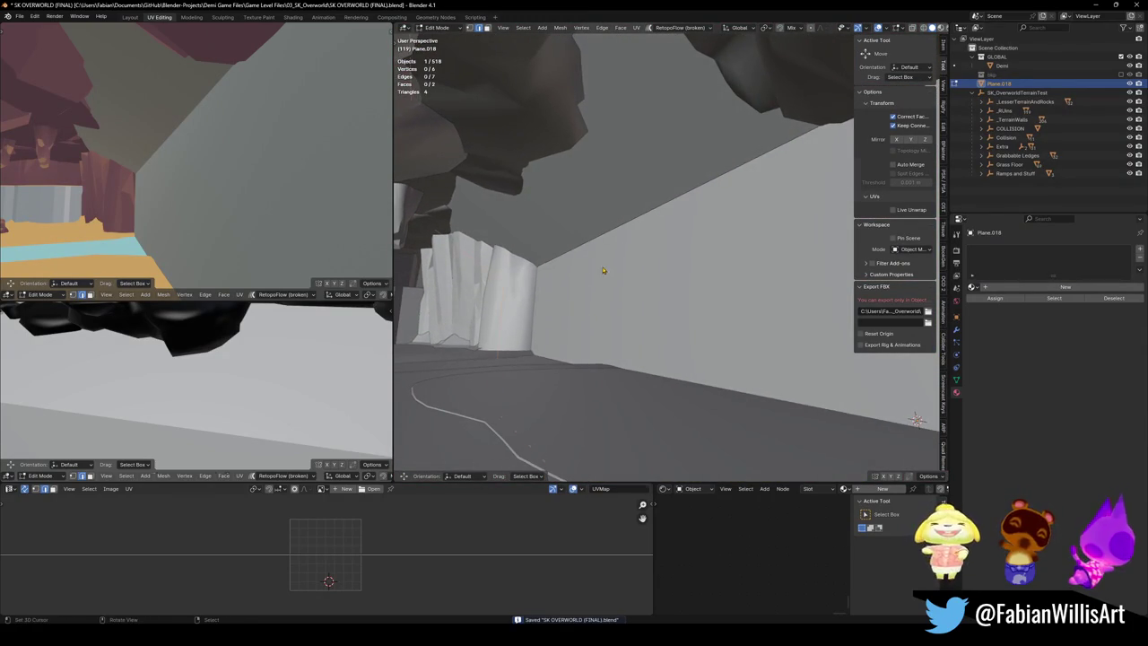
key("Tab")
Step: Shade the plane smooth, save, and parent it to Extra keeping its transform
left_click(550, 286)
right_click(592, 256)
left_click(591, 255)
key("ctrl+s")
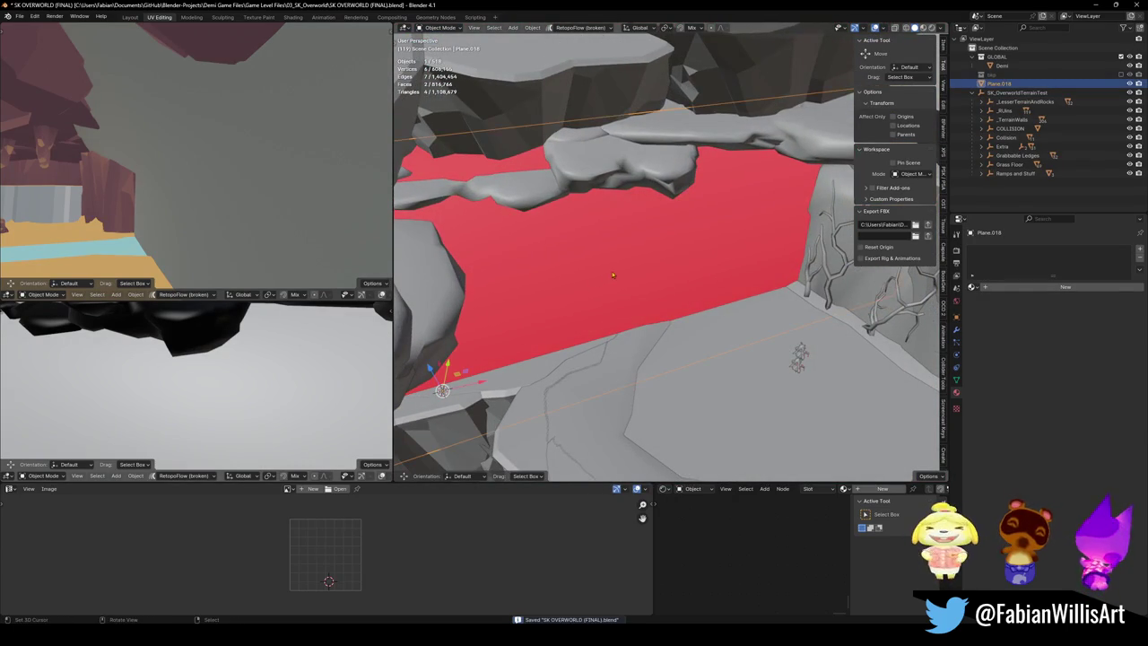
left_click(1002, 147)
left_click(681, 204, "alt")
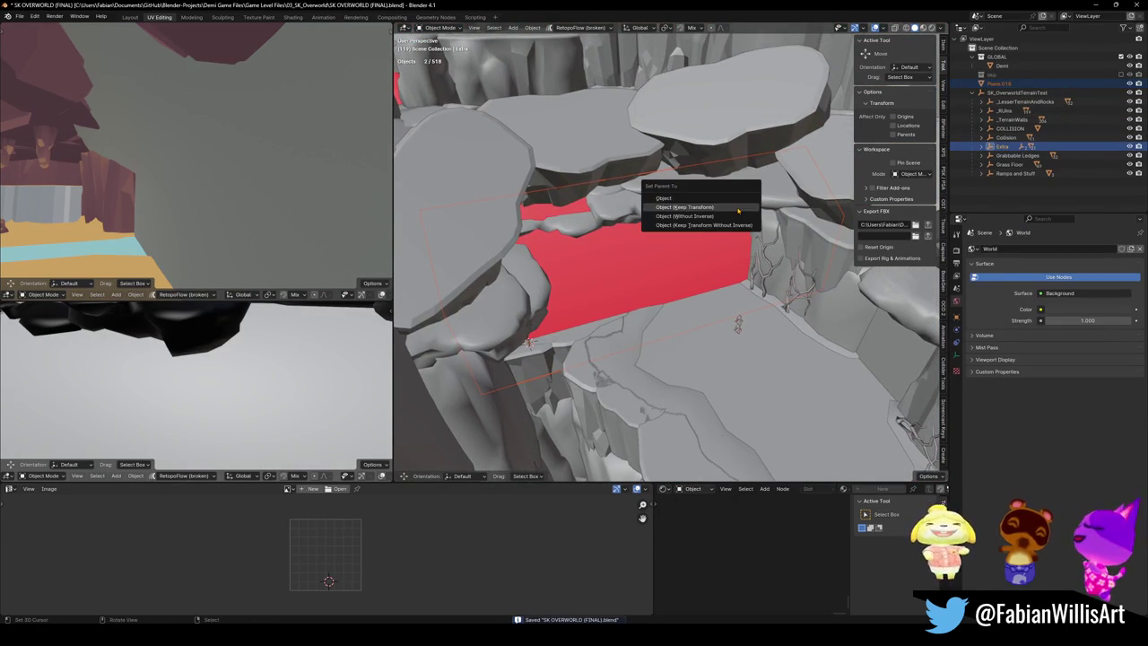
Step: Rename the plane to FogPlane
left_click(681, 213)
key("F2")
type("FogPla")
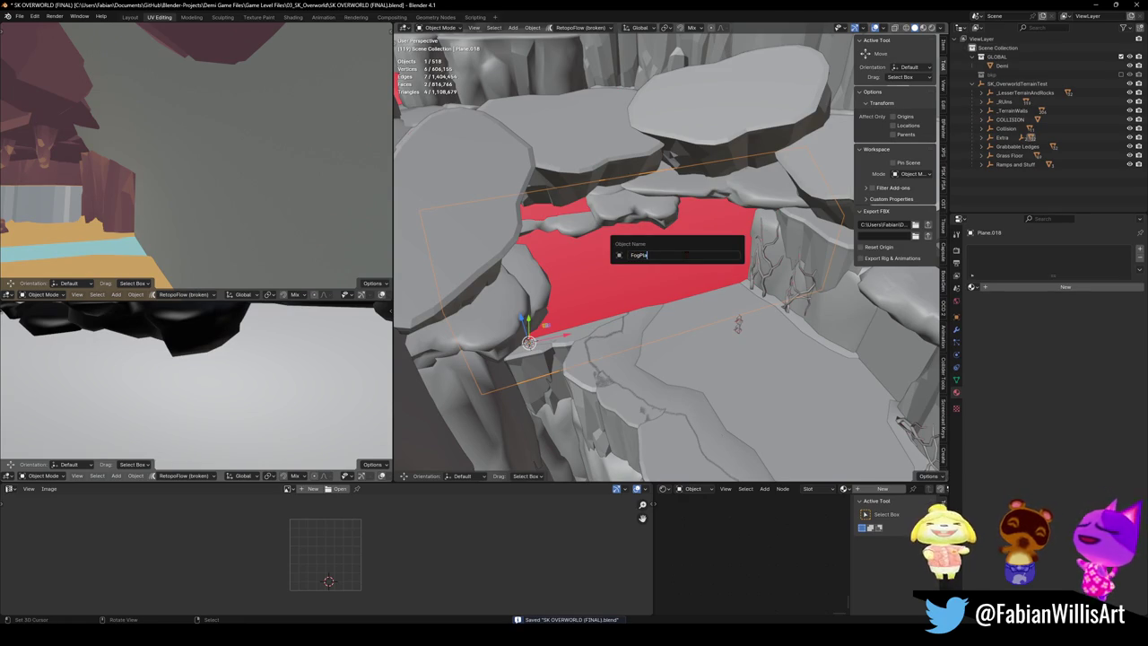
type("ne")
key("Return")
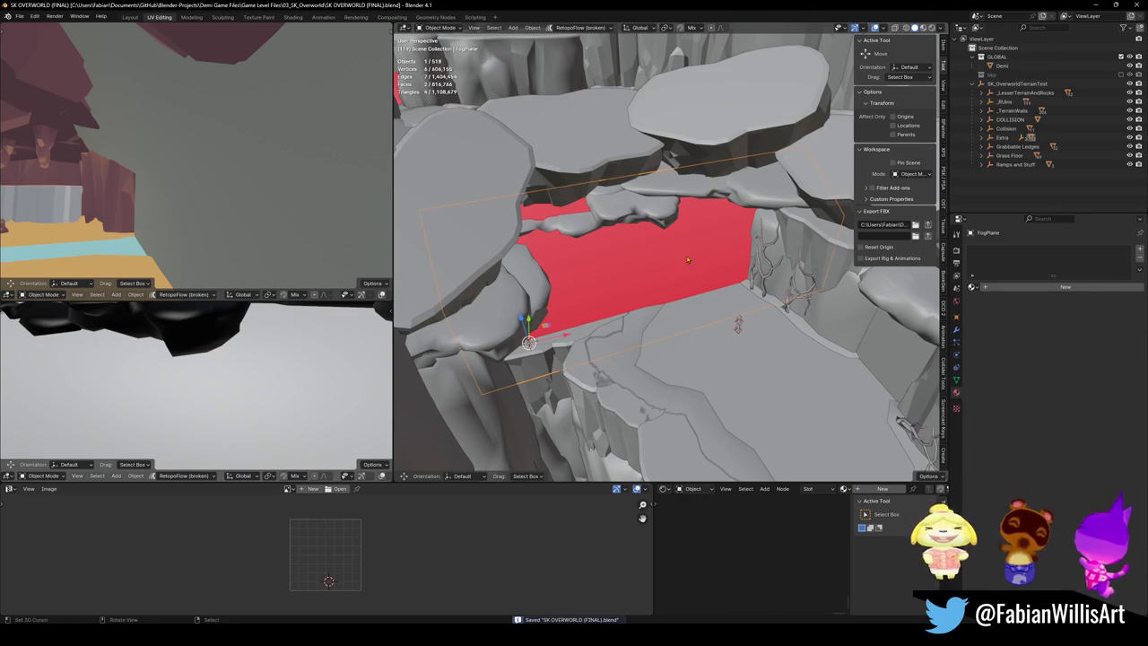
Step: Select everything in the overworld terrain collection and export it for Unity
left_click(1087, 94)
left_click(1018, 83)
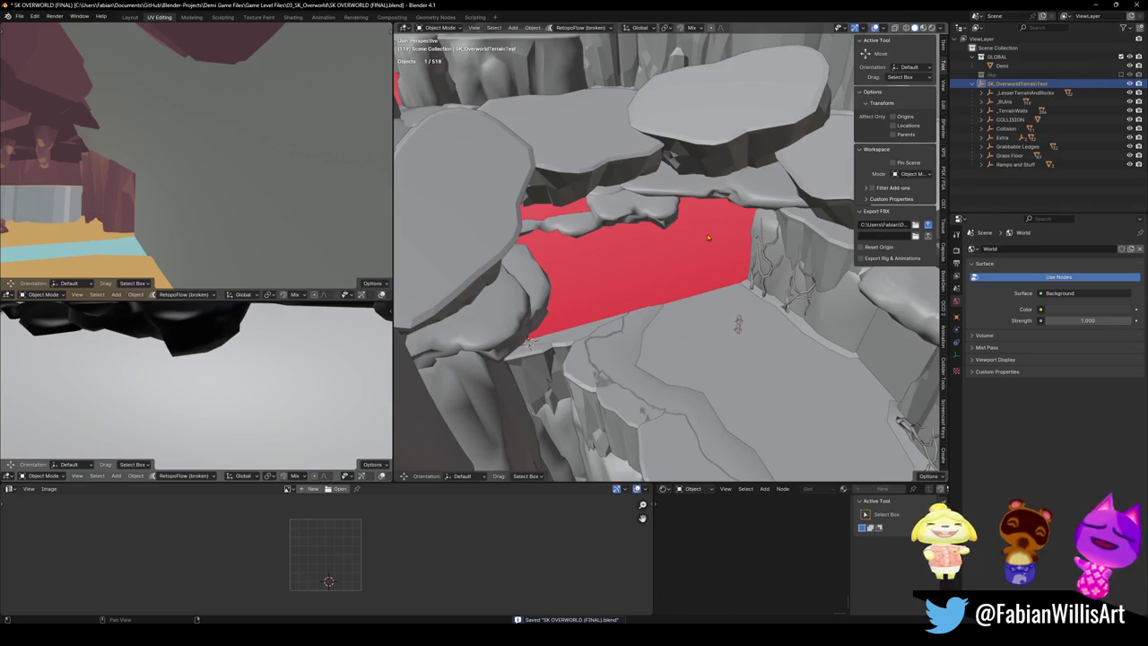
key("a")
key("alt+Tab")
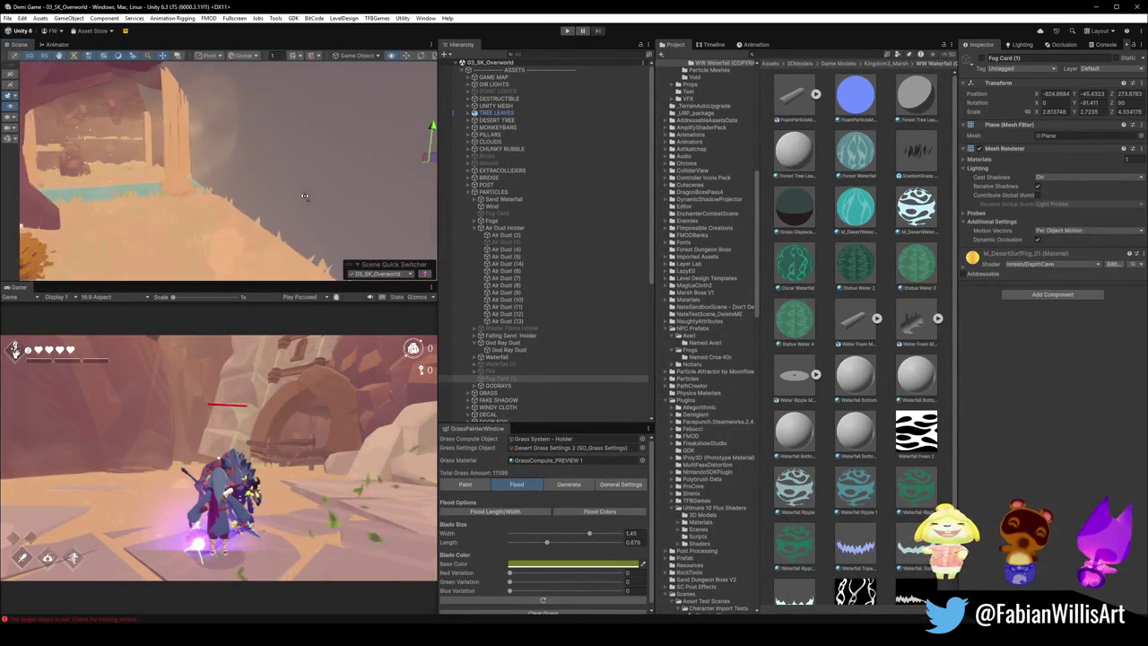
Step: In Unity, select the imported FogPlane and toggle its visibility to check the waterfall
left_click(317, 219)
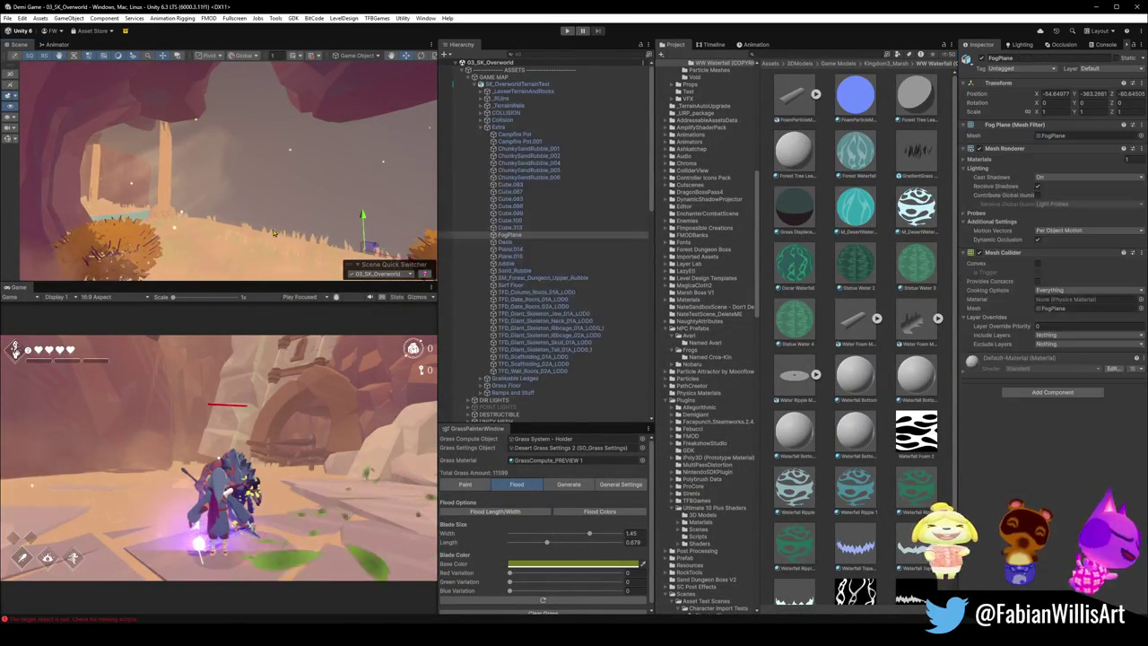
left_click_drag(316, 219, 278, 204)
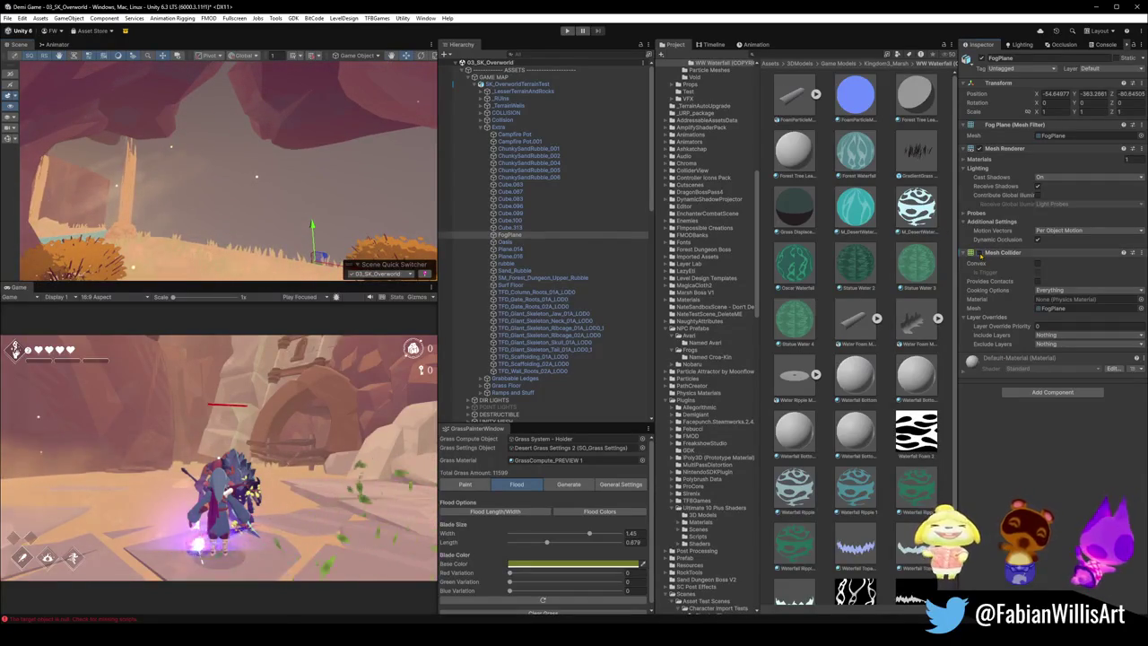
left_click(980, 149)
left_click(980, 149)
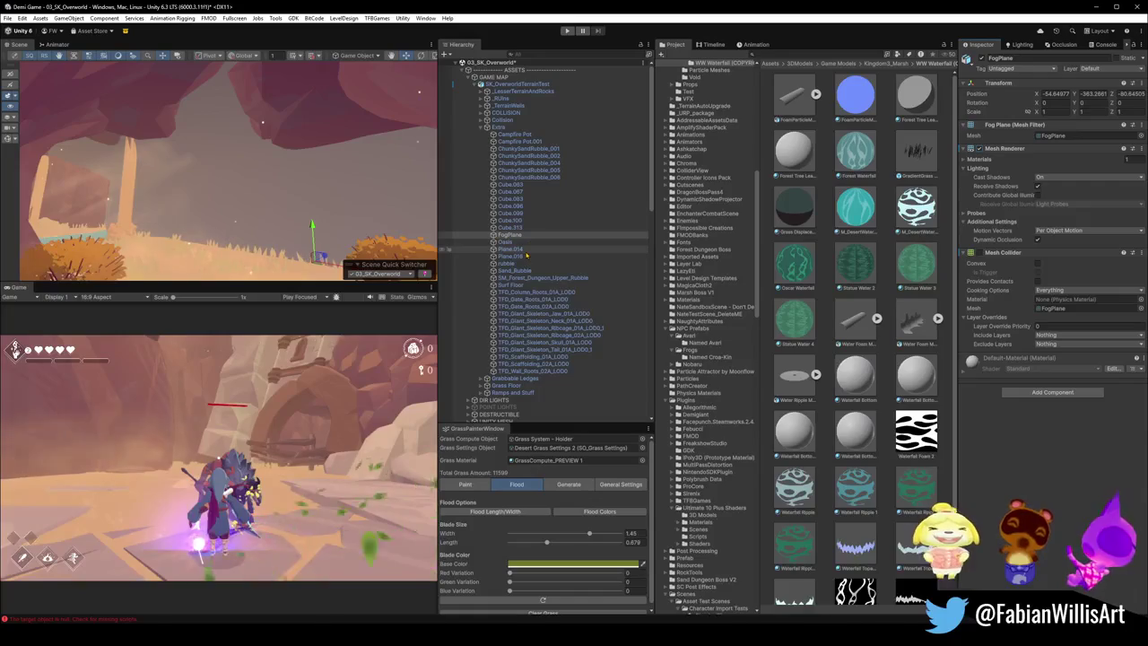
Step: Scroll the Hierarchy down and select Fog Card under PARTICLES
scroll(542, 289, "down", 5)
scroll(543, 291, "down", 1)
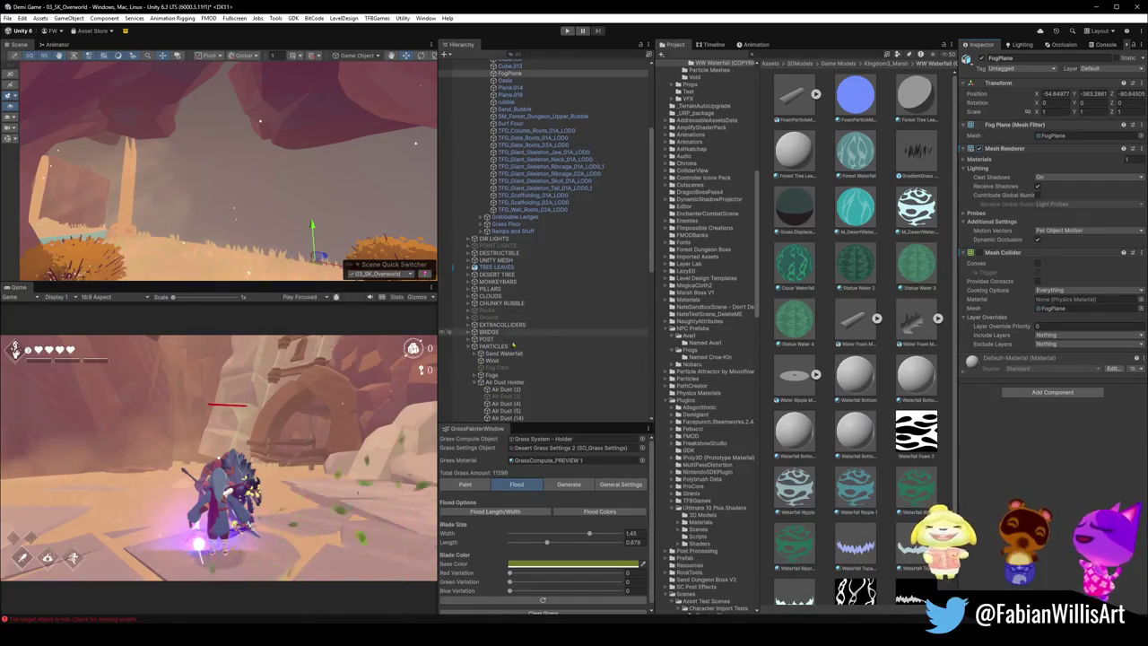
left_click(507, 369)
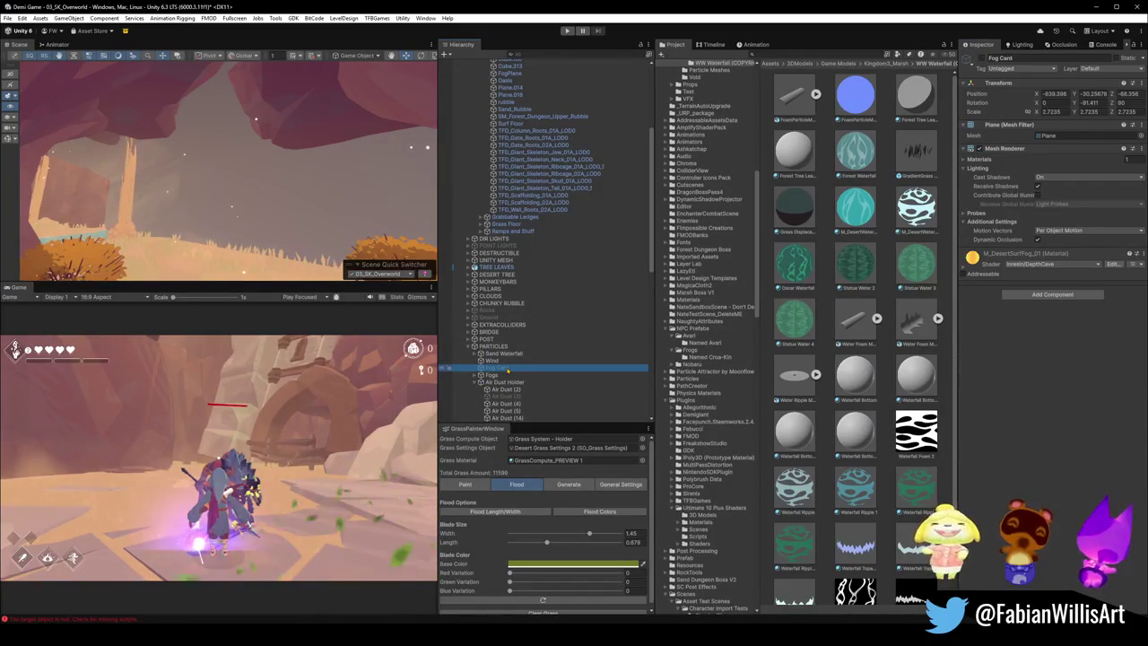
Step: Locate the Fog Card's material from the Inspector and select M_DesertSurfFog_01 in the Meshes folder
scroll(529, 154, "up", 2)
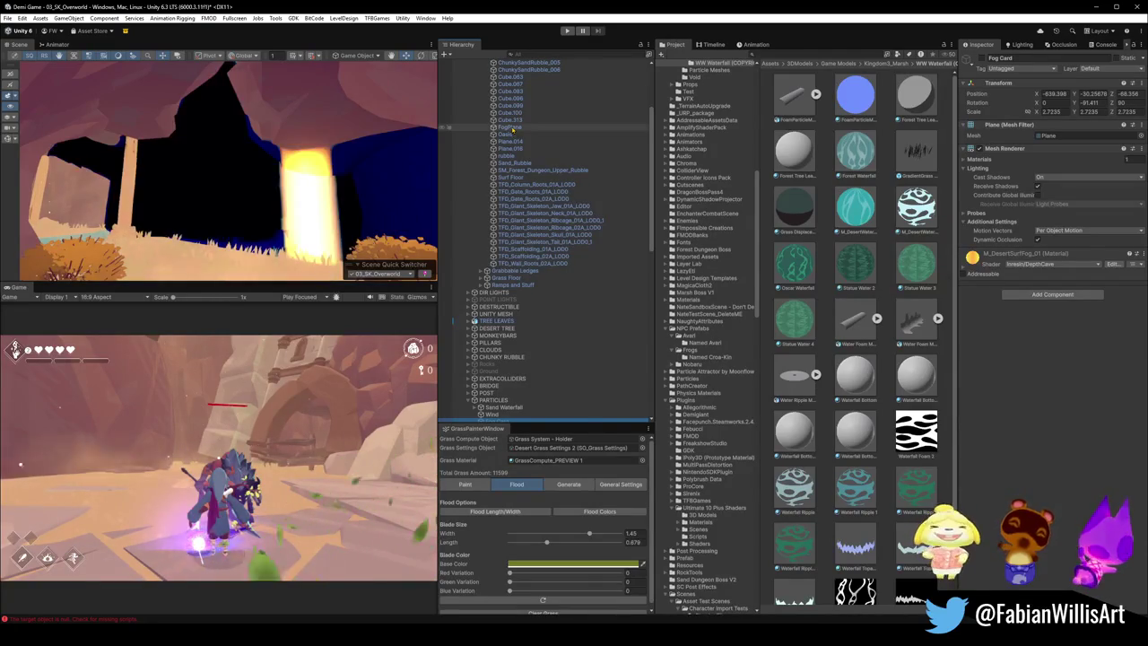
left_click_drag(301, 179, 309, 180)
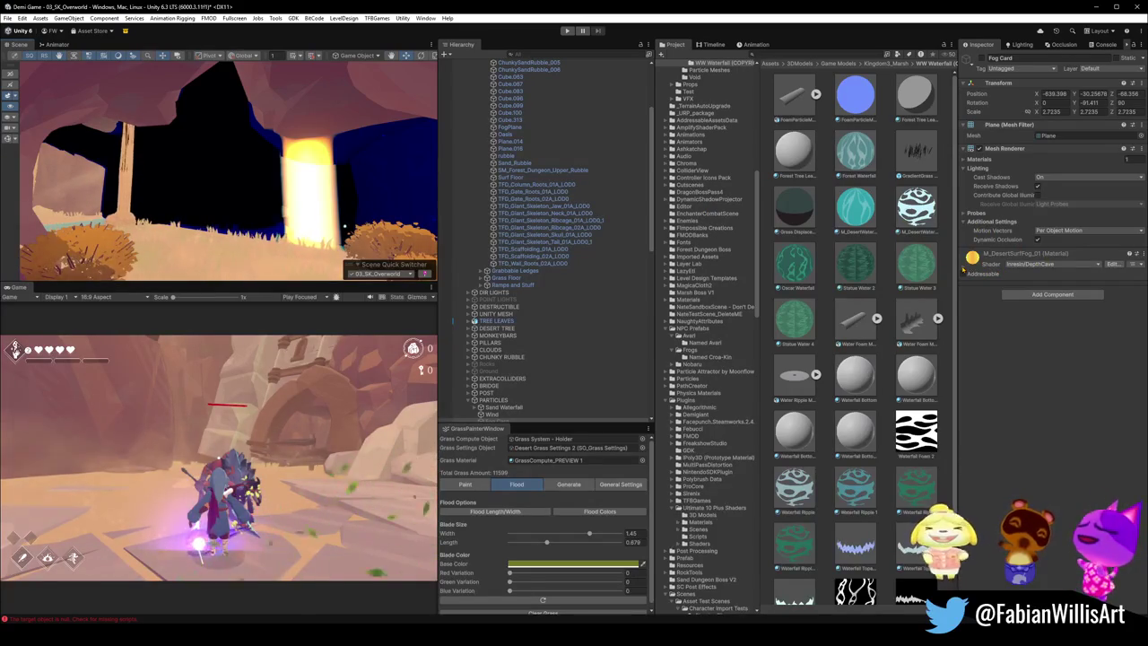
right_click(971, 257)
left_click(1031, 296)
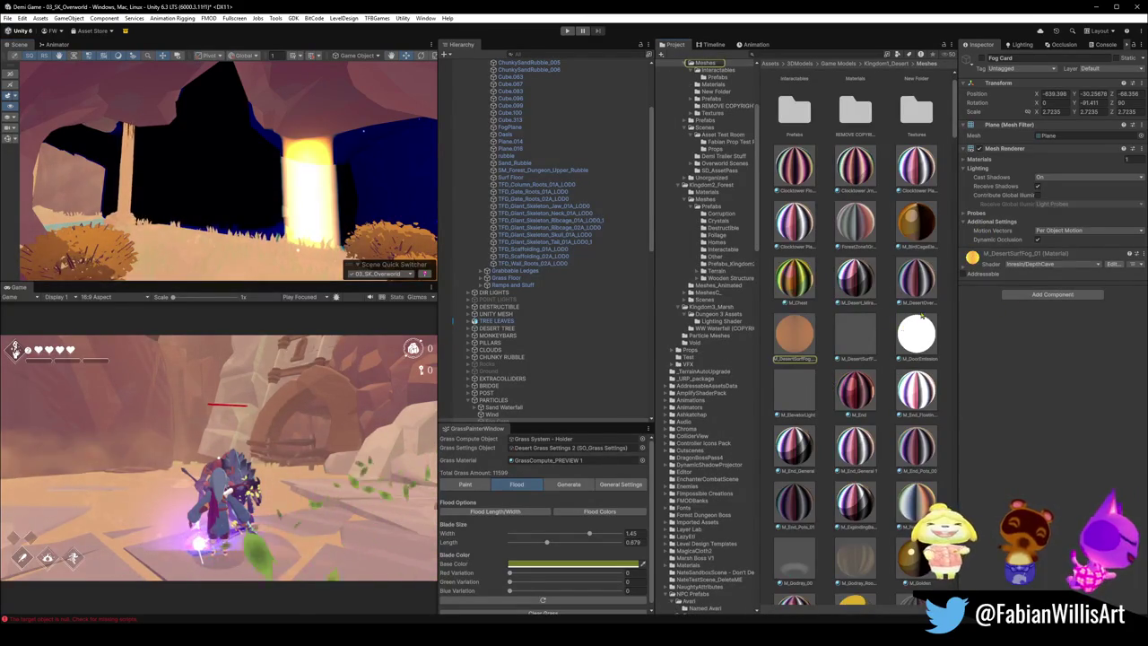
left_click(799, 341)
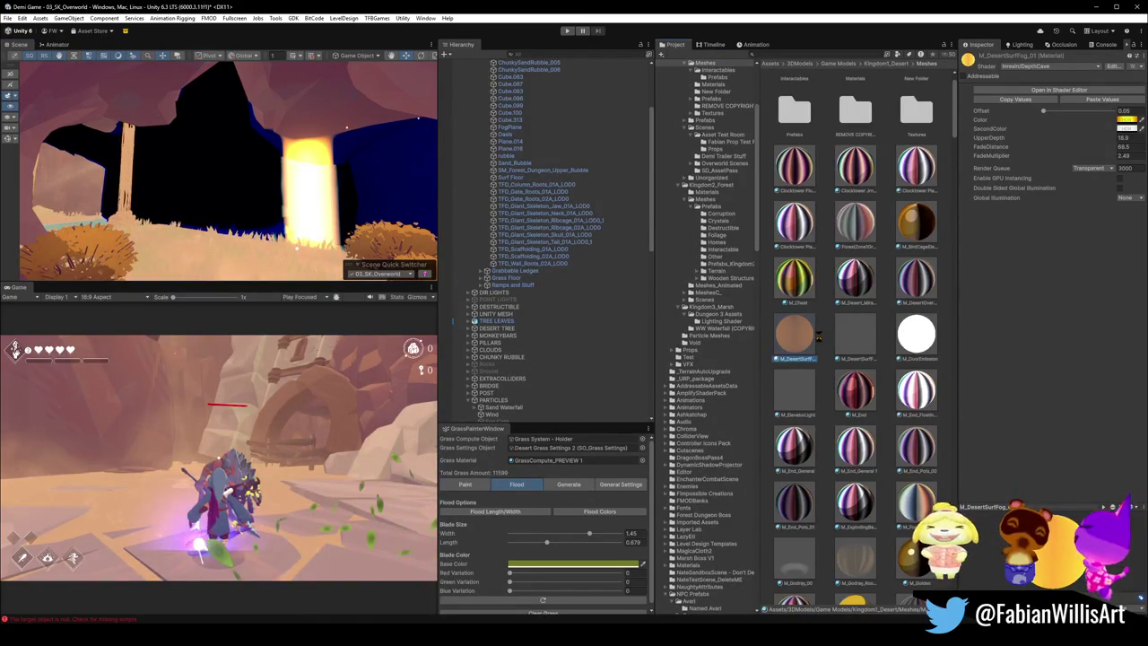
Step: Duplicate M_DesertSurfFog_01 as M_DesertFog and shift its SecondColor toward red
key("ctrl+d")
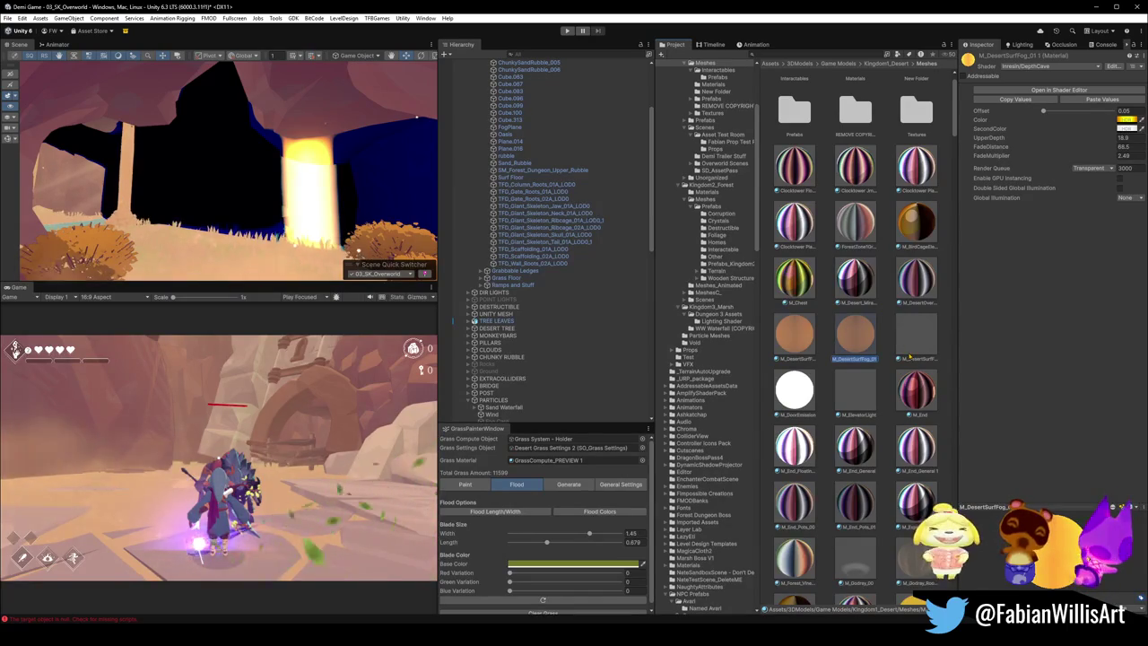
type("M_DesertFog")
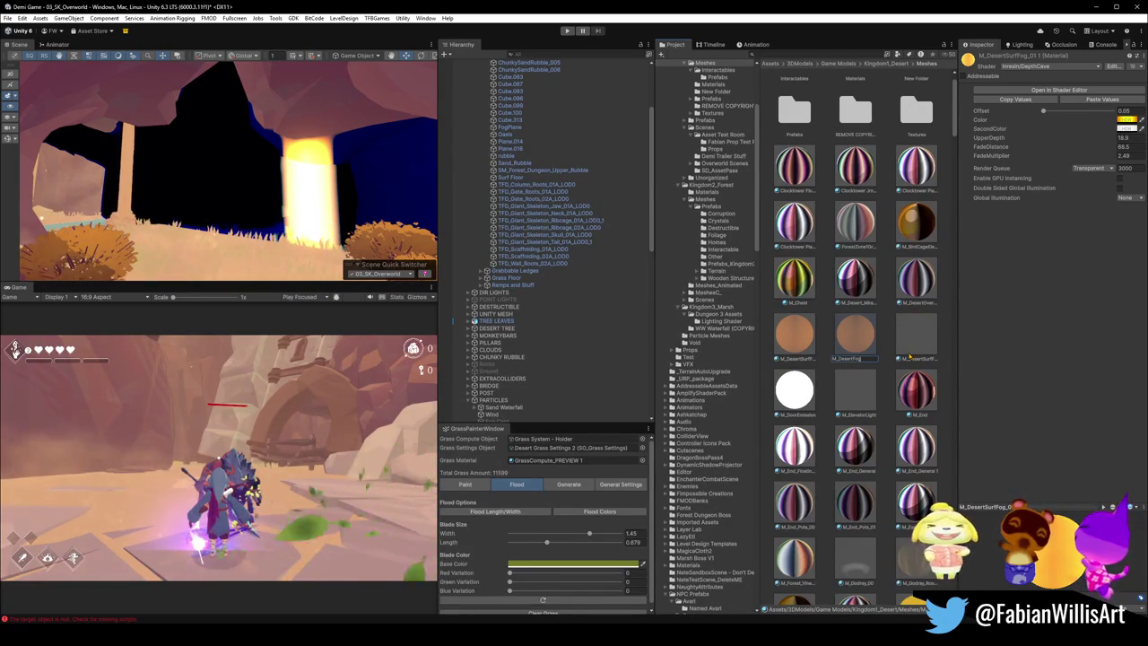
key("Return")
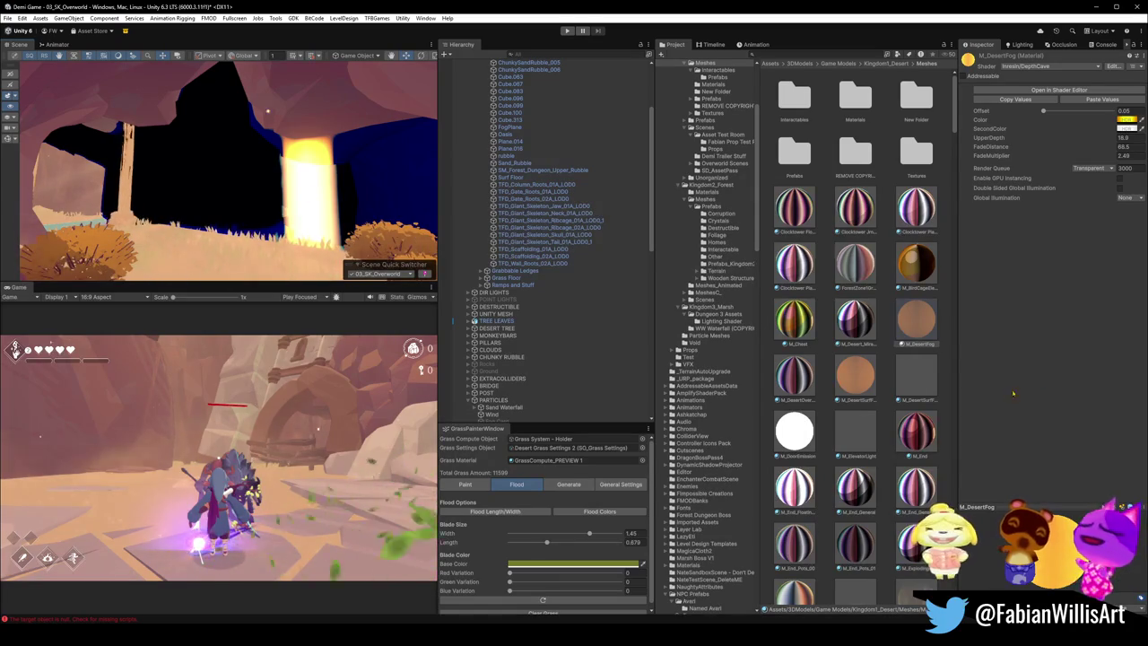
left_click(1125, 117)
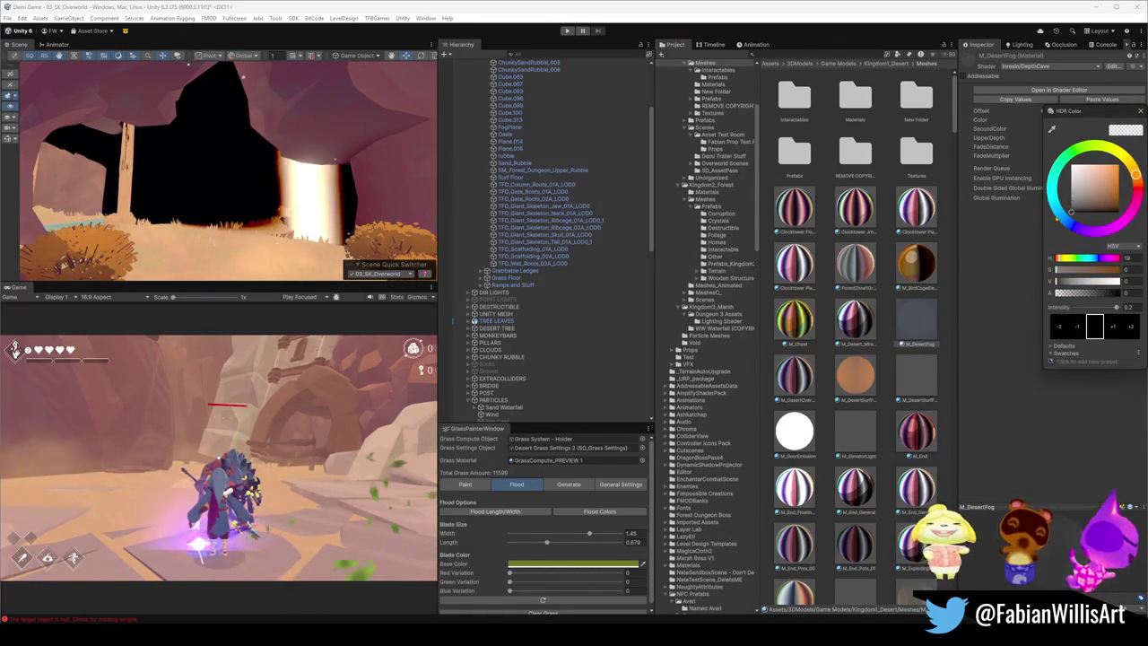
key("Escape")
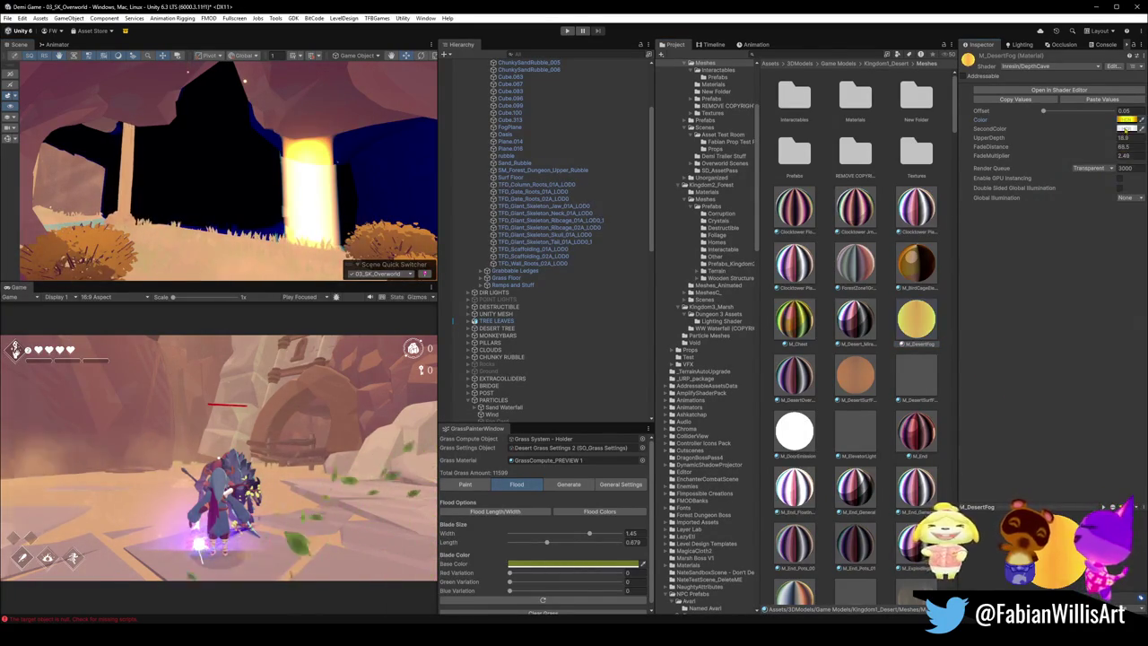
left_click(1125, 128)
mouse_move(1089, 193)
left_mouse_down()
mouse_move(1118, 218)
mouse_move(1086, 206)
left_mouse_up()
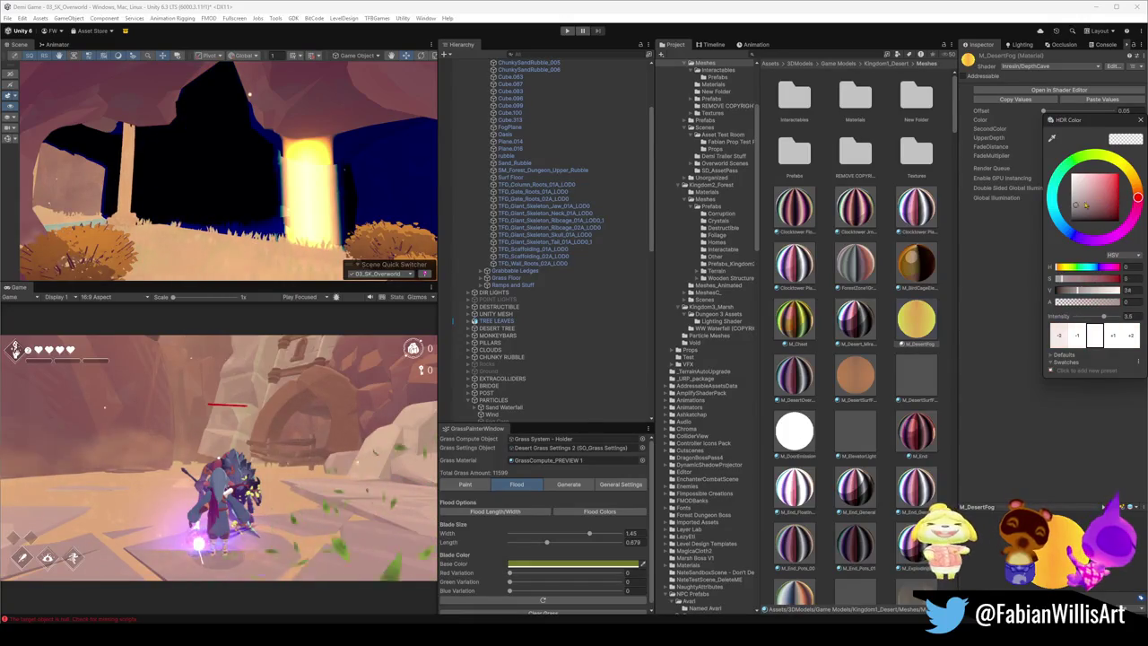
left_click(1002, 239)
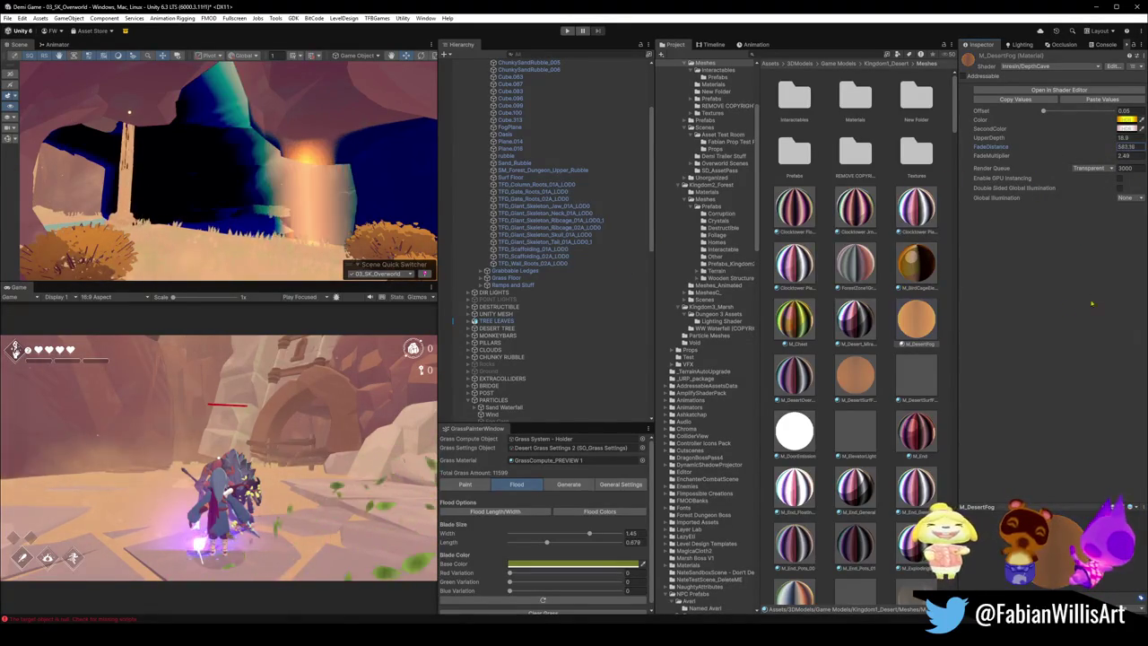
type("66.5")
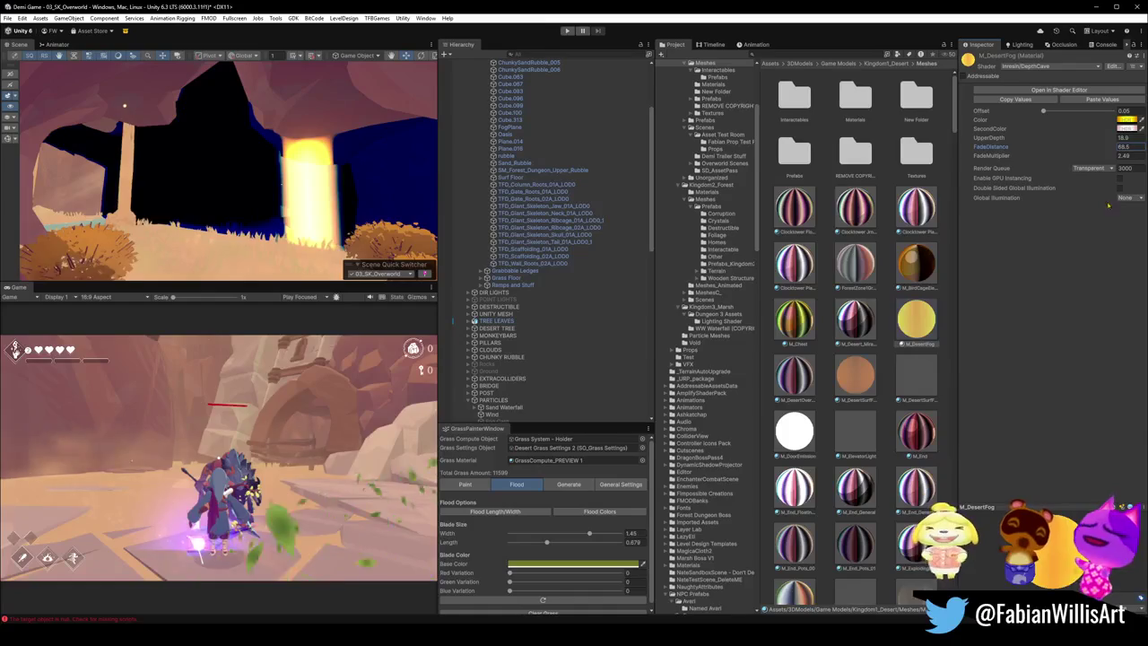
type("0.2")
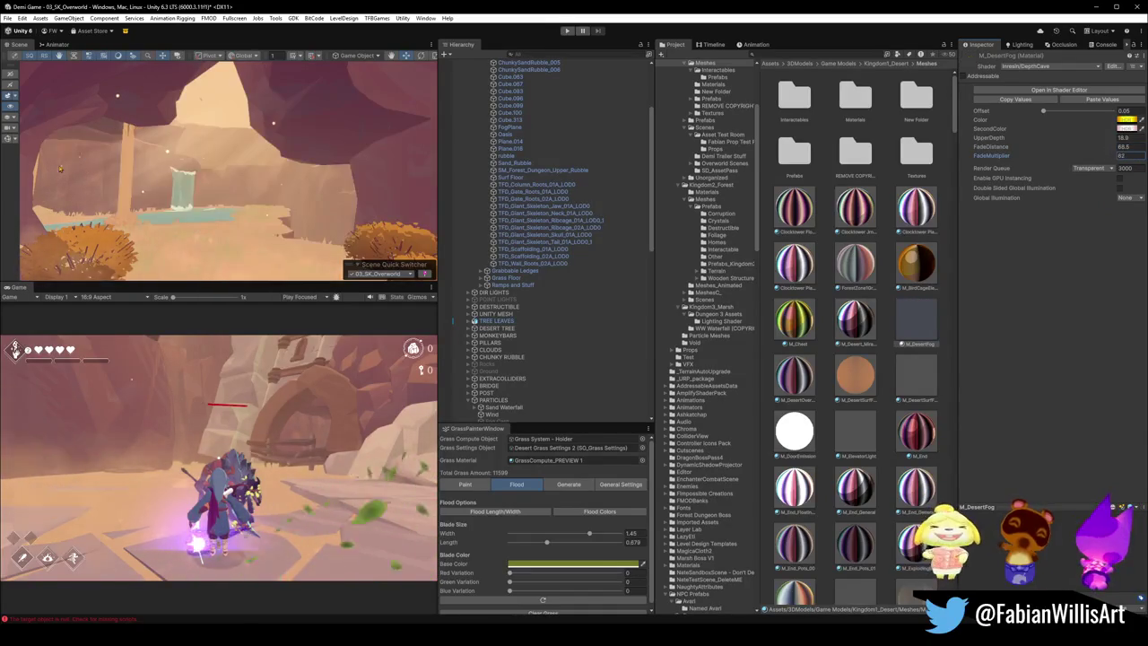
type("0")
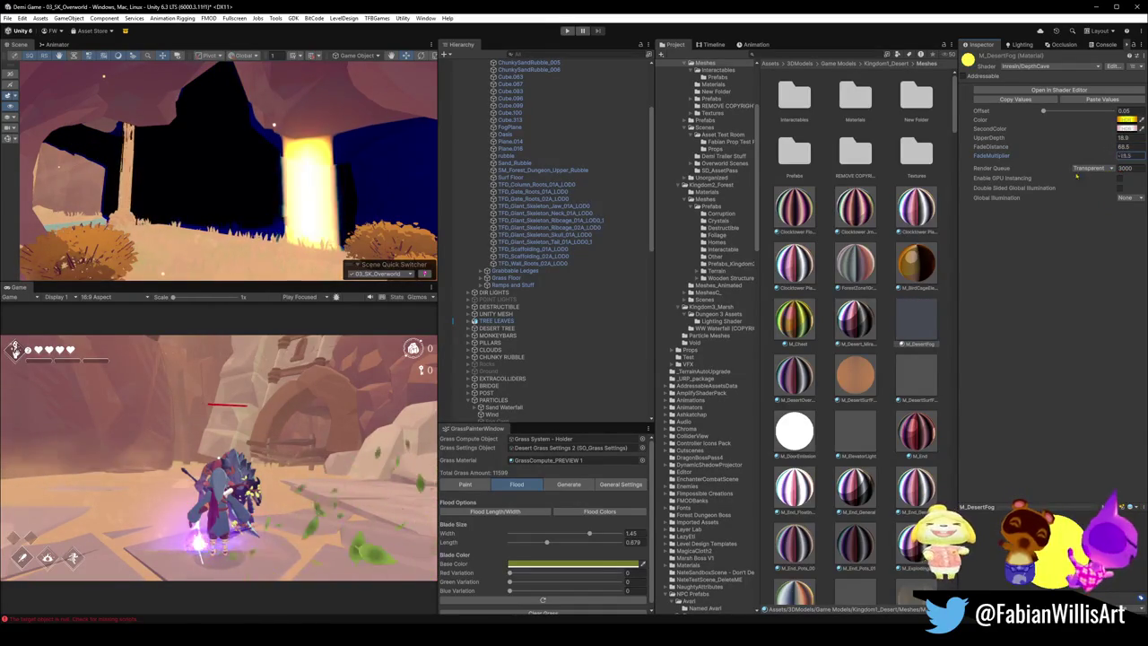
type(".2")
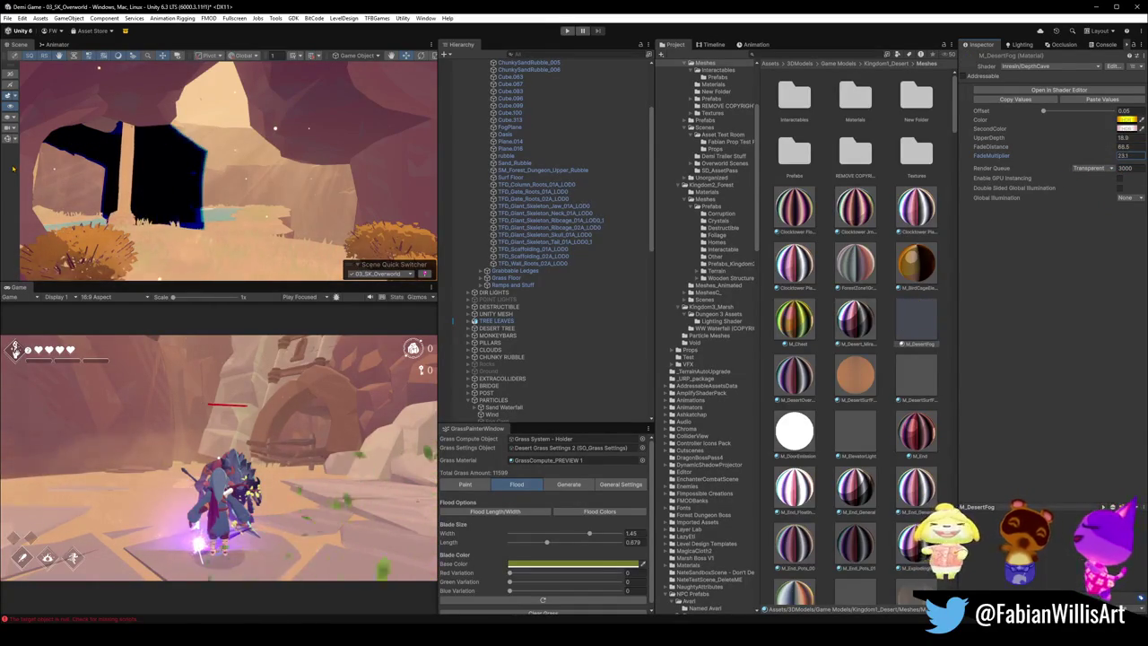
type("0")
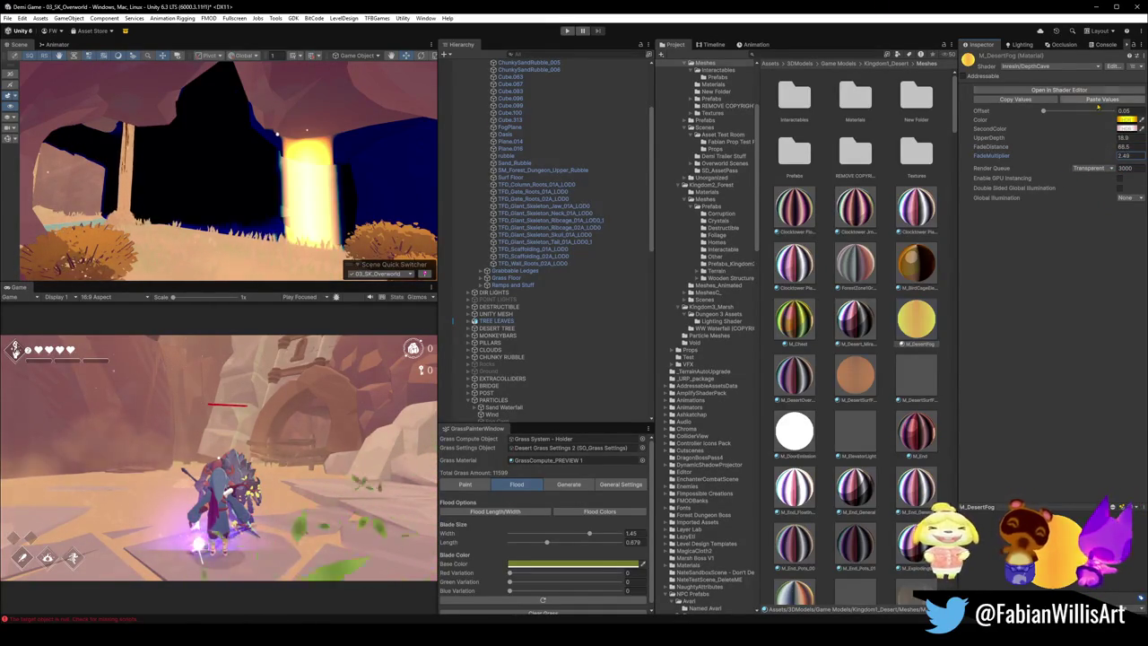
Step: Test a higher Offset, revert it to 0.05, and make SecondColor brighter and more saturated
left_click_drag(1043, 111, 1095, 117)
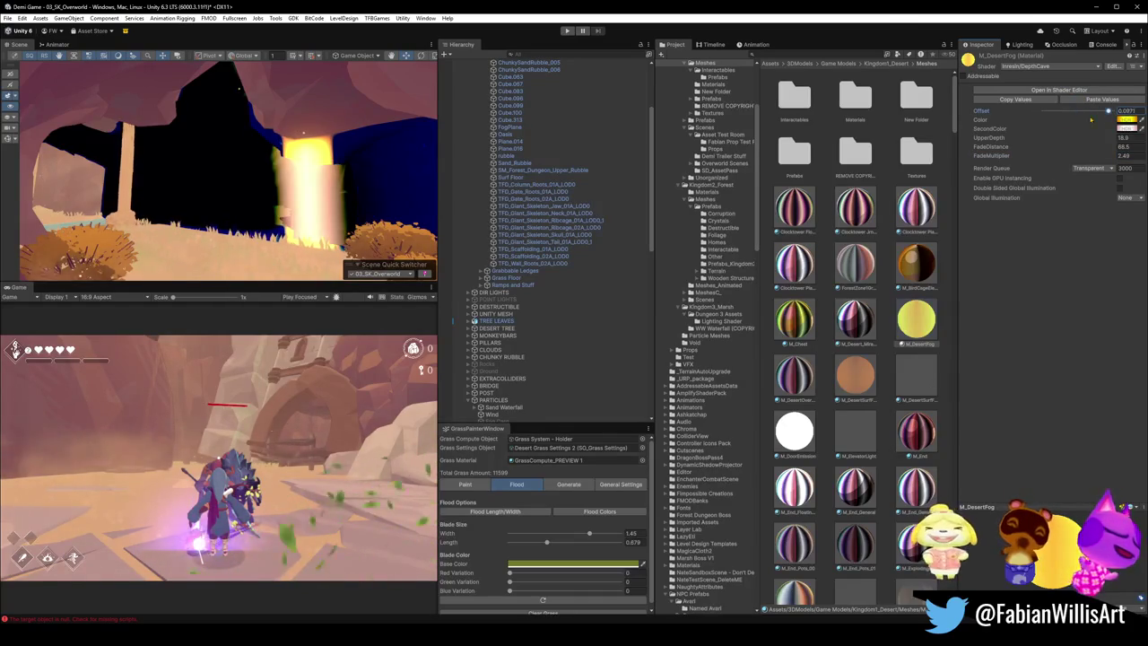
key("ctrl+z")
left_click(1126, 129)
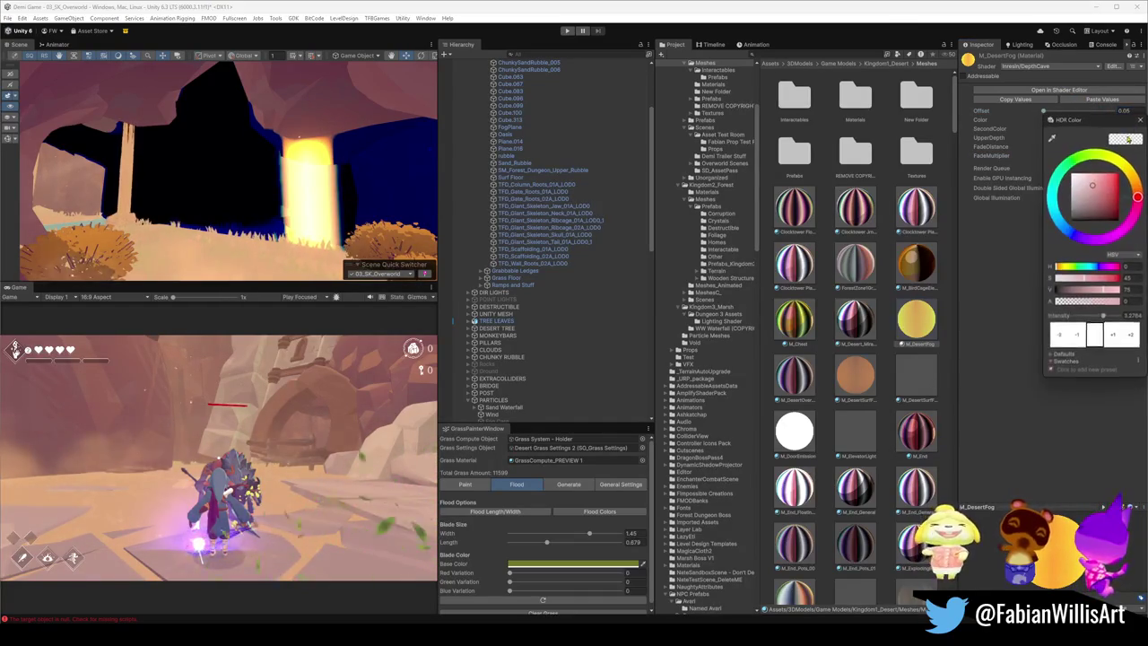
left_click(1080, 220)
left_click_drag(1081, 220, 1089, 200)
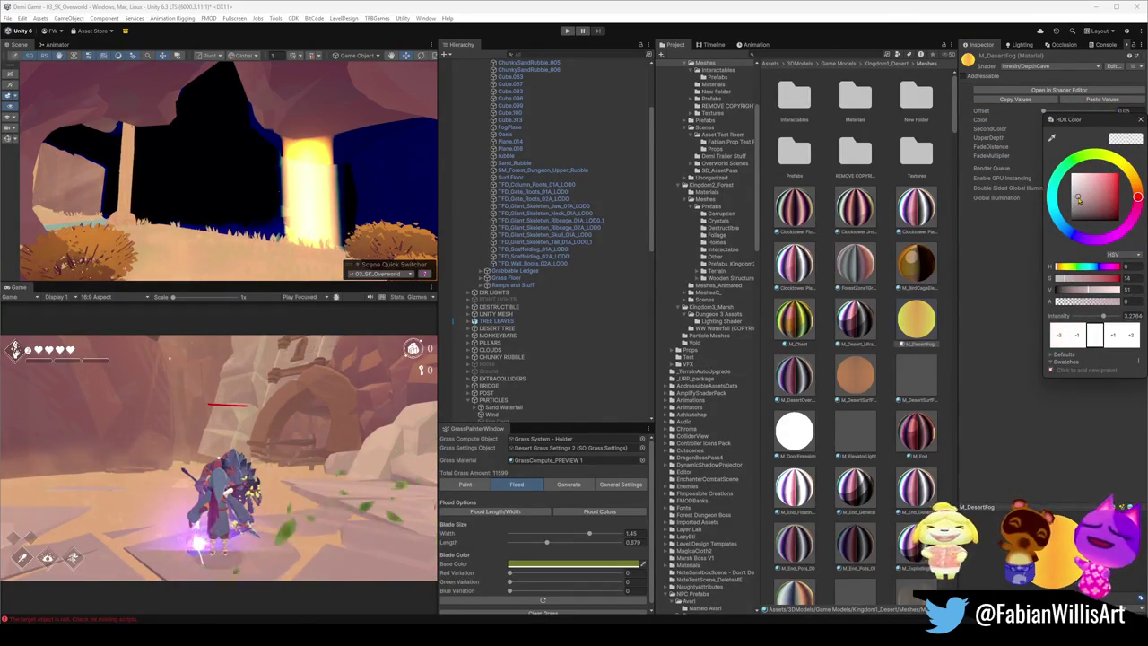
key("Return")
Step: Set the main fog Color to bright yellow-orange
left_click(1125, 121)
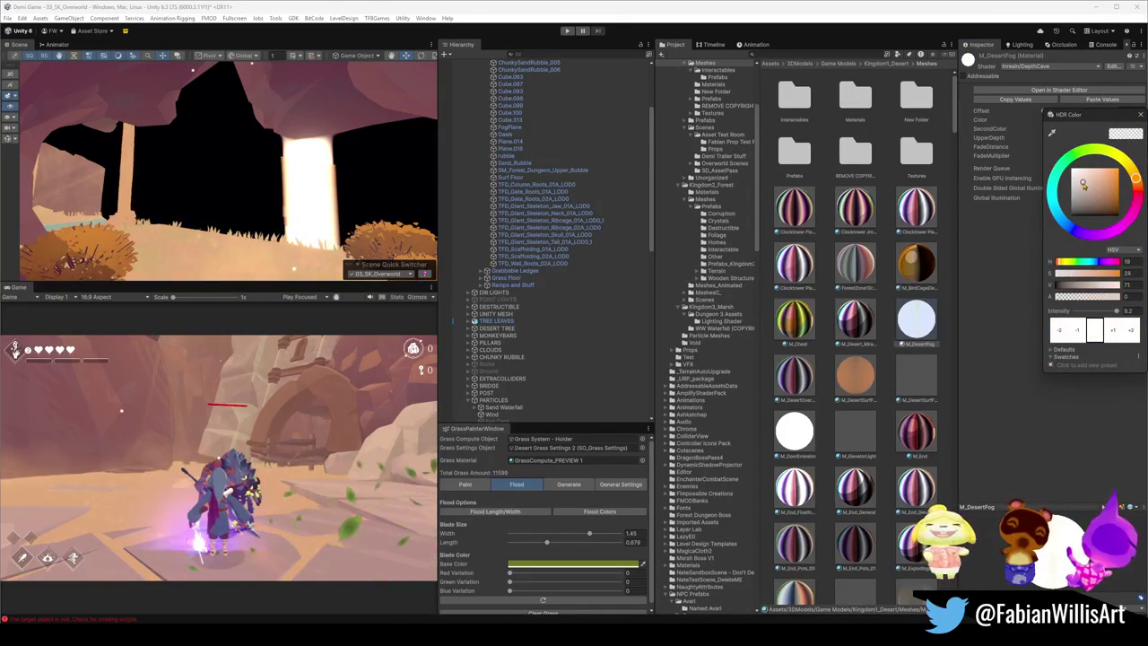
left_click(1118, 178)
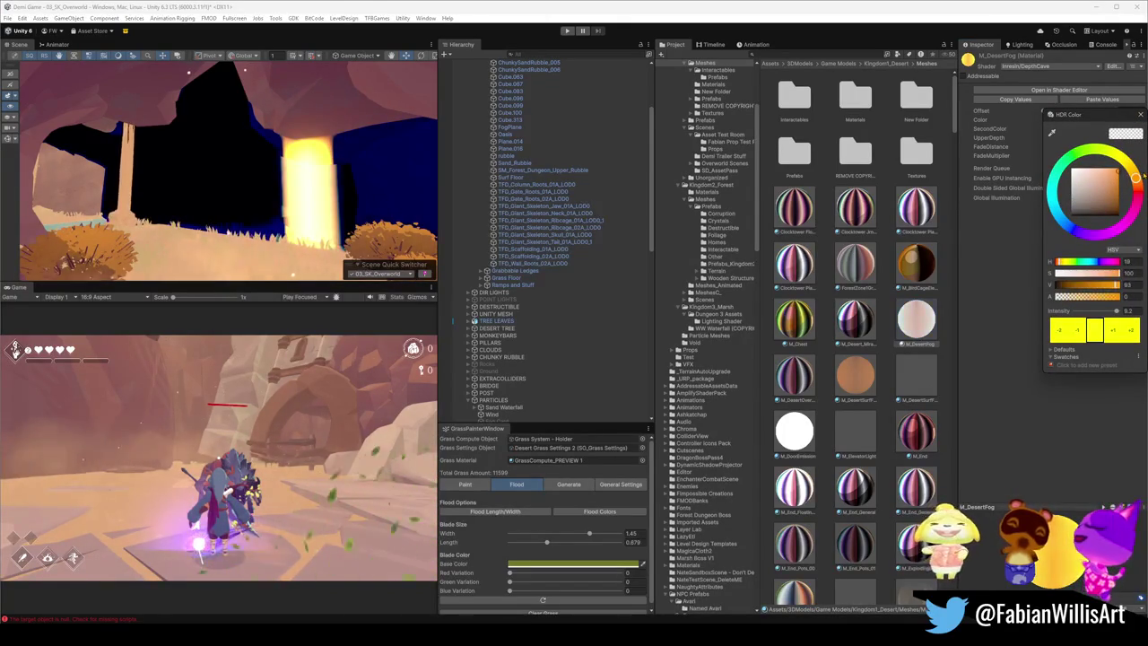
left_click(308, 211)
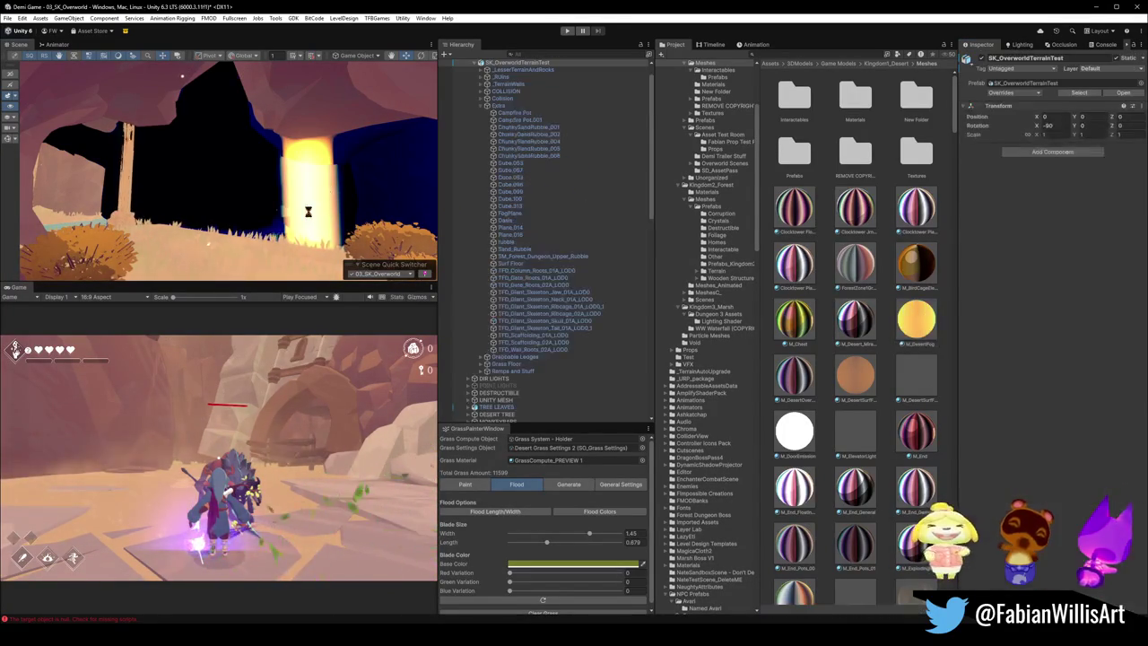
Step: Tweak FogPlane's UpperDepth and FadeMultiplier and set the render queue to From Shader
left_click(289, 188)
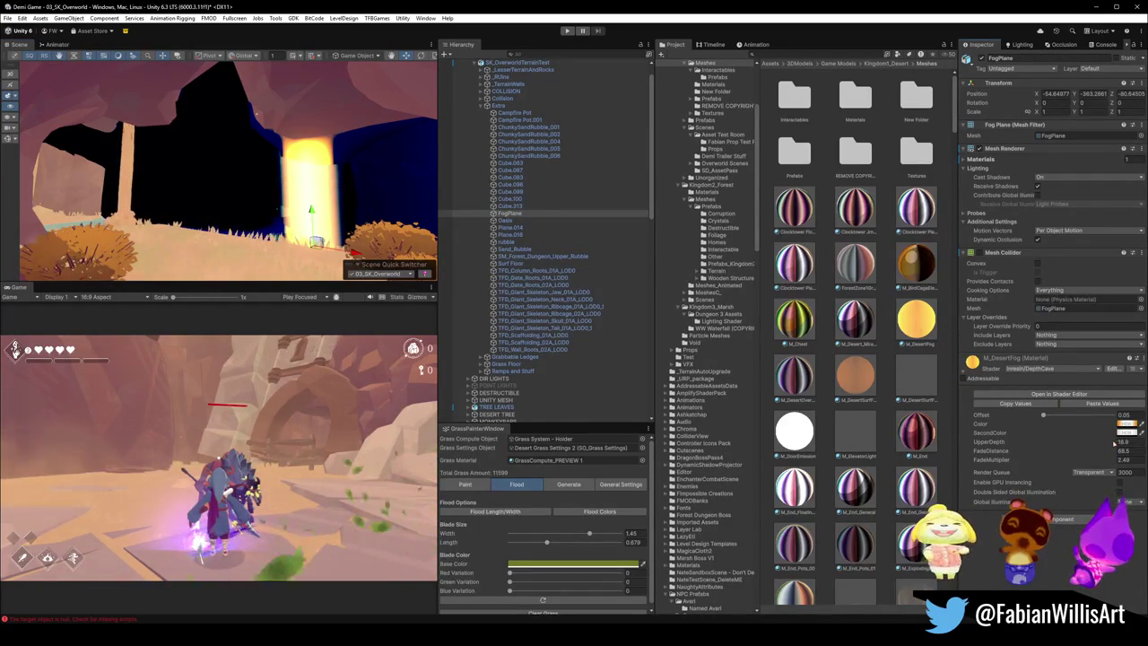
left_click_drag(1085, 445, 1112, 457)
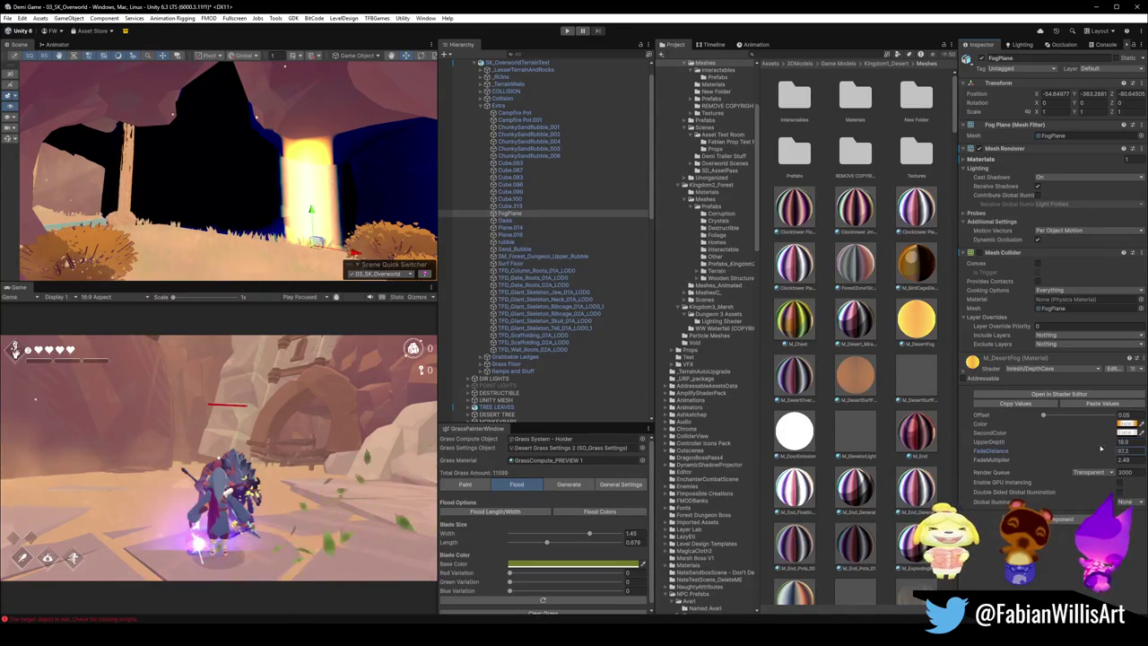
mouse_move(1115, 460)
left_mouse_down()
mouse_move(1134, 465)
mouse_move(1110, 457)
left_mouse_up()
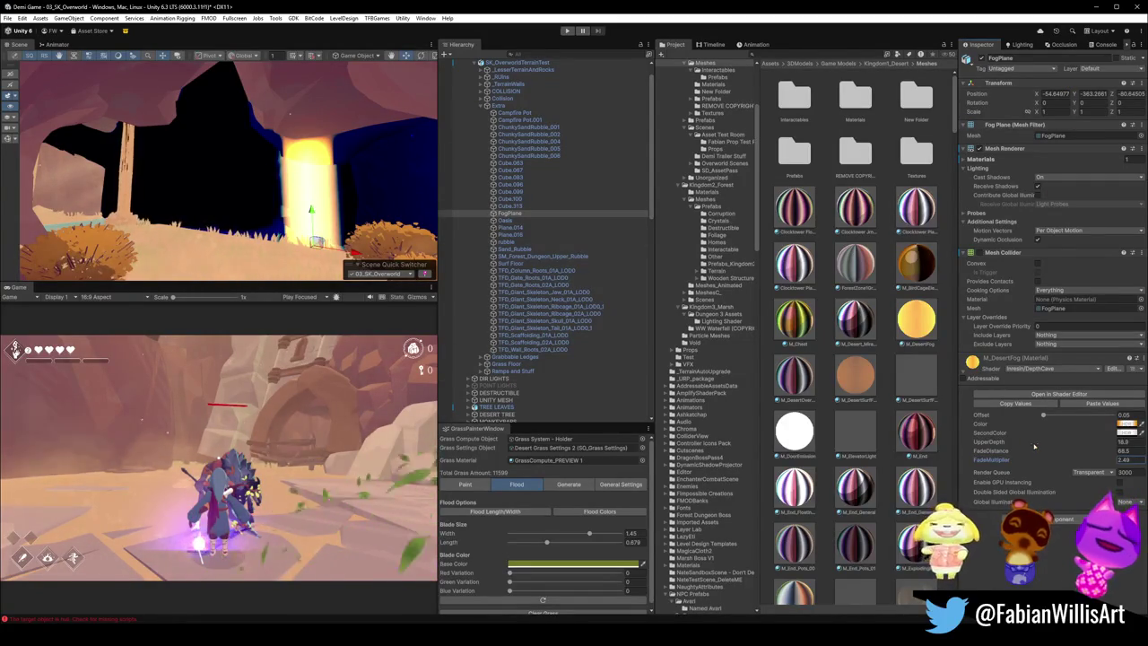
left_click(1109, 472)
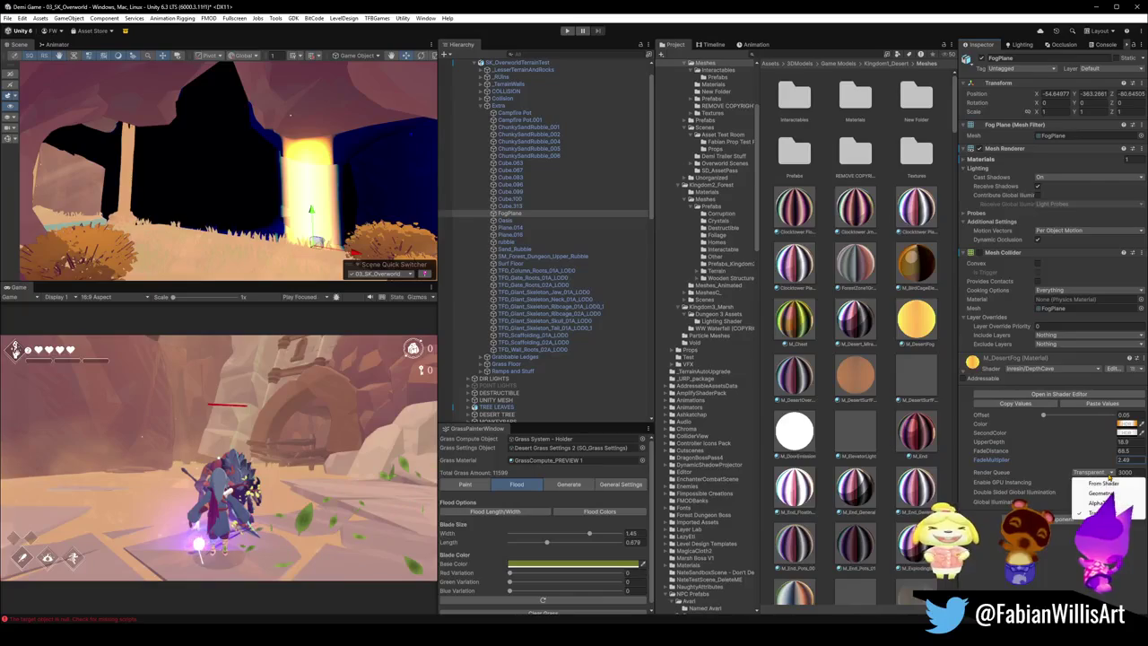
left_click(1104, 483)
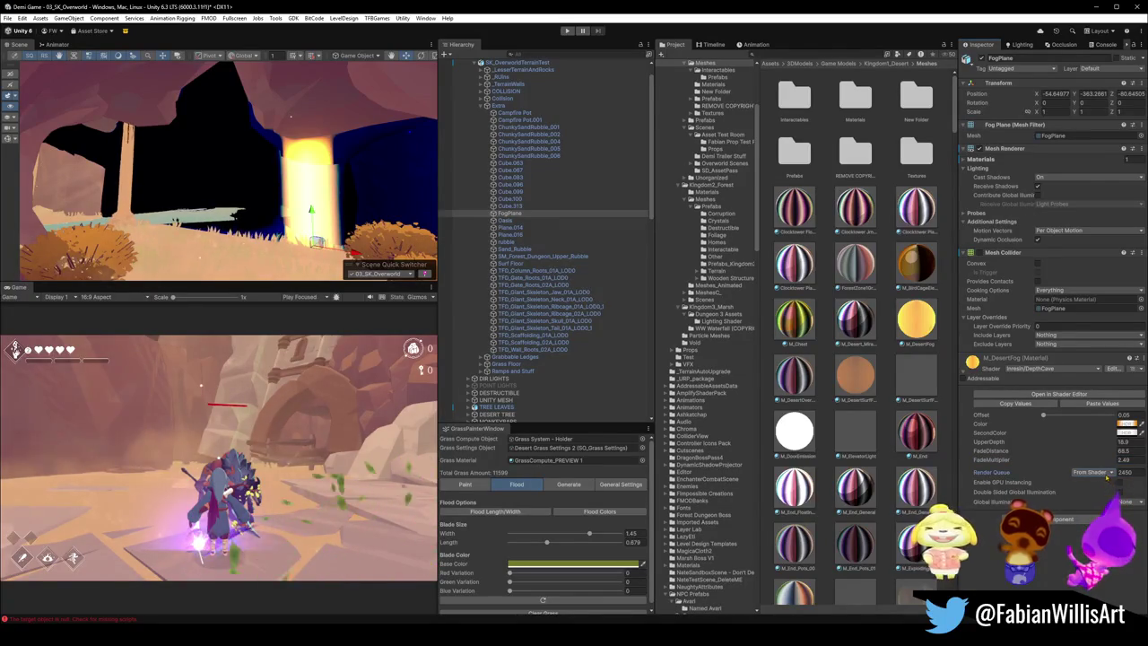
Step: Select all Hierarchy entries and collapse them to the top-level objects
mouse_move(352, 220)
left_mouse_down()
mouse_move(358, 248)
mouse_move(342, 214)
mouse_move(413, 197)
mouse_move(375, 212)
left_mouse_up()
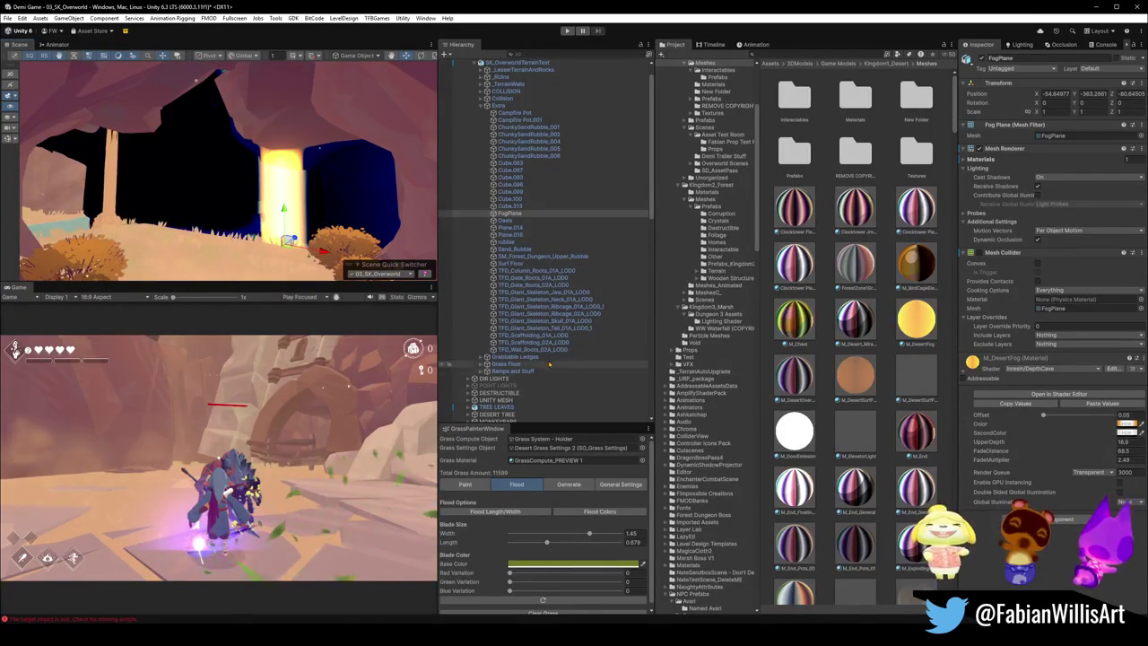
key("ctrl+a")
key("Left")
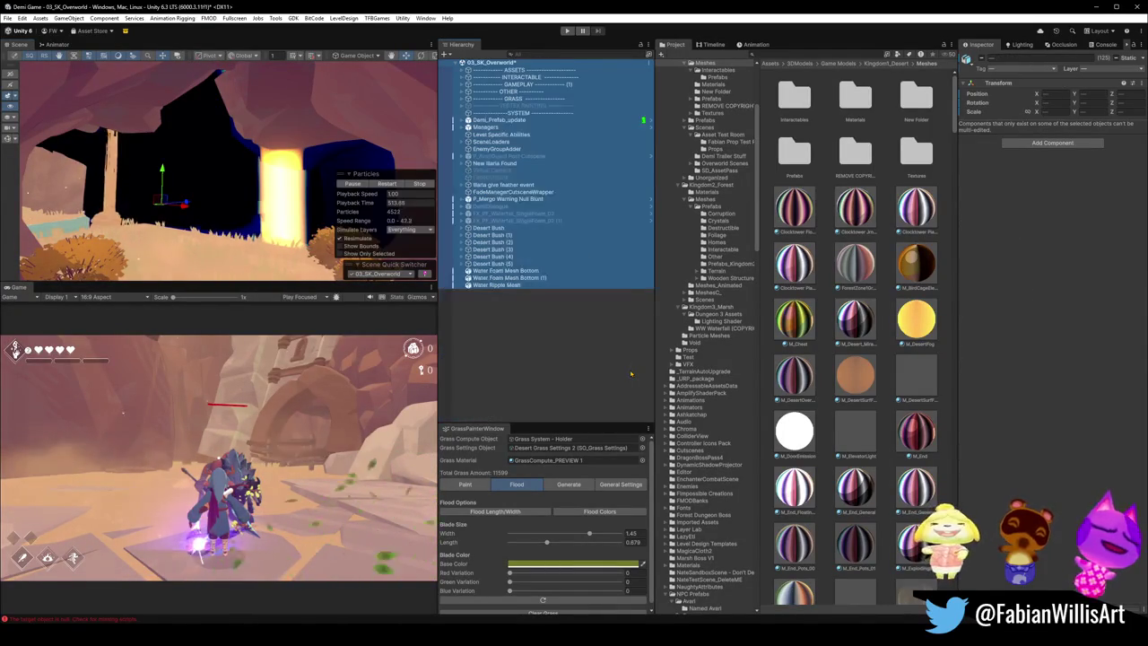
Step: Create a new 3D Object Plane from the Hierarchy
right_click(545, 342)
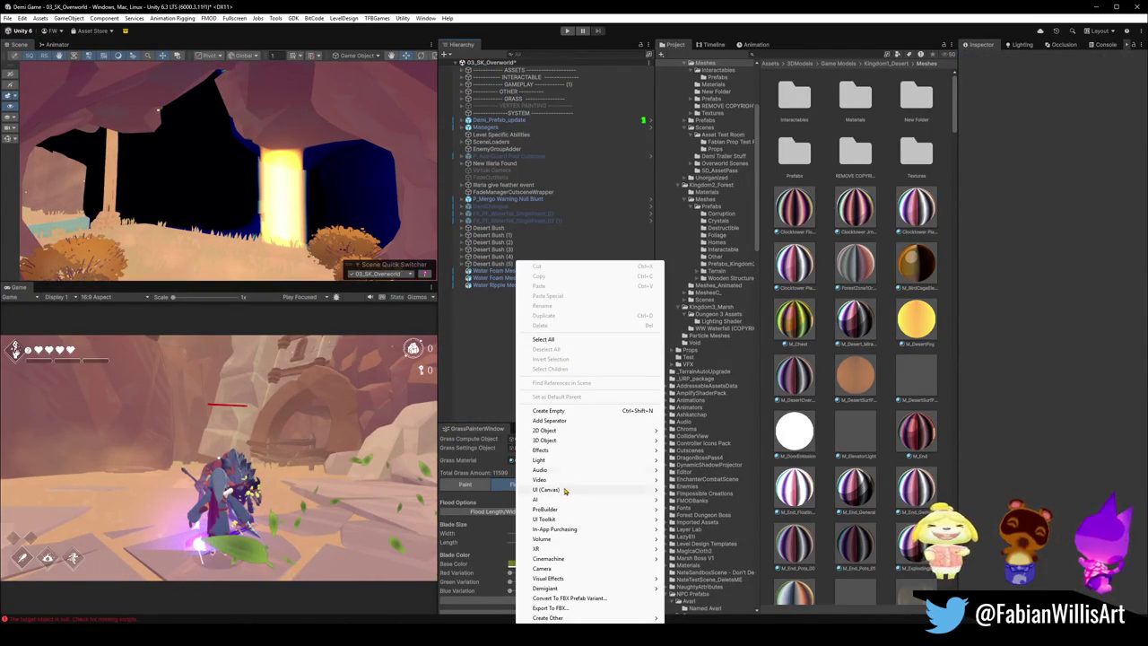
mouse_move(556, 440)
left_click(693, 482)
type("w")
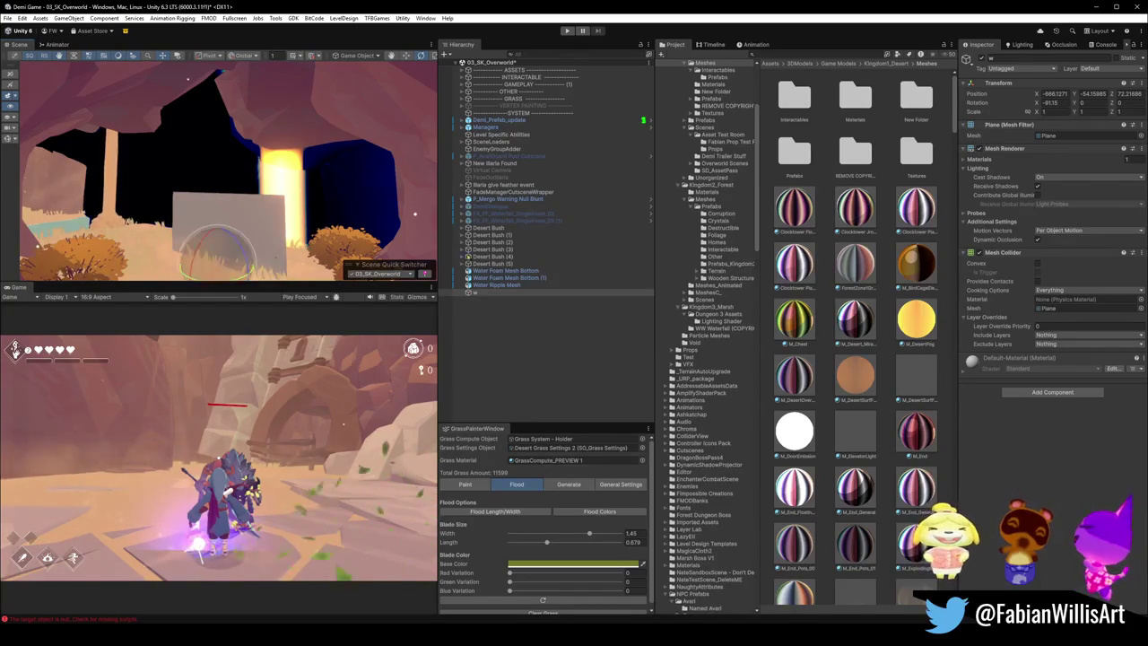
Step: Apply M_DesertFog to the new plane, raise it slightly, then select the existing FogPlane
left_click_drag(223, 213, 222, 212)
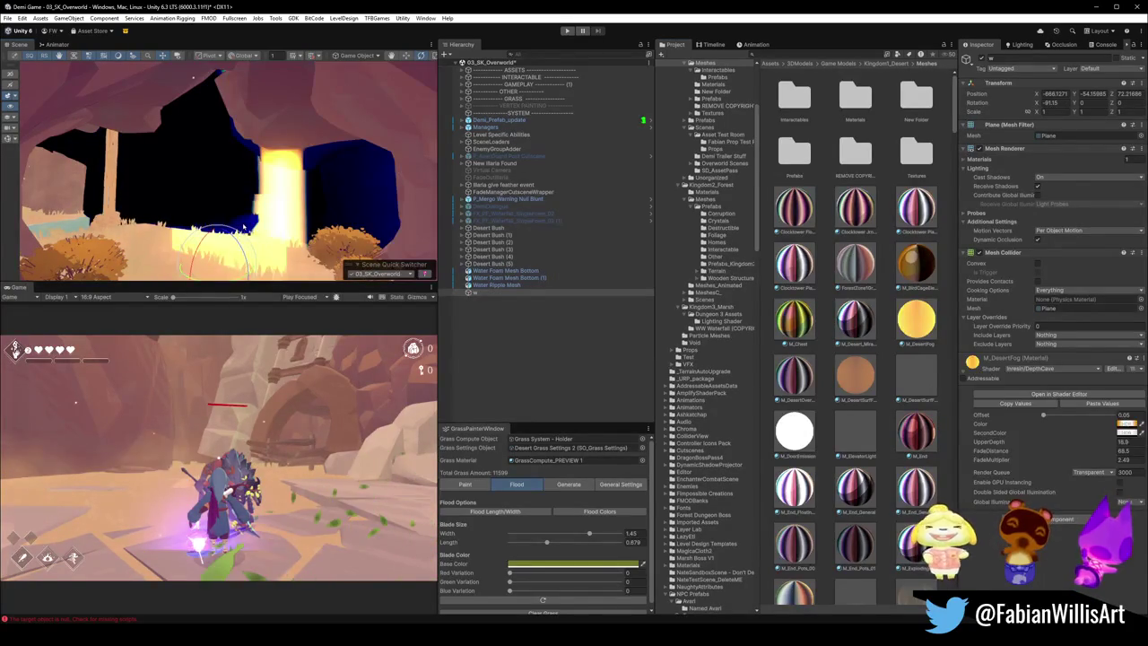
mouse_move(217, 231)
left_mouse_down()
mouse_move(217, 206)
mouse_move(346, 215)
left_mouse_up()
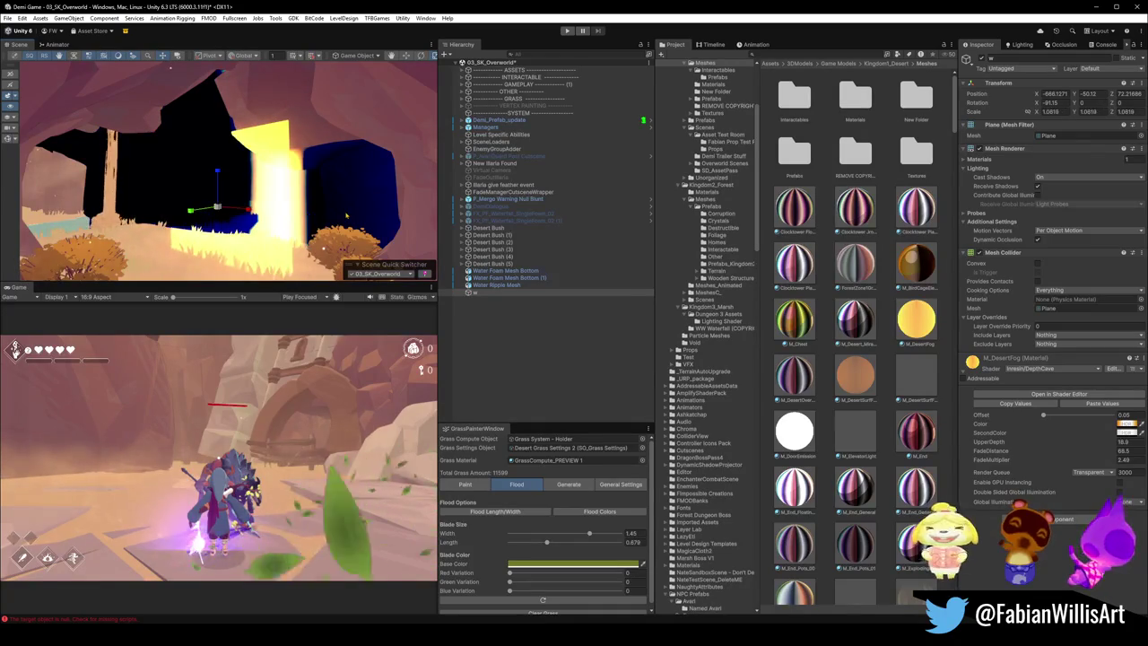
left_click(322, 216)
left_click(322, 216)
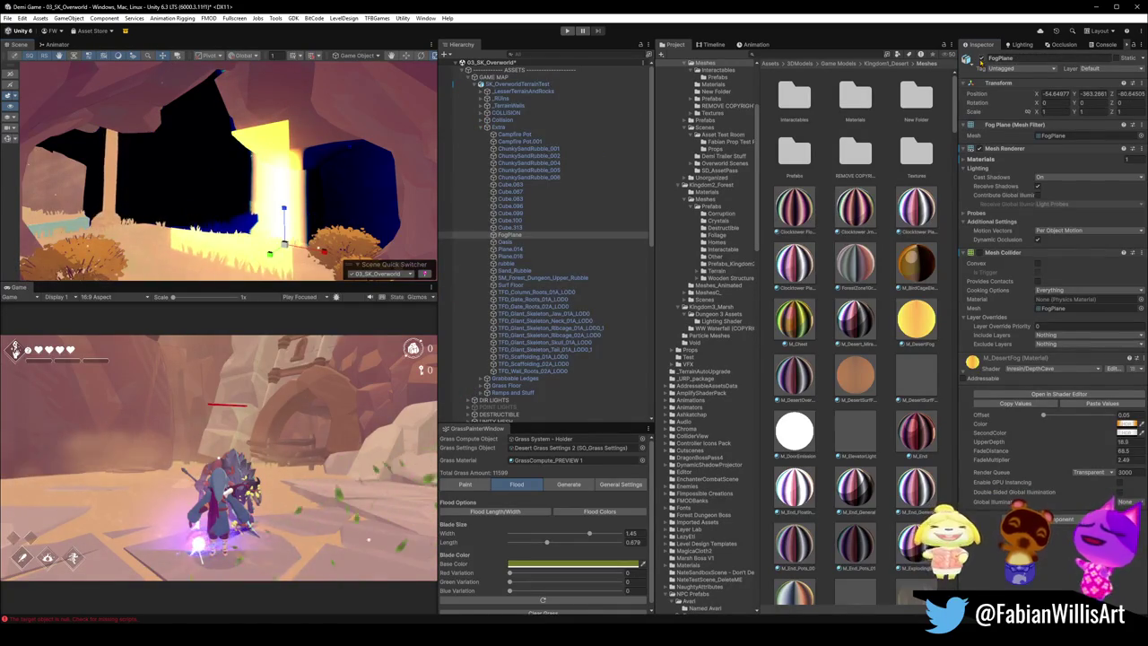
Step: Scale the new fog plane up, rotate it, and shift it left across the cave opening
left_click(250, 237)
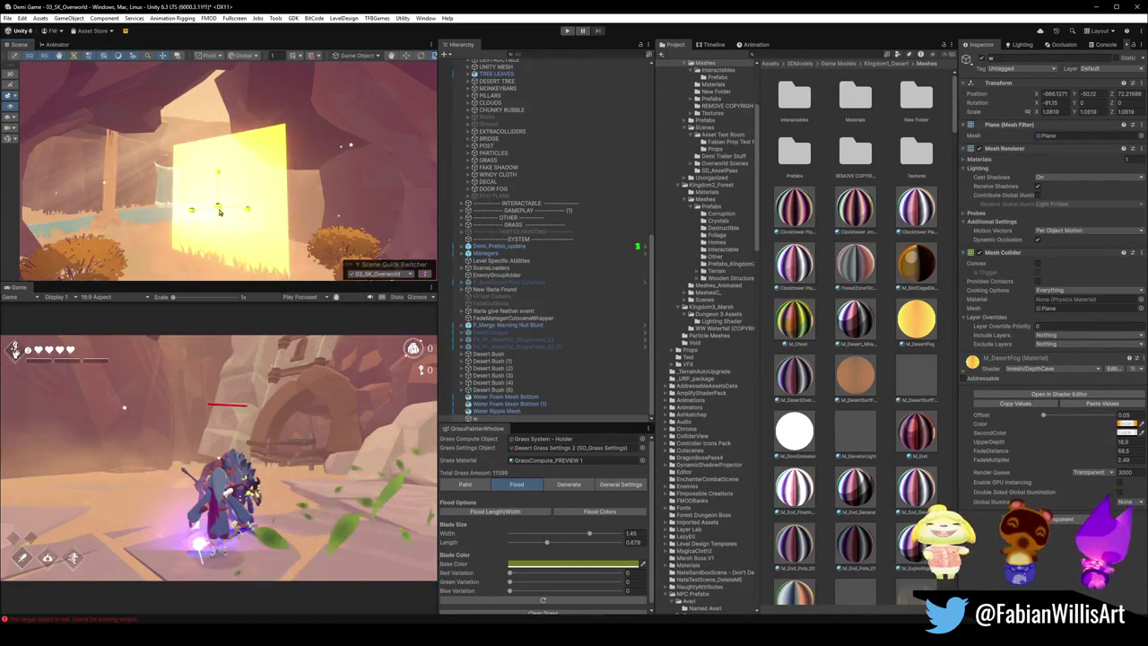
left_click_drag(218, 213, 299, 199)
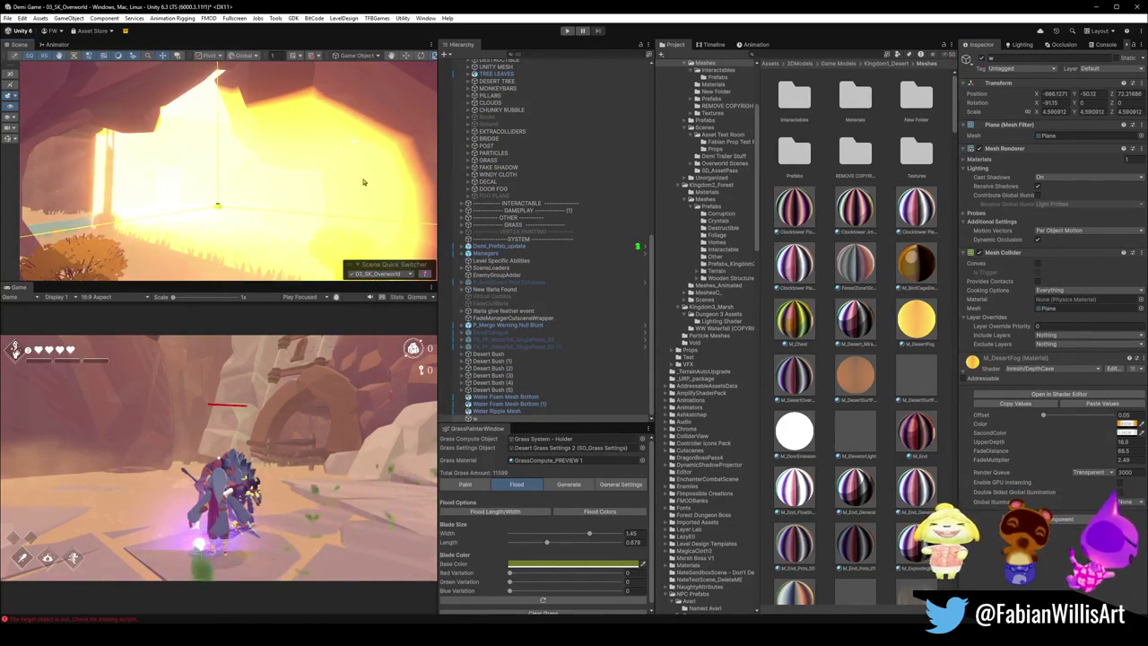
left_click_drag(202, 213, 137, 205)
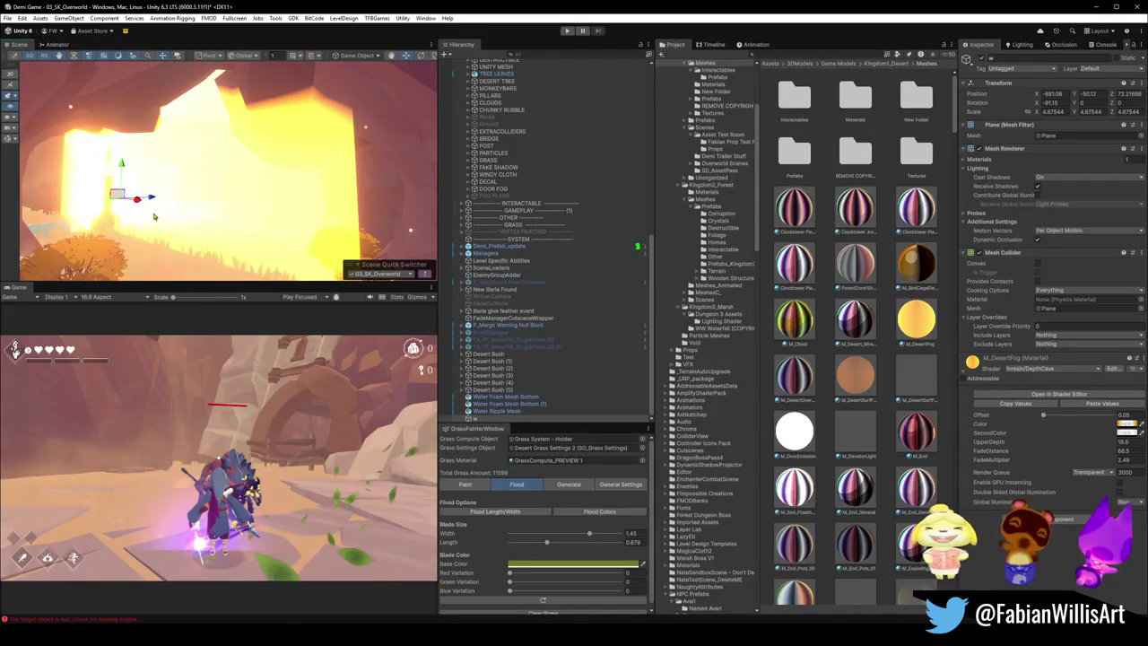
left_click_drag(132, 205, 140, 210)
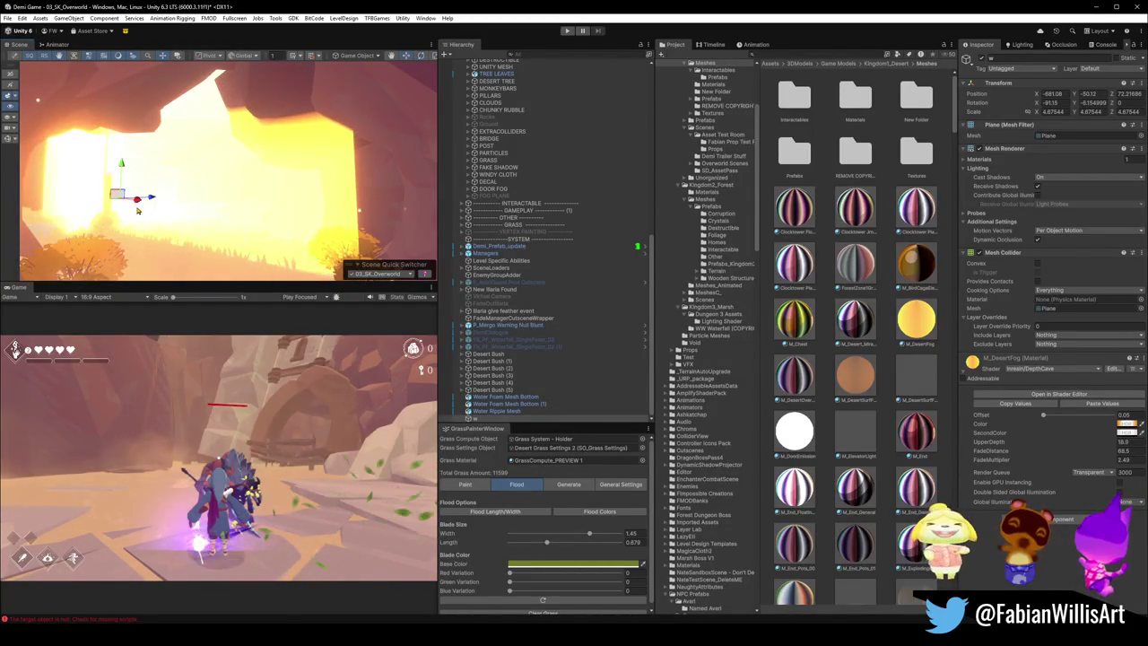
mouse_move(246, 215)
left_mouse_down()
mouse_move(233, 206)
mouse_move(242, 190)
mouse_move(328, 197)
mouse_move(389, 98)
left_mouse_up()
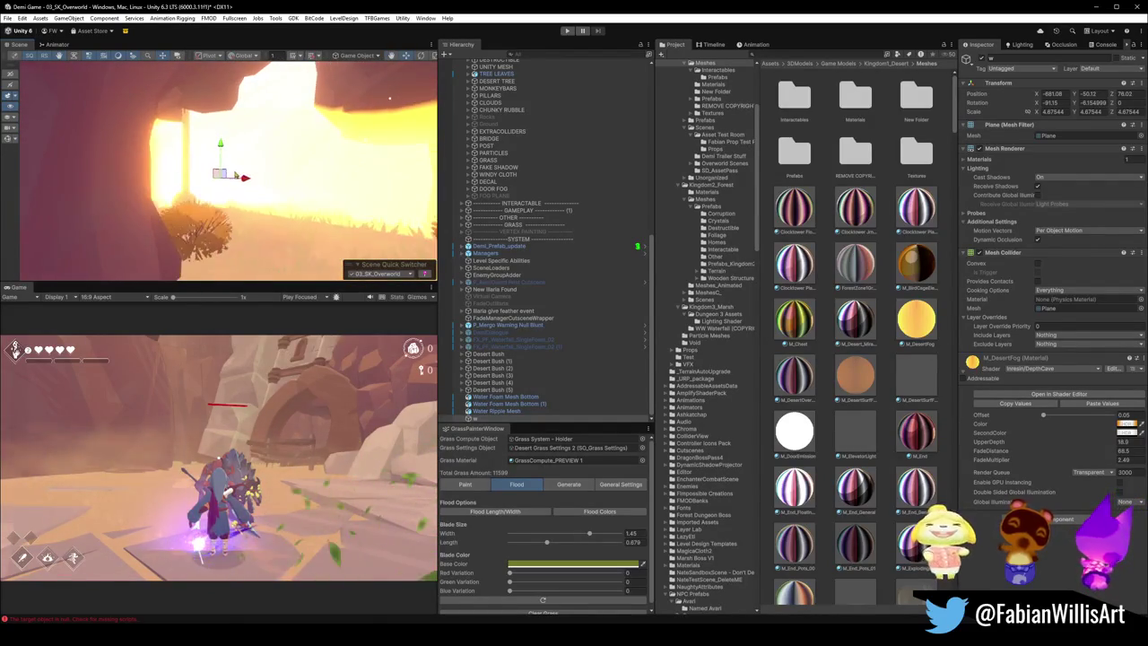
mouse_move(246, 182)
left_mouse_down()
mouse_move(234, 182)
mouse_move(310, 182)
mouse_move(215, 180)
left_mouse_up()
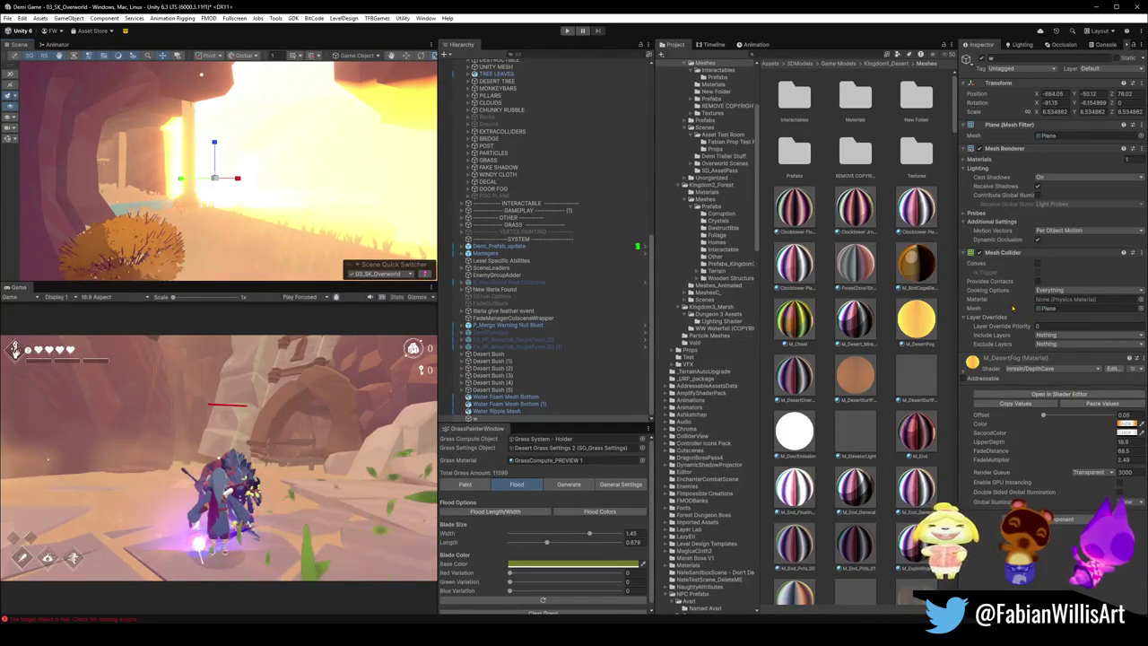
Step: Start shifting the fog material's Color toward grey
mouse_move(348, 204)
left_mouse_down()
mouse_move(340, 190)
mouse_move(366, 179)
mouse_move(366, 157)
left_mouse_up()
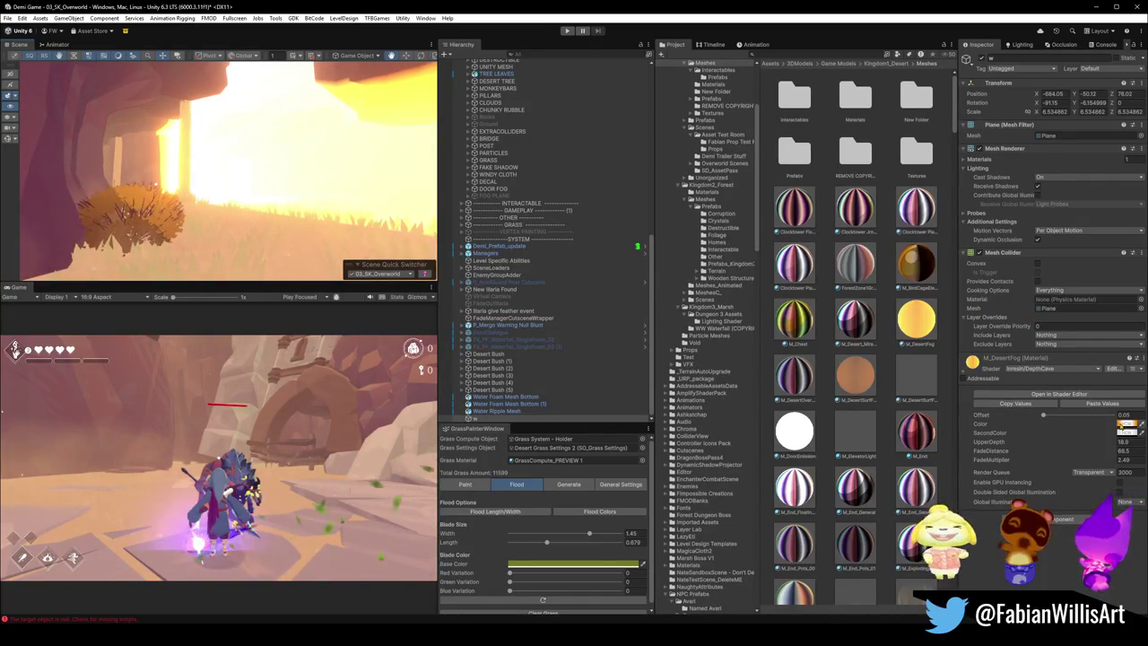
left_click(1126, 424)
mouse_move(1107, 351)
left_mouse_down()
mouse_move(1079, 386)
mouse_move(1091, 402)
left_mouse_up()
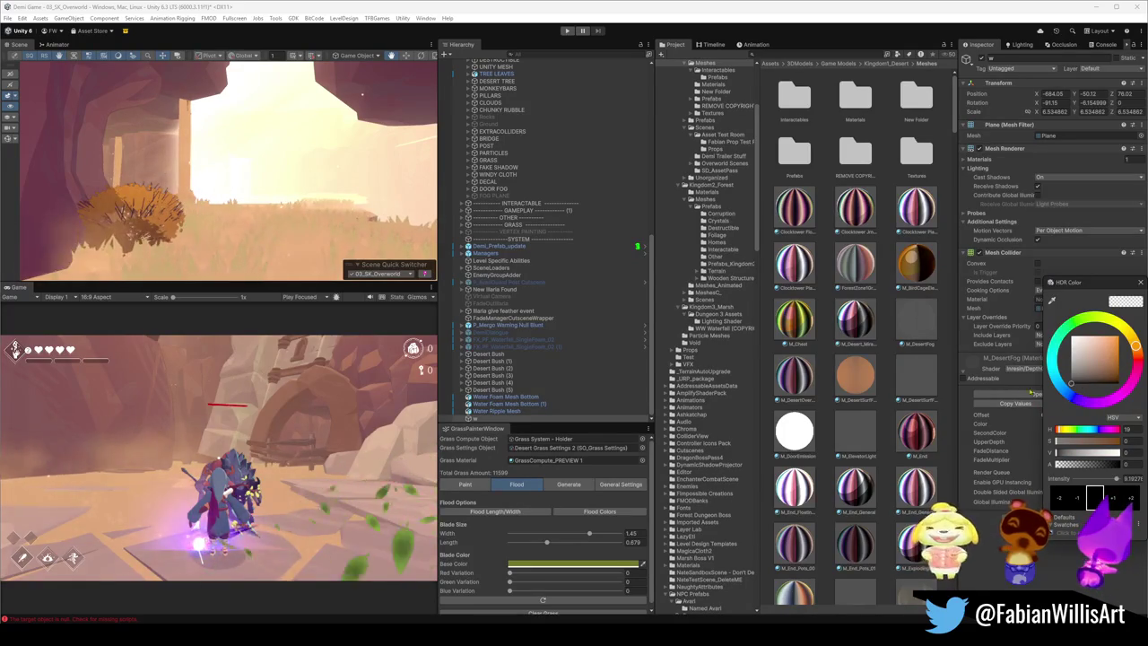
Step: Keep the grey fog colour, then darken it and nudge it slightly brighter
key("Return")
left_click(1126, 433)
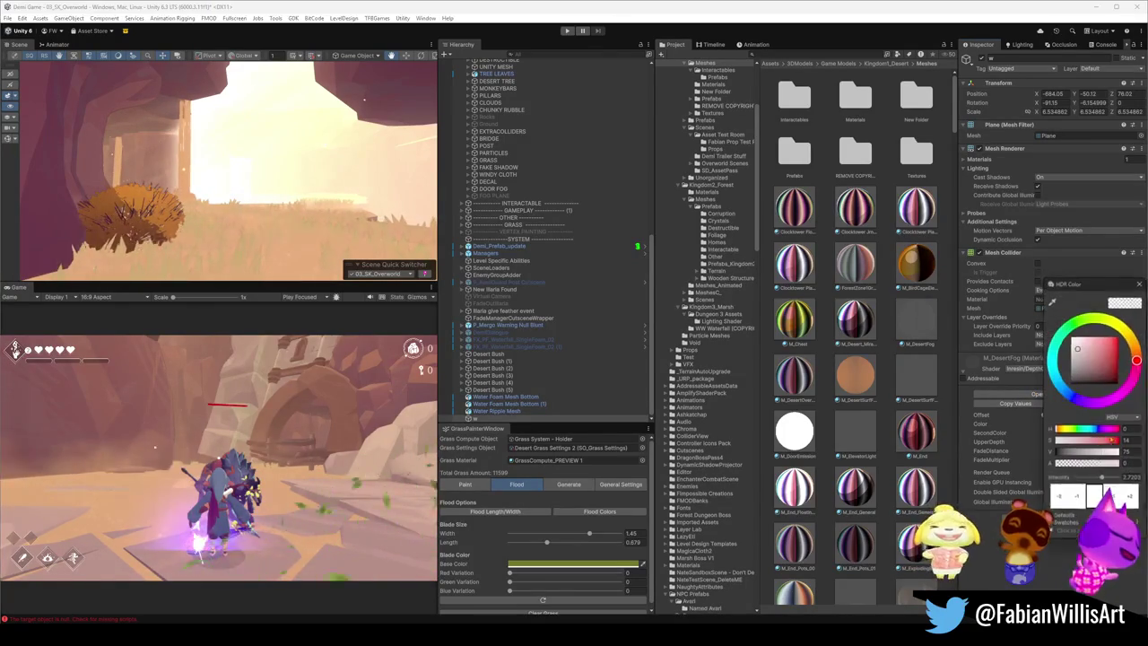
left_click_drag(1108, 440, 1061, 440)
left_click_drag(1070, 384, 1086, 374)
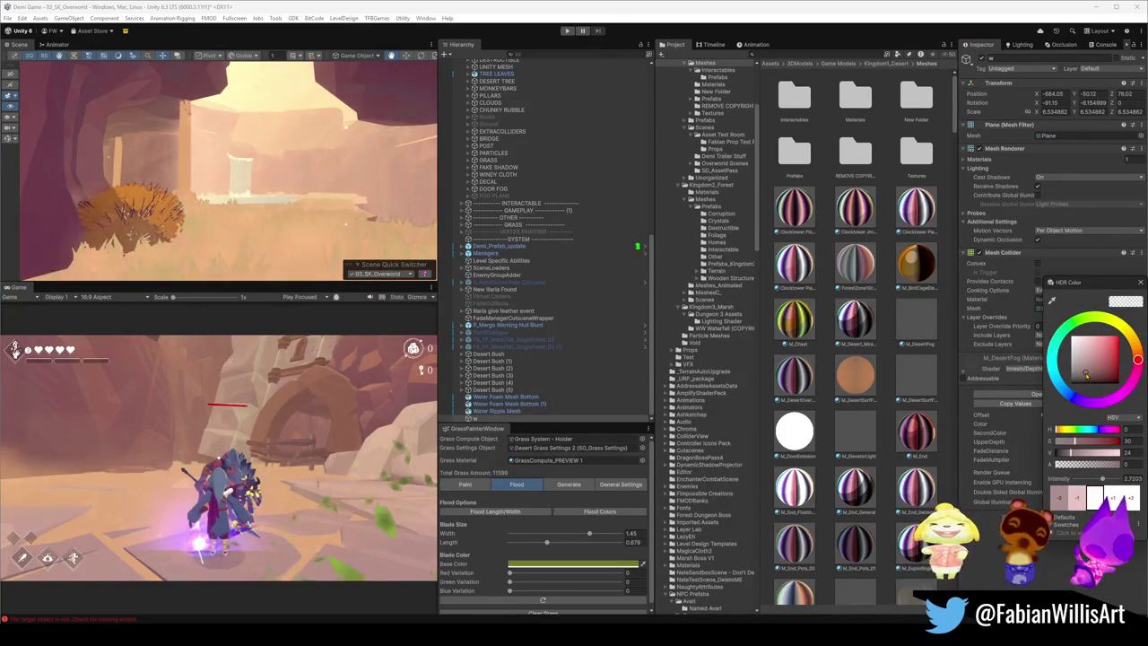
mouse_move(317, 224)
left_mouse_down()
mouse_move(313, 199)
mouse_move(384, 192)
mouse_move(277, 212)
mouse_move(335, 204)
left_mouse_up()
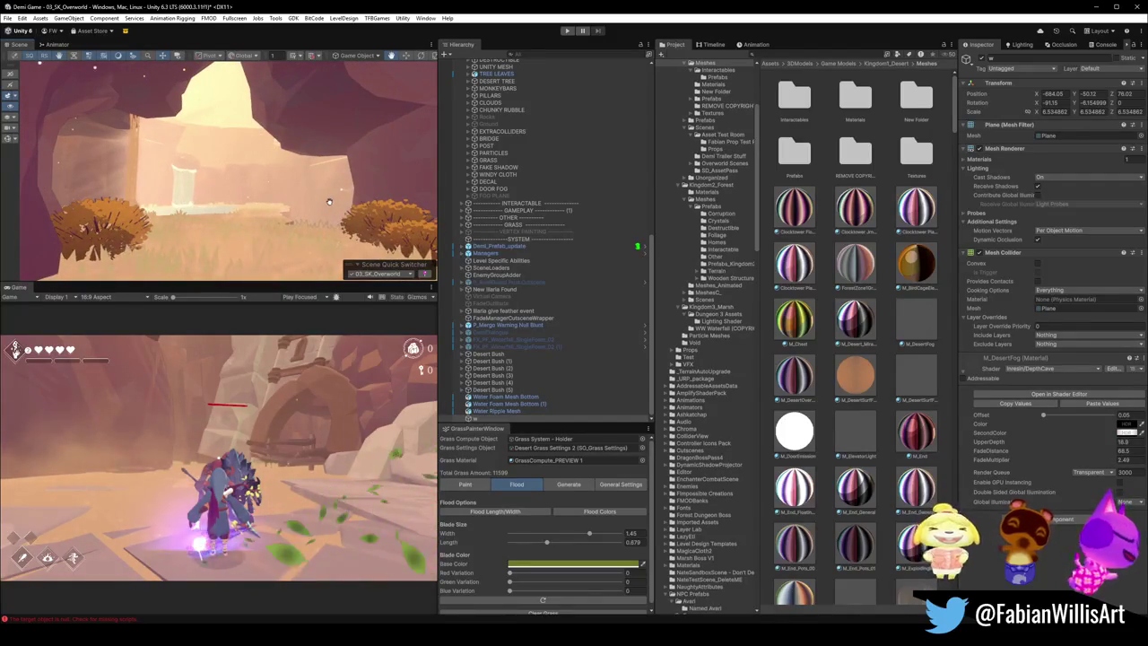
Step: Retune the fog Color to a pale red-pink tint
left_click(1126, 432)
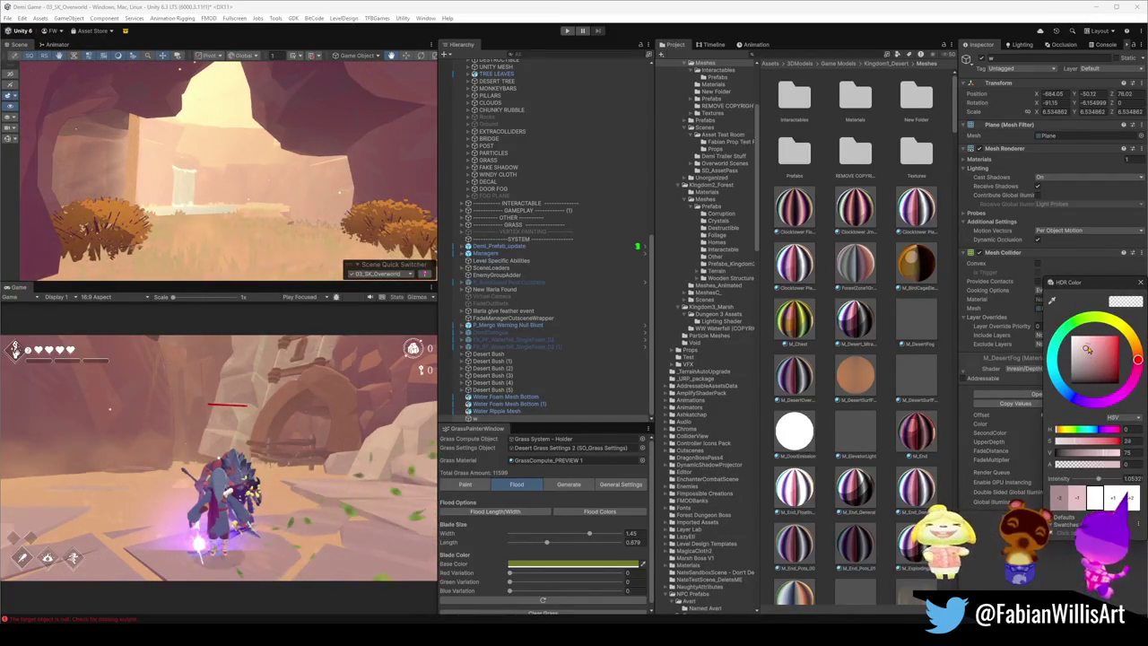
left_click_drag(1100, 354, 1135, 345)
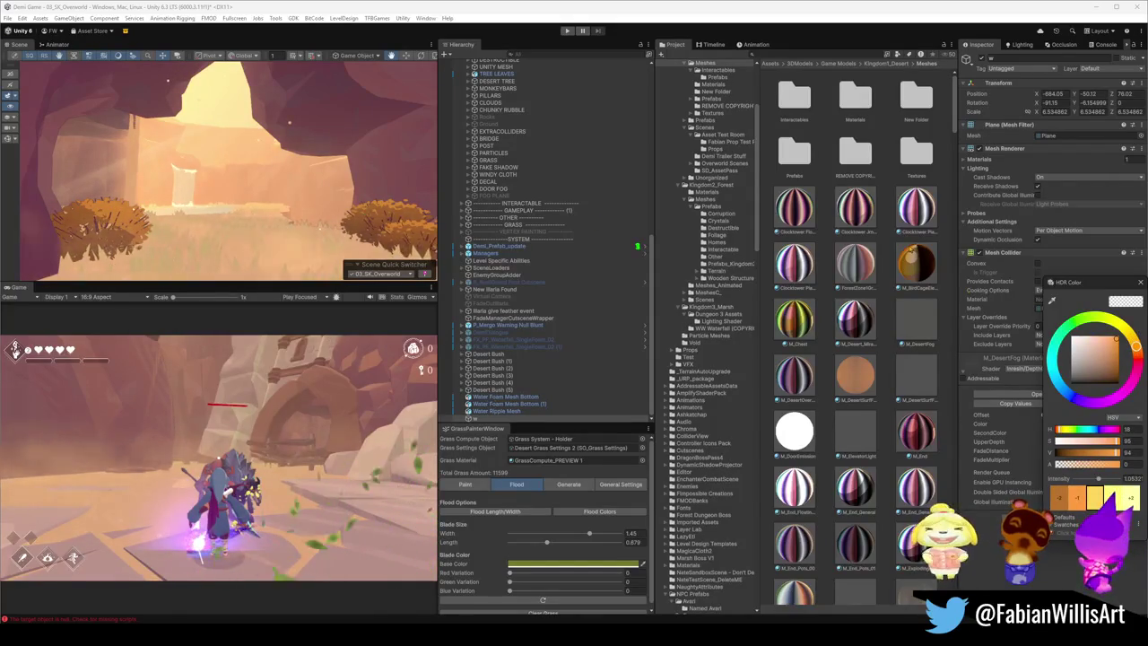
left_click(1091, 361)
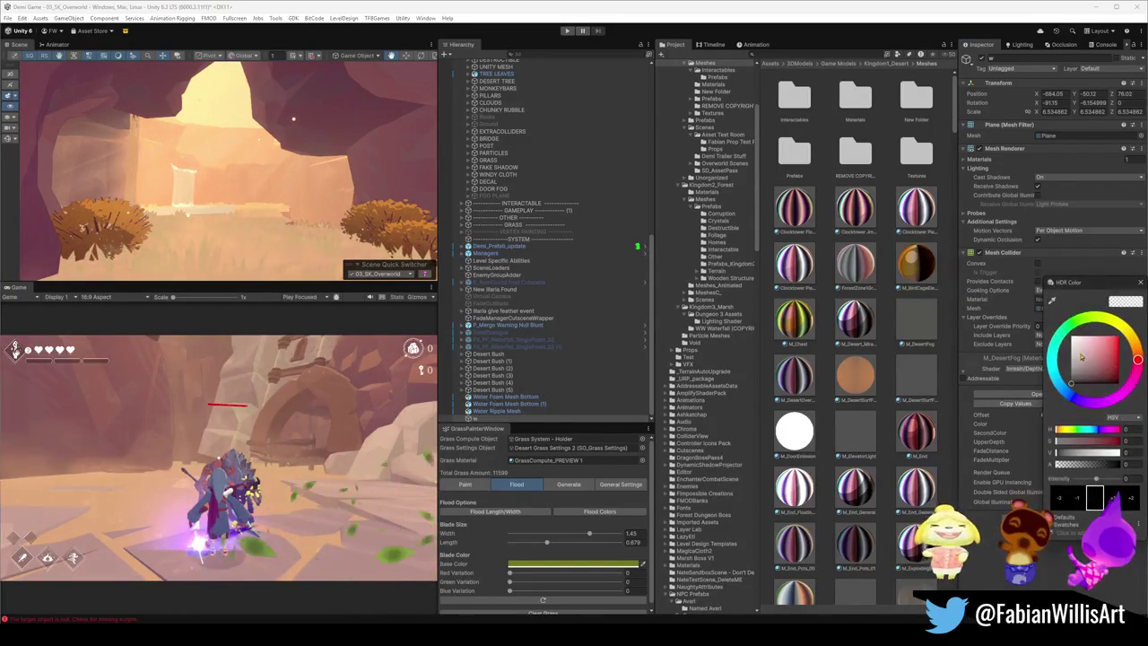
left_click_drag(1091, 362, 1098, 360)
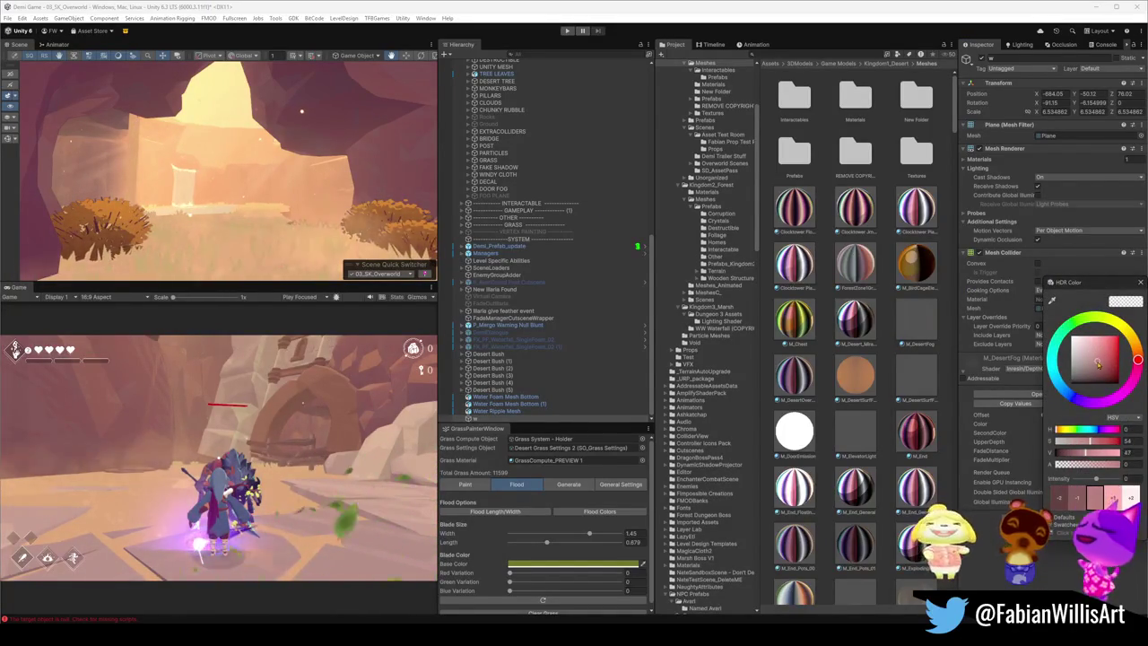
left_click(1140, 282)
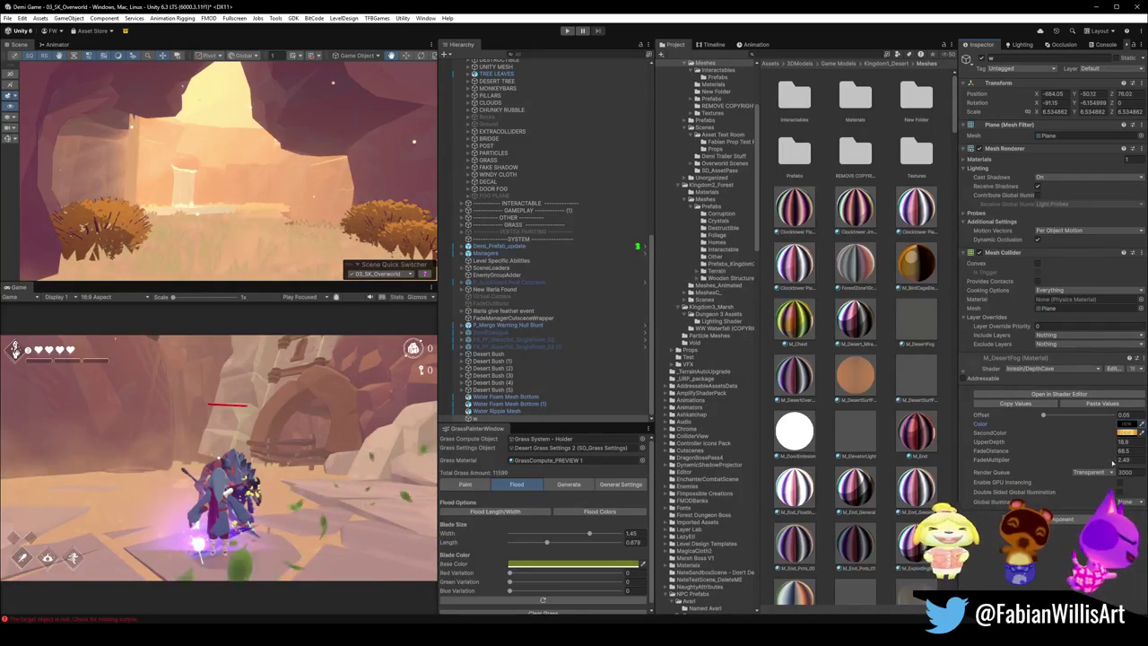
Step: Try new FadeMultiplier and UpperDepth values, then restore both (FadeMultiplier about 2.48)
left_click_drag(1112, 463, 1137, 461)
mouse_move(1039, 468)
left_mouse_down()
mouse_move(1112, 454)
mouse_move(919, 446)
mouse_move(1112, 446)
left_mouse_up()
mouse_move(989, 441)
left_mouse_down()
mouse_move(1116, 441)
mouse_move(1070, 415)
left_mouse_up()
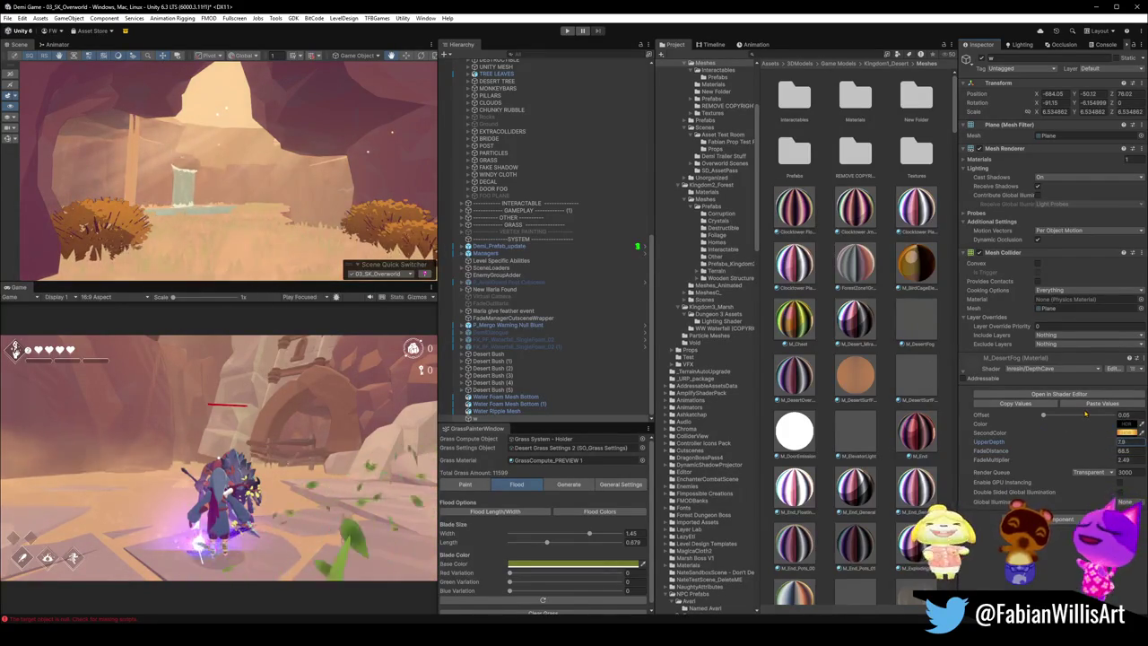
key("ctrl+z")
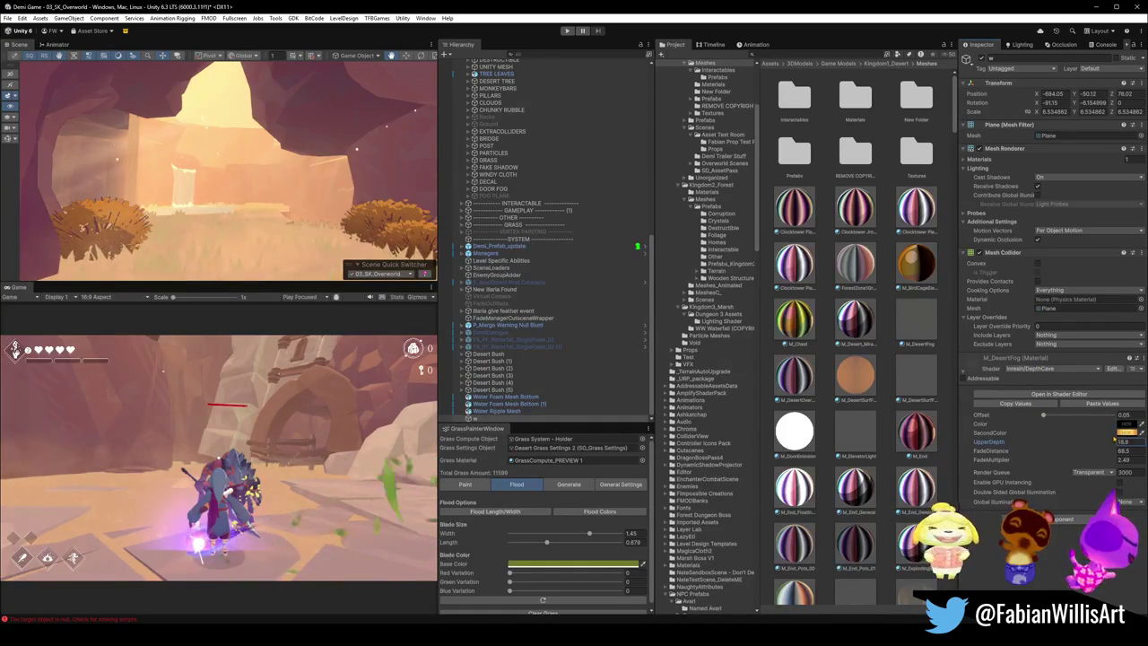
Step: Make the fog's SecondColor lighter and pinker, then view the cave with the new tint
left_click(1125, 433)
mouse_move(1101, 351)
left_mouse_down()
mouse_move(1112, 350)
mouse_move(1103, 339)
mouse_move(1082, 341)
mouse_move(1096, 340)
mouse_move(1086, 357)
mouse_move(1128, 338)
mouse_move(1138, 356)
mouse_move(1110, 340)
left_mouse_up()
left_click(1082, 316)
mouse_move(176, 118)
left_mouse_down()
mouse_move(324, 174)
mouse_move(241, 157)
mouse_move(242, 168)
mouse_move(201, 164)
left_mouse_up()
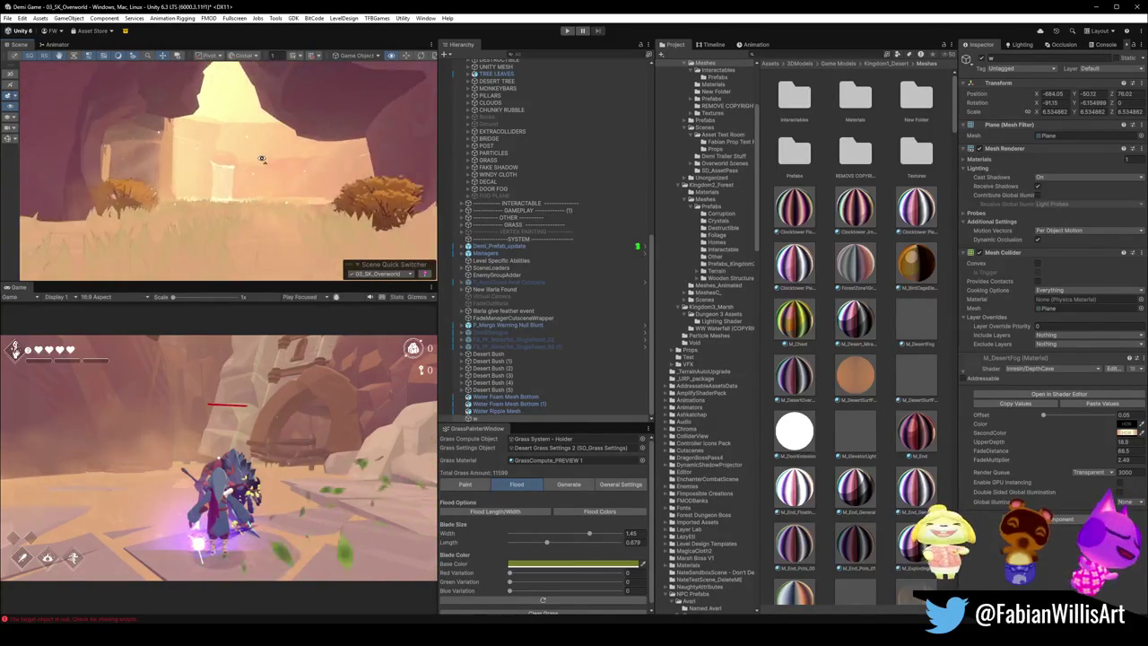
Step: Fly the Scene view past the waterfall to face the lit cliff opening, then enter Play mode
mouse_move(278, 191)
left_mouse_down()
mouse_move(297, 171)
mouse_move(397, 159)
mouse_move(262, 186)
left_mouse_up()
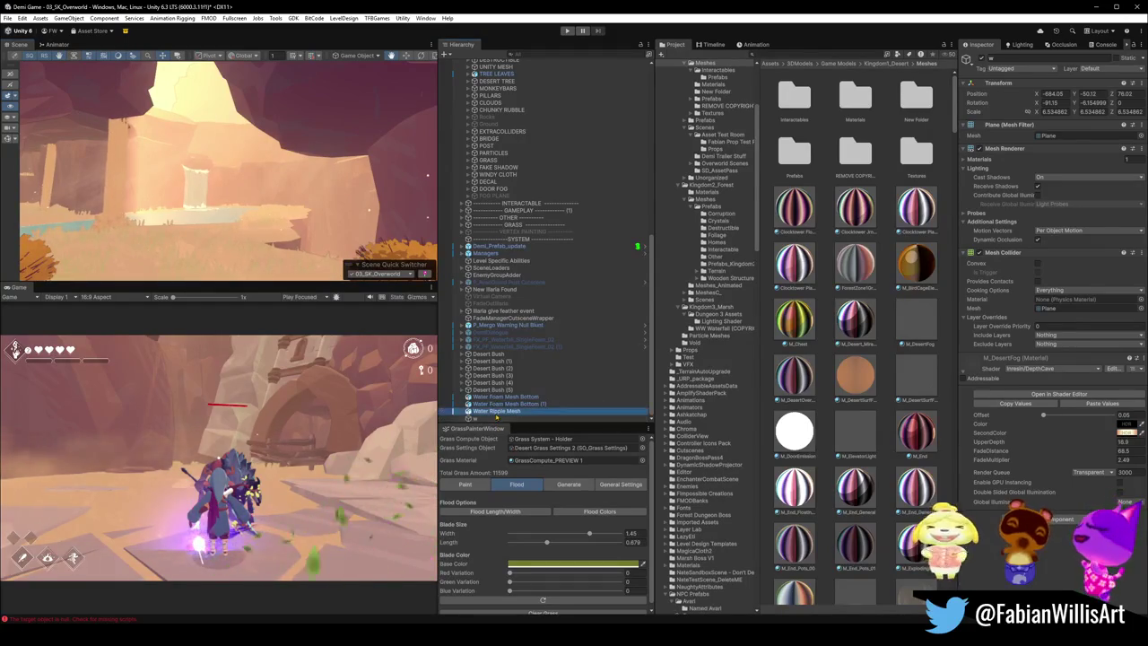
mouse_move(345, 213)
left_mouse_down()
mouse_move(331, 217)
mouse_move(382, 186)
mouse_move(242, 188)
mouse_move(288, 170)
mouse_move(238, 138)
mouse_move(397, 179)
mouse_move(313, 172)
mouse_move(299, 188)
mouse_move(314, 195)
mouse_move(342, 178)
mouse_move(356, 189)
mouse_move(348, 163)
mouse_move(327, 190)
left_mouse_up()
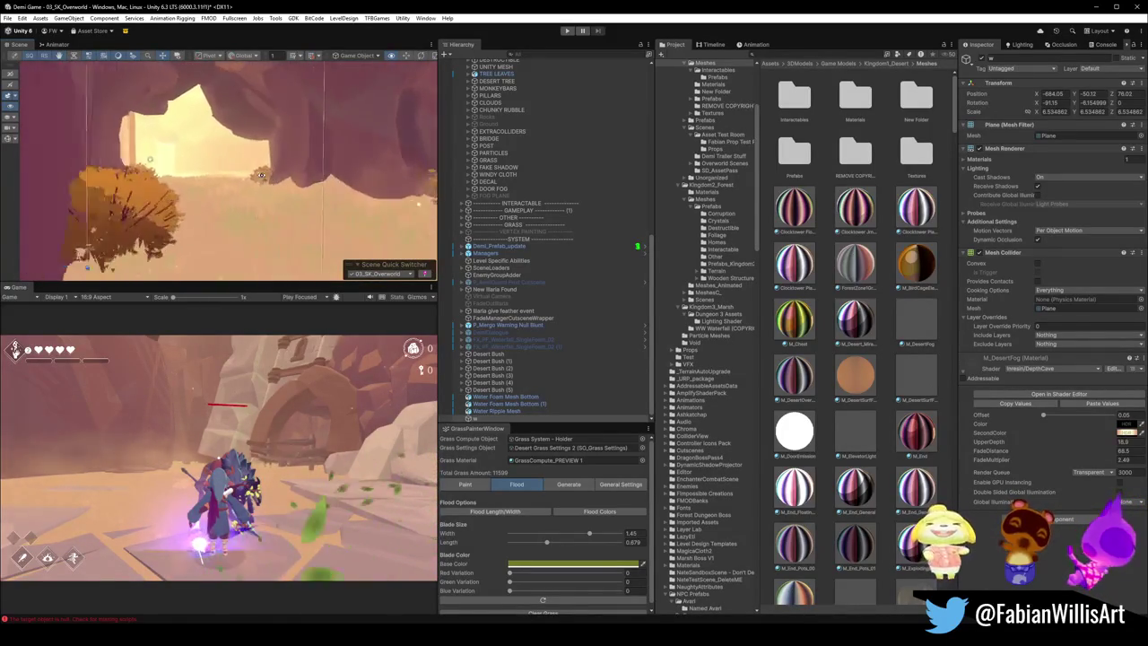
left_click_drag(235, 167, 212, 170)
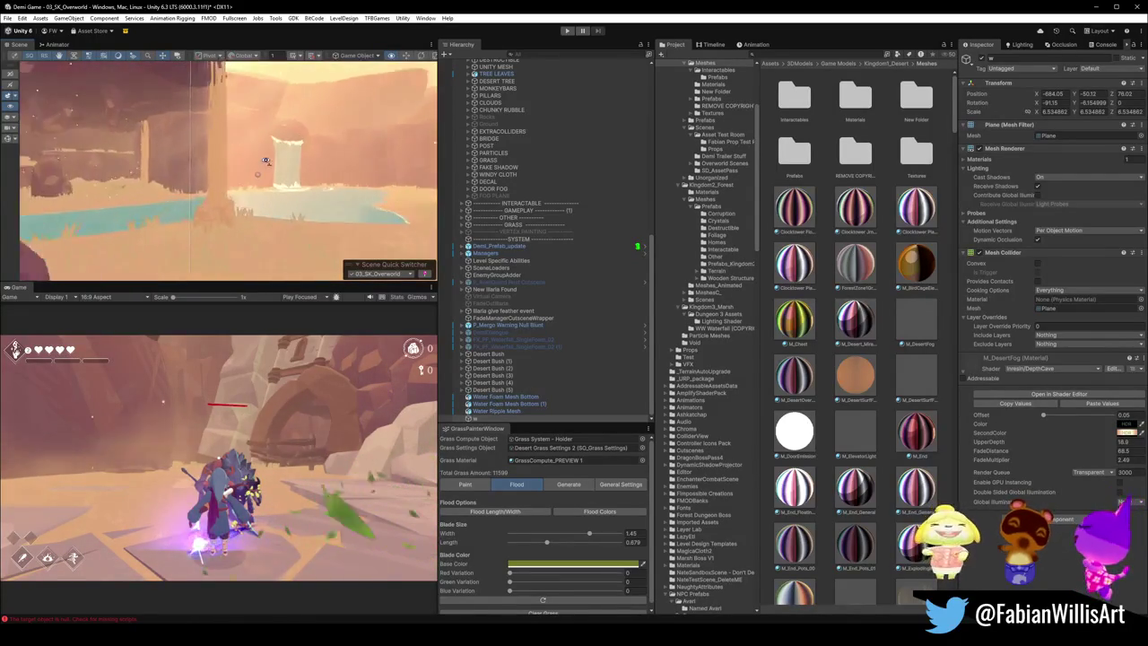
mouse_move(294, 169)
left_mouse_down()
mouse_move(305, 165)
mouse_move(280, 188)
left_mouse_up()
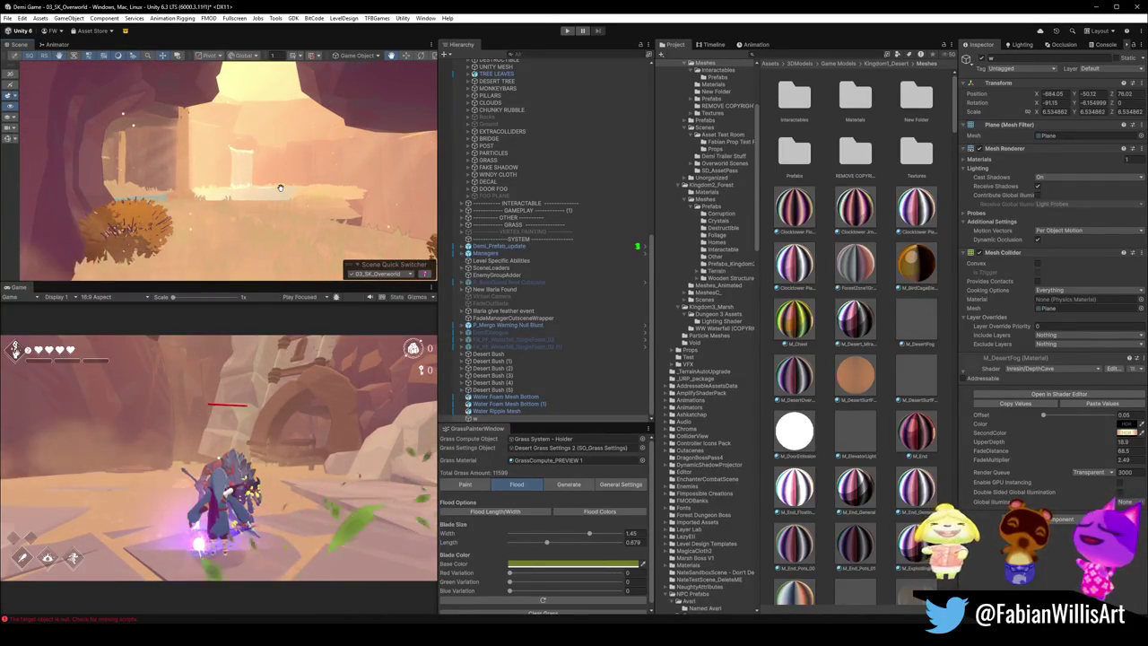
mouse_move(280, 187)
left_mouse_down()
mouse_move(381, 221)
mouse_move(355, 219)
left_mouse_up()
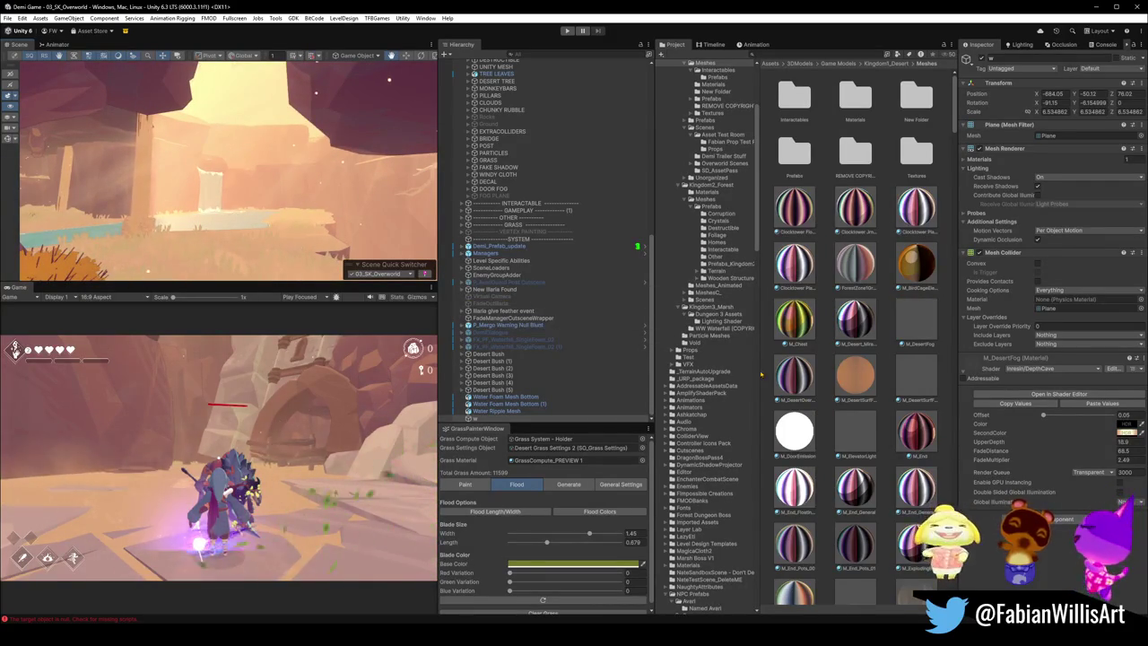
left_click(567, 30)
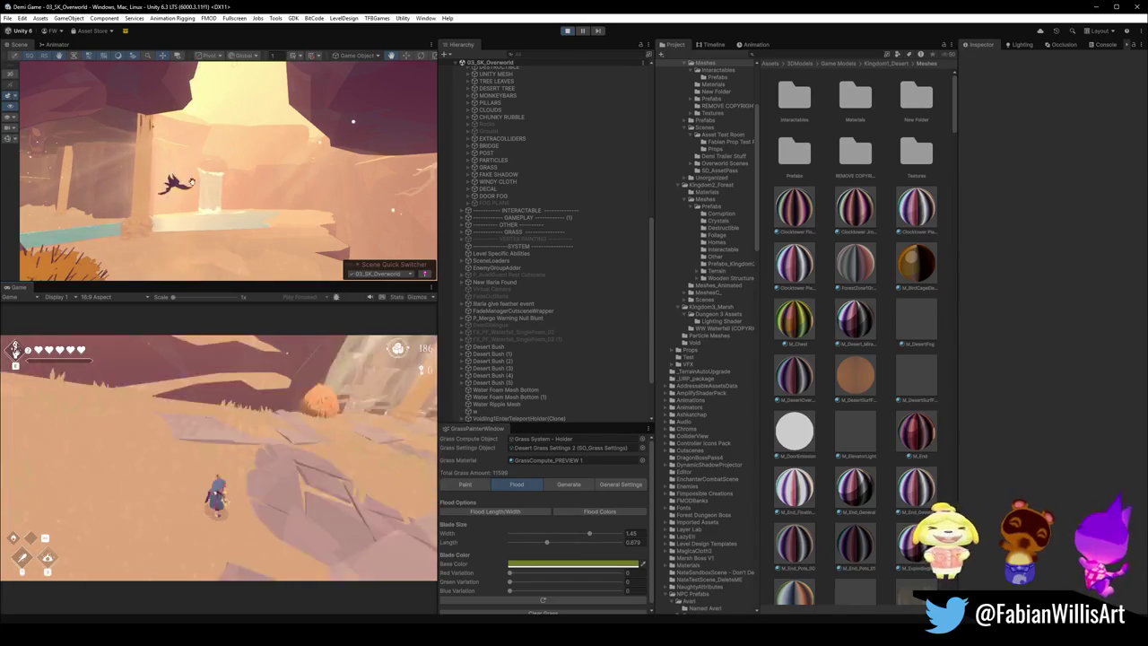
Step: Maximise the Game view and run the character up the canyon toward the distant opening
key("F10")
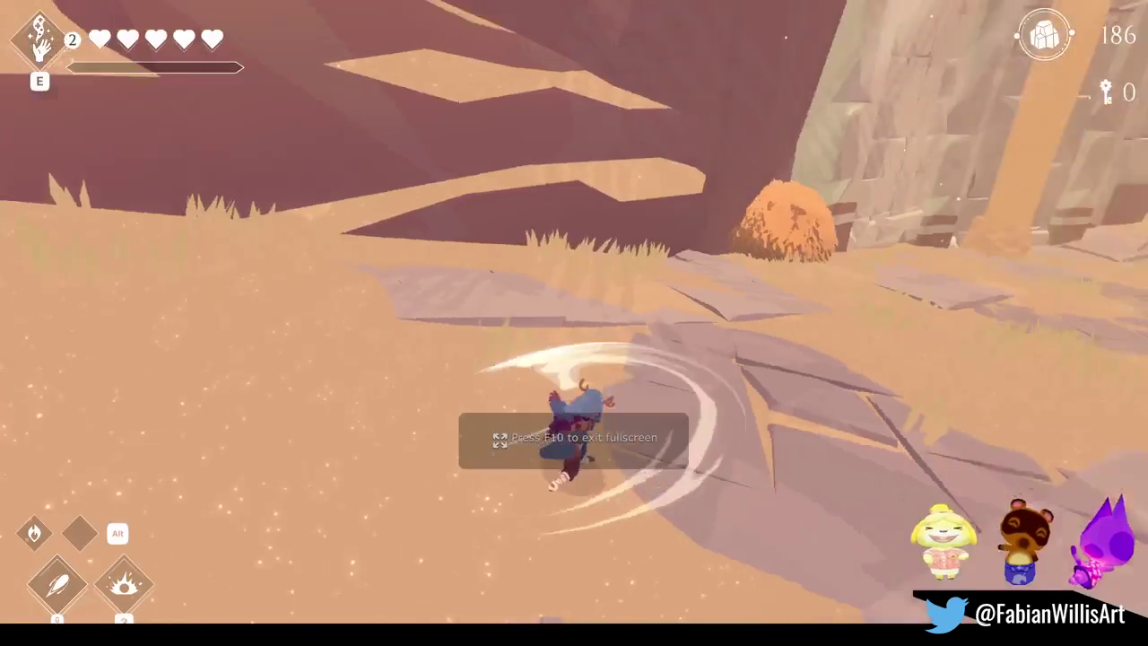
key("w")
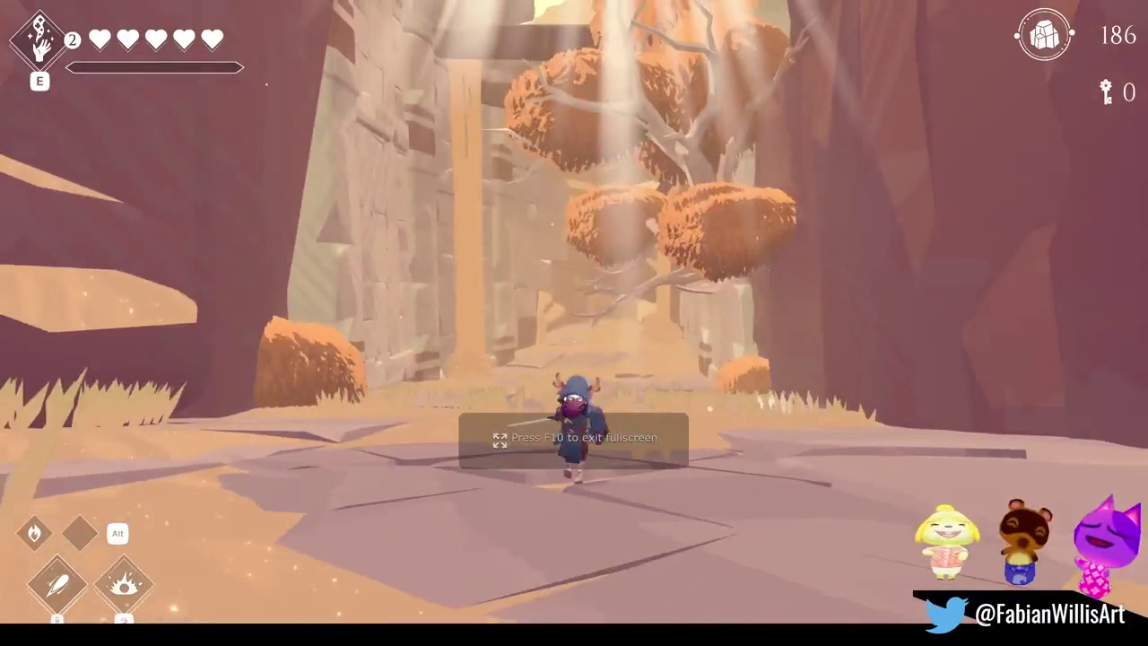
key("w")
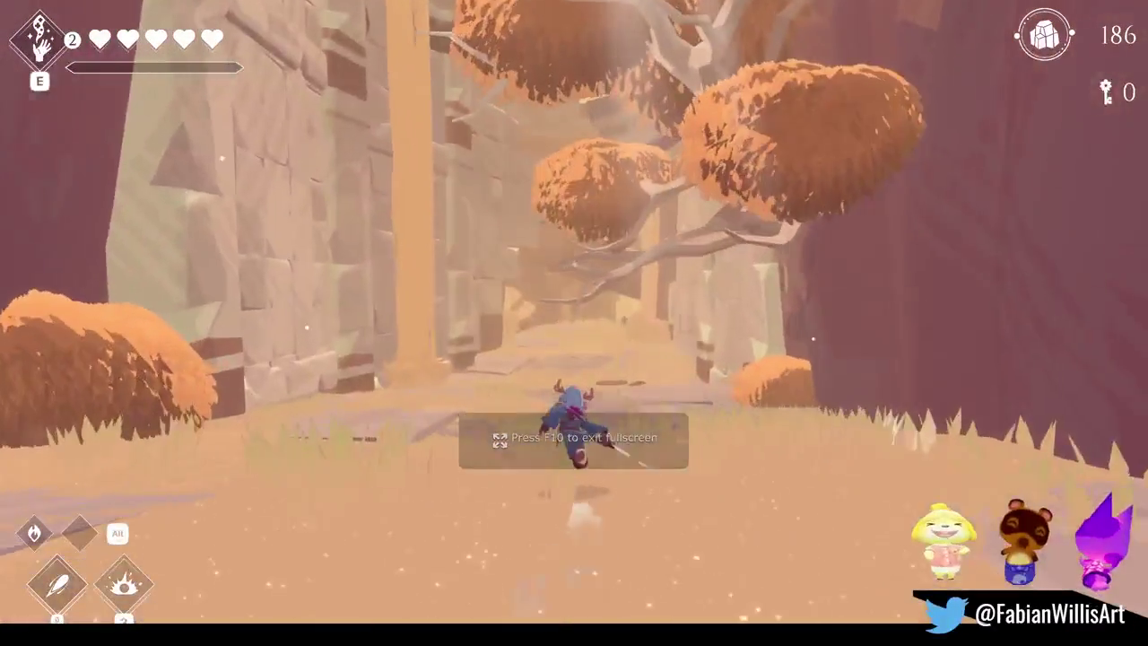
key("w")
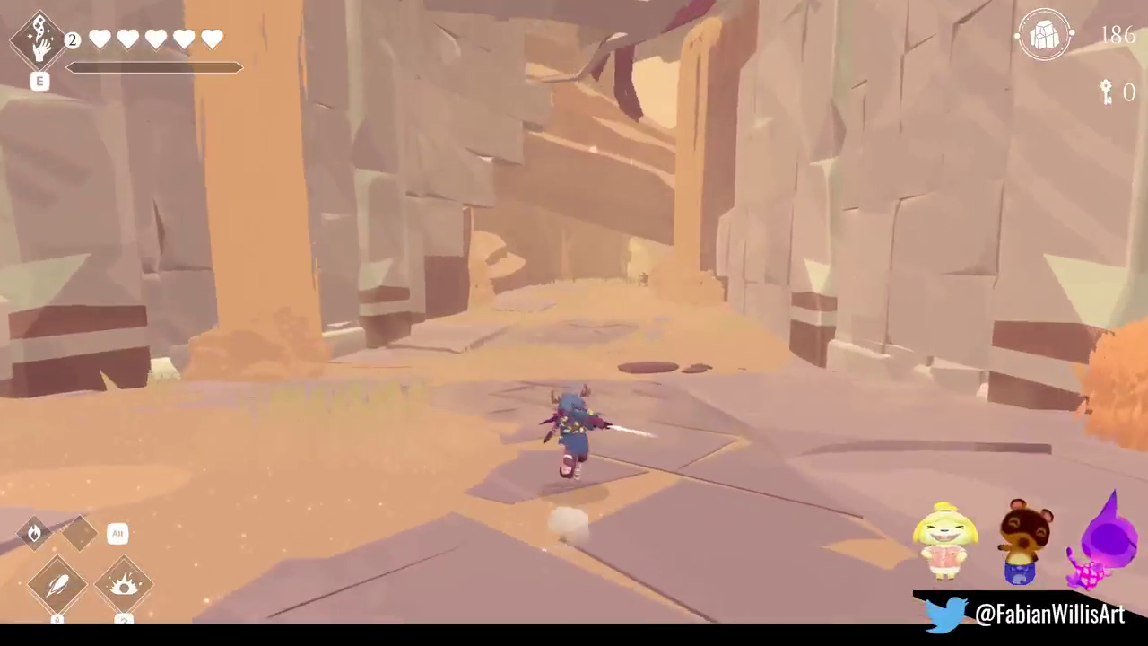
key("w")
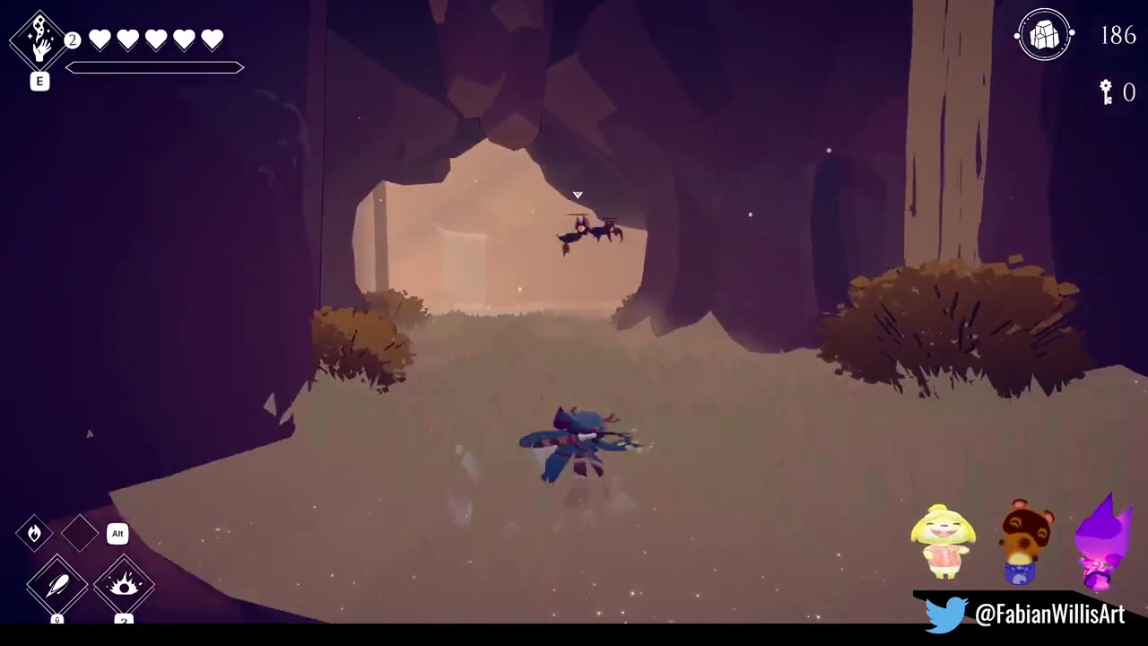
Step: Slash the nearby bats until destroyed and head toward the waterfall pool
key("space")
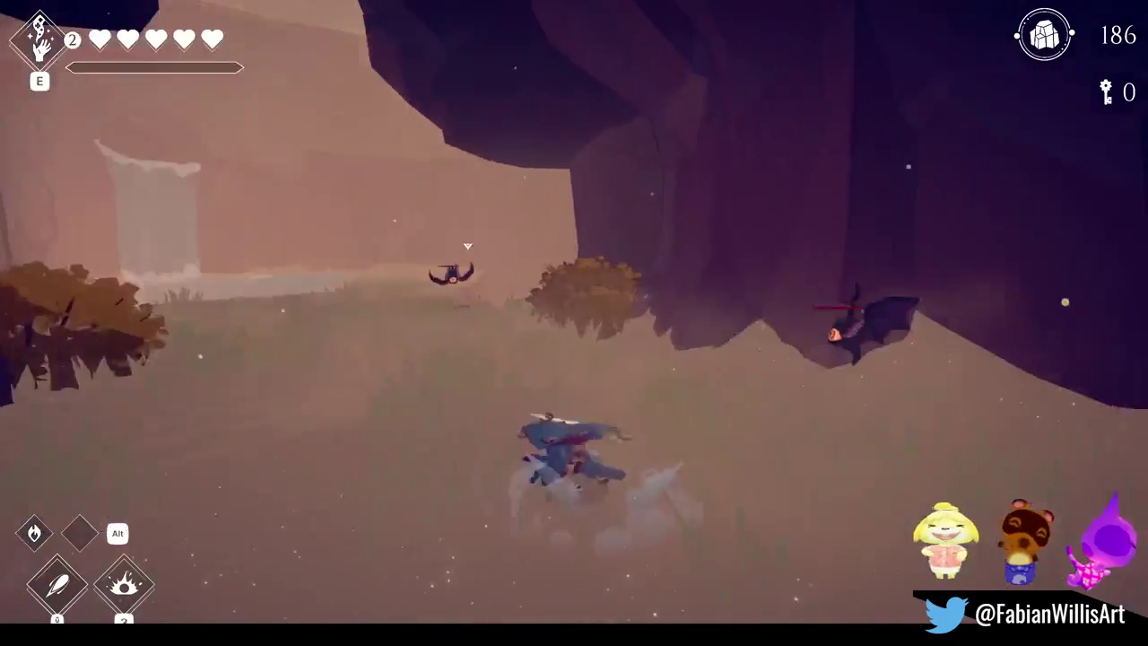
key("space")
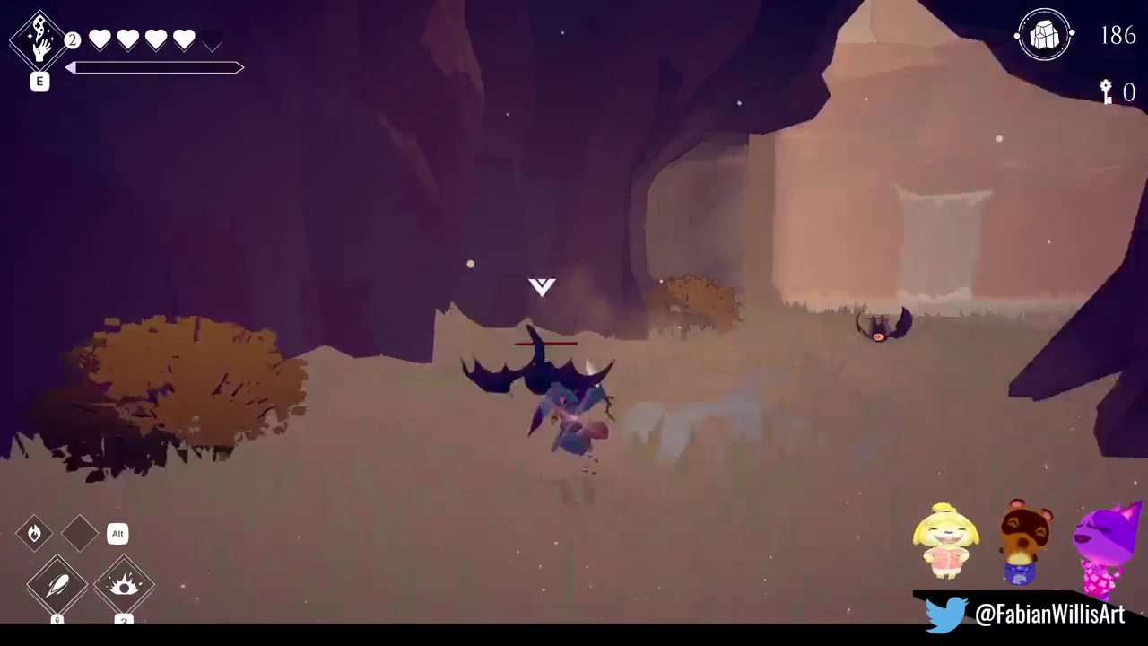
key("space")
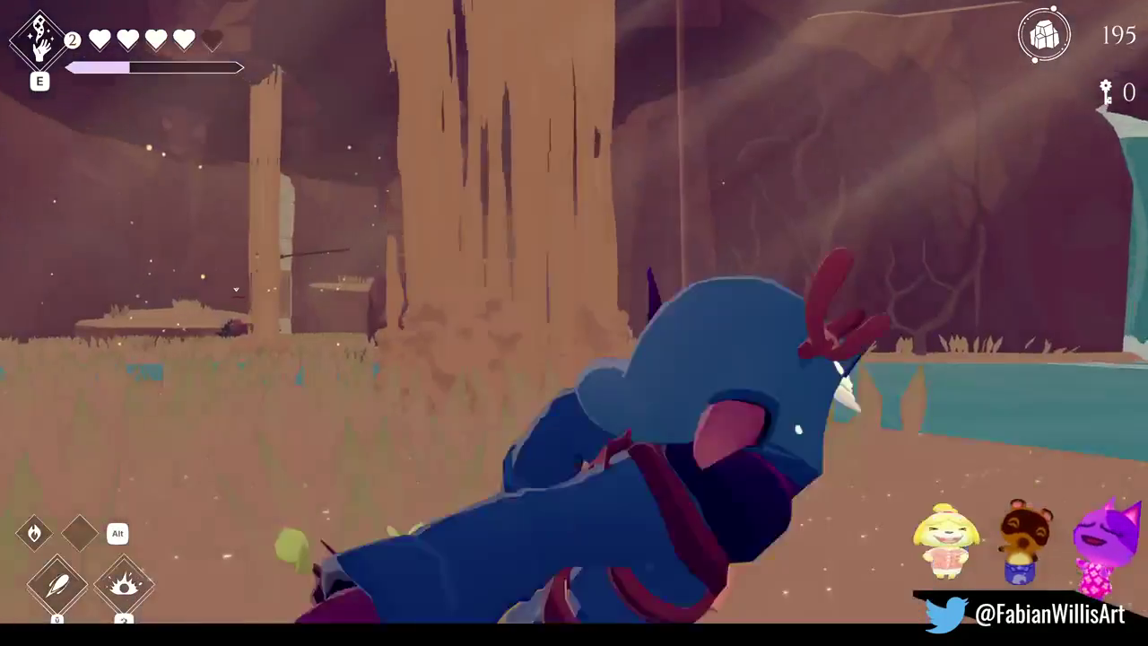
key("space")
Step: Run through the cave to the bright clearing, then leave fullscreen and select the fog plane
key("w")
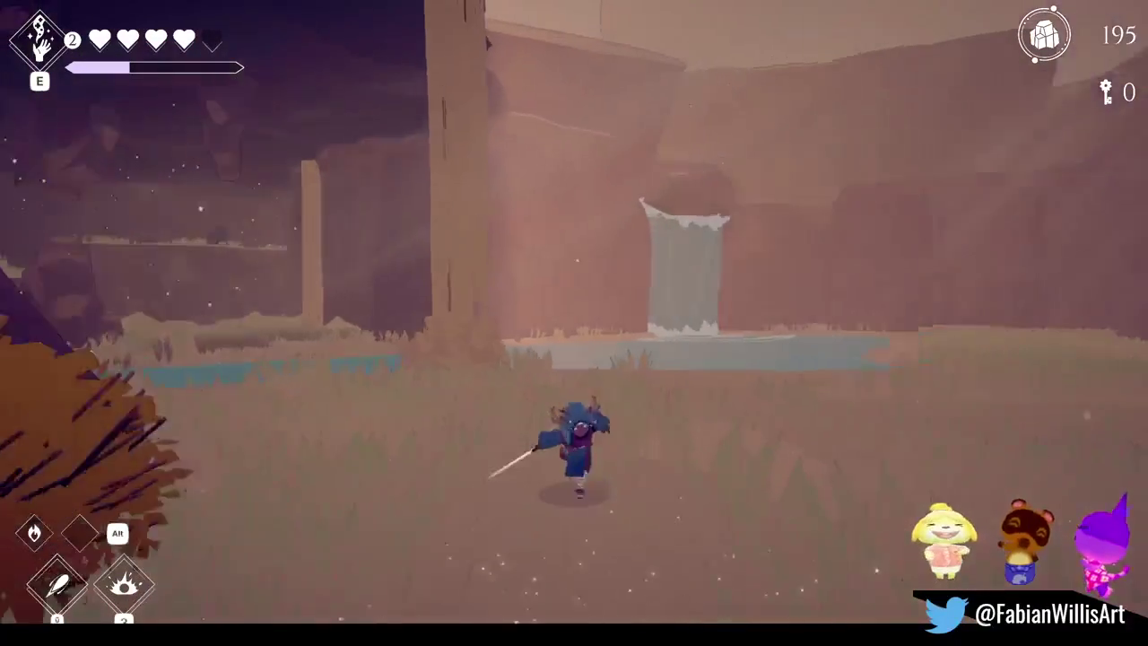
key("w")
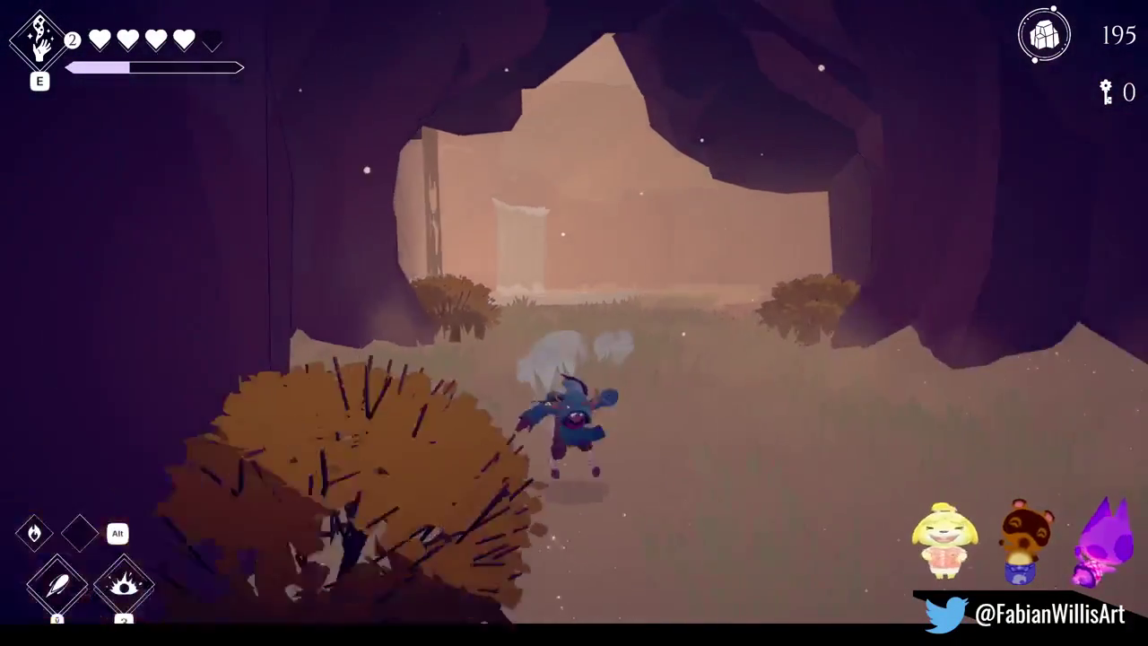
key("w")
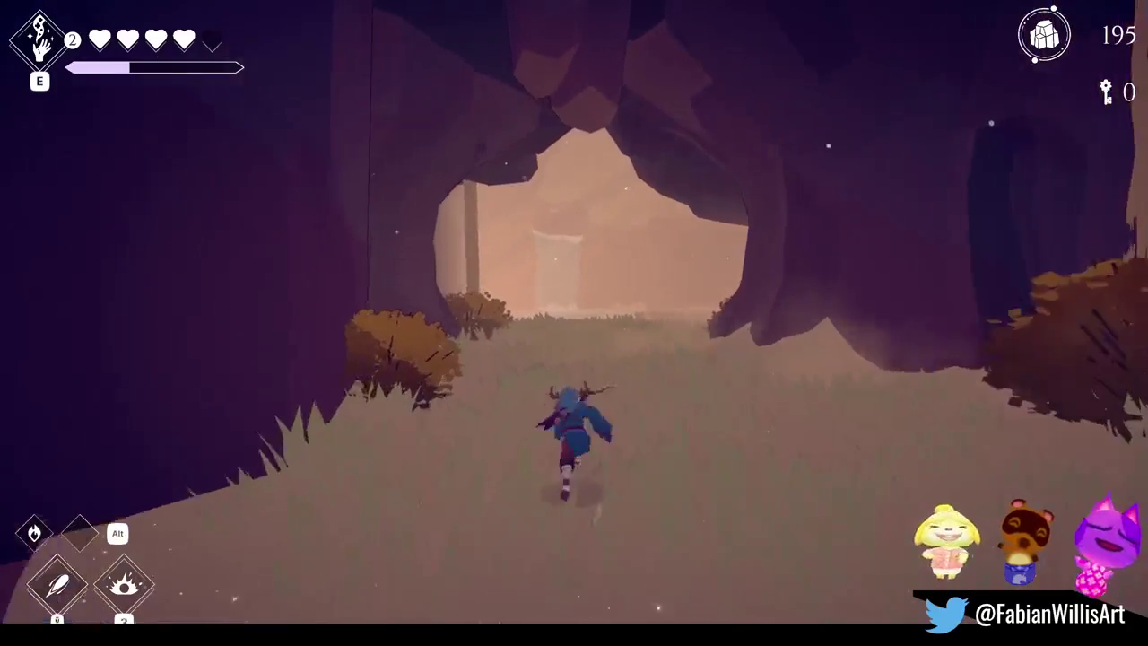
key("w")
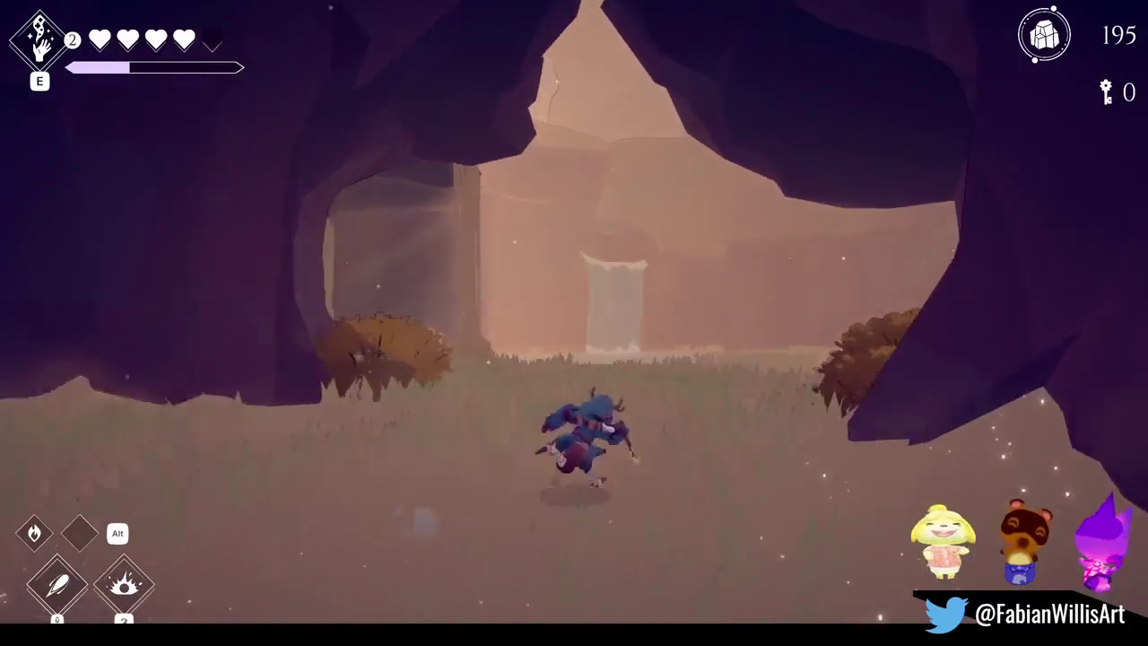
key("w")
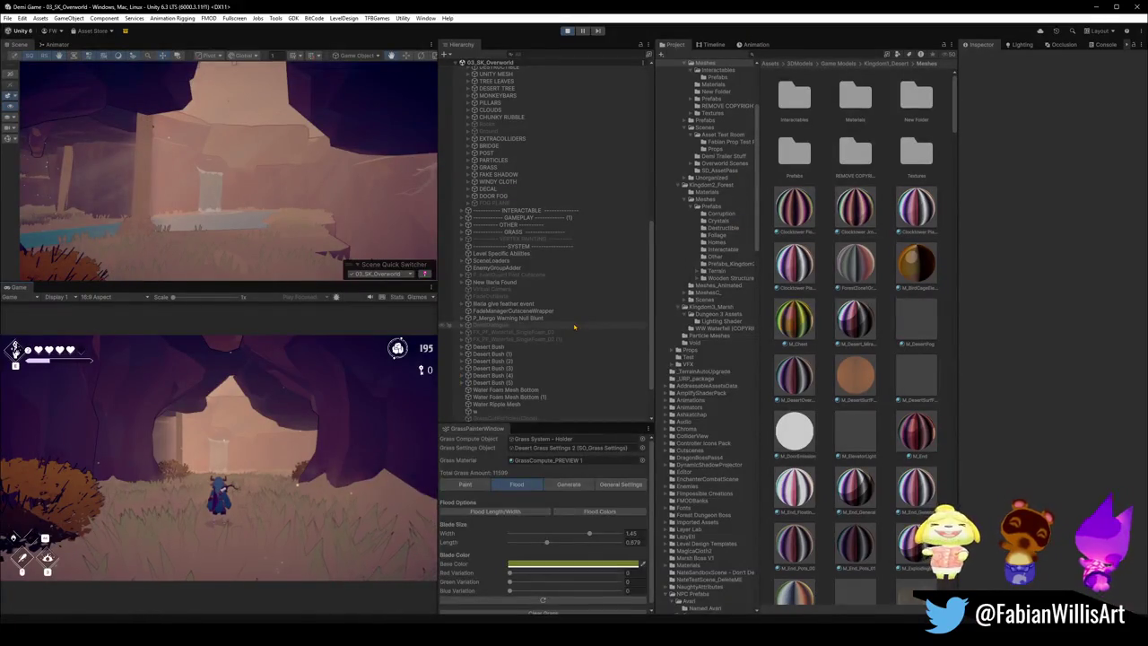
key("super")
key("super")
left_click(522, 406)
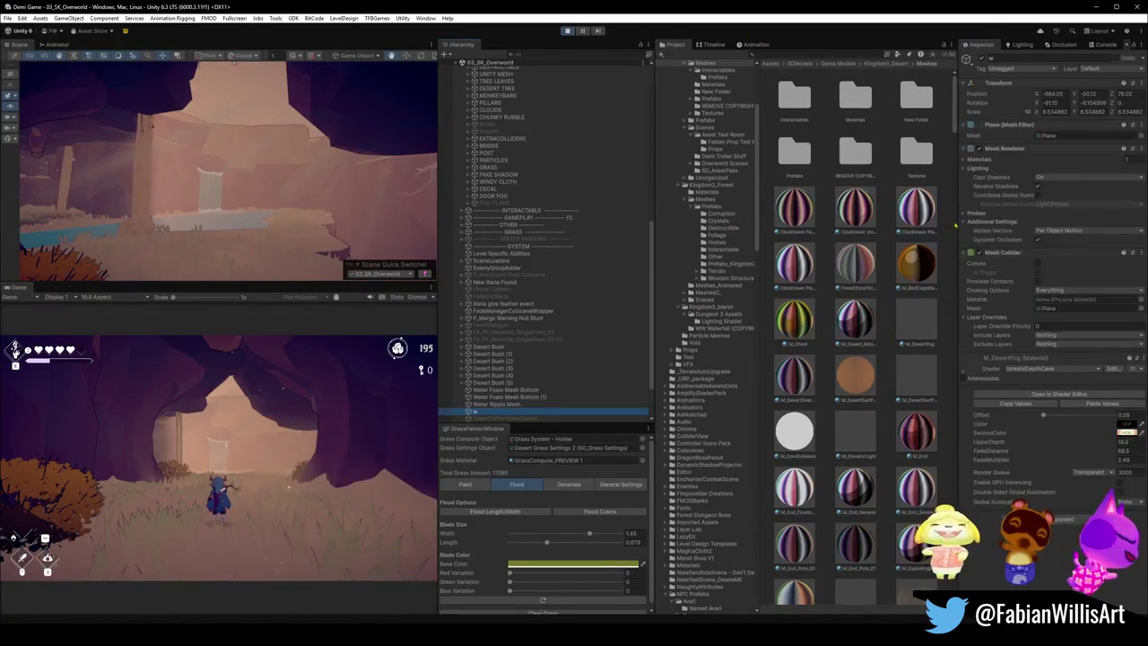
Step: Remove the Mesh Collider component from the desert fog plane in the Inspector
right_click(1040, 253)
left_click(1066, 271)
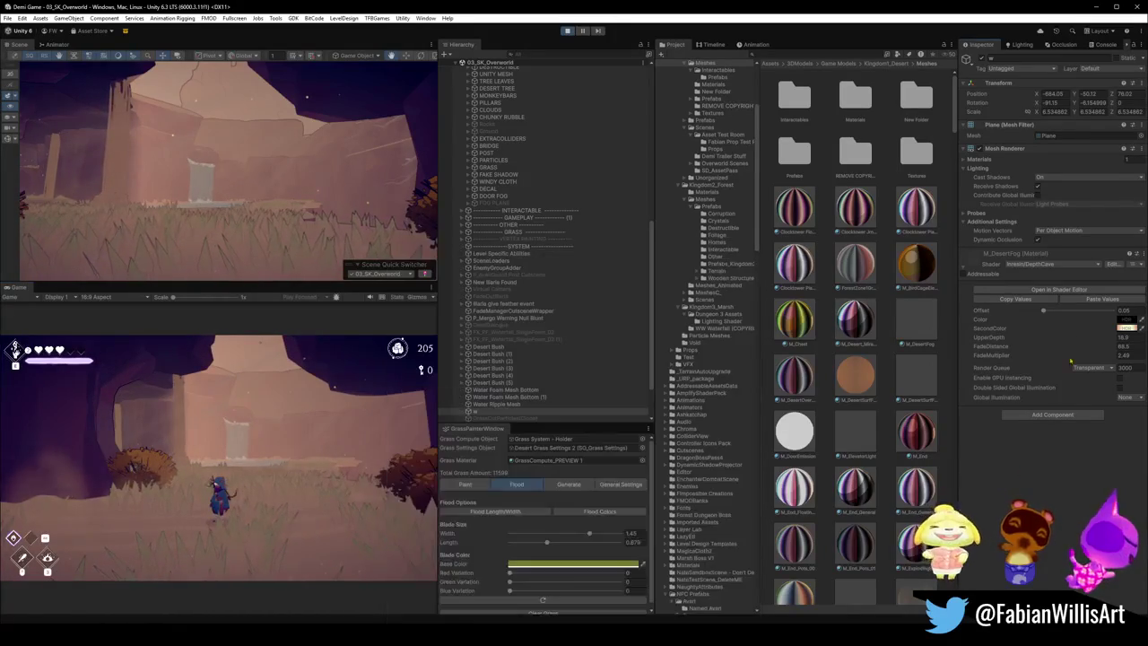
Step: Shift the fog's SecondColor hue to yellow and raise its intensity
left_click(1126, 328)
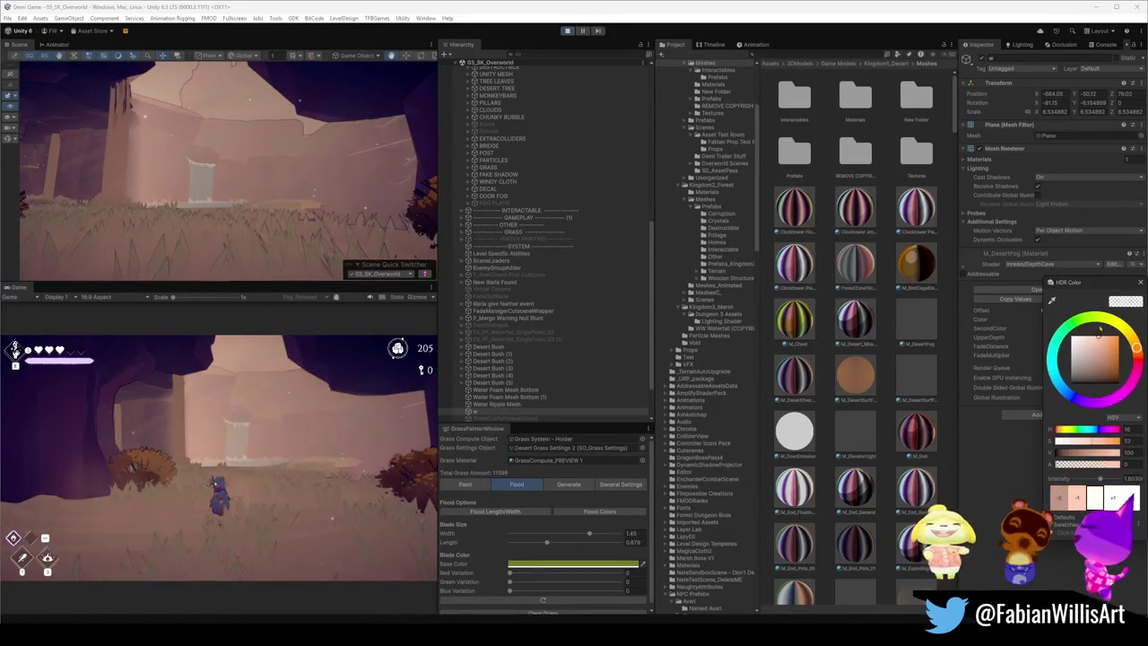
key("Escape")
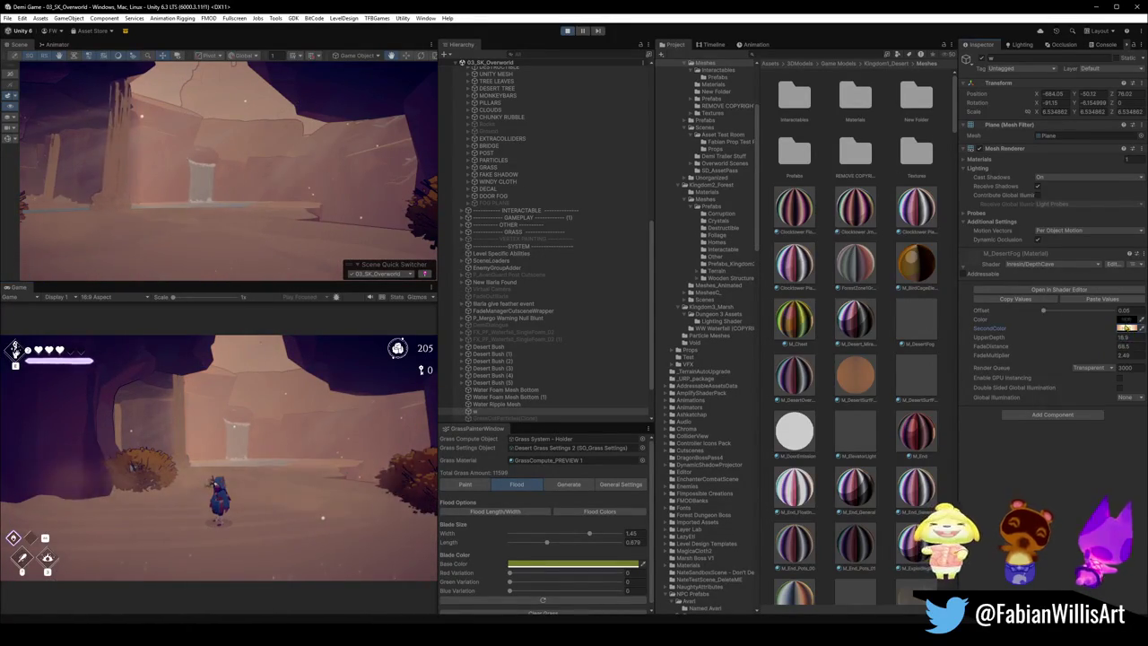
left_click(1126, 328)
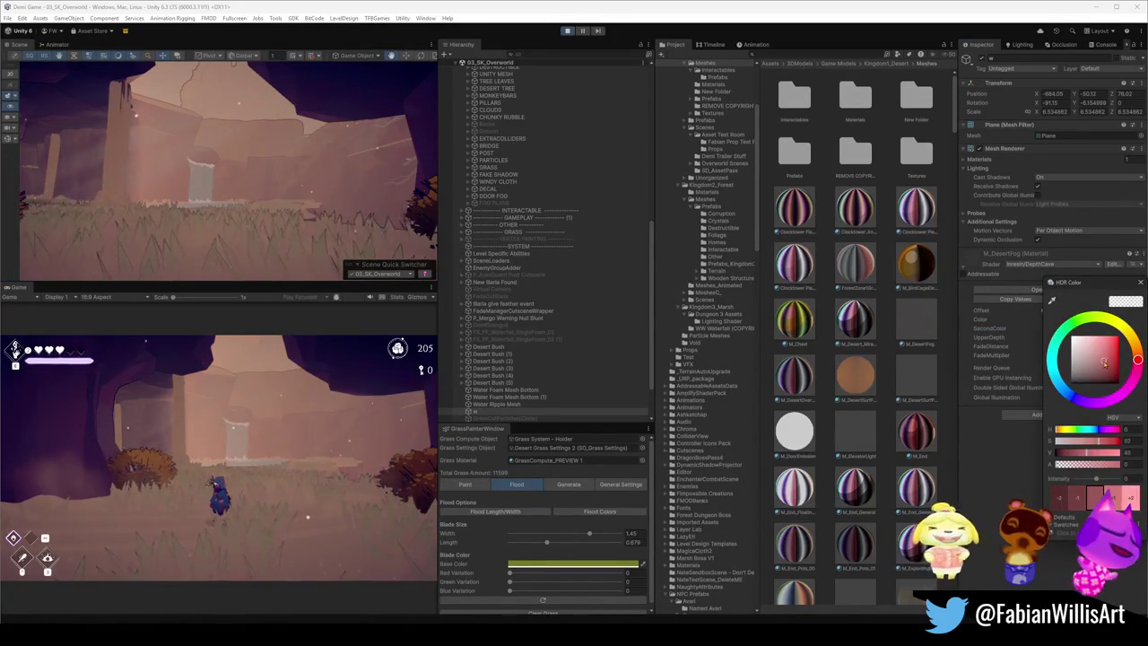
left_click_drag(1136, 355, 1128, 333)
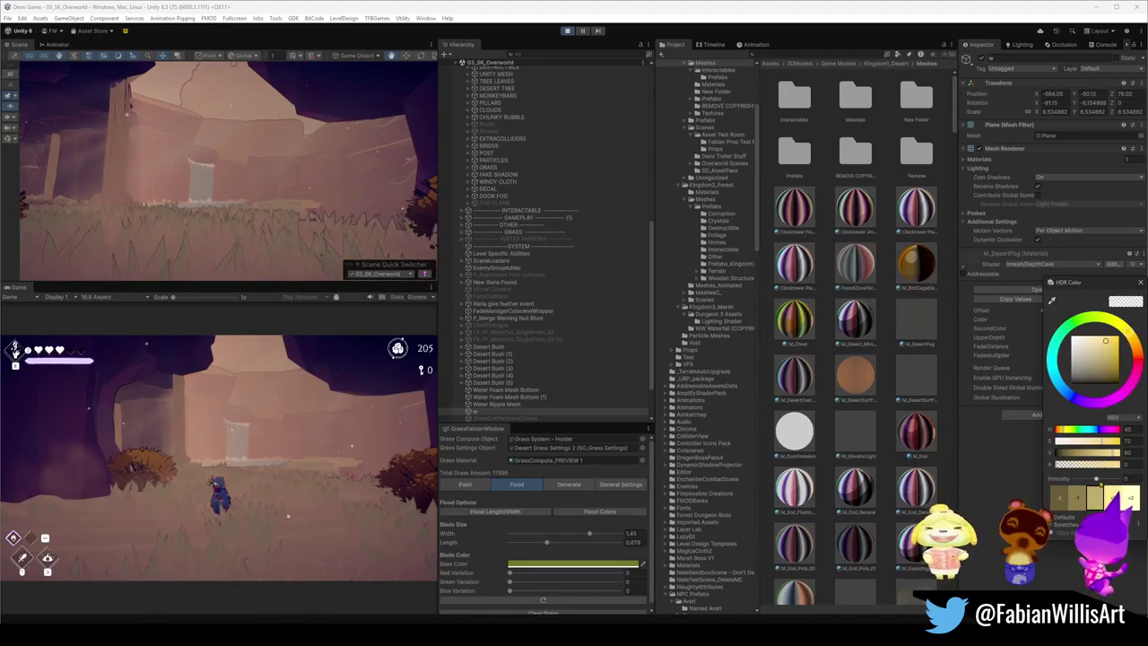
mouse_move(1100, 479)
left_mouse_down()
mouse_move(1125, 479)
mouse_move(1107, 479)
left_mouse_up()
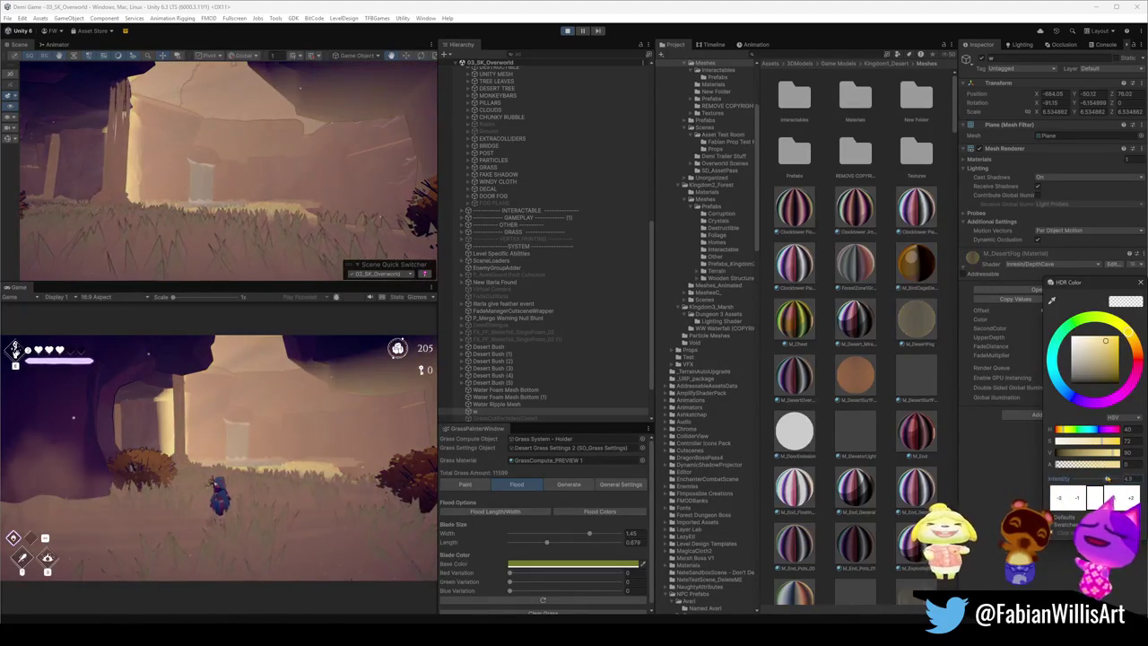
left_click(1002, 451)
left_click(1126, 328)
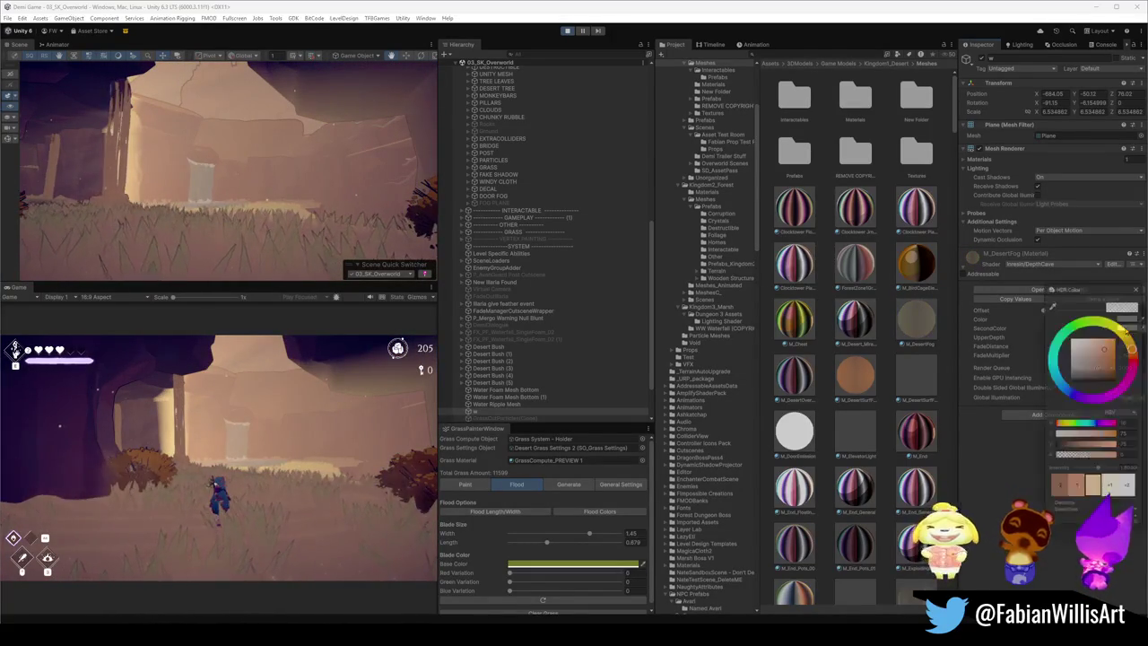
left_click_drag(1099, 479, 1107, 479)
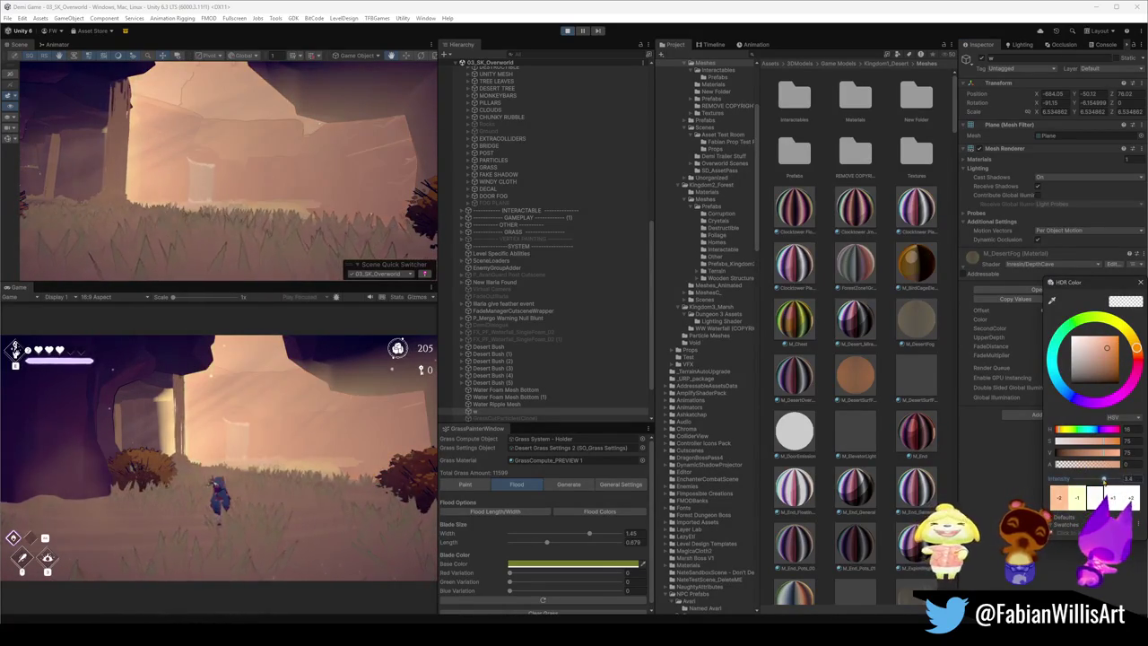
left_click(1069, 423)
Step: Darken the main fog Color and tune its hue back toward a muted orange
left_click(1125, 320)
mouse_move(1090, 354)
left_mouse_down()
mouse_move(1083, 383)
mouse_move(1109, 368)
left_mouse_up()
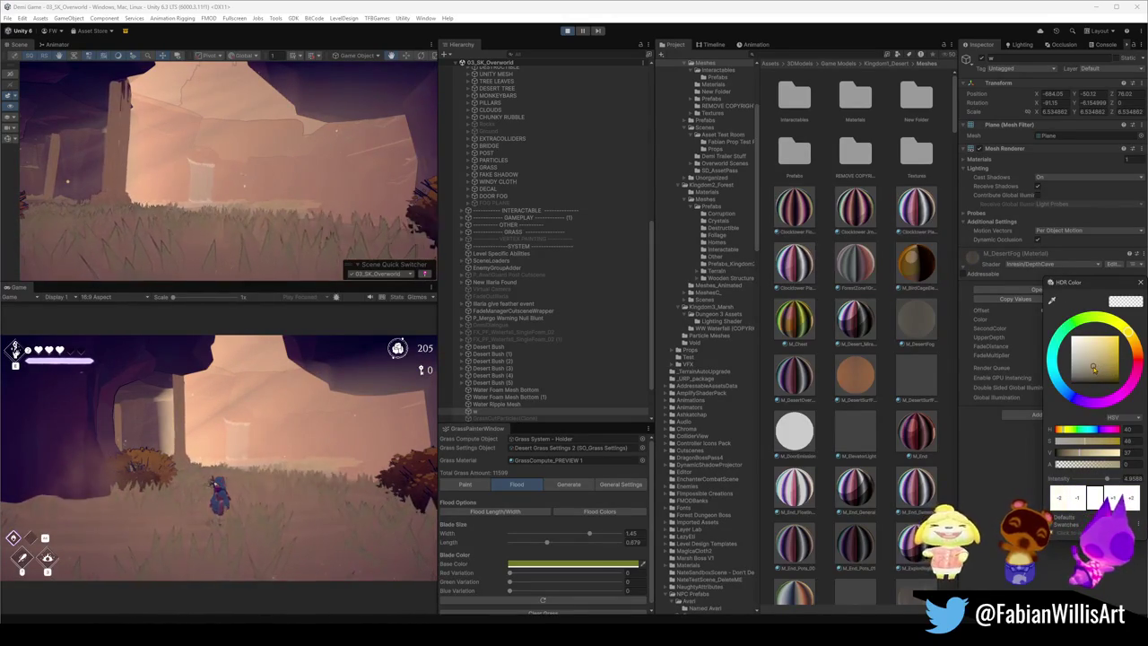
left_click_drag(1132, 339, 1135, 347)
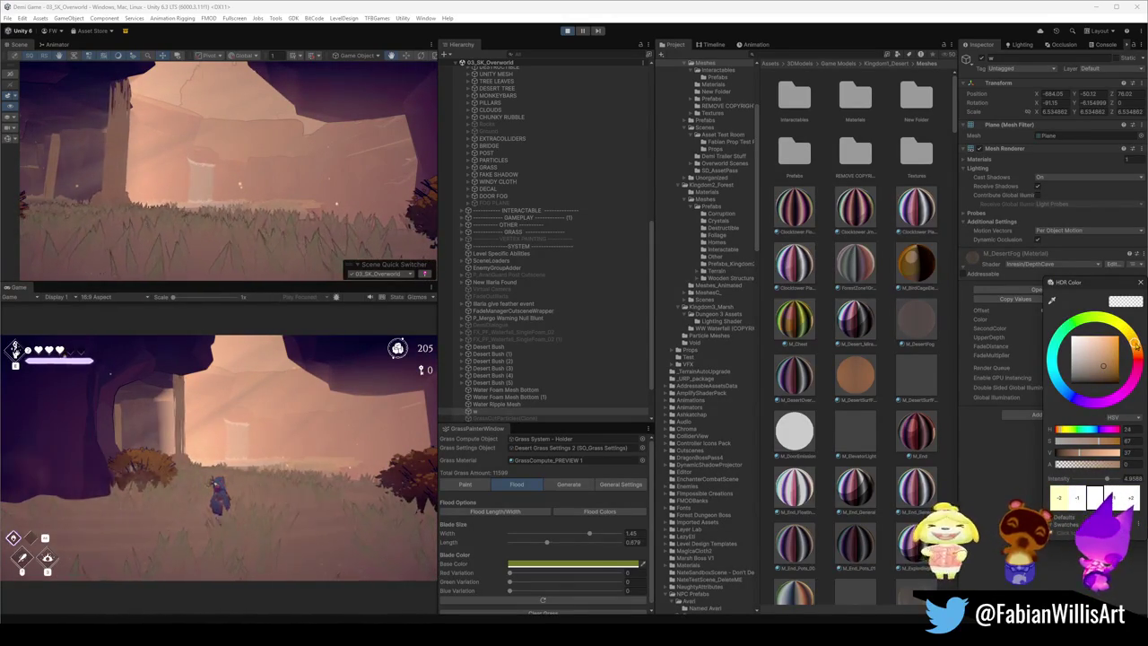
key("Escape")
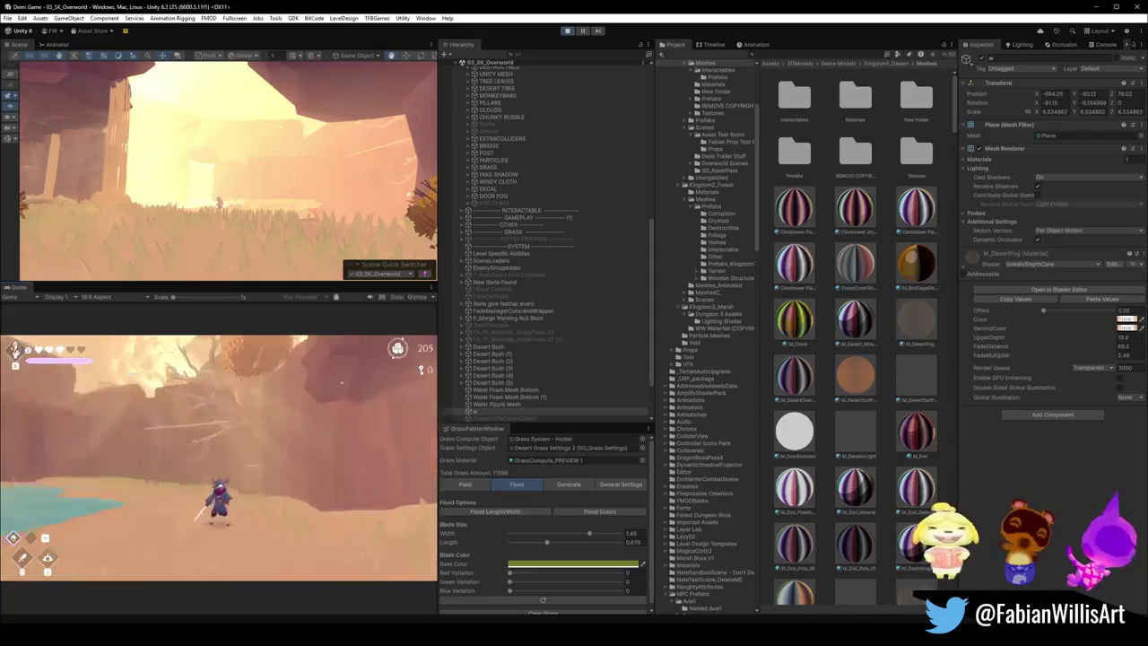
key("super")
key("super")
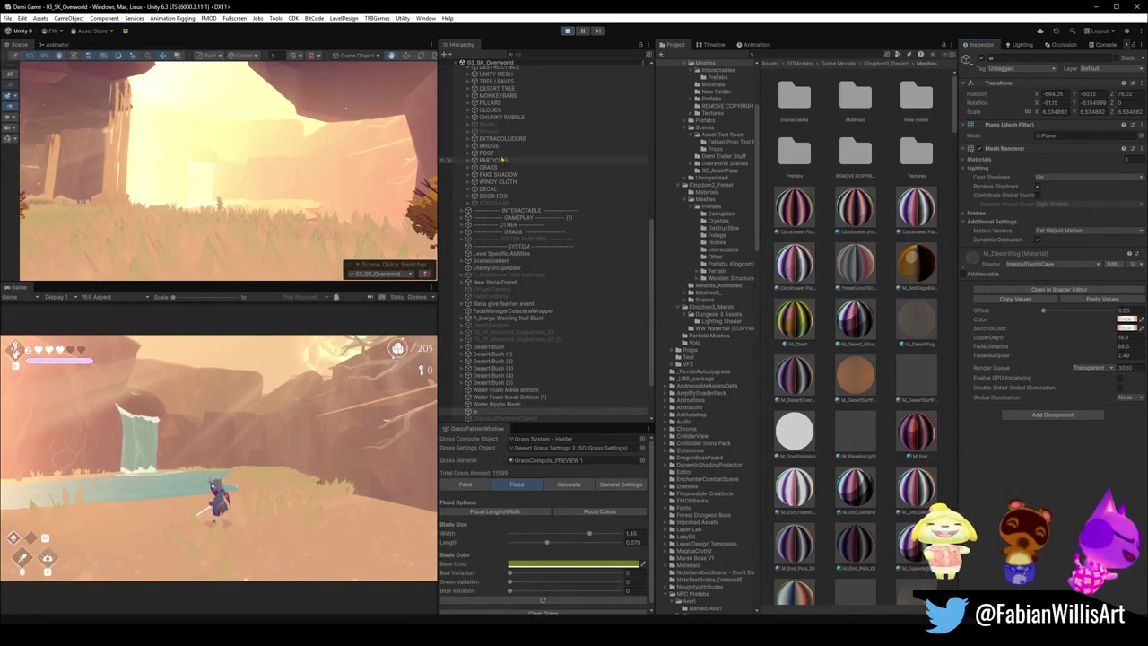
left_click(489, 153)
left_click(475, 153)
left_click(492, 168)
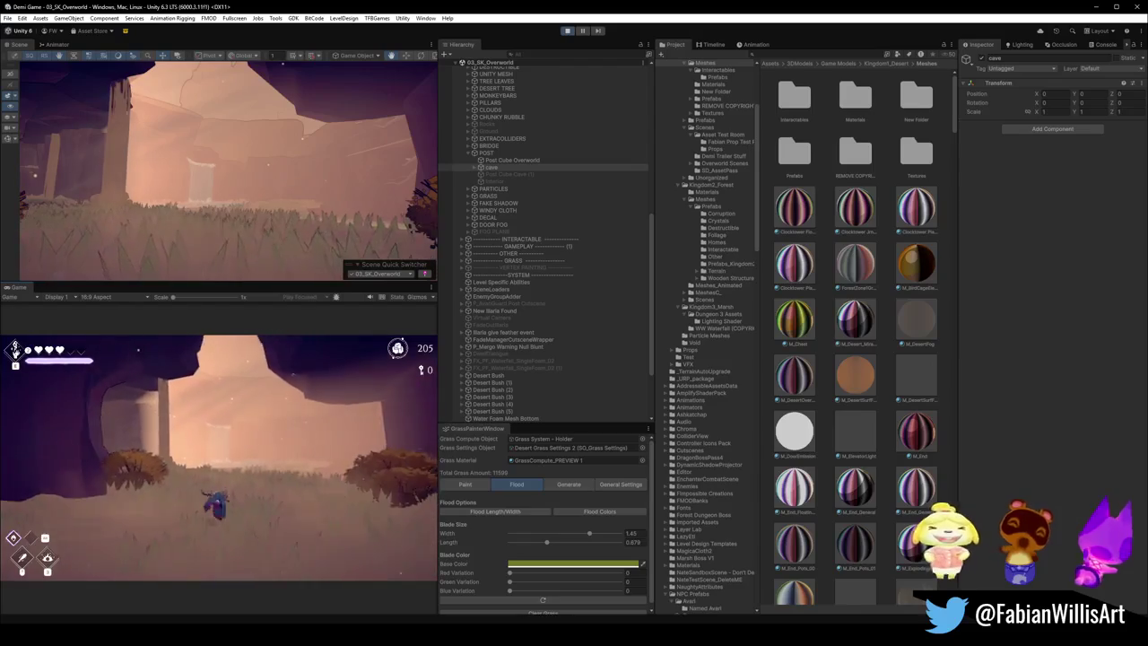
key("super")
key("super")
Step: Orbit toward the pillar and water and pick a god ray effect in the cave
left_click_drag(269, 212, 445, 264)
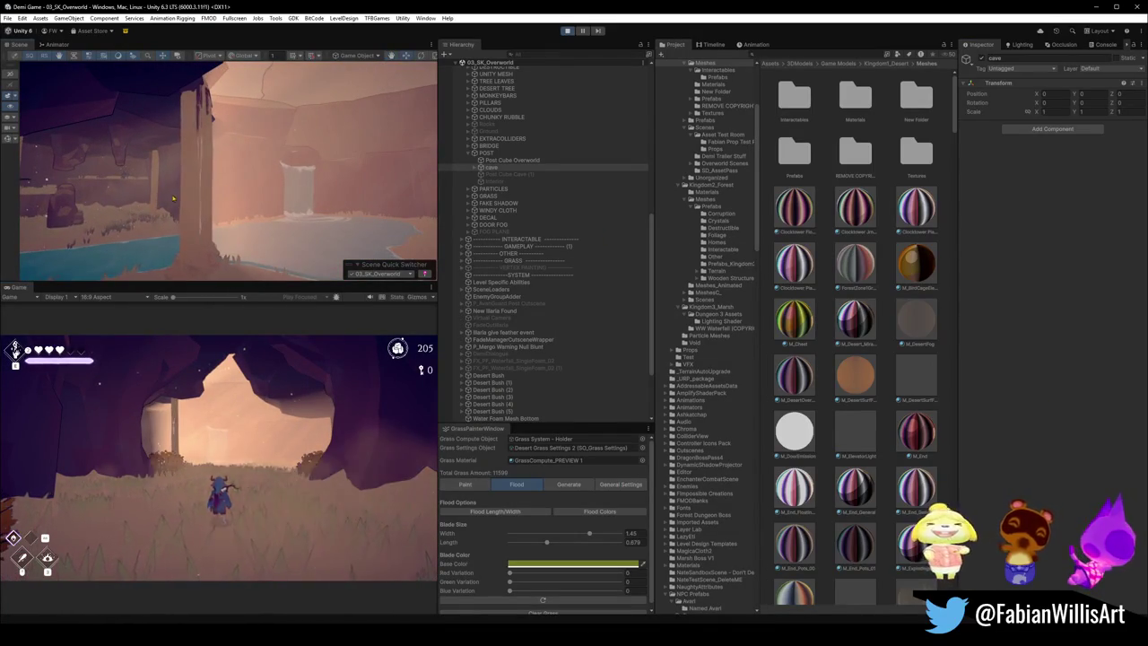
left_click(164, 194)
left_click(165, 194)
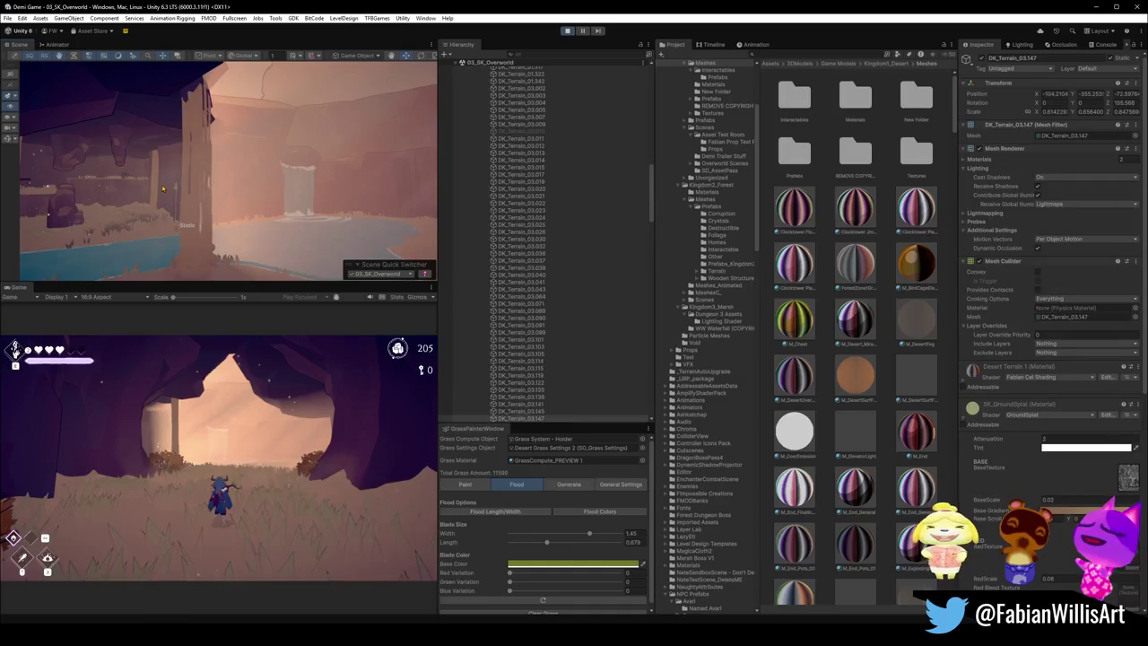
left_click(165, 194)
scroll(542, 251, "down", 3)
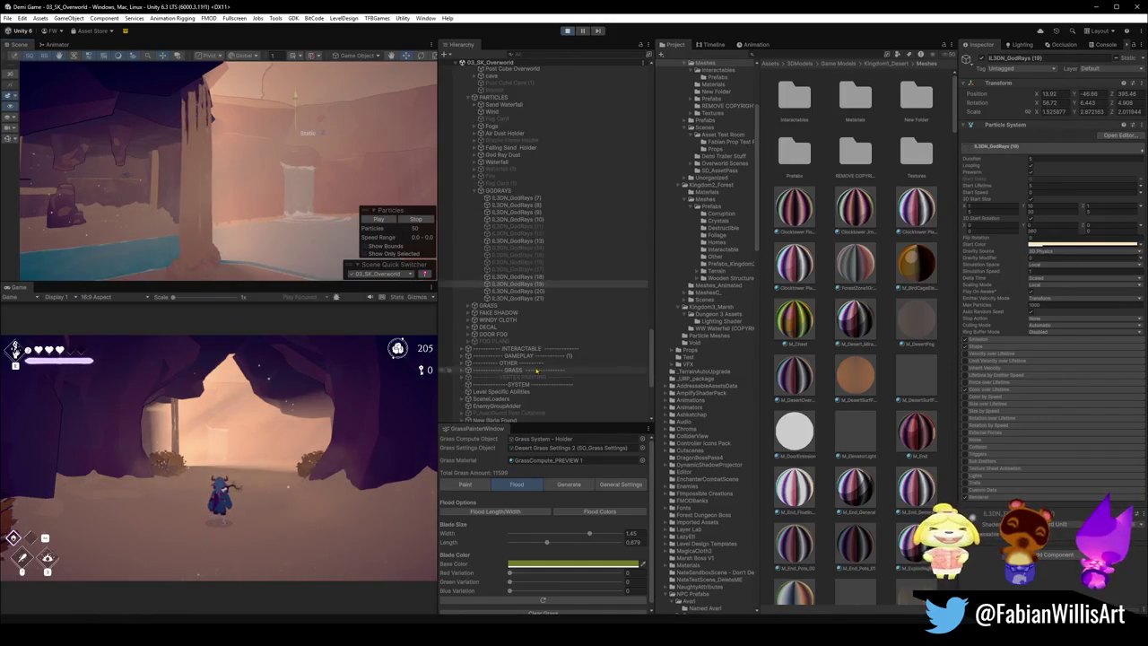
Step: Select GodRays (21), (20), (19) and (18) together in the Hierarchy
left_click(522, 297)
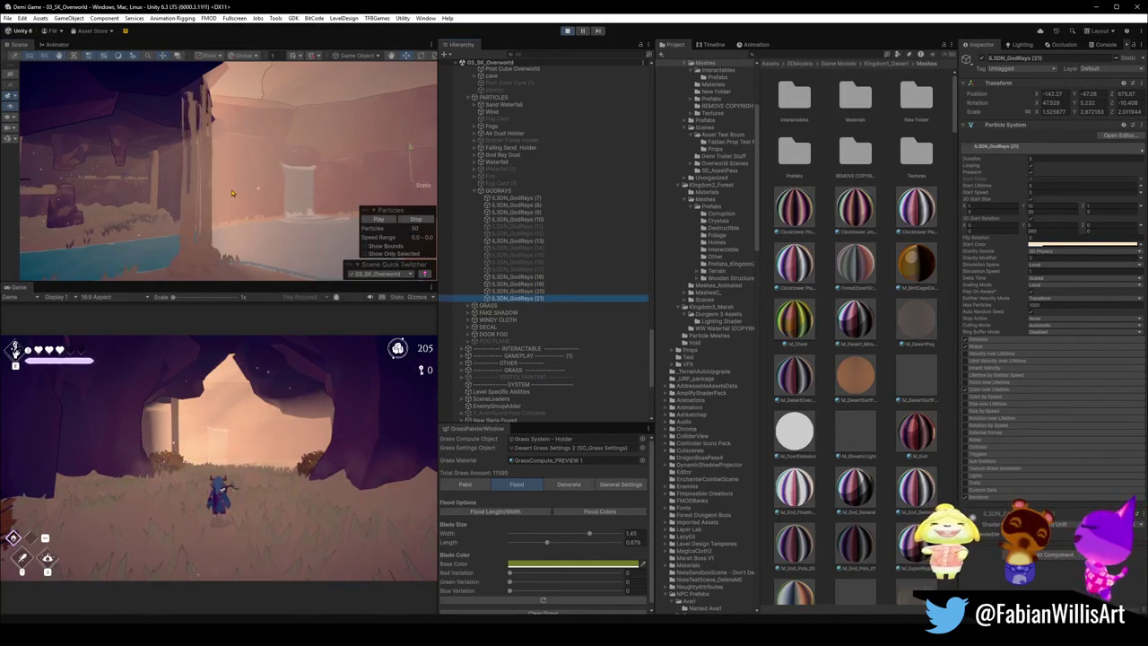
left_click_drag(231, 192, 211, 194)
left_click(521, 290)
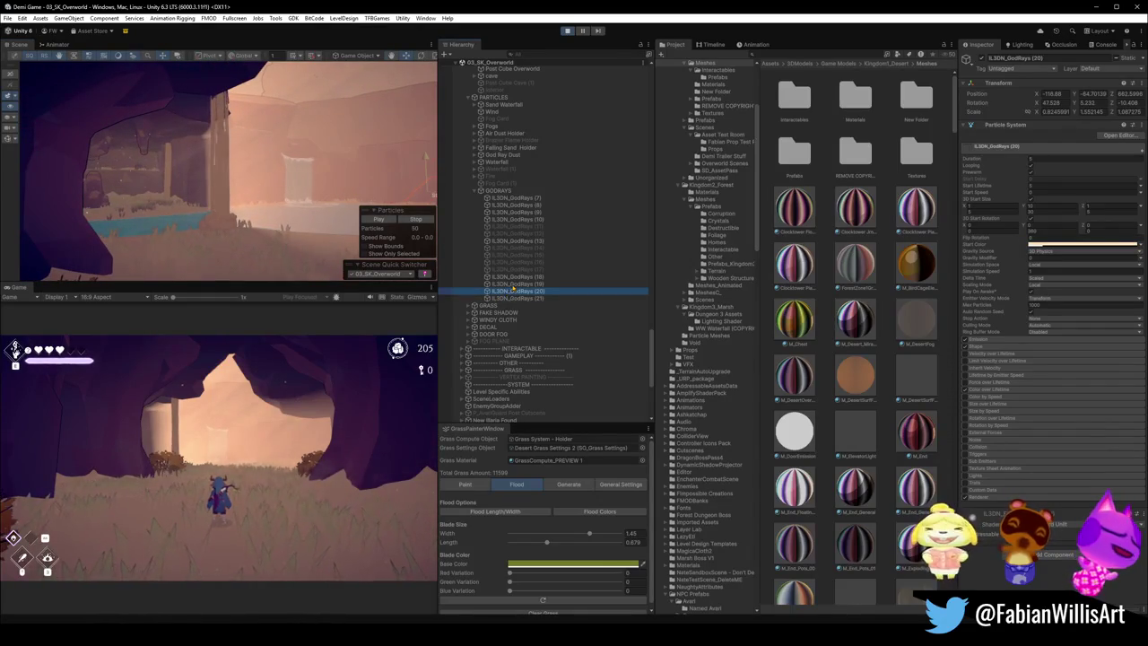
left_click(523, 283)
left_click(523, 276, "ctrl")
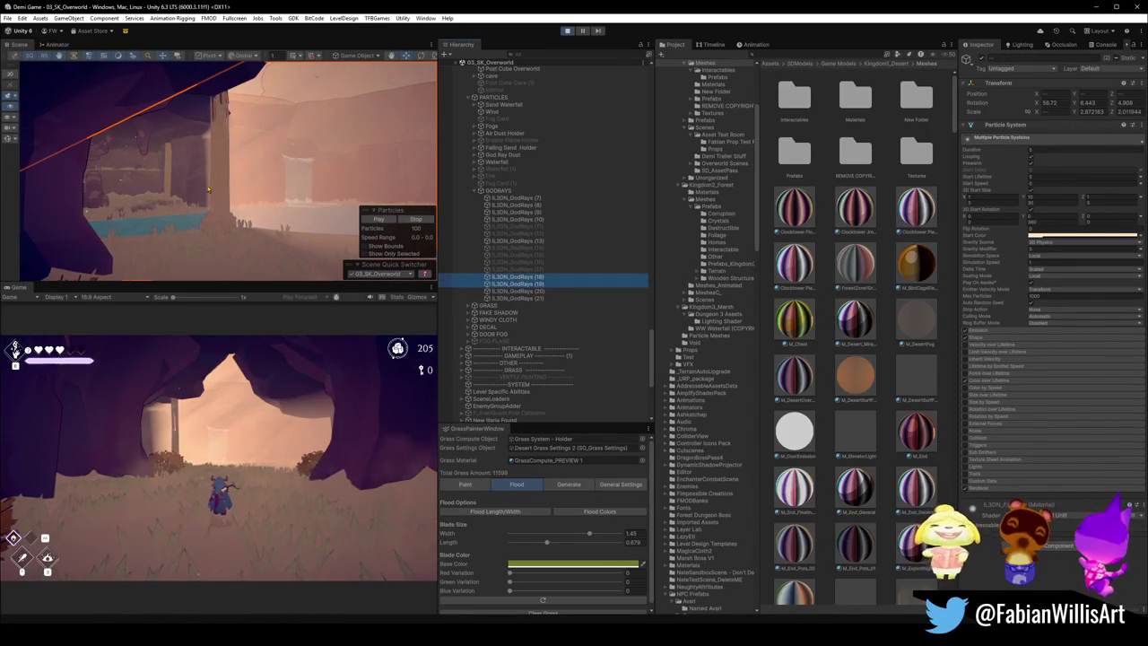
left_click_drag(269, 202, 237, 190)
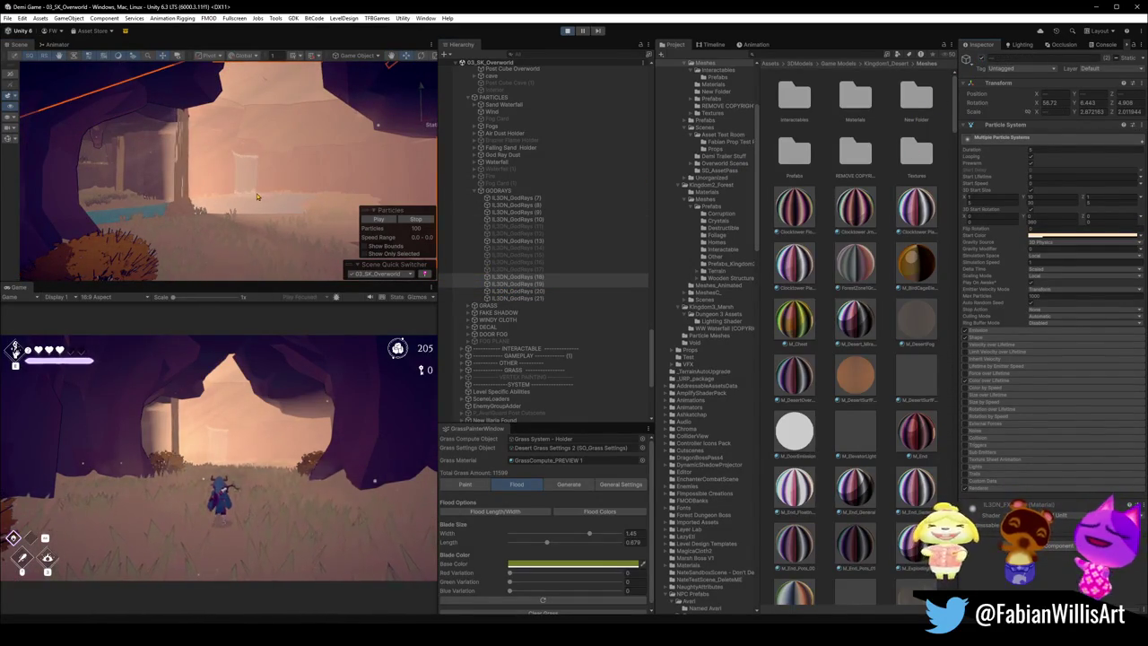
left_click(1058, 236)
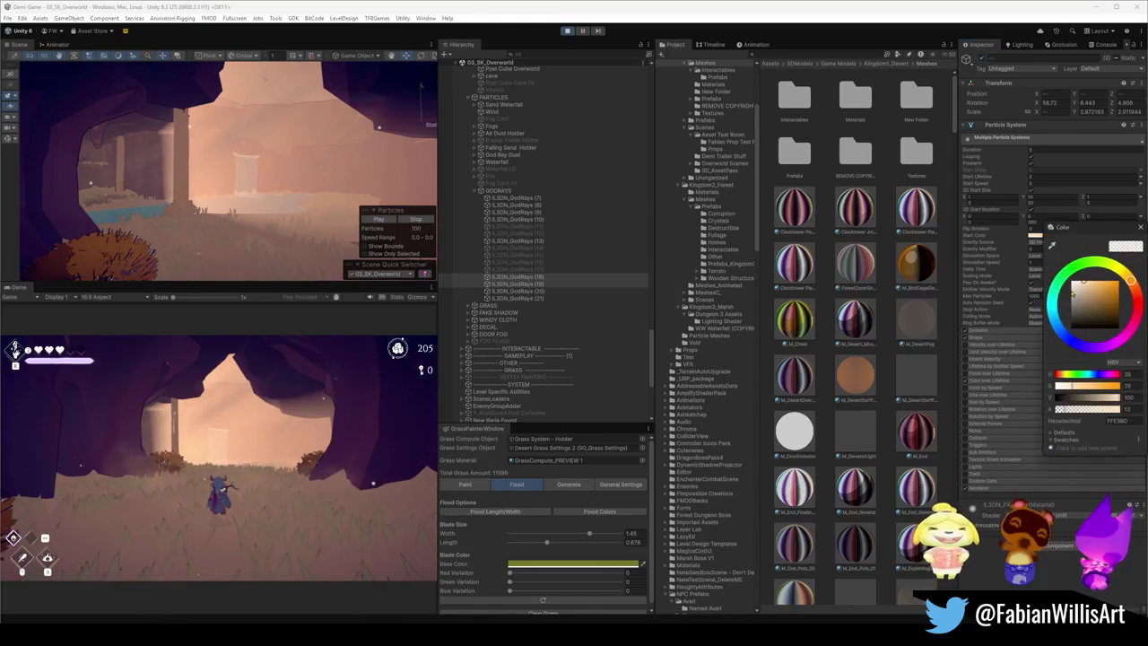
Step: Tint the god rays' Start Color toward a warm, yellowish orange
mouse_move(1086, 283)
left_mouse_down()
mouse_move(1094, 289)
mouse_move(1088, 279)
left_mouse_up()
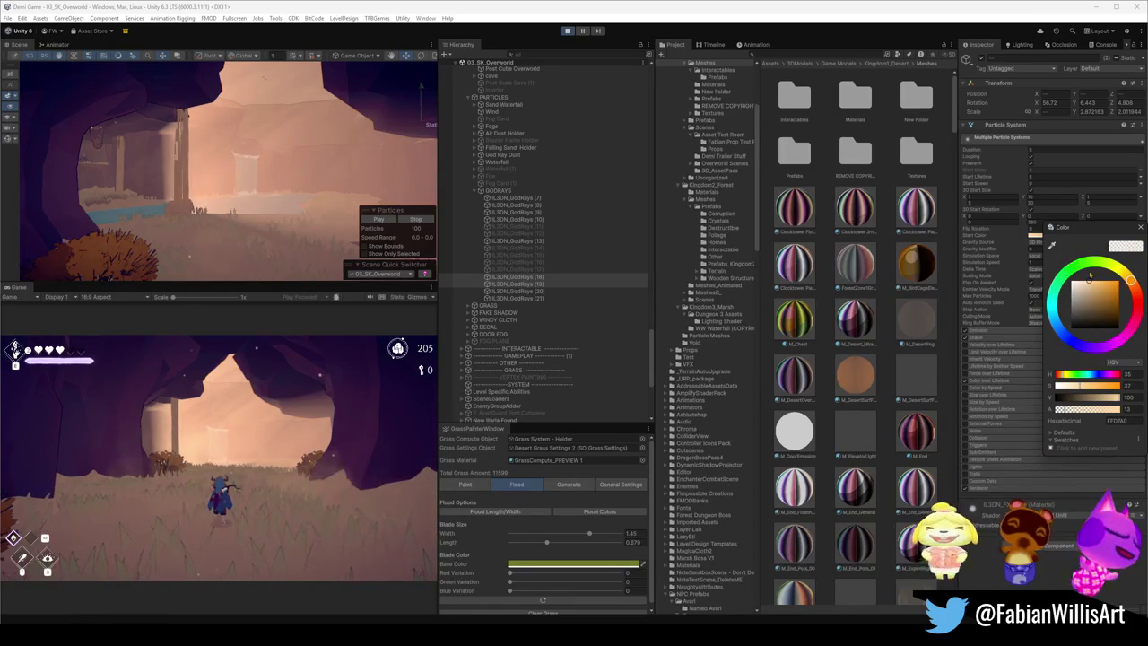
left_click_drag(1092, 274, 1098, 274)
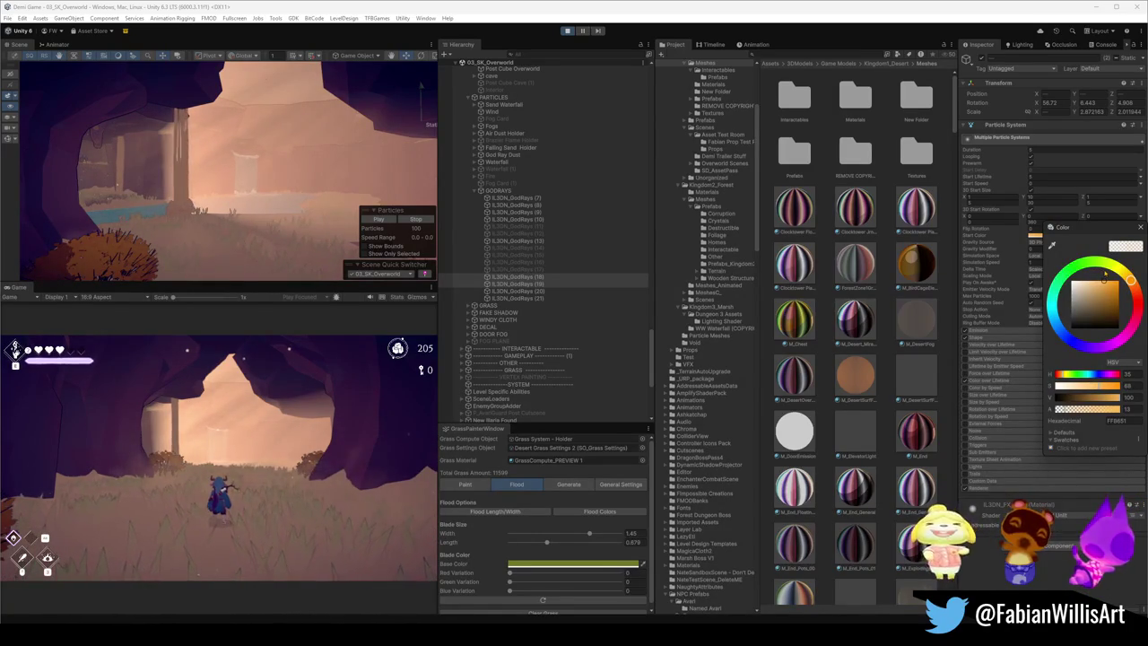
left_click_drag(1104, 275, 1081, 272)
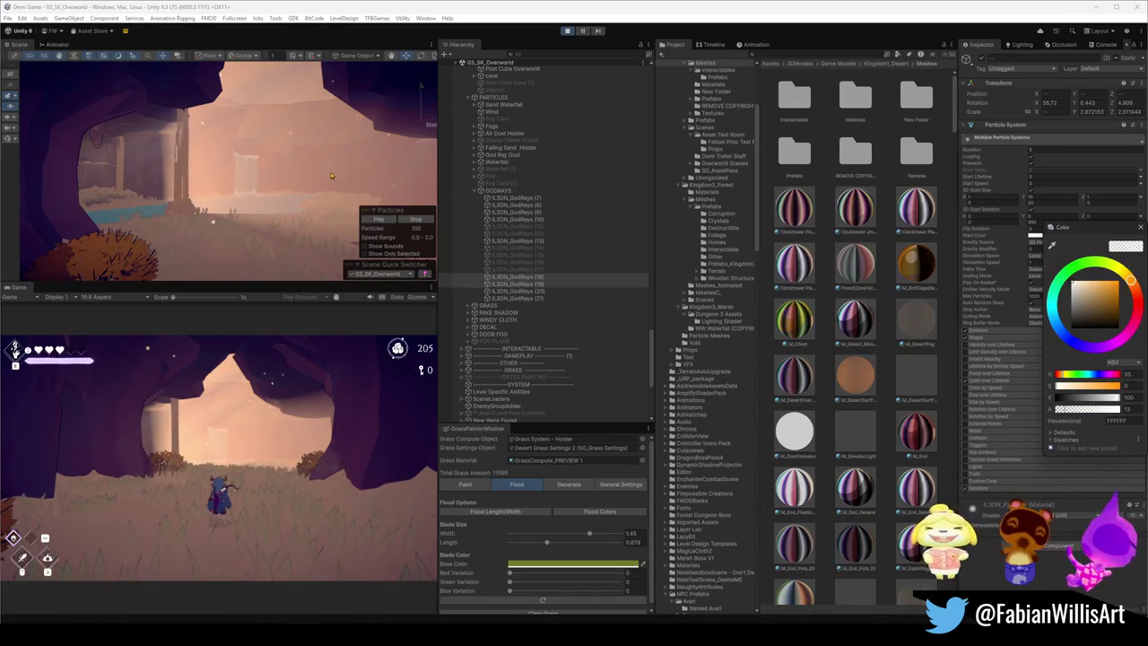
left_click_drag(1094, 284, 1097, 280)
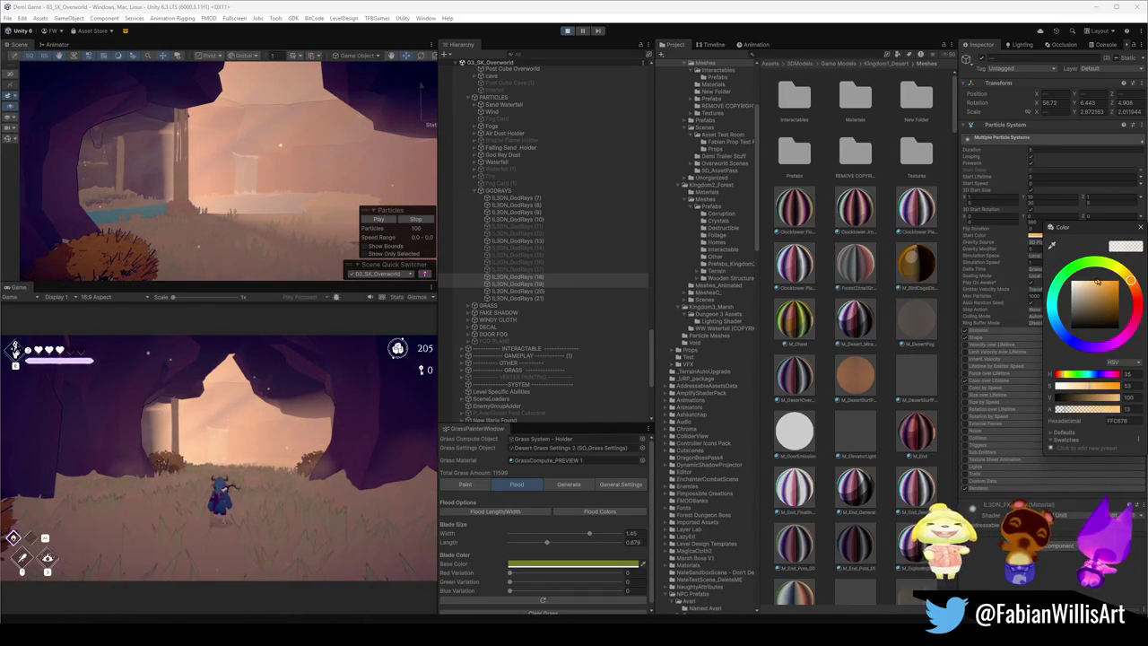
left_click_drag(1131, 279, 1124, 274)
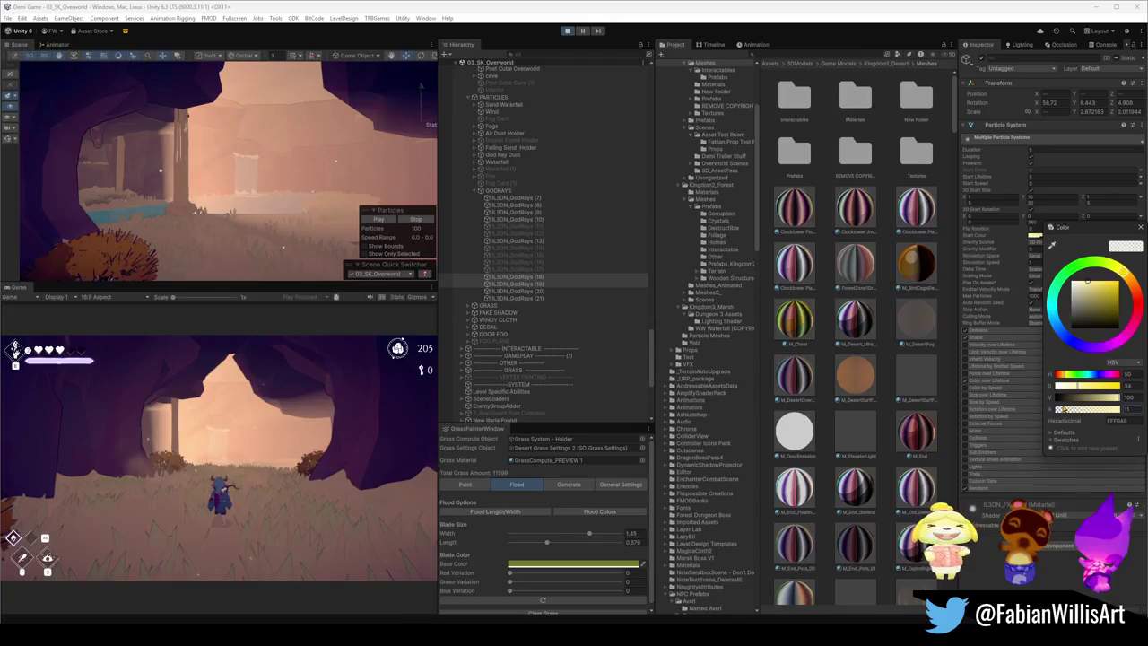
left_click(260, 149)
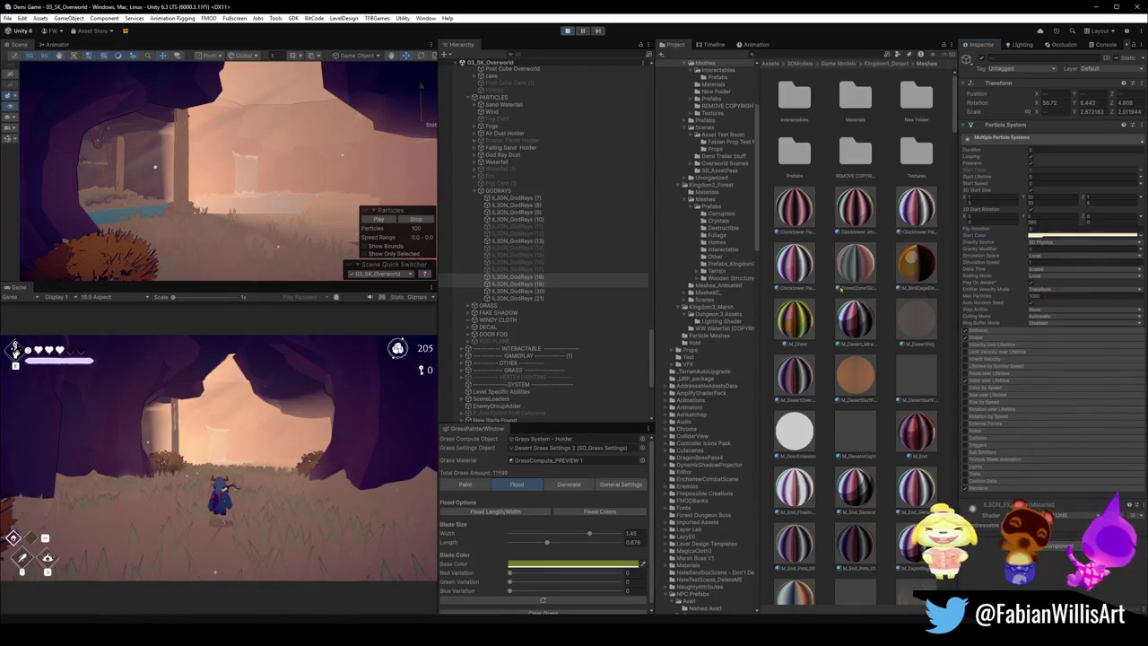
left_click_drag(259, 149, 358, 152)
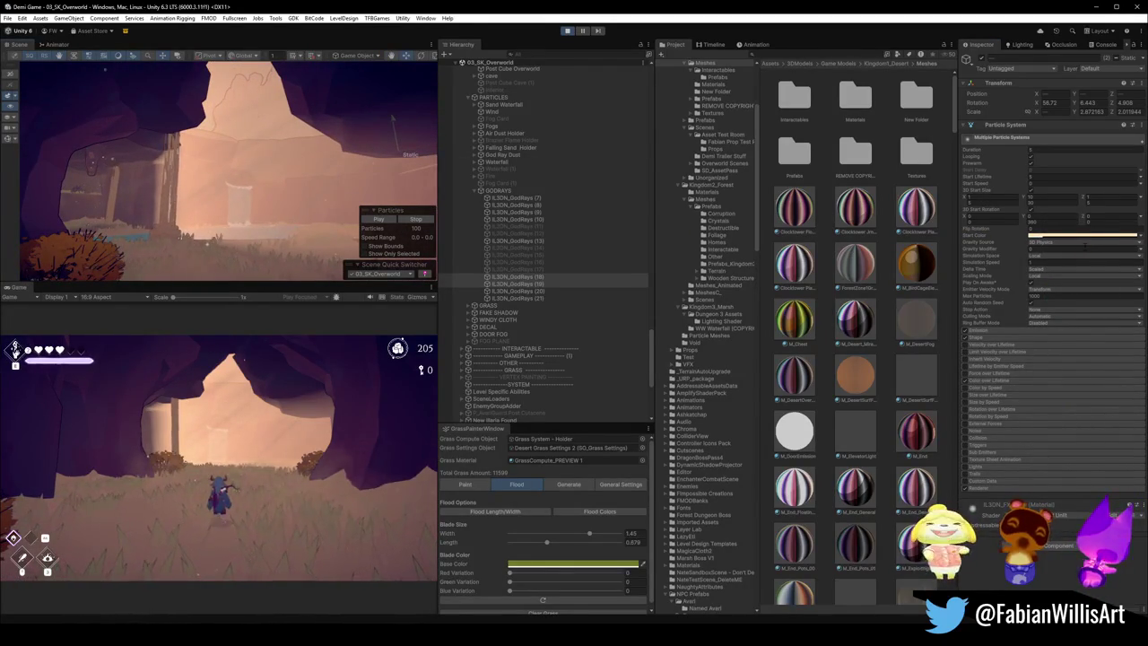
Step: Saturate the god rays to pale peach FFCC86 and nudge their opacity up slightly
left_click(1083, 235)
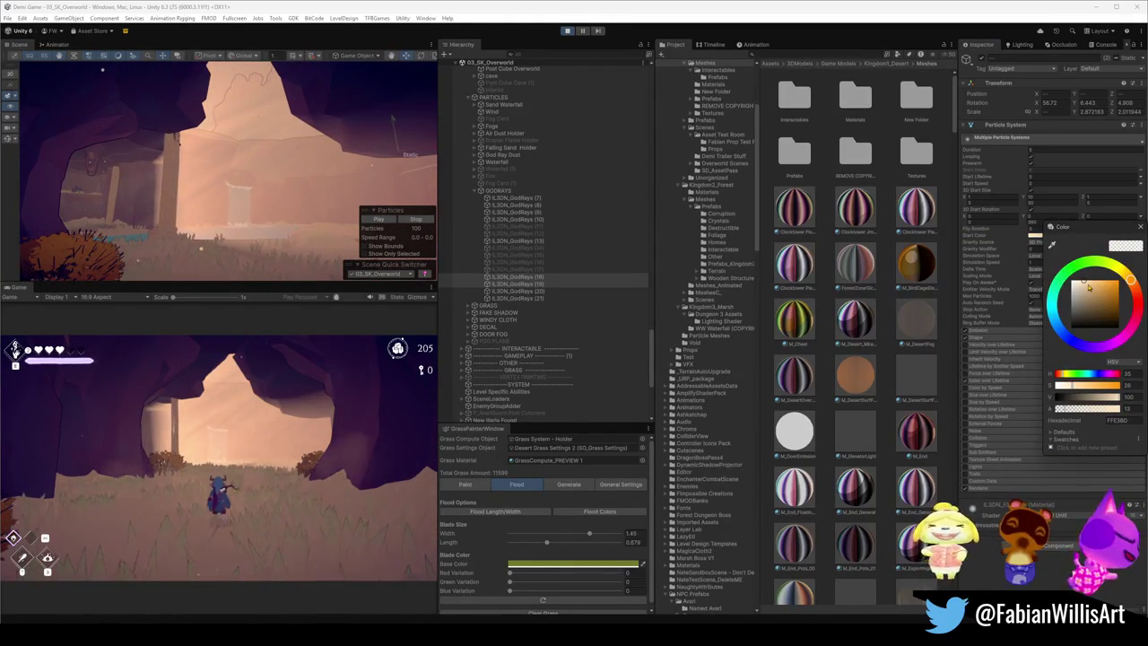
left_click_drag(1087, 285, 1096, 282)
mouse_move(1099, 410)
left_mouse_down()
mouse_move(1115, 410)
mouse_move(1057, 397)
left_mouse_up()
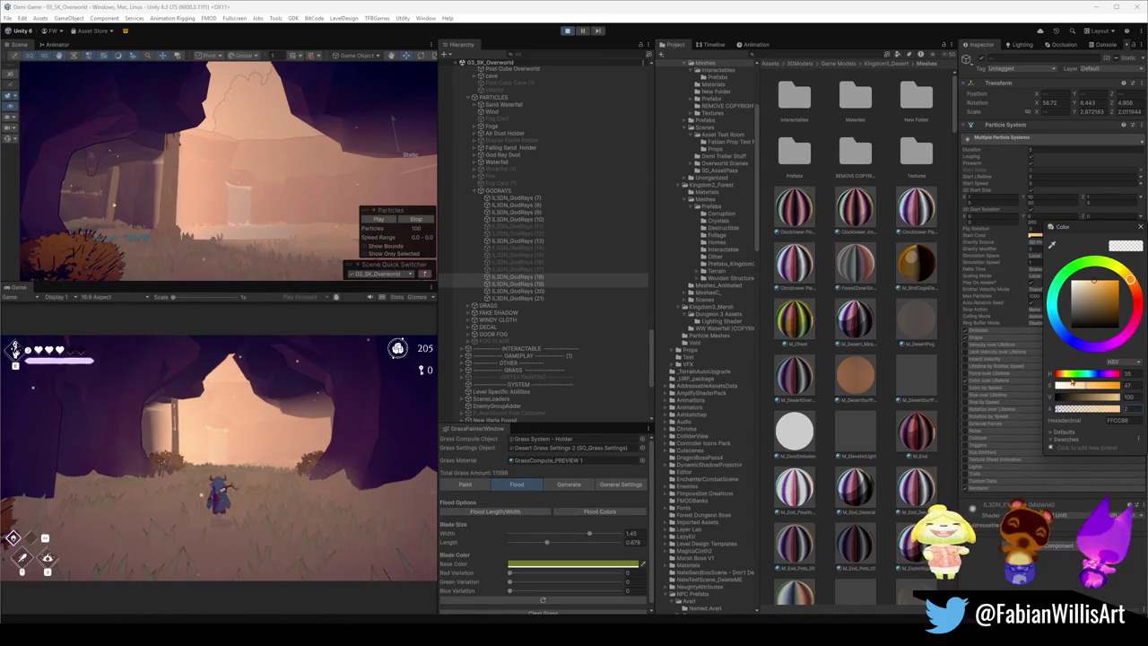
left_click(1058, 408)
left_click_drag(1058, 408, 1062, 408)
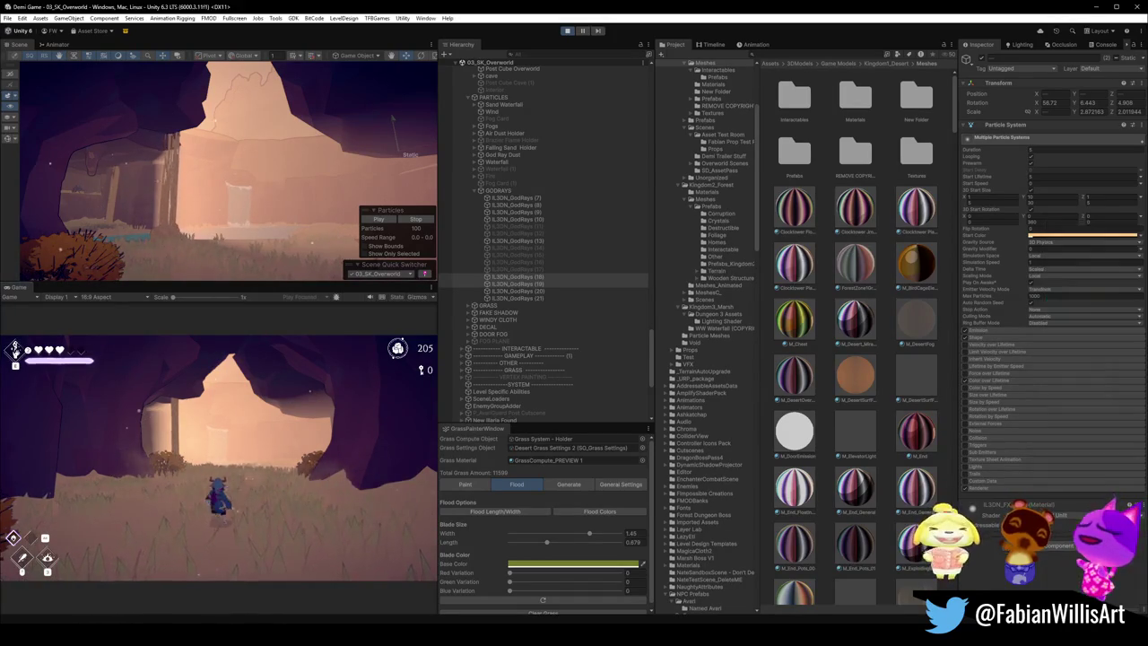
key("F10")
Step: Run the character out of the cave, along the stream and across the waterfall pool
key("w")
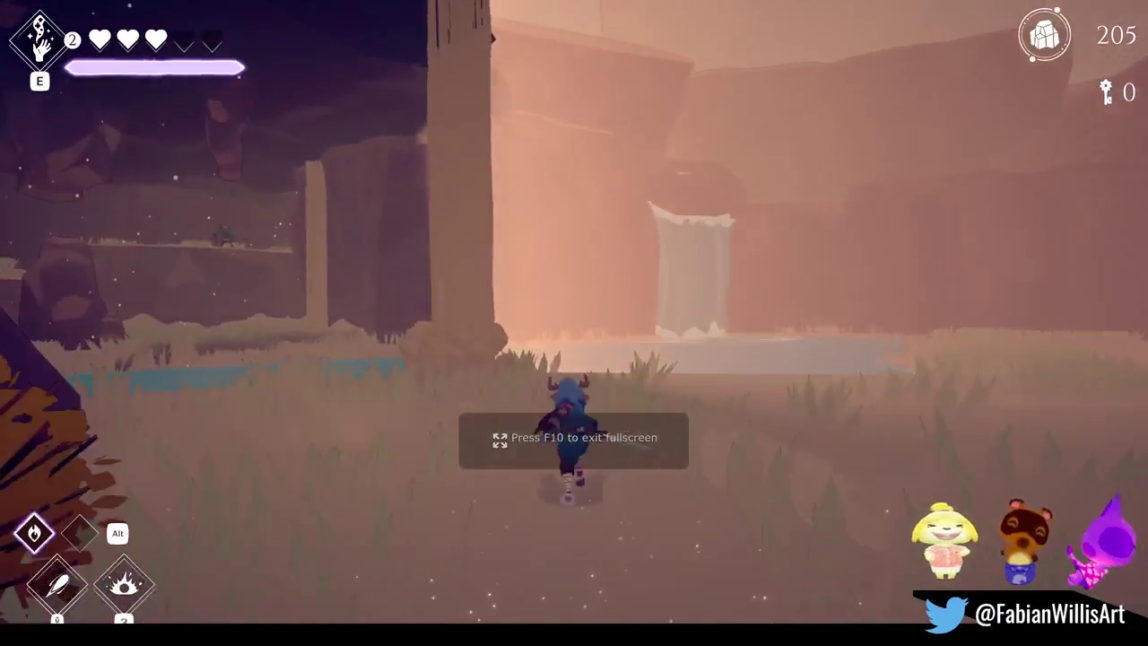
key("w")
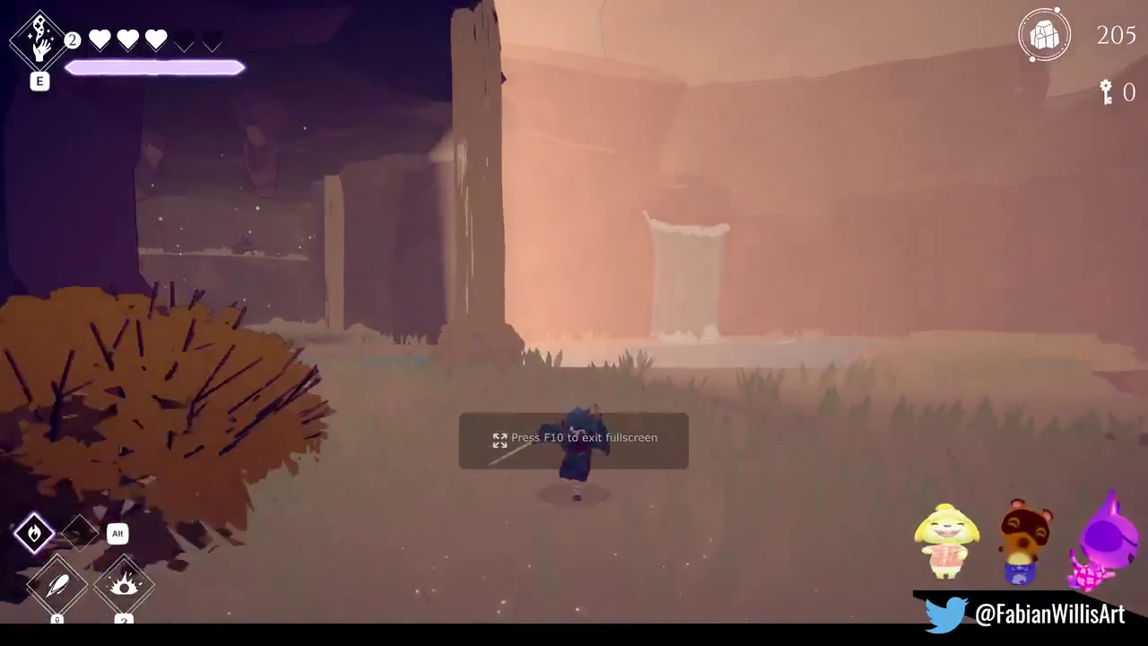
key("w")
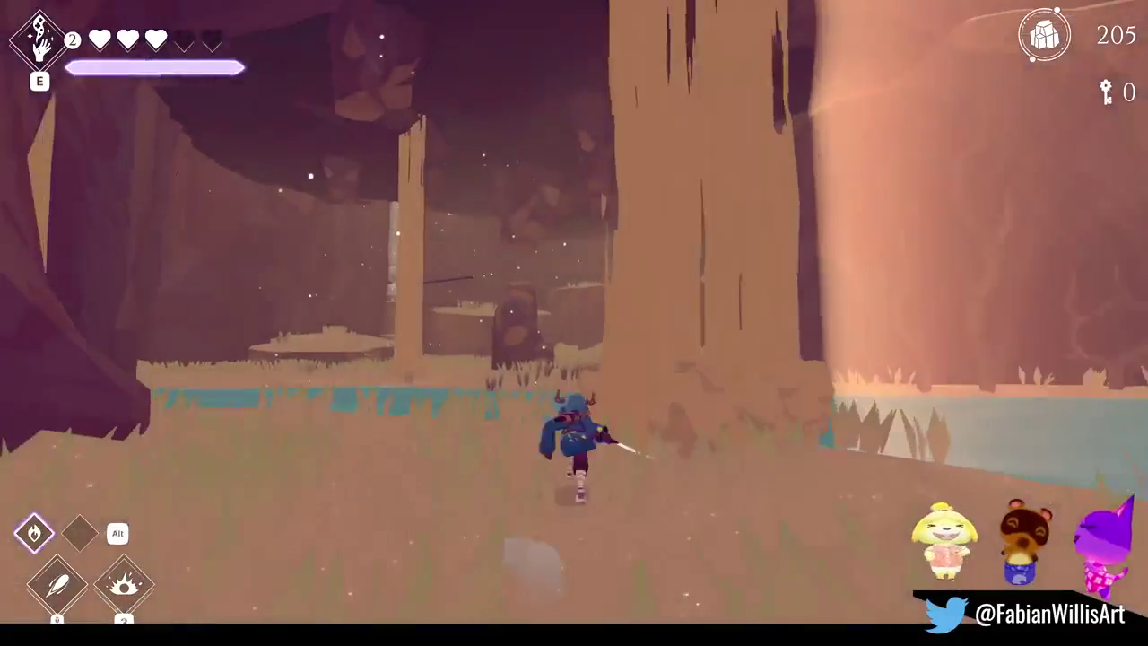
key("w")
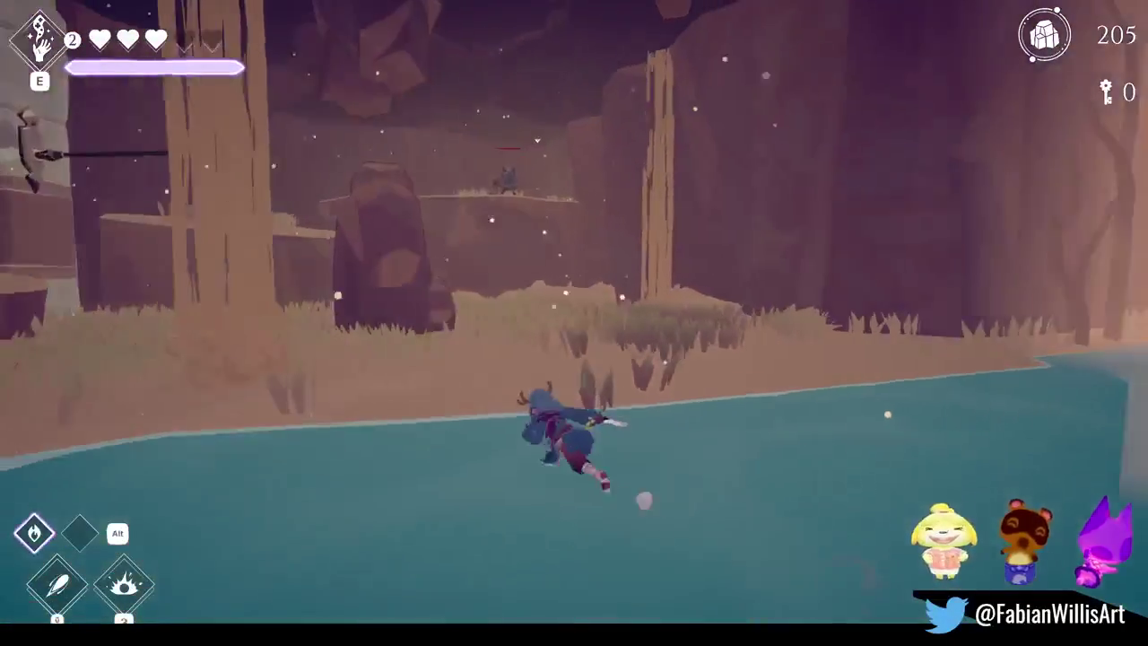
key("s")
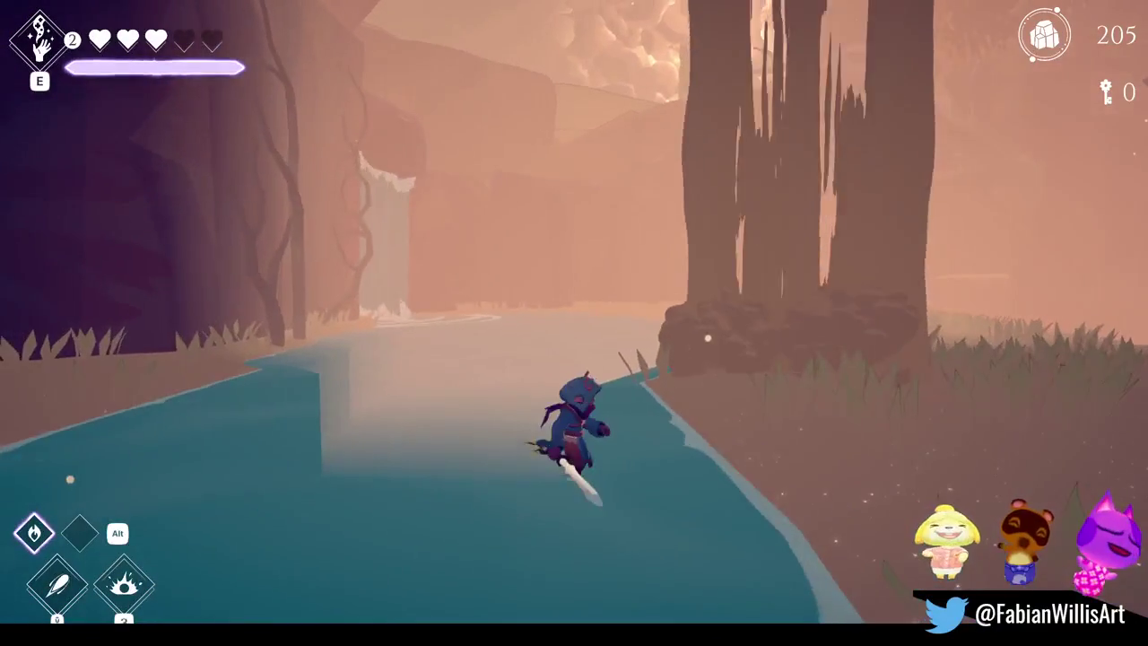
key("w")
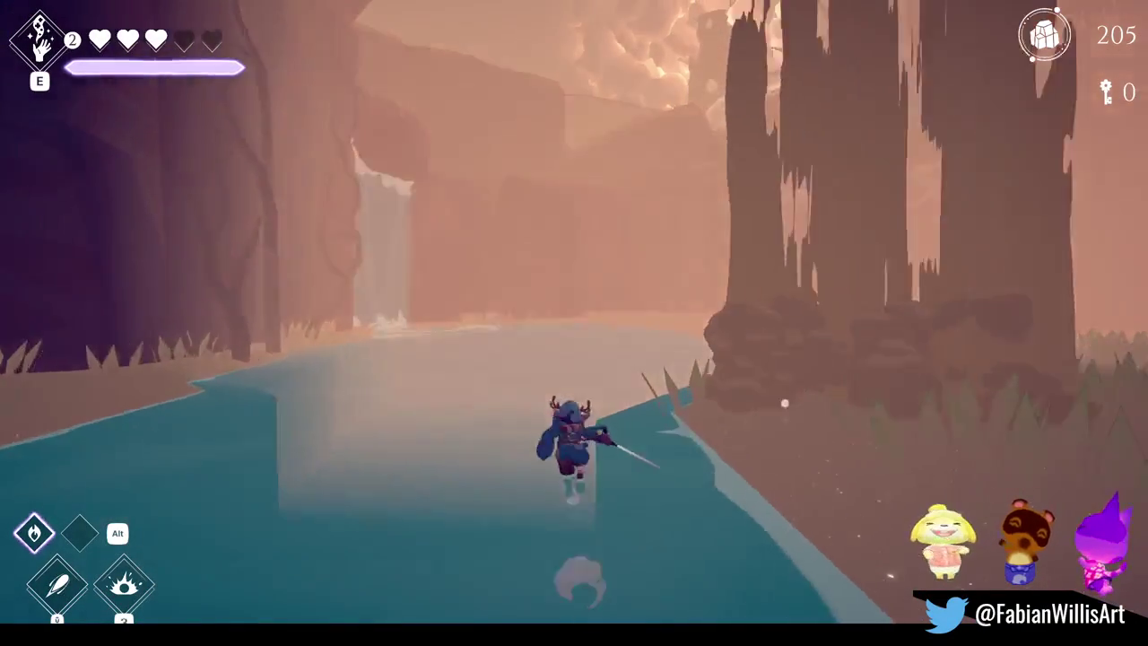
key("d")
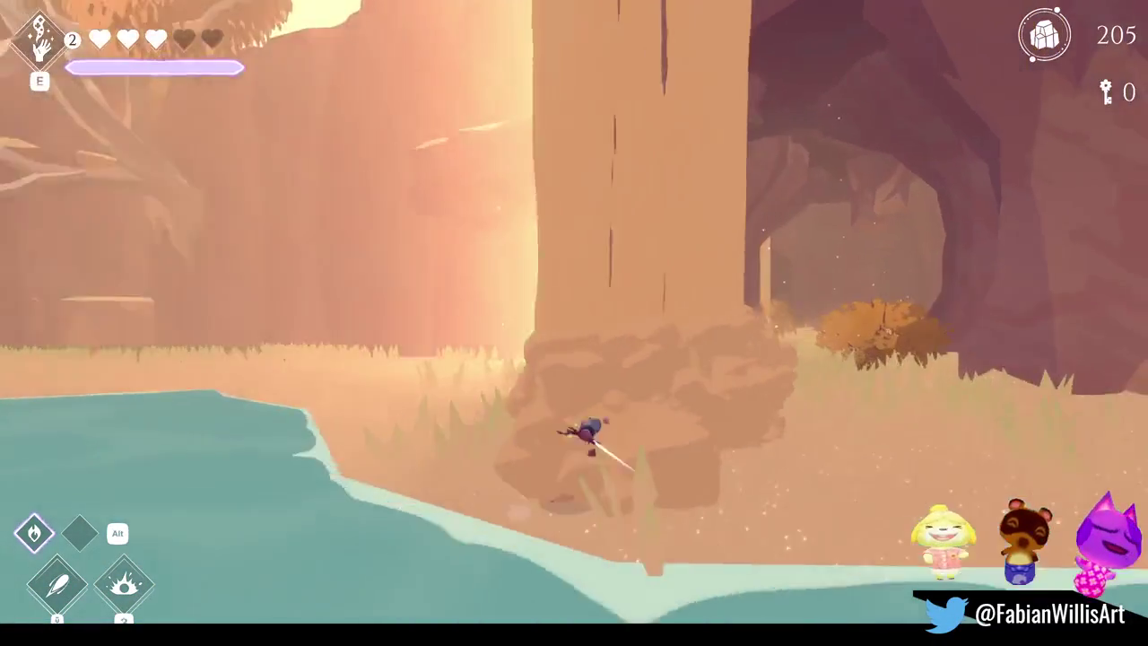
Step: Run from the rock pillar through the clearing and cave toward the bright opening
key("w")
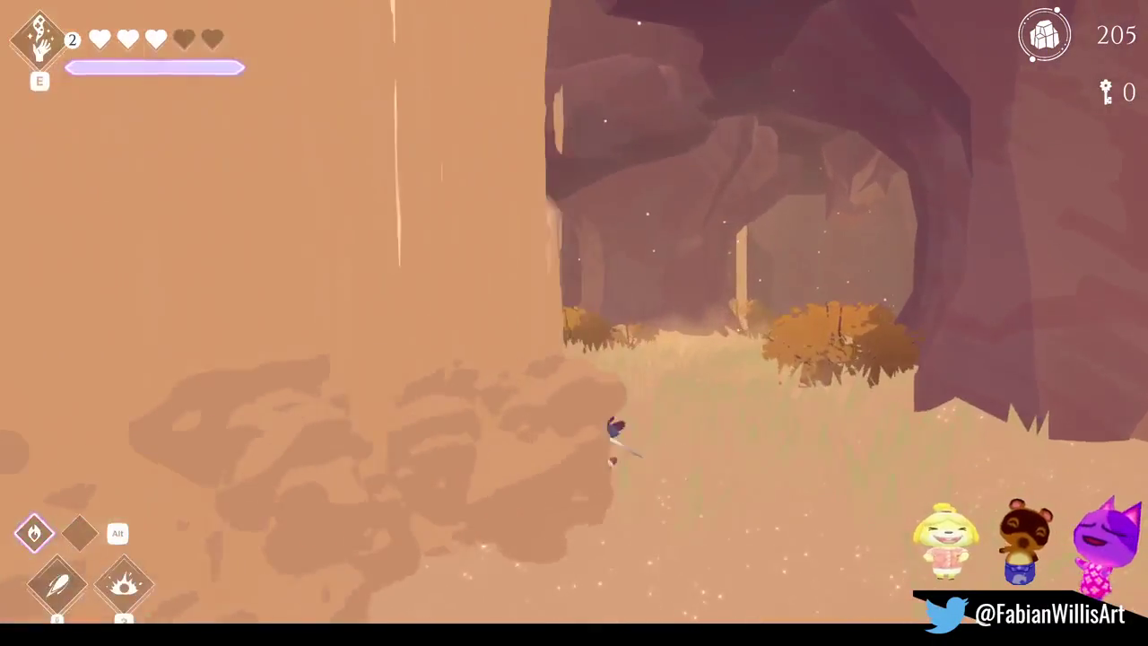
key("w")
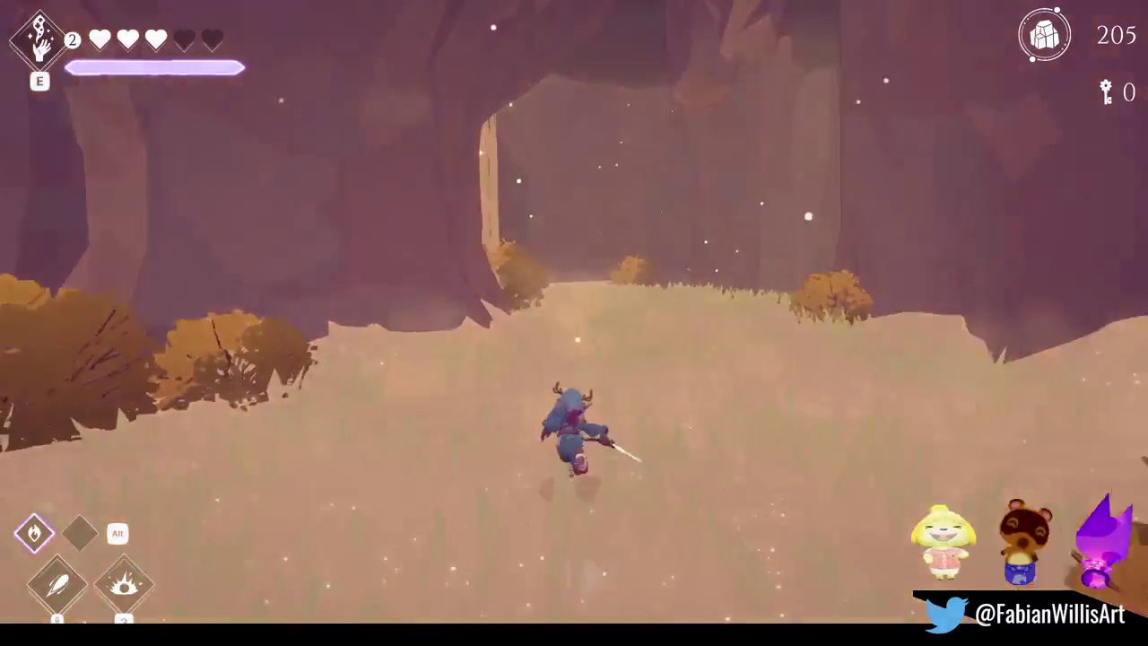
key("w")
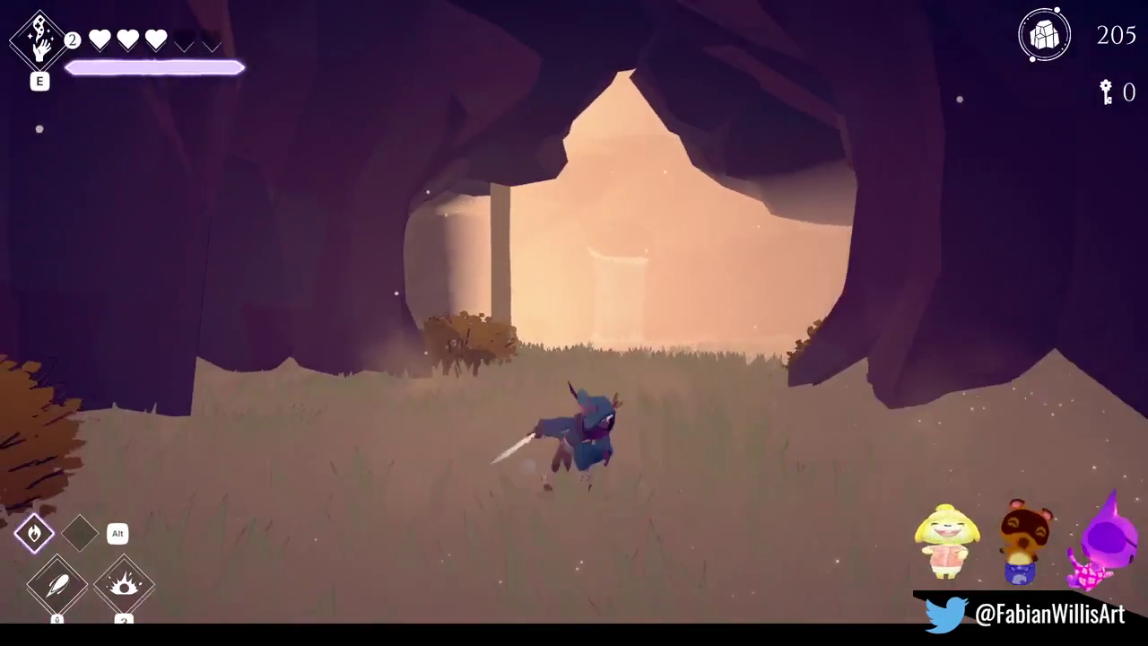
key("w")
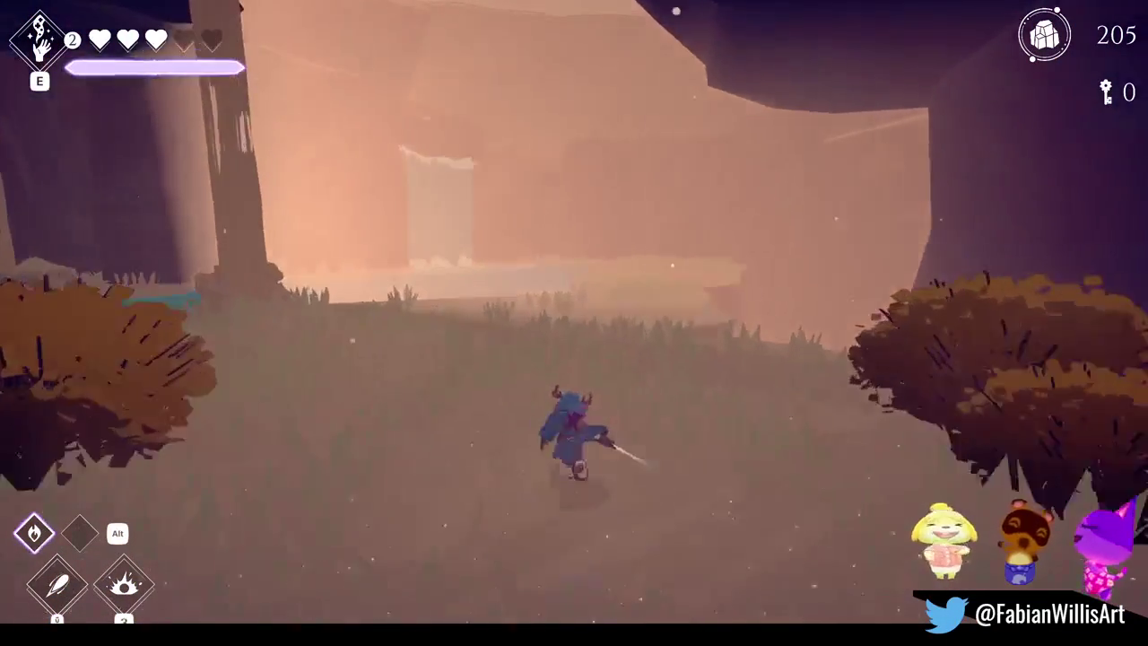
key("s")
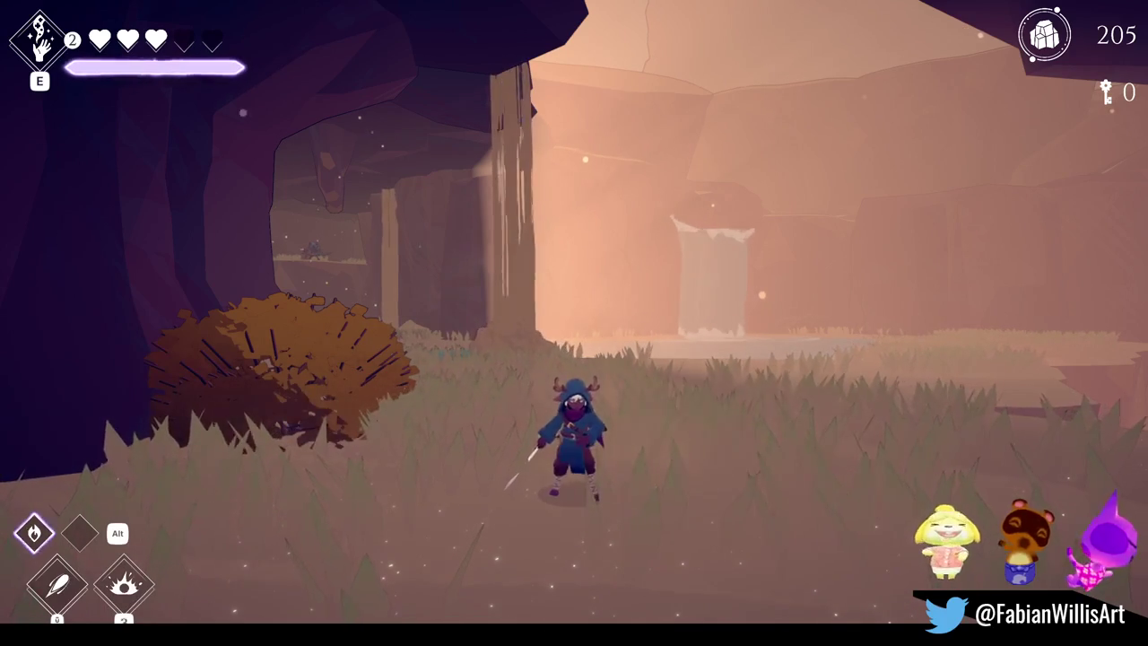
Step: Run the character back and forth around the clearing, heading toward the waterfall
key("s")
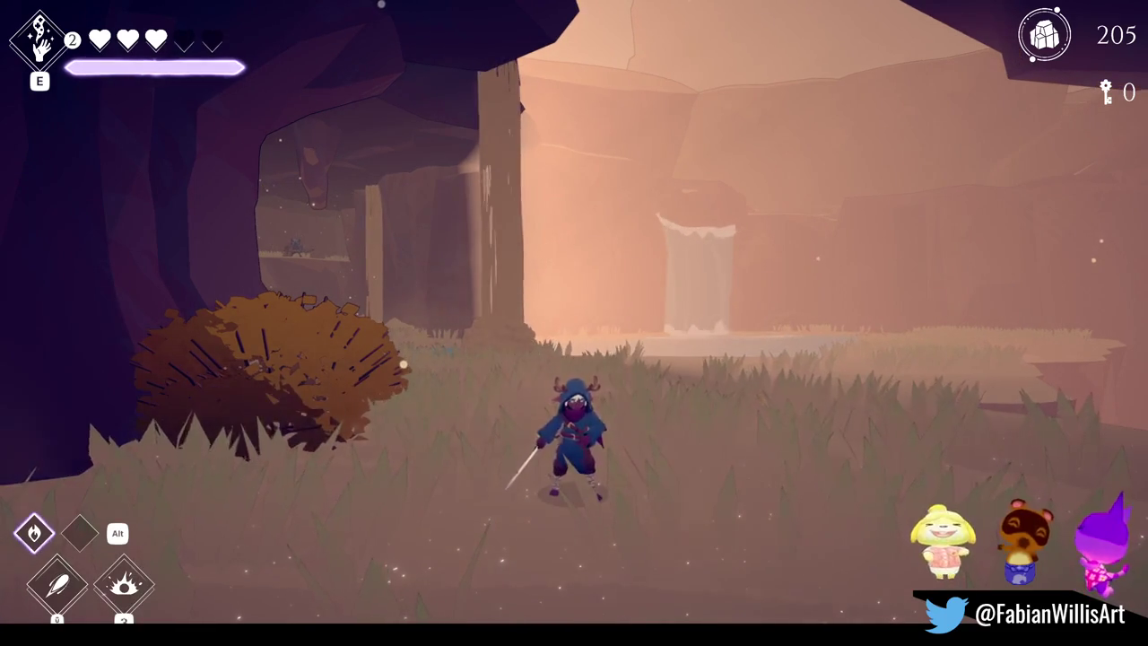
key("a")
key("w")
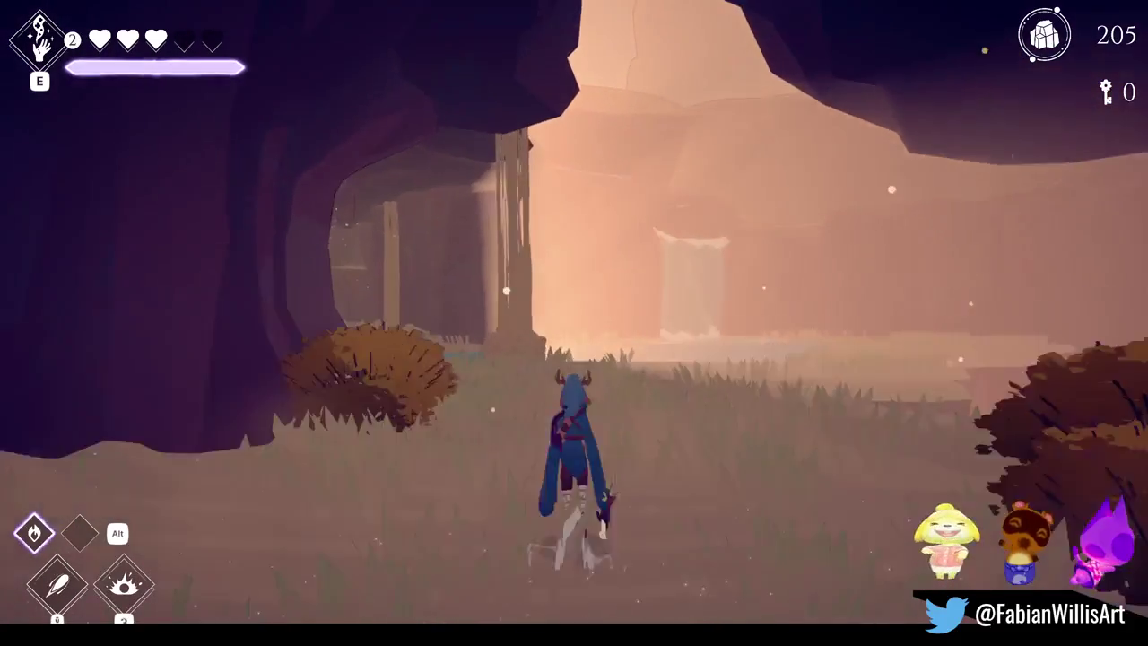
key("d")
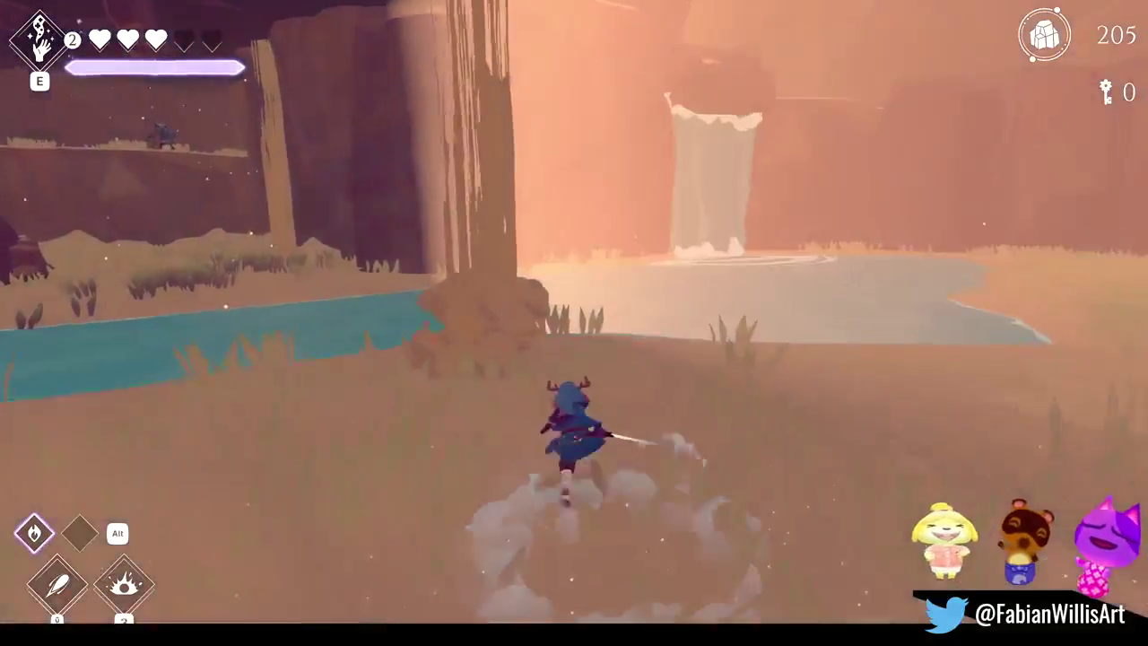
key("a")
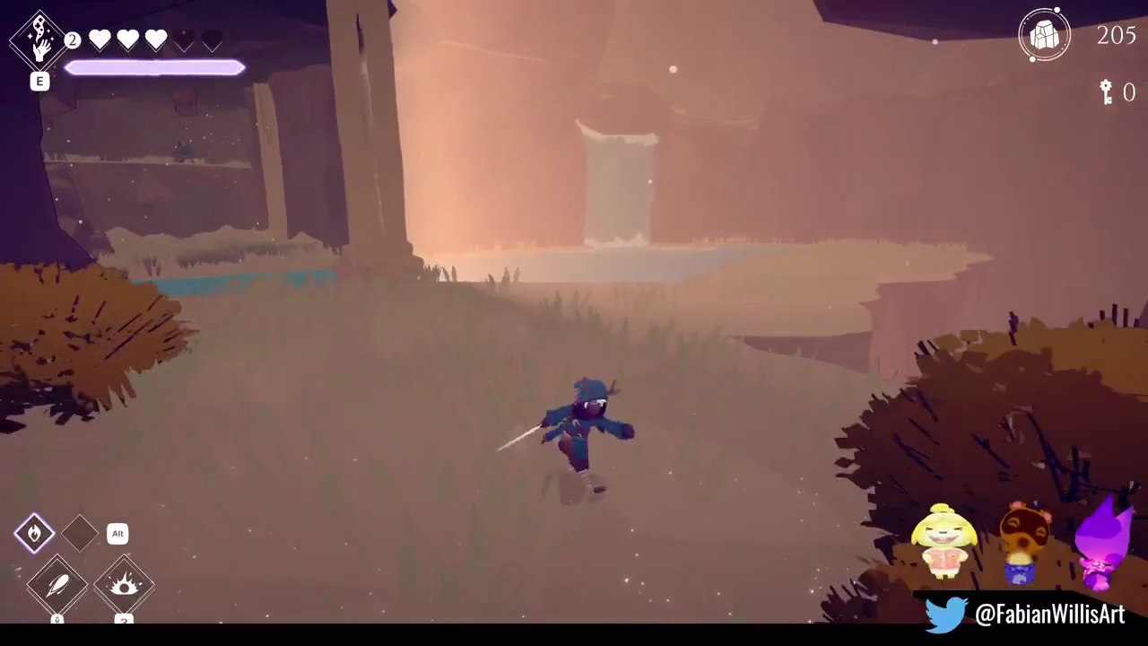
key("s")
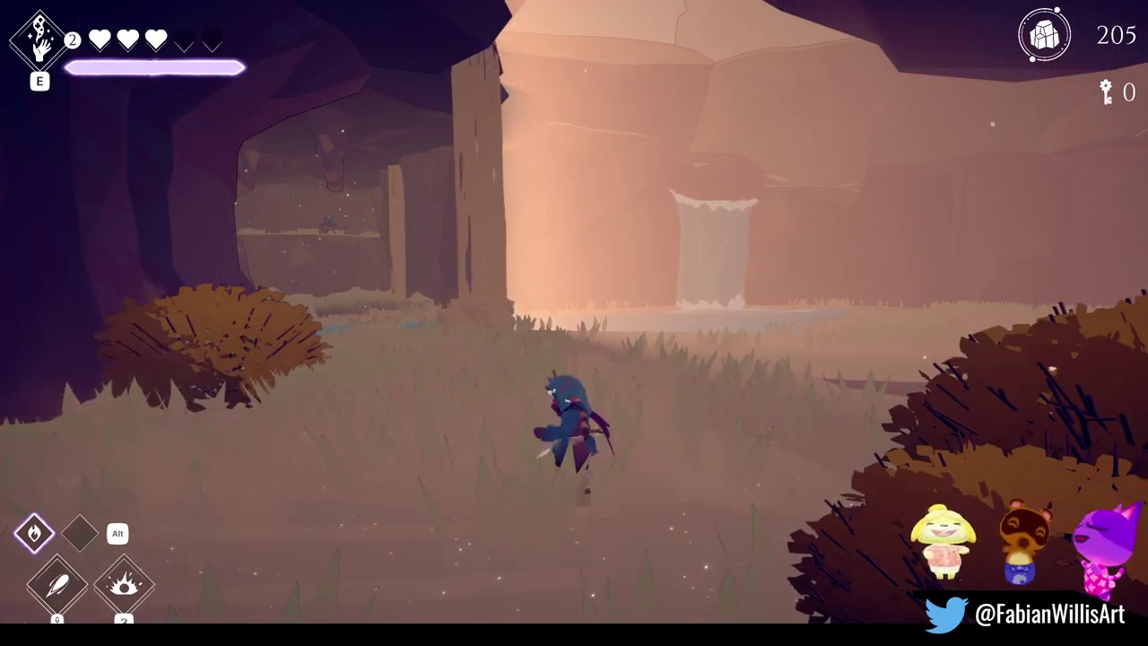
key("w")
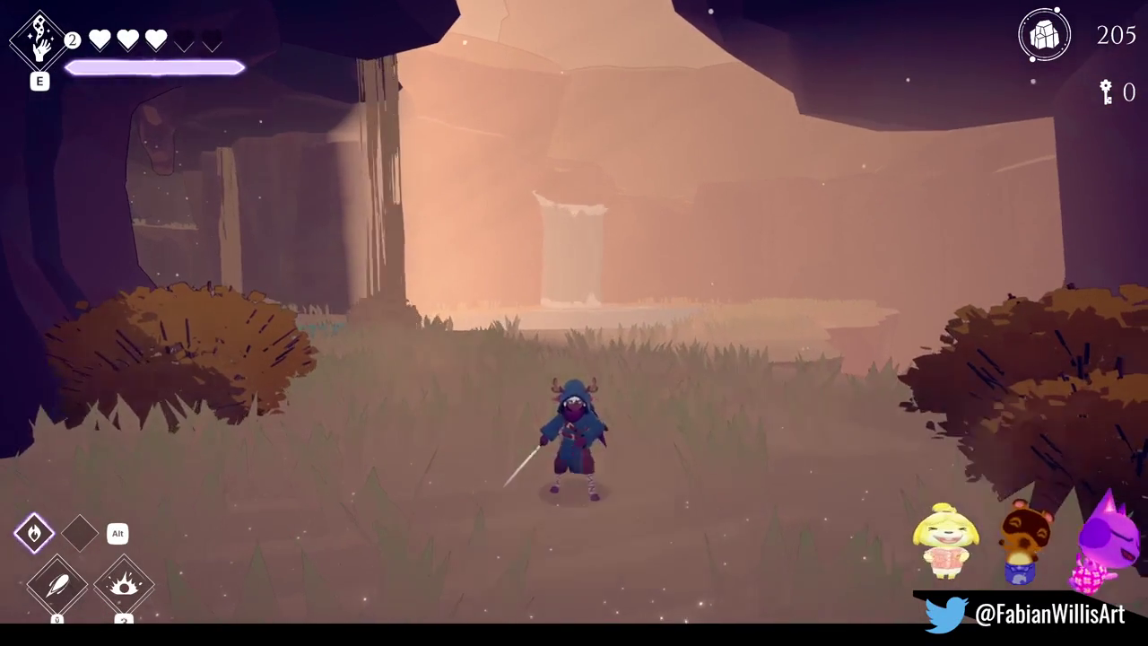
key("w")
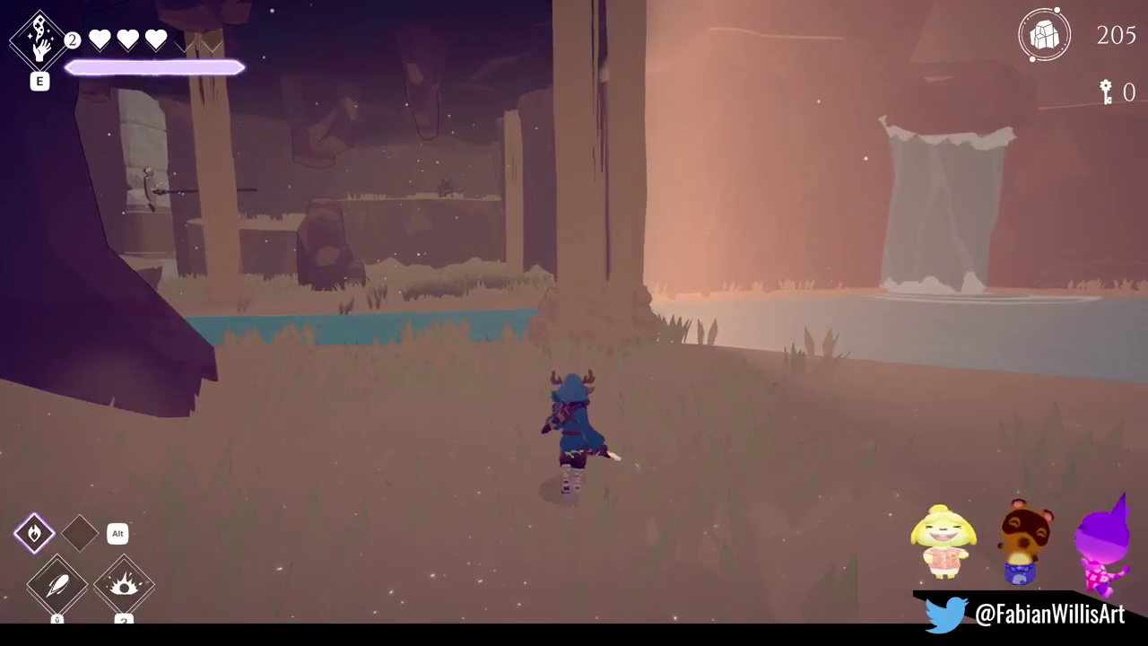
key("w")
Step: Circle the meadow through the fog and run into the pond toward the waterfall
key("s")
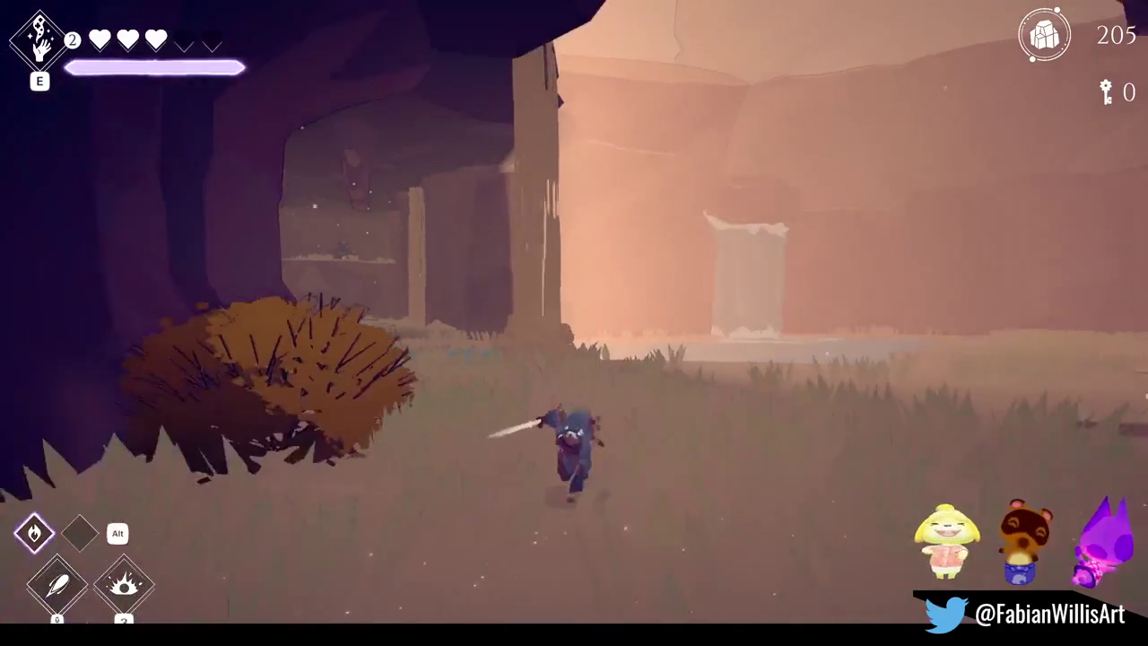
key("w")
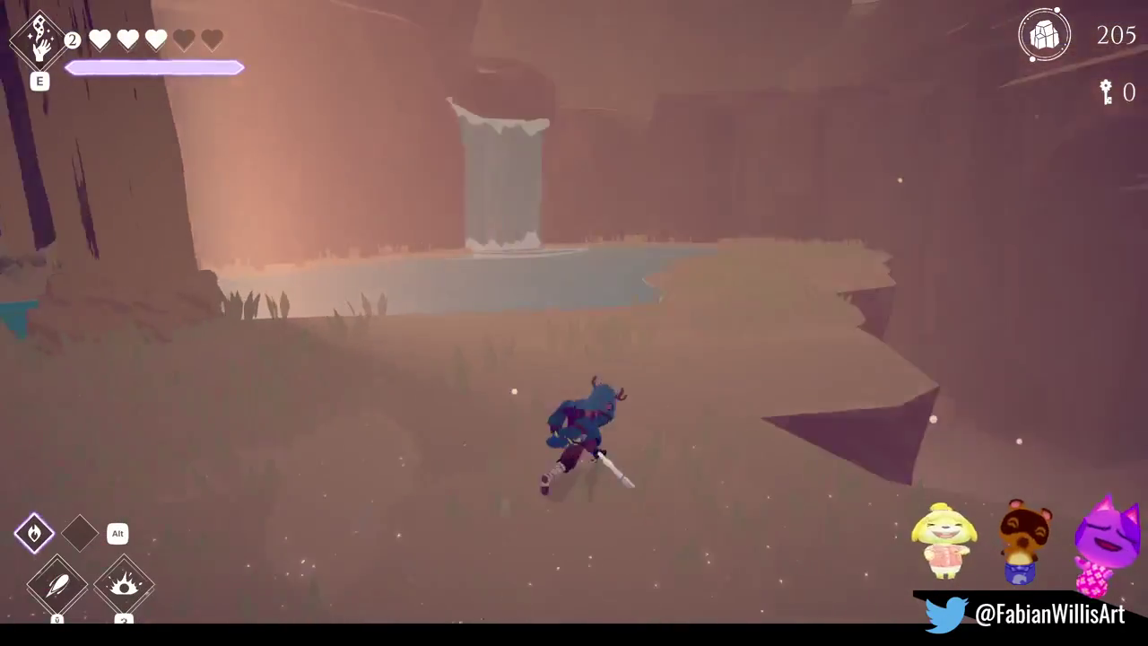
key("a")
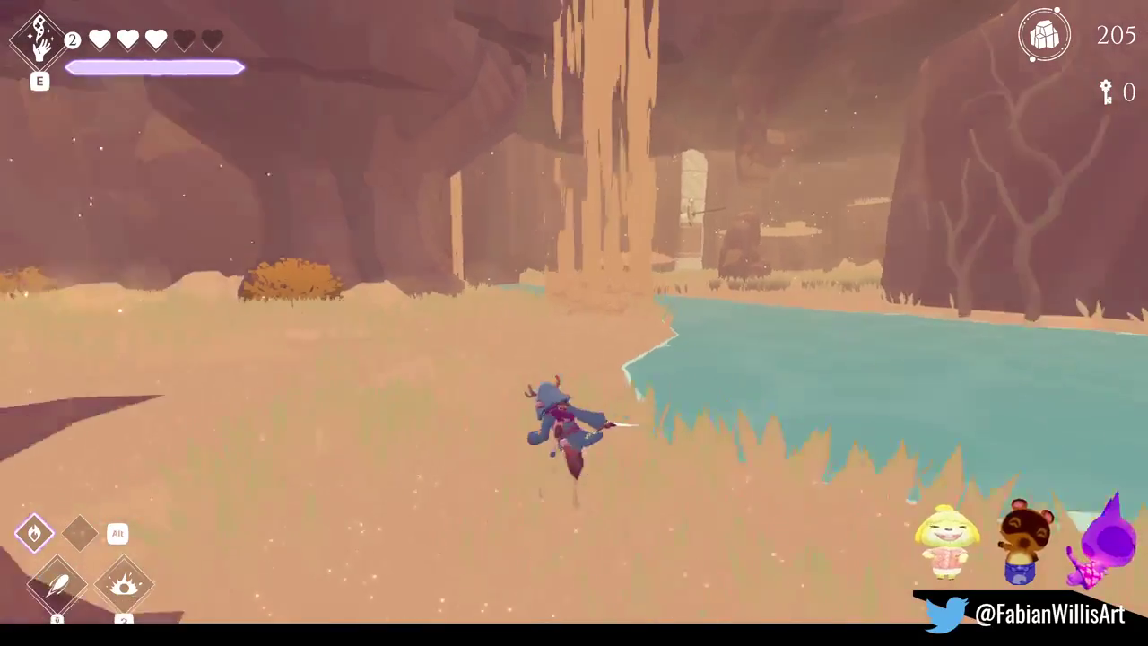
key("a")
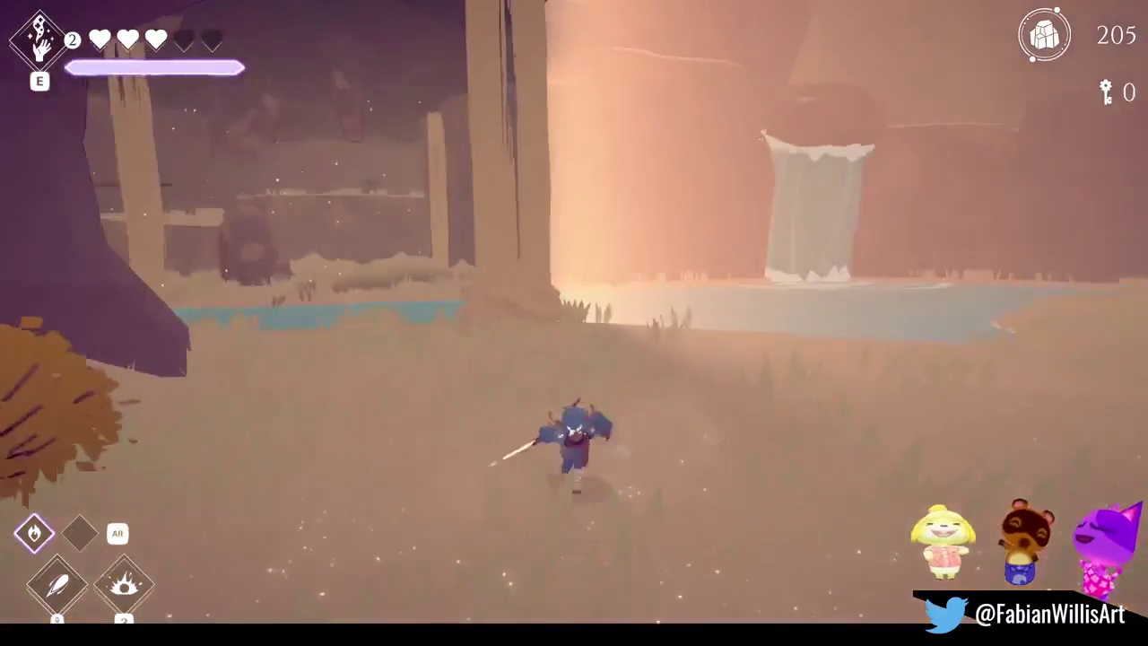
key("s")
key("a")
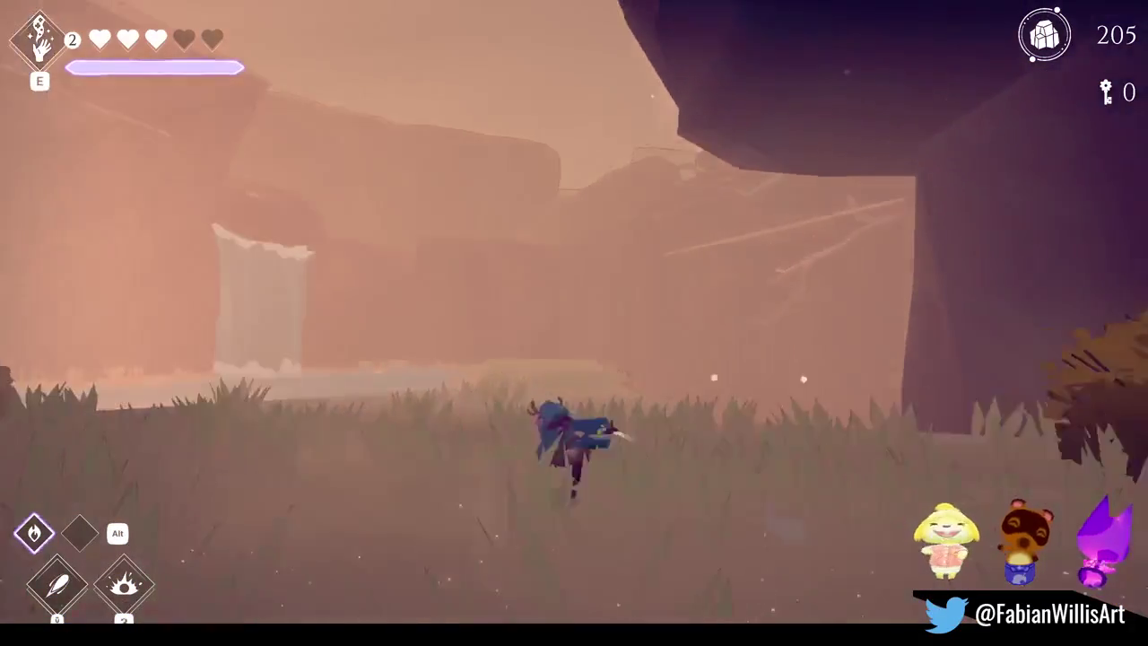
key("w")
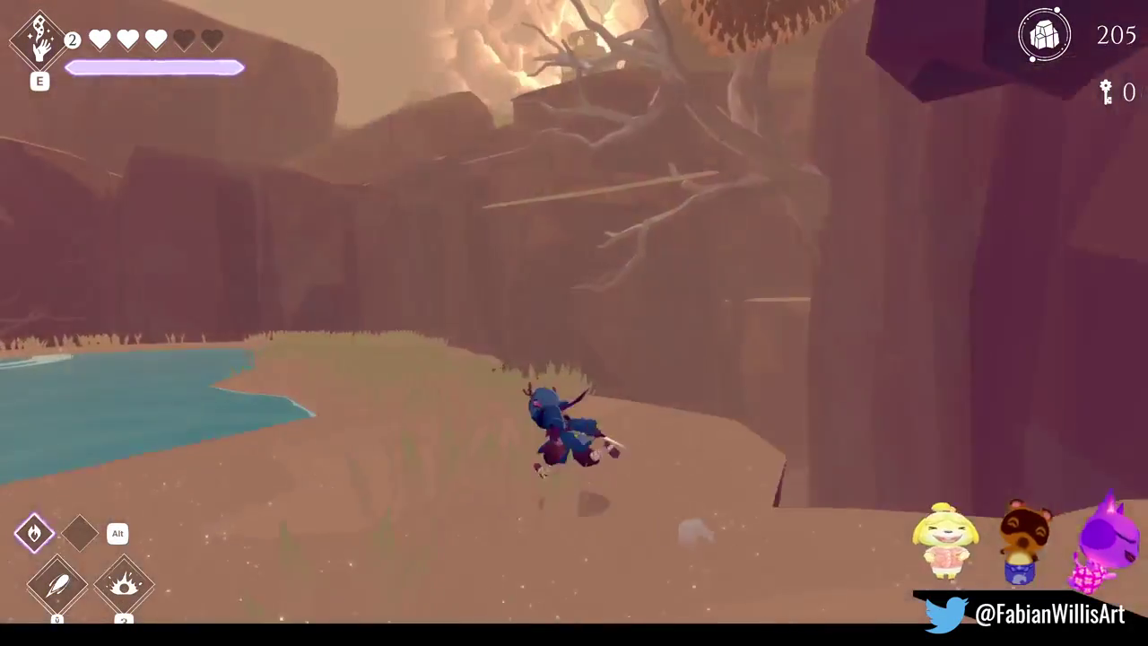
key("w")
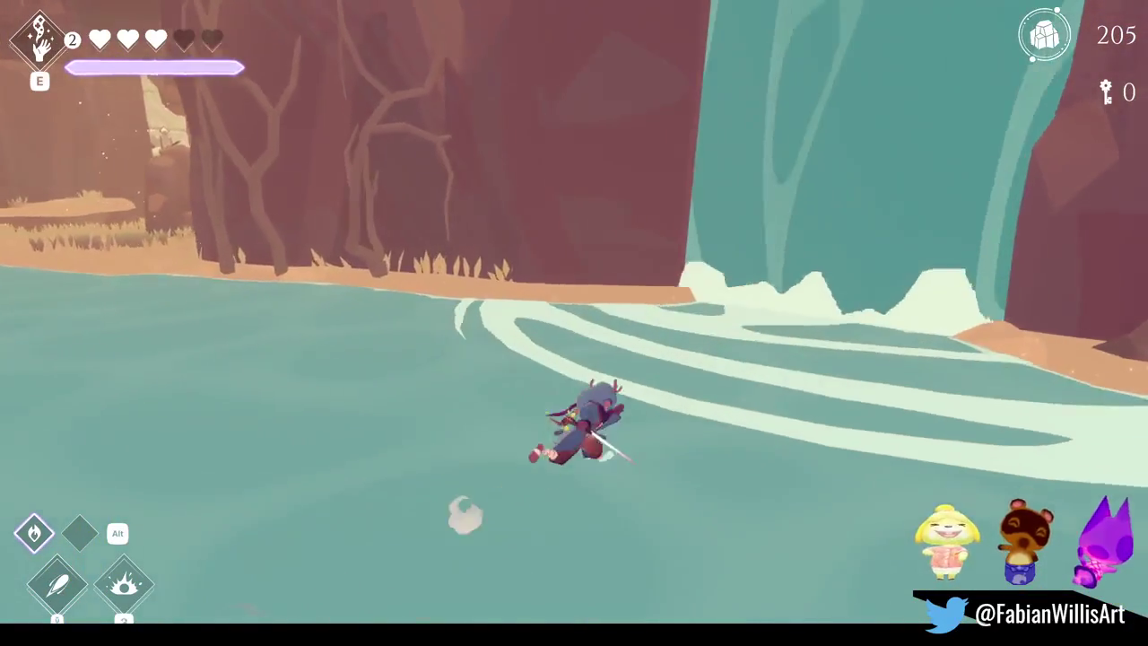
Step: Run along the waterfall's foot through the pond, onto the sandy bank and across the grass
key("a")
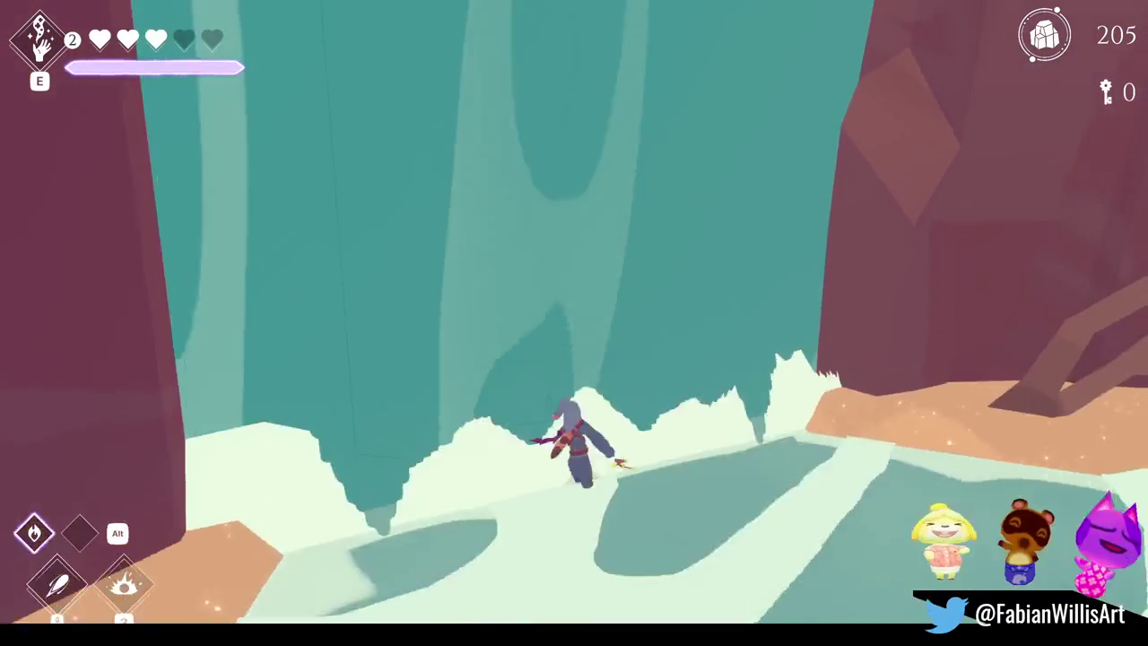
key("s")
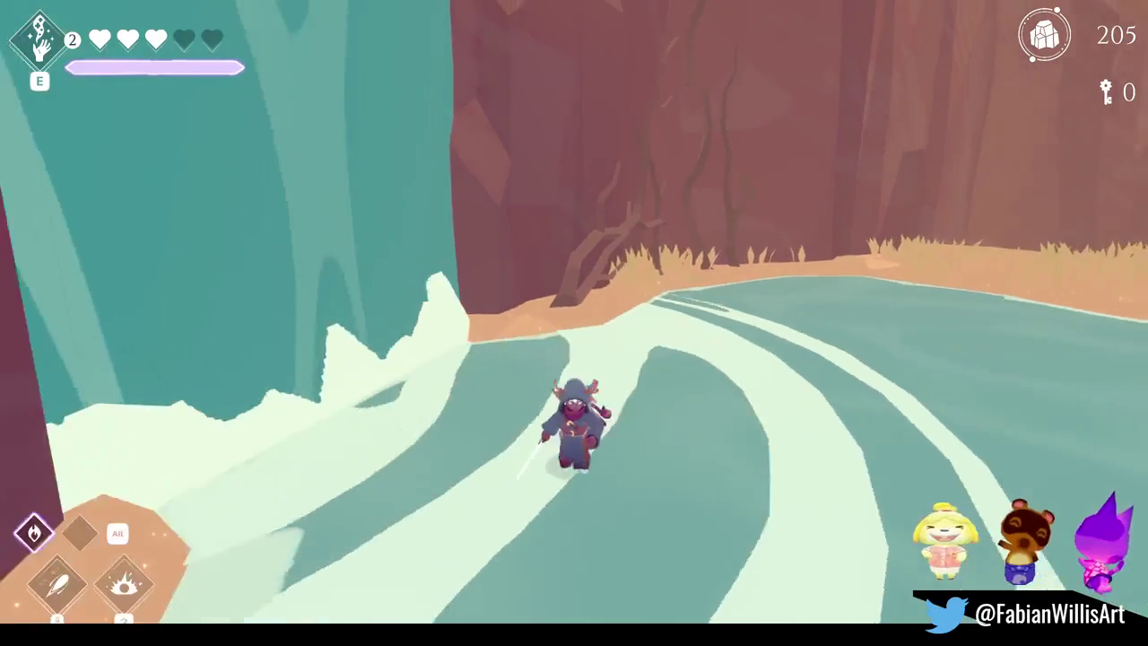
key("d")
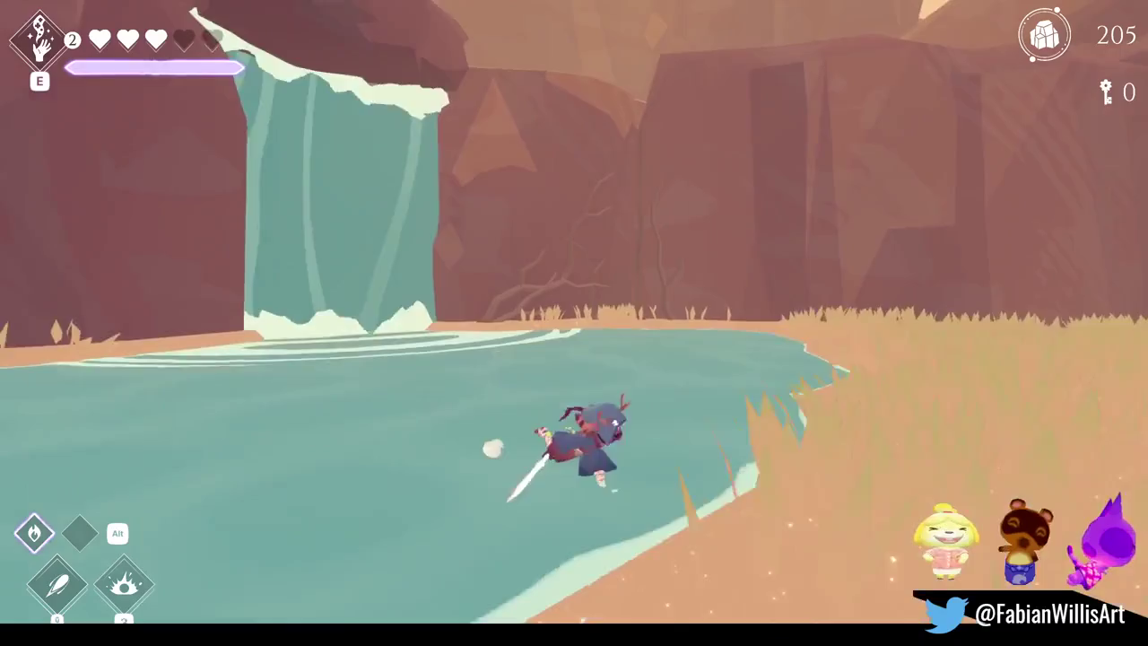
key("a")
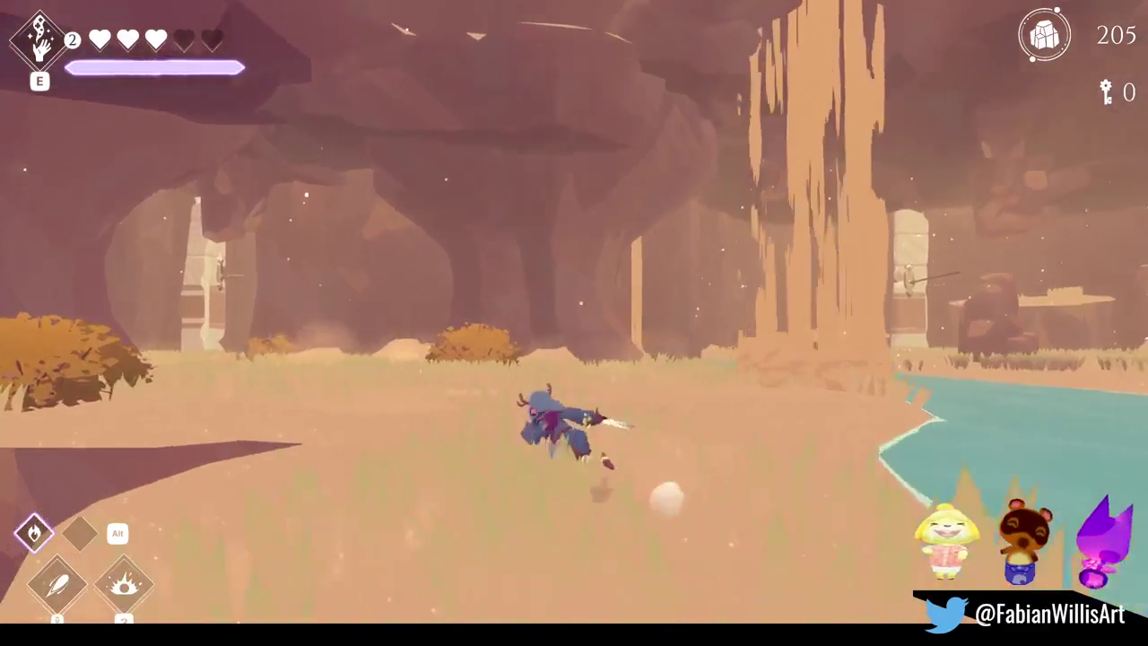
key("w")
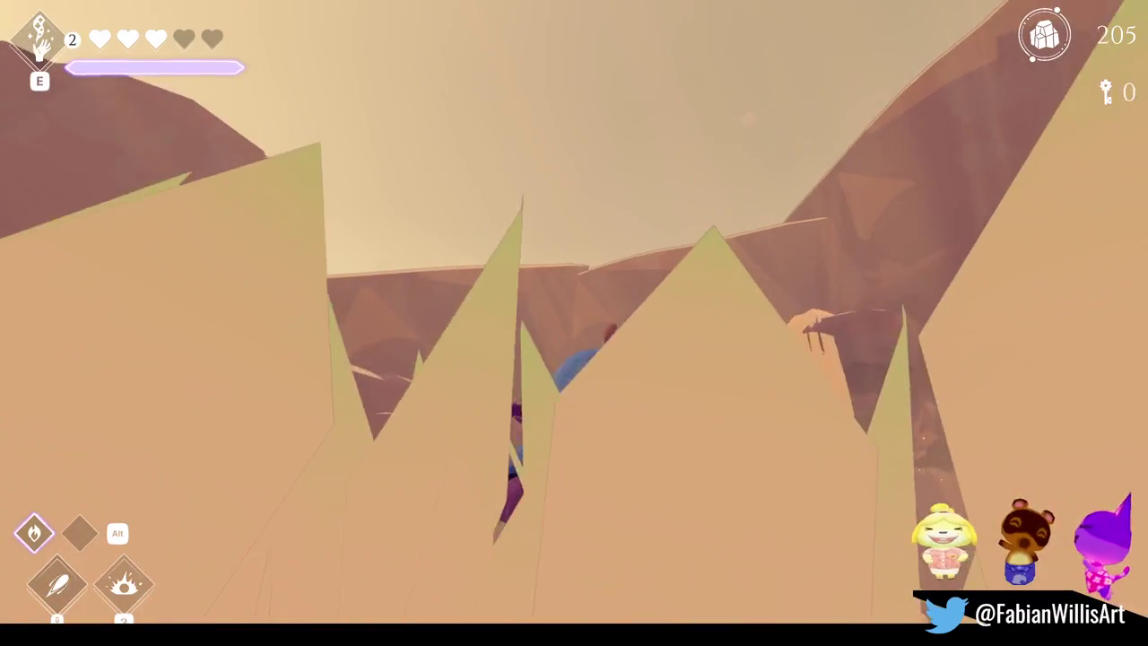
key("w")
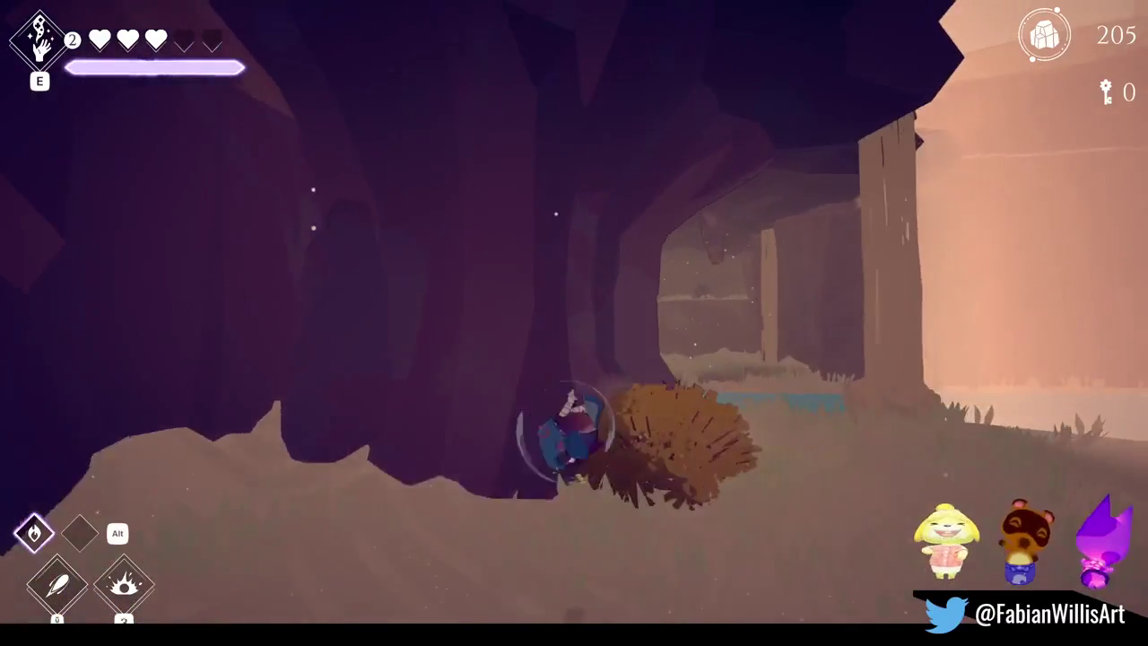
Step: Run past the bush, jump into the stream, and cross the river to the far bank
key("d")
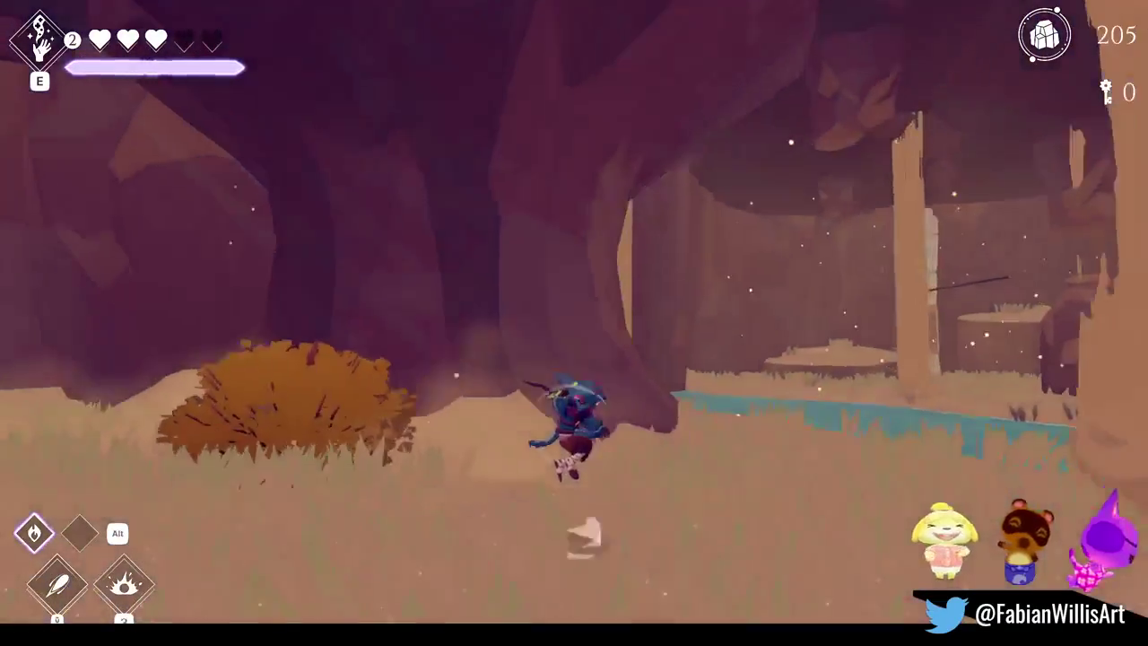
key("a")
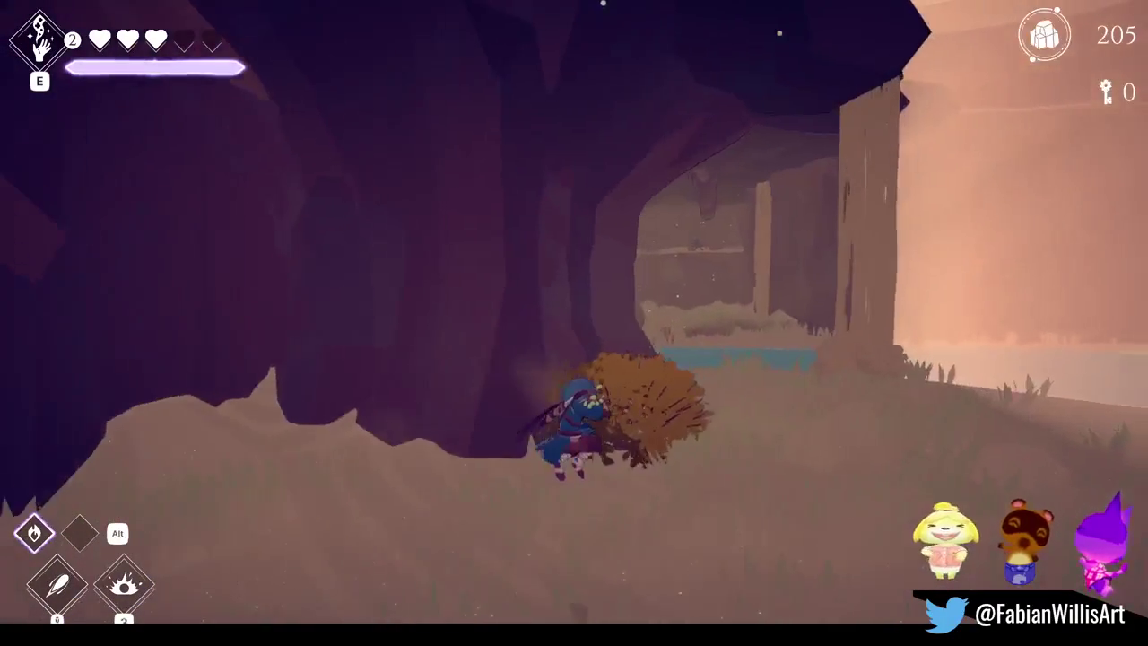
key("w")
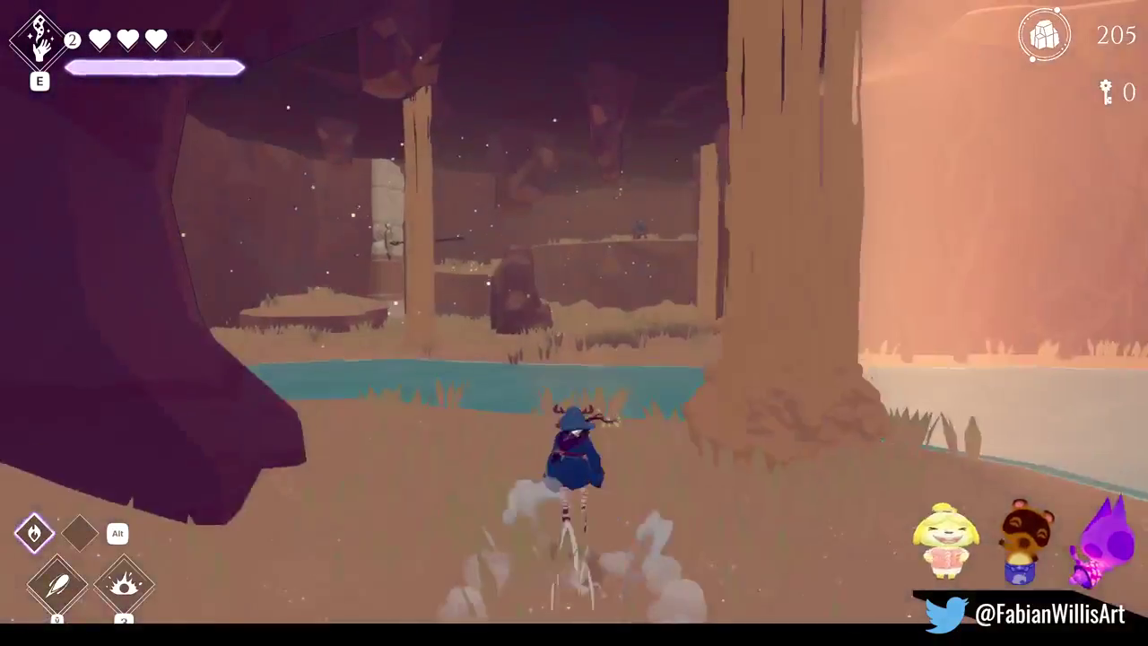
key("w")
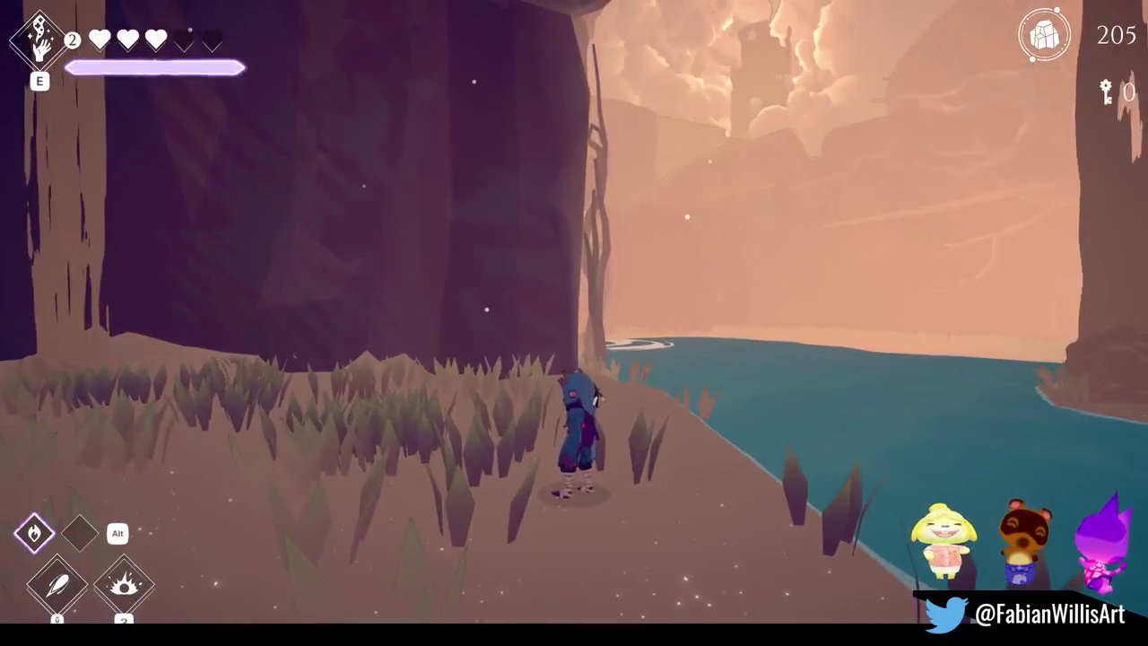
key("w")
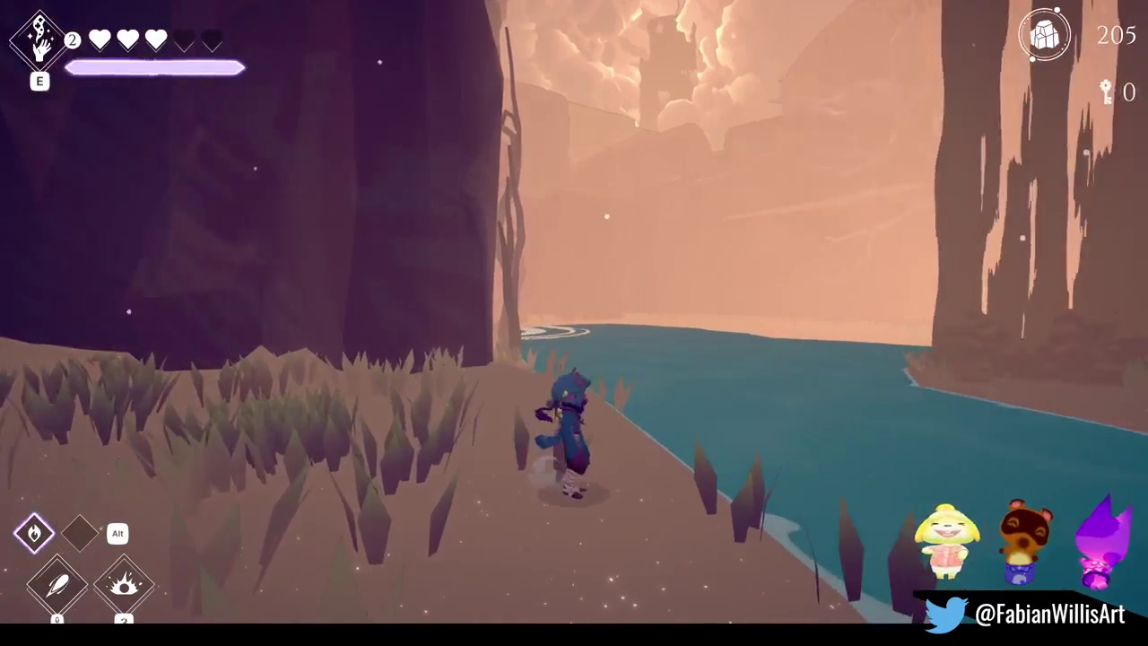
key("a")
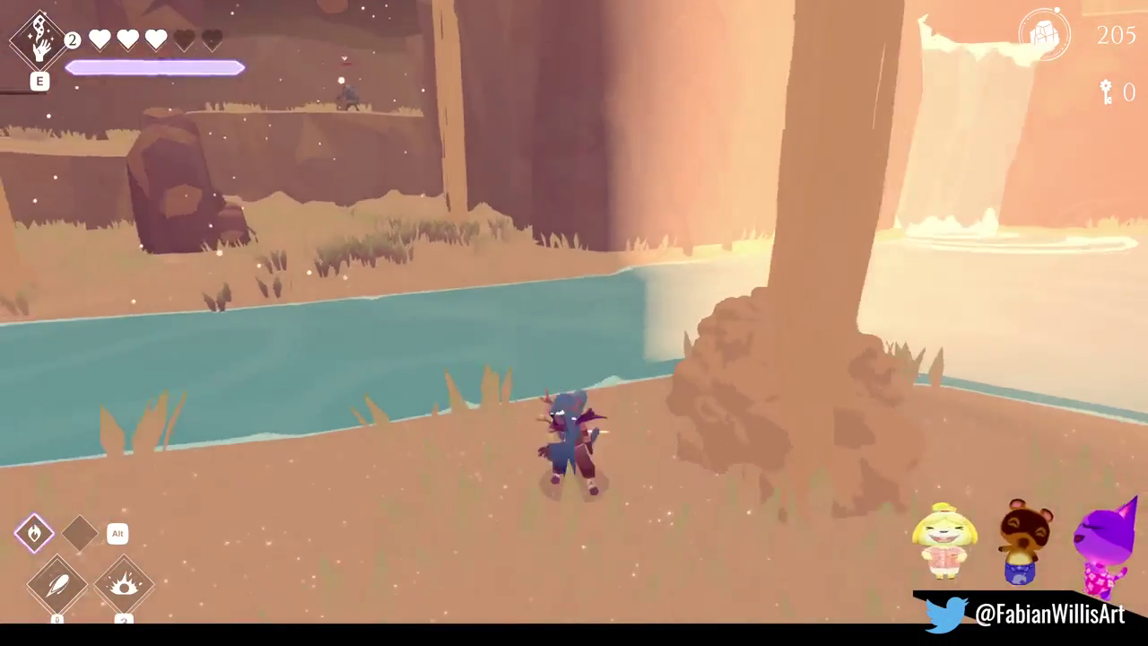
Step: Swing the sword, steer around the grassy canyon floor, and bring up the pause menu
left_click(574, 323)
key("s")
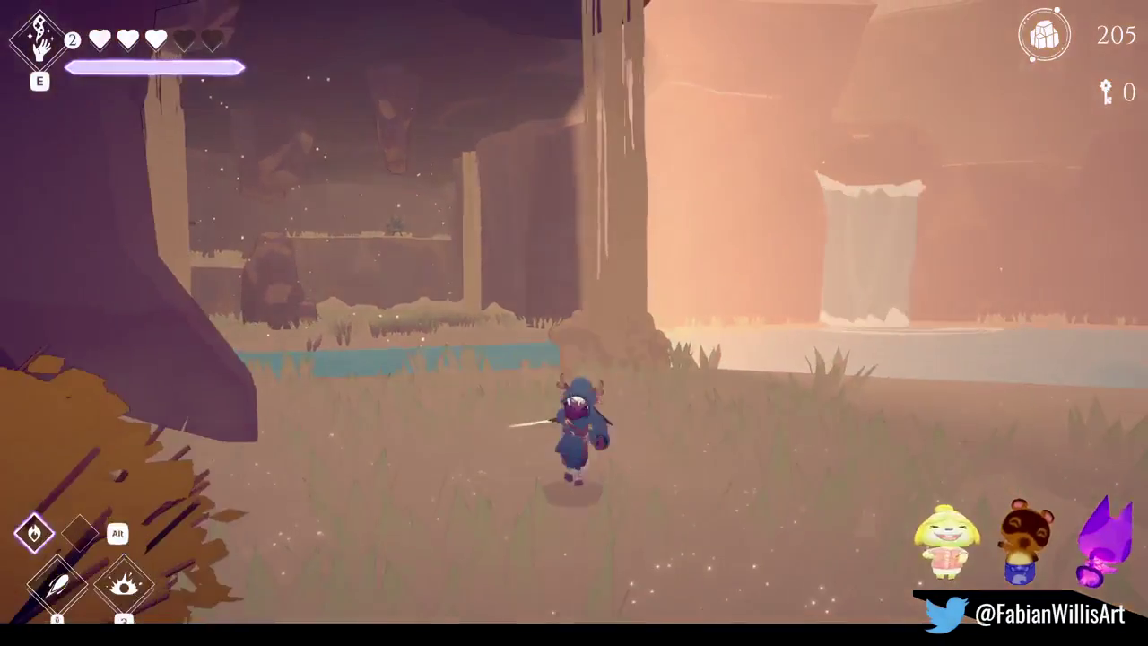
key("w")
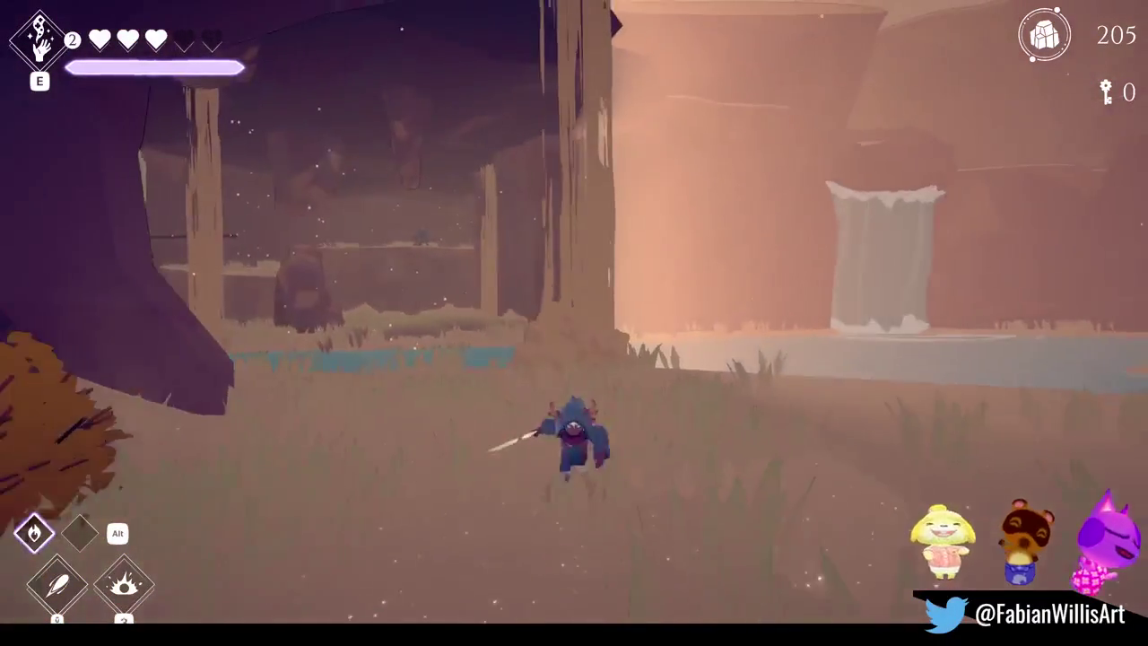
key("s")
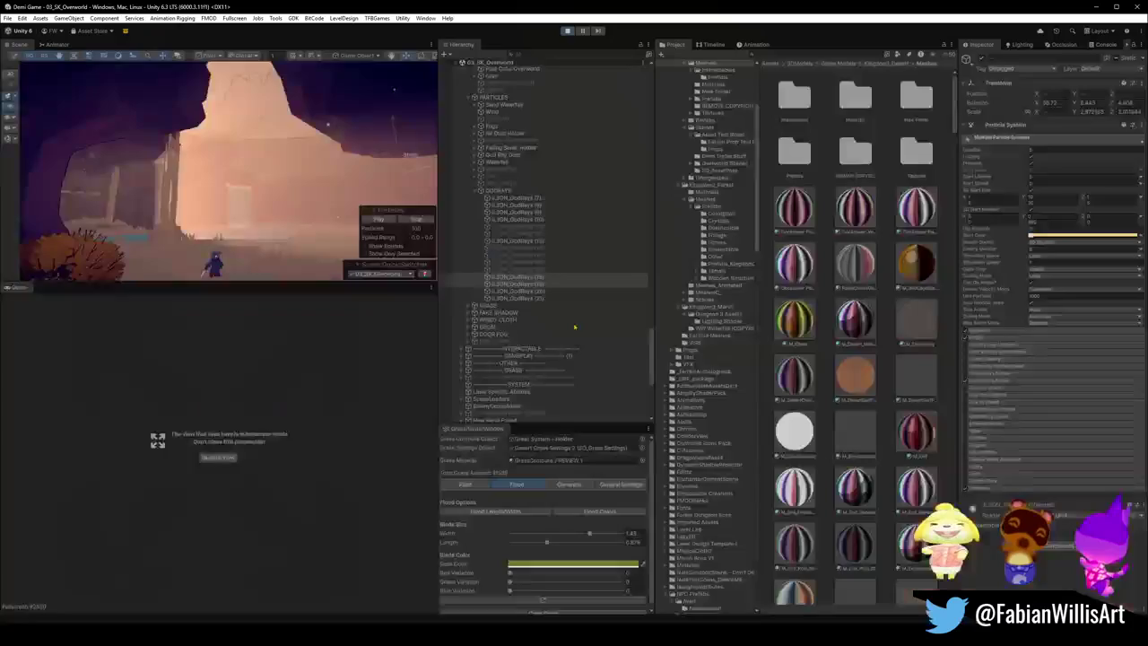
key("Escape")
Step: Exit play mode and fly the Scene view across the canyon onto the waterfall cliffs
left_click(567, 31)
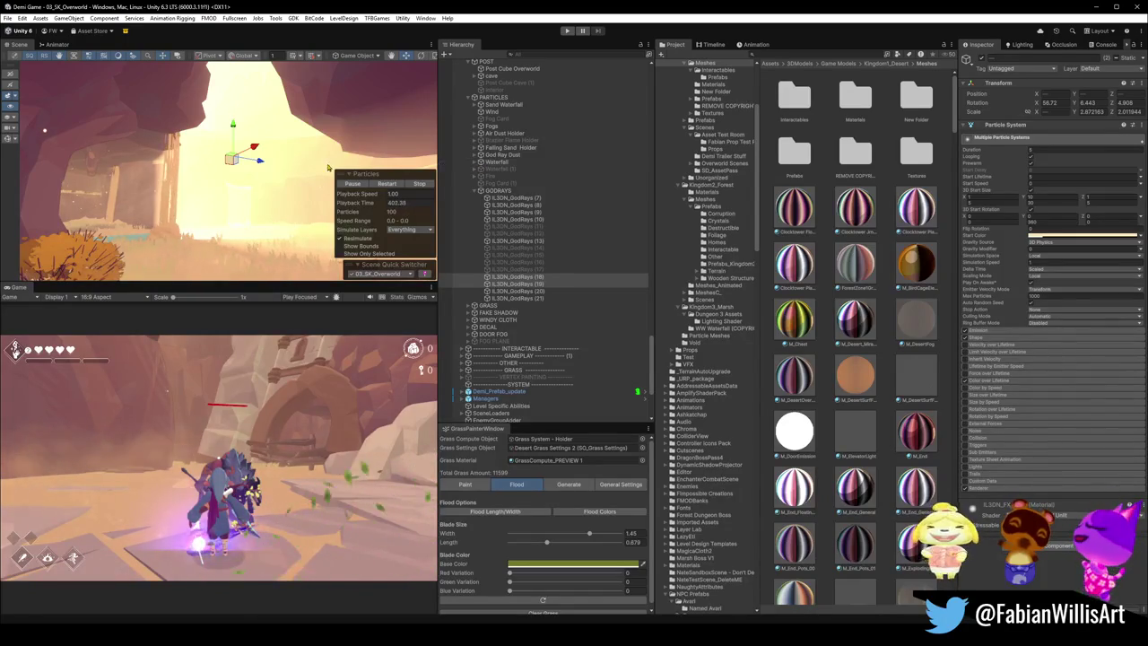
left_click_drag(318, 130, 256, 202)
left_click(247, 215)
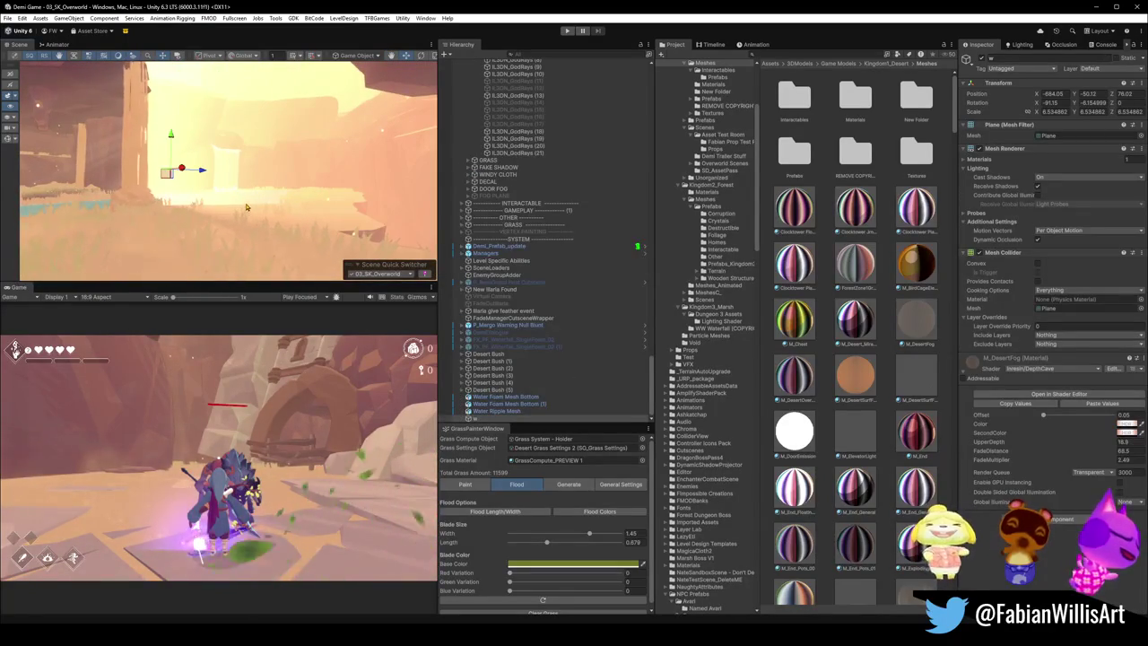
left_click(253, 175)
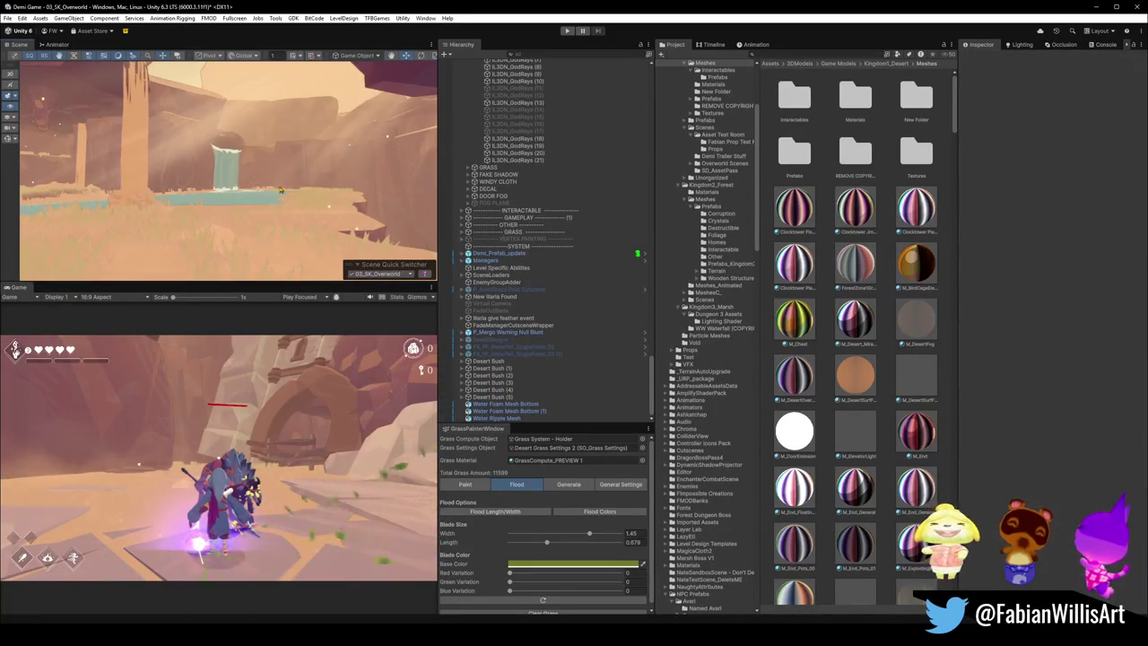
left_click_drag(253, 175, 342, 156)
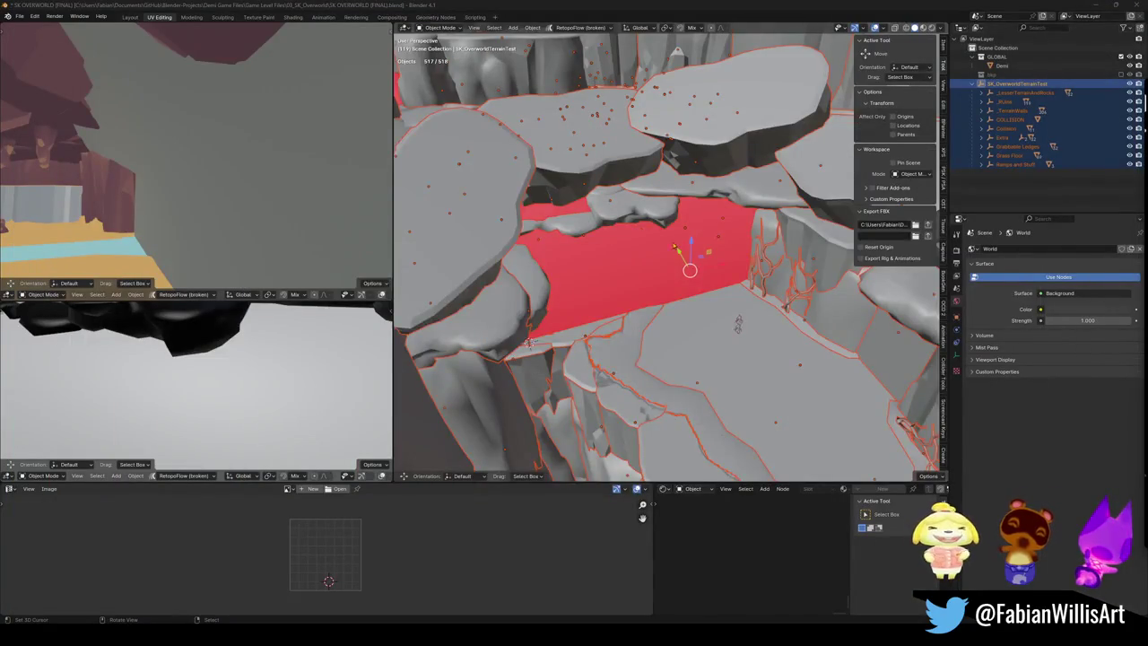
scroll(671, 308, "down", 2)
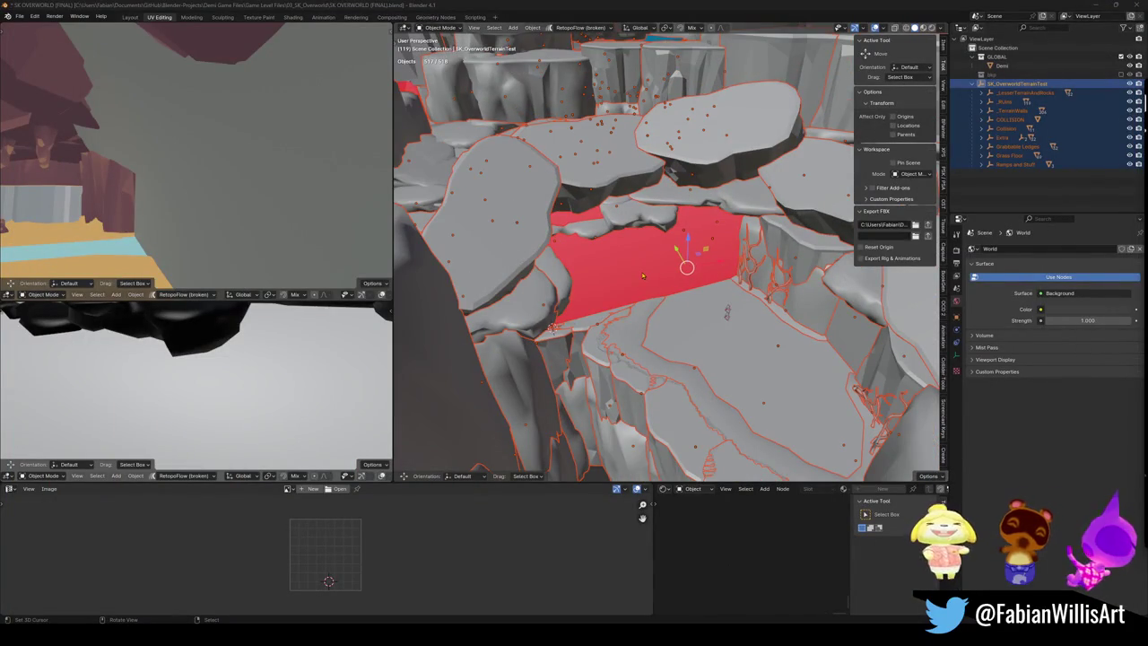
Step: Delete the red fog plane, switch to Material Preview and save the overworld file
left_click(642, 275)
key("Delete")
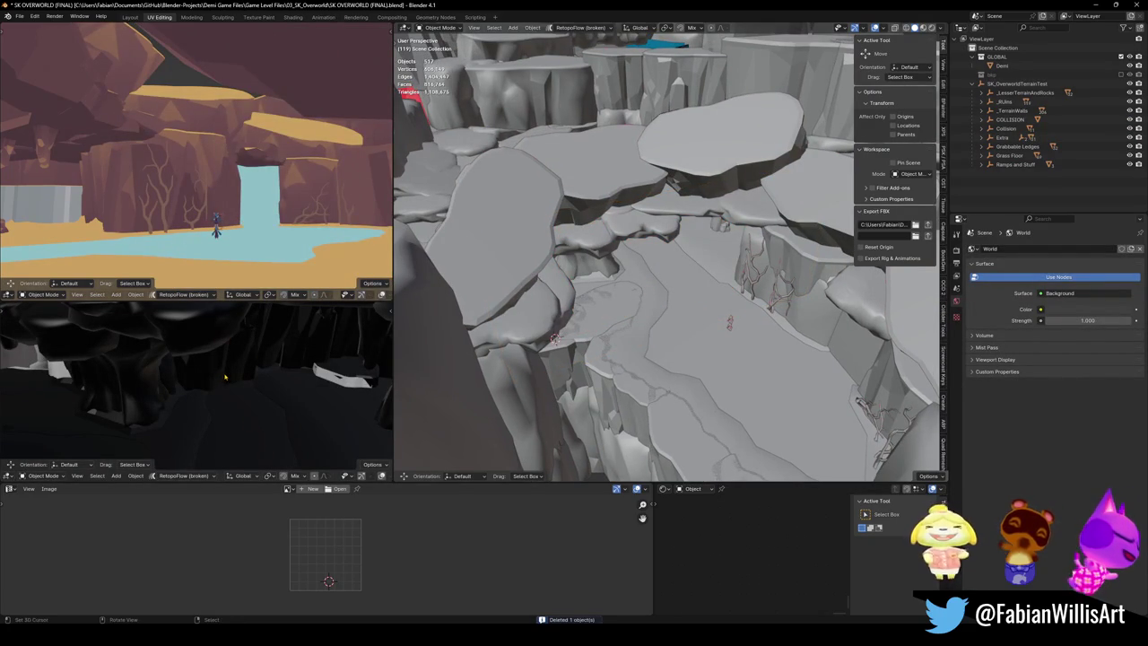
key("z")
key("ctrl+s")
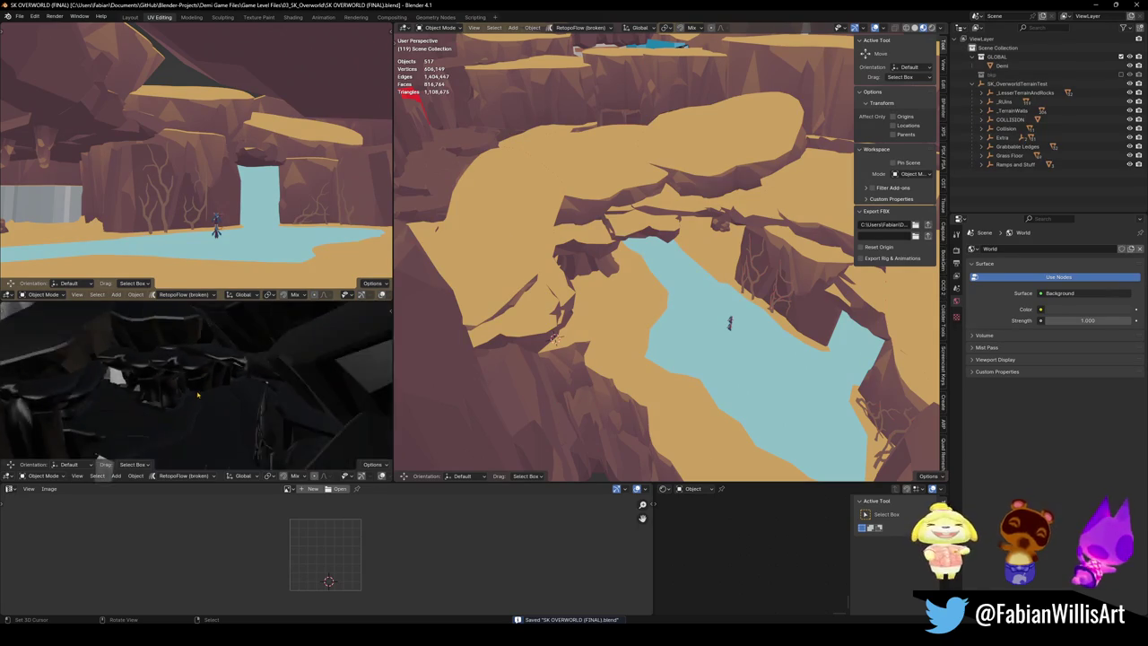
Step: Take the cliff rock beside the river and move it into the pool, staying horizontal
key("z")
mouse_move(209, 373)
left_mouse_down()
mouse_move(248, 392)
mouse_move(153, 389)
left_mouse_up()
scroll(140, 364, "up", 5)
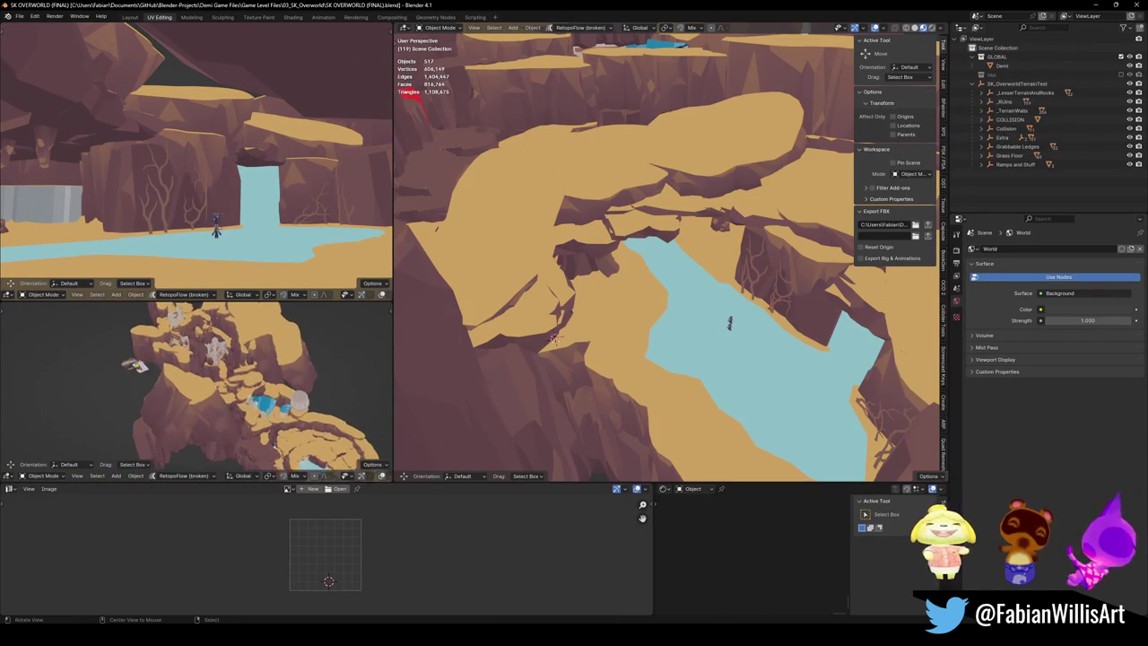
mouse_move(701, 264)
left_mouse_down()
mouse_move(684, 277)
mouse_move(681, 266)
mouse_move(604, 275)
mouse_move(616, 323)
mouse_move(644, 307)
left_mouse_up()
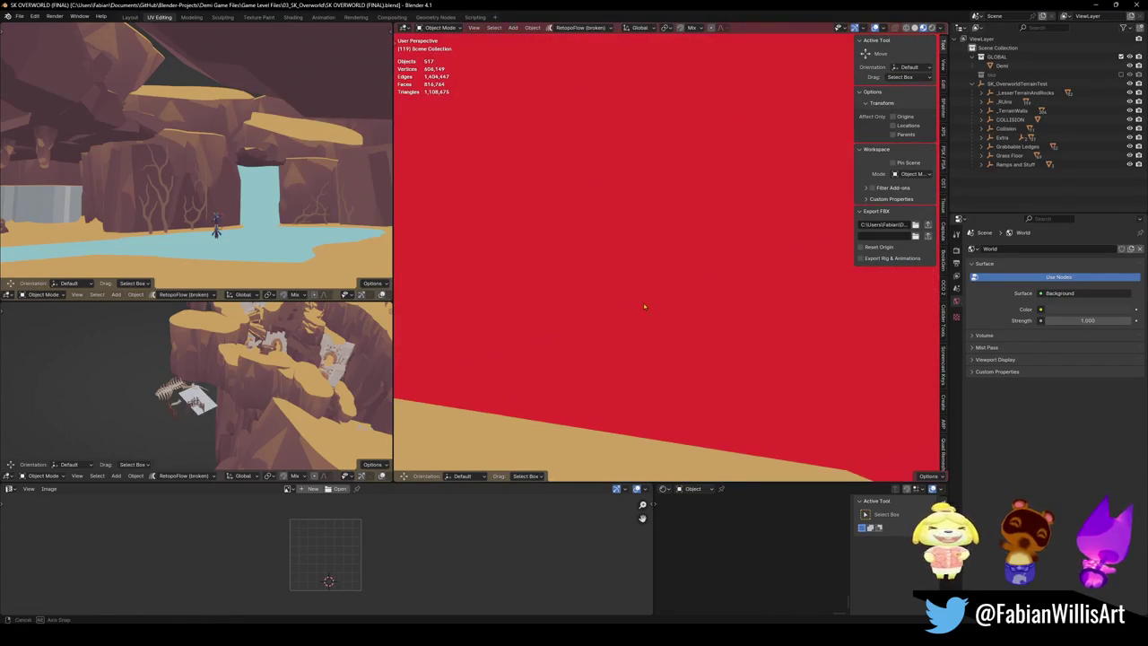
left_click_drag(720, 286, 703, 306)
left_click(702, 305)
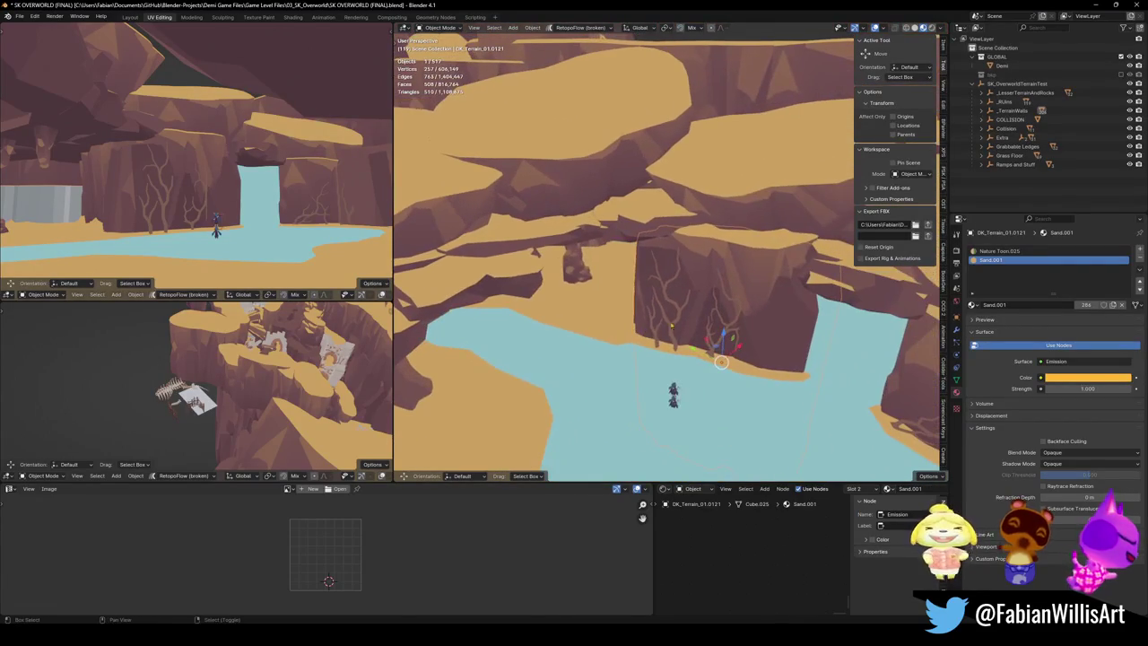
key("g")
key("shift+z")
left_click(628, 377)
Step: Turn the cliff rock around the vertical axis and reposition it horizontally in the canyon gap
key("r")
key("z")
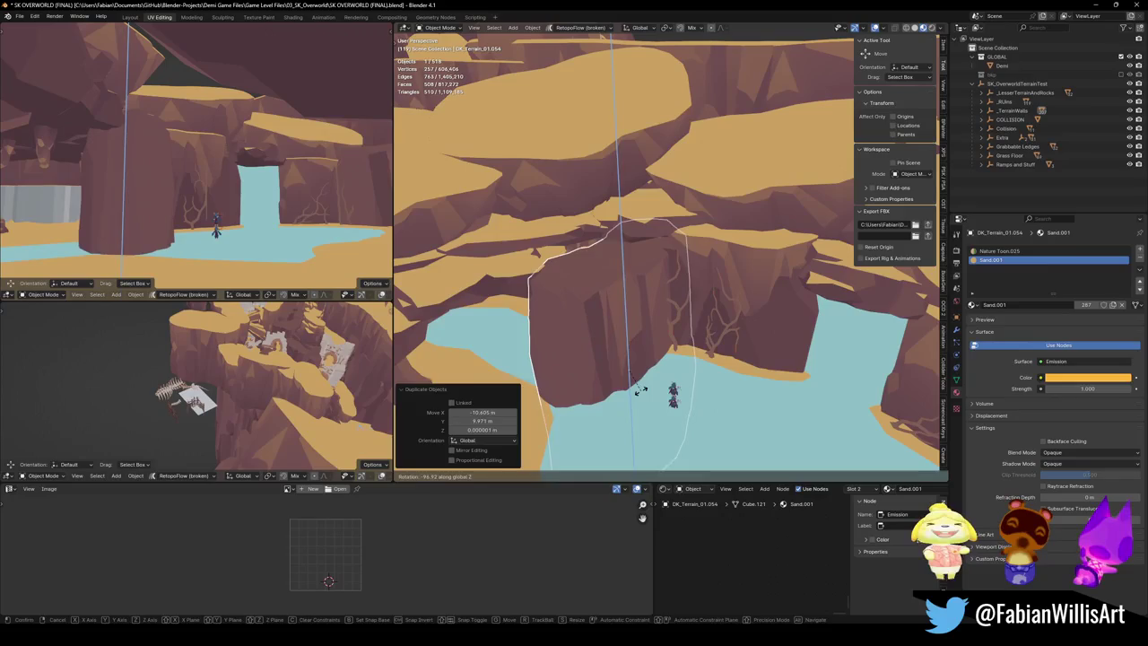
left_click(675, 381)
key("g")
key("shift+z")
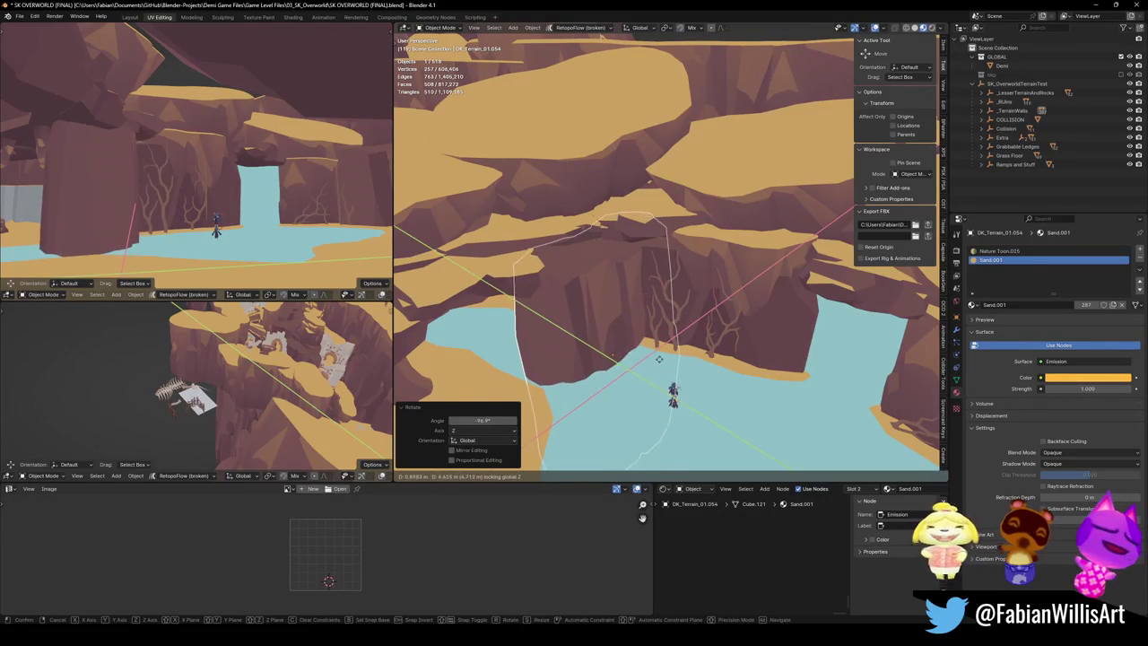
key("Escape")
key("shift+grave")
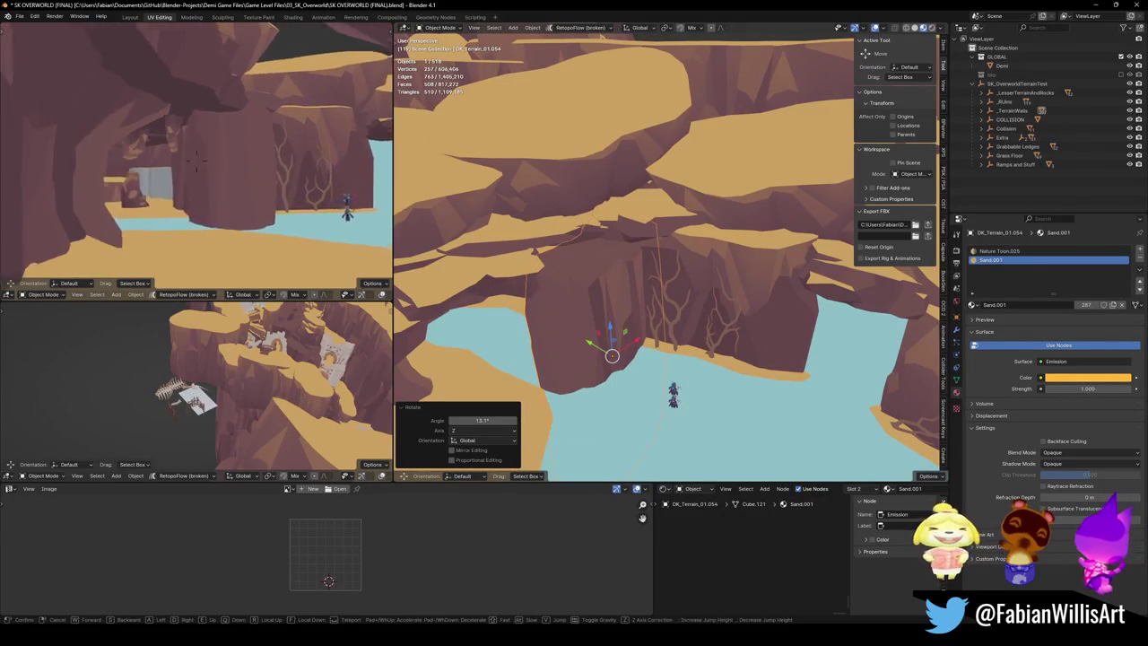
key("s")
left_click(197, 161)
key("g")
key("shift+z")
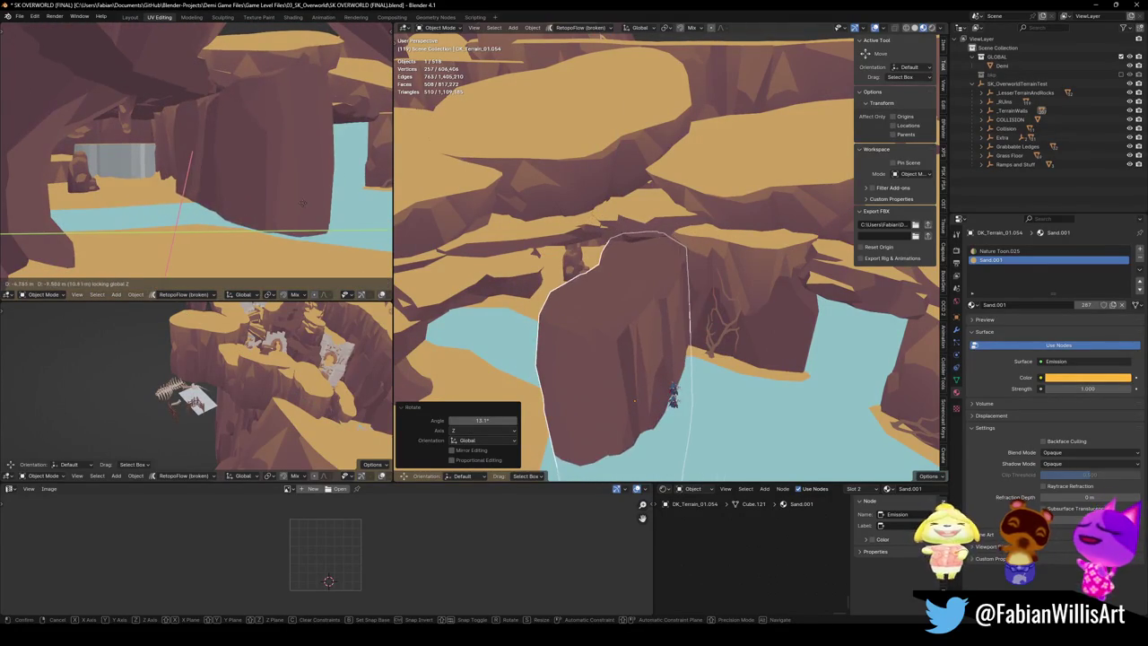
left_click(307, 212)
Step: Squash the cliff pillar's height and raise it straight up to its final position
left_click(294, 208)
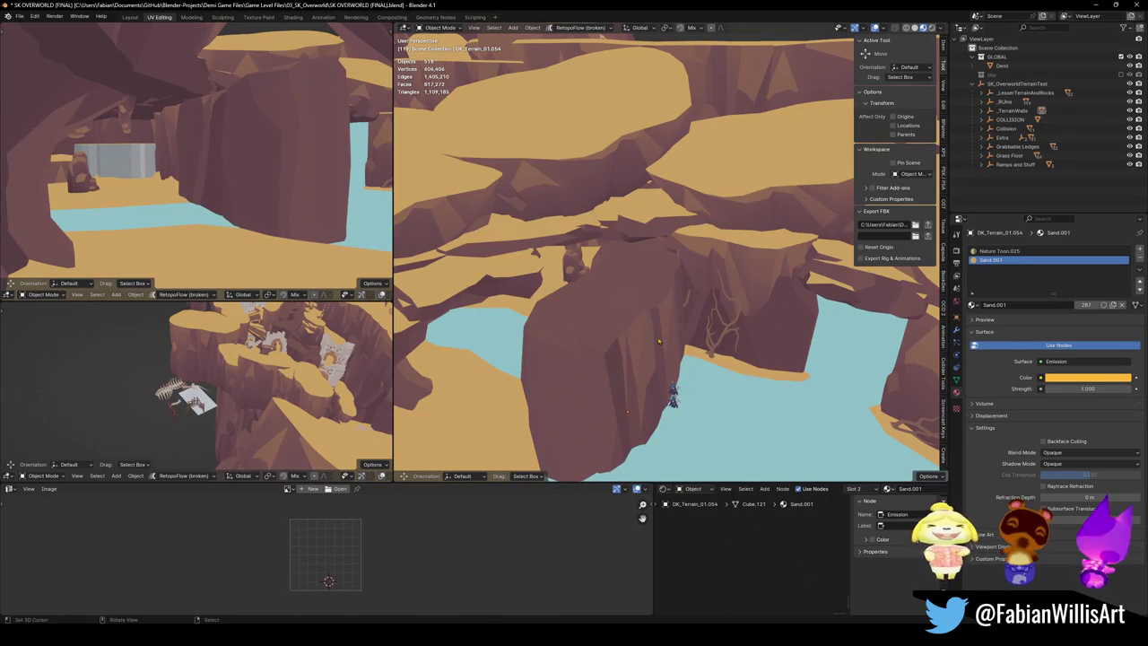
key("s")
key("z")
left_click(665, 311)
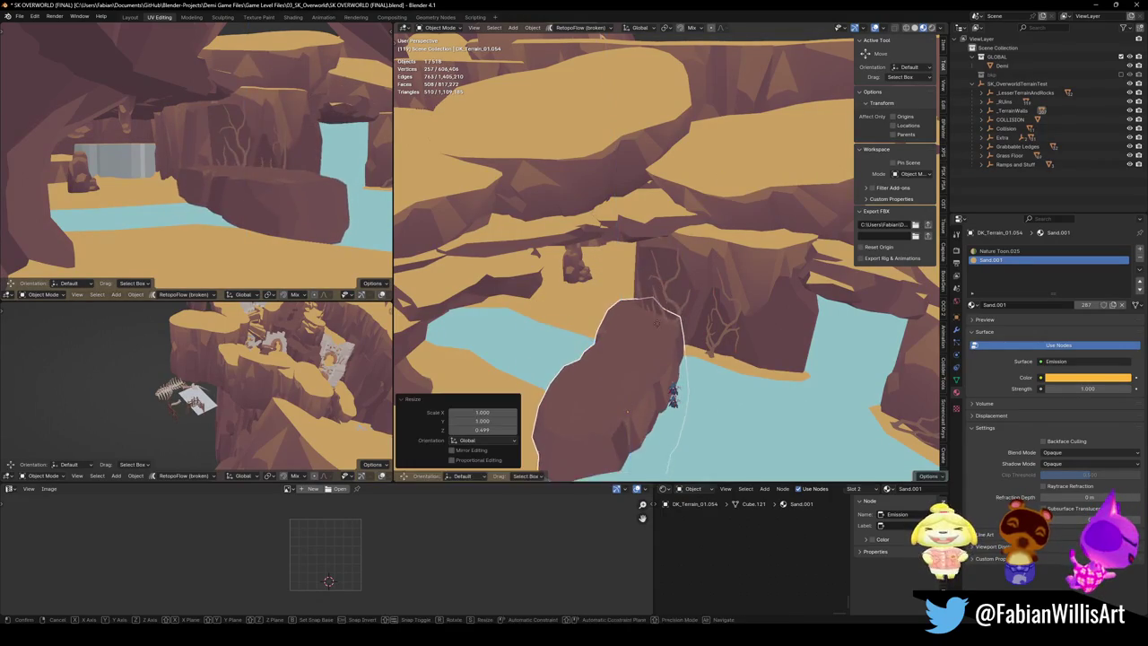
key("g")
key("z")
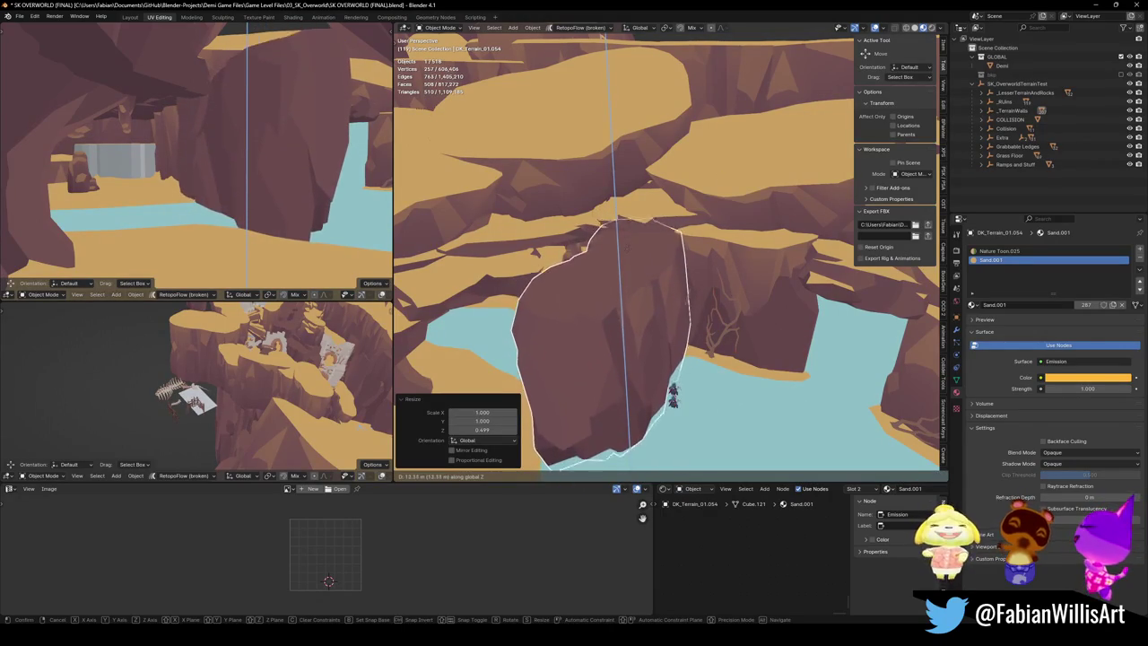
left_click(632, 243)
key("s")
key("z")
key("g")
key("z")
left_click(630, 252)
Step: Duplicate the cliff pillar, turn the copy and place it at the pool's edge
key("alt+a")
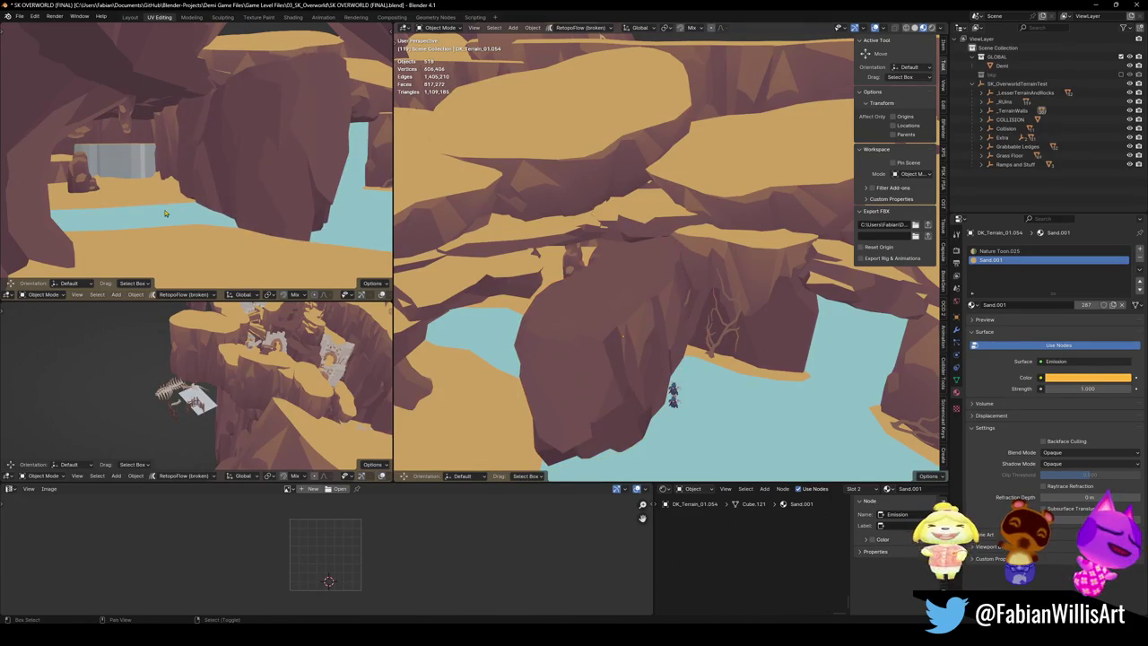
key("shift+grave")
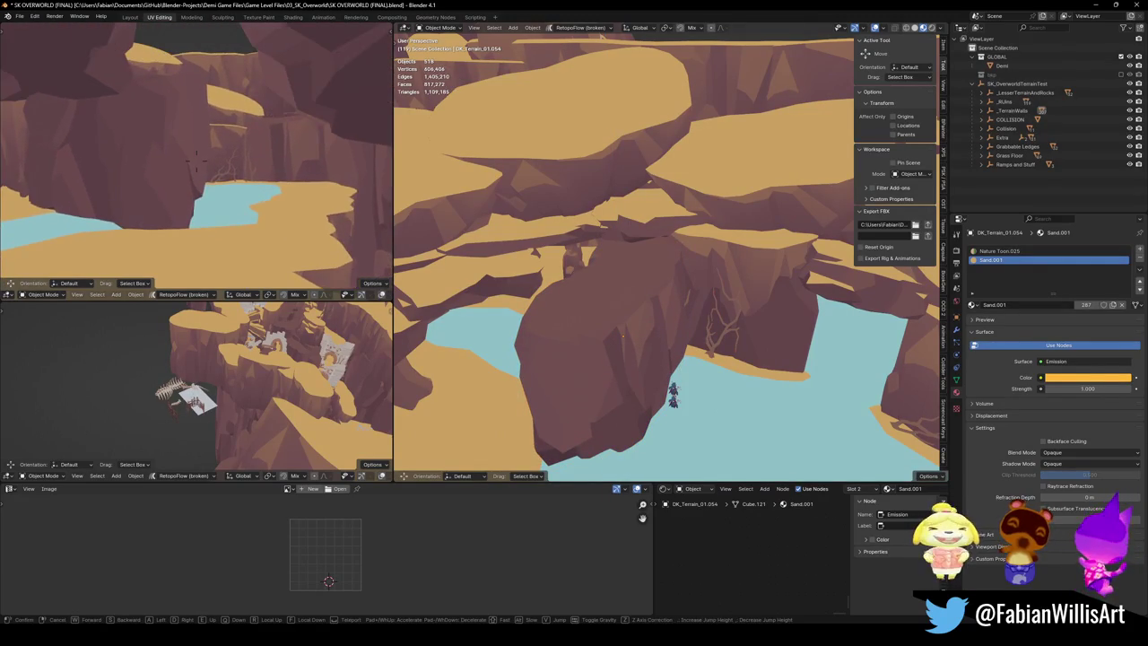
left_click(182, 212)
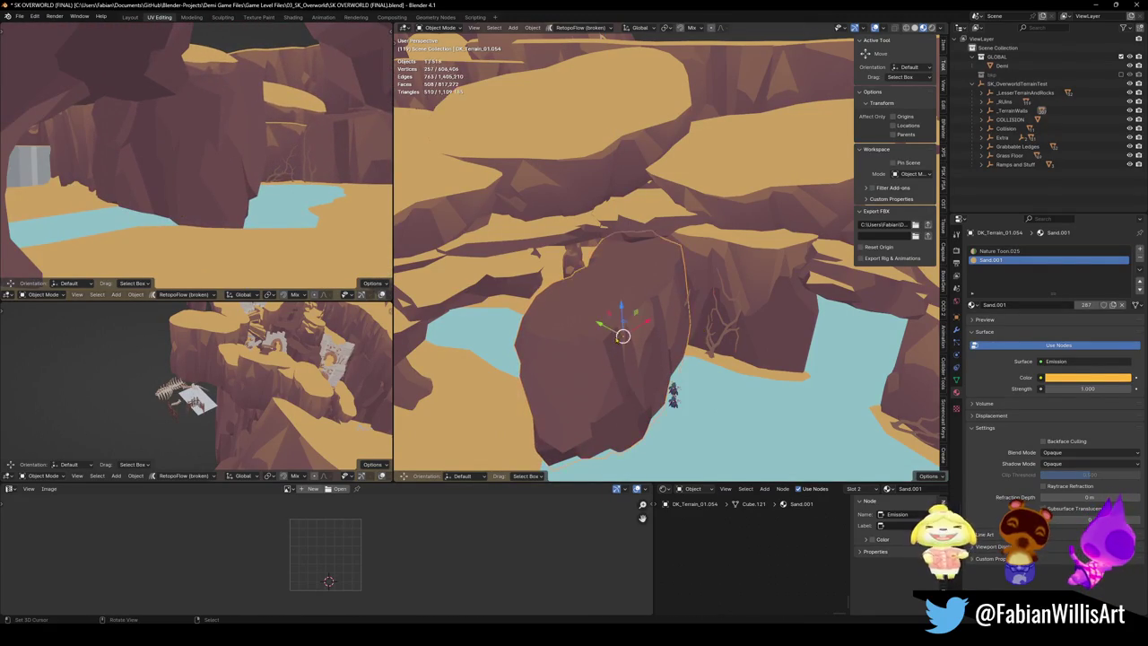
key("shift+d")
left_click(661, 330)
key("r")
key("z")
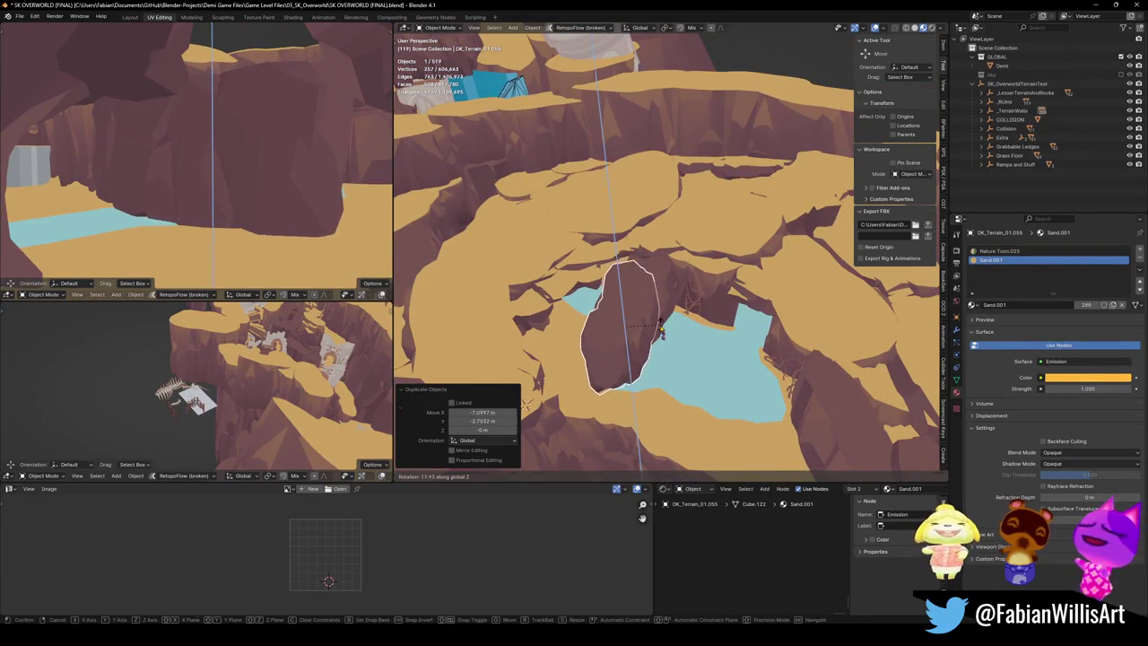
left_click(661, 330)
key("g")
key("shift+z")
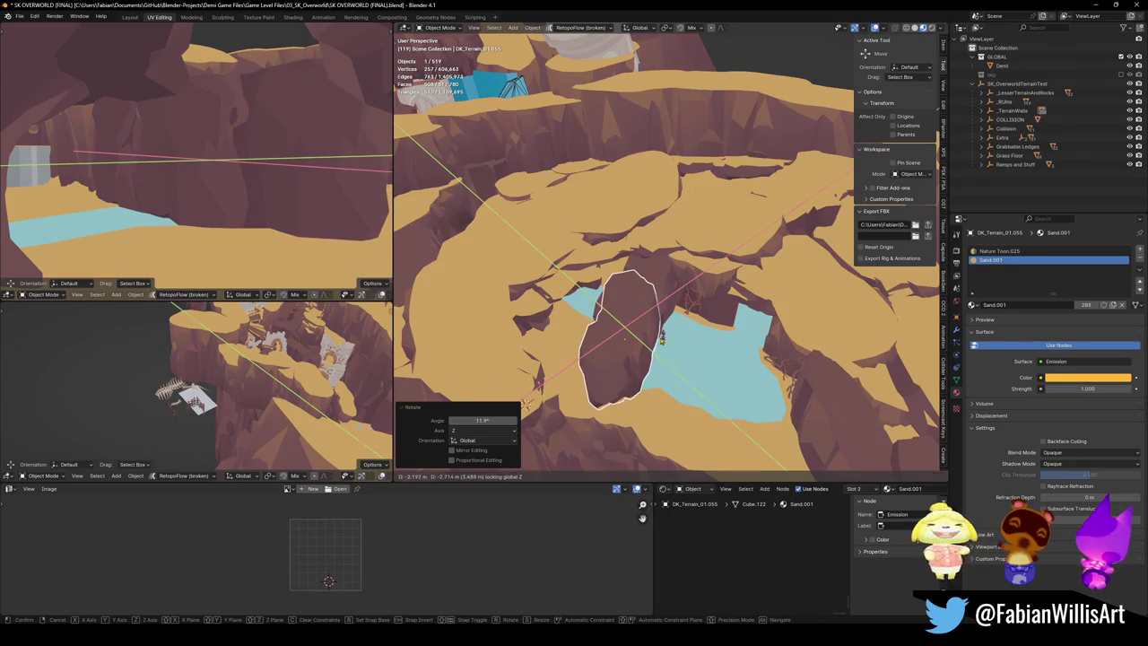
left_click(662, 337)
Step: Narrow the copy to 0.696 and turn it 17°, then undo the trial pillar copies
key("s")
key("shift+z")
left_click(664, 332)
key("r")
key("z")
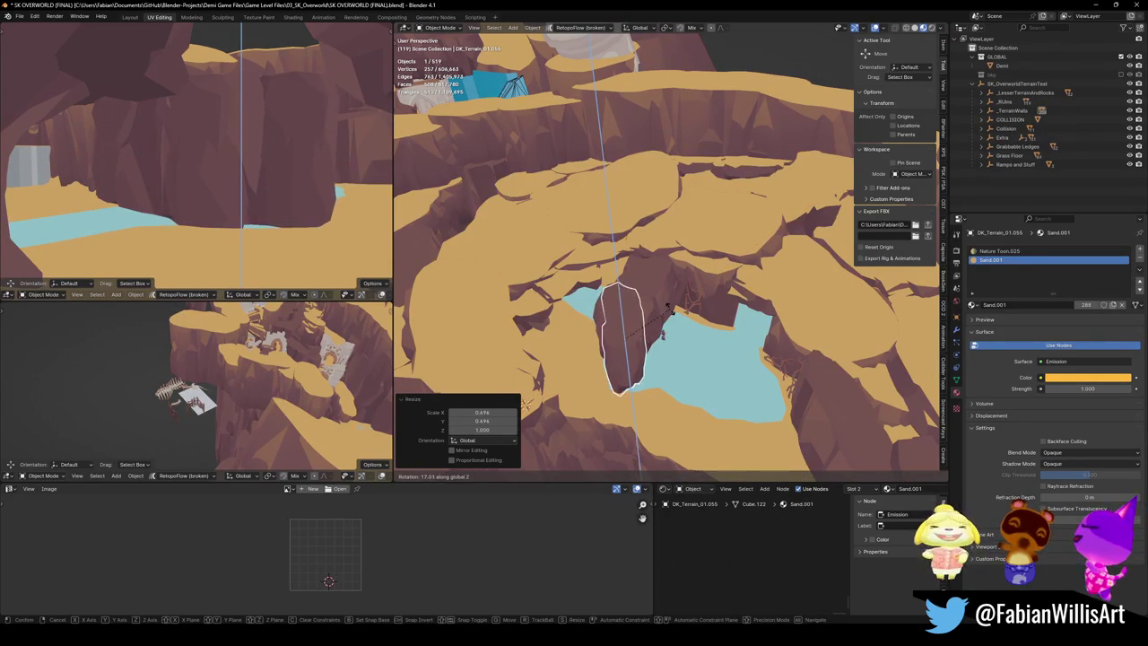
left_click(664, 333)
scroll(239, 212, "up", 4)
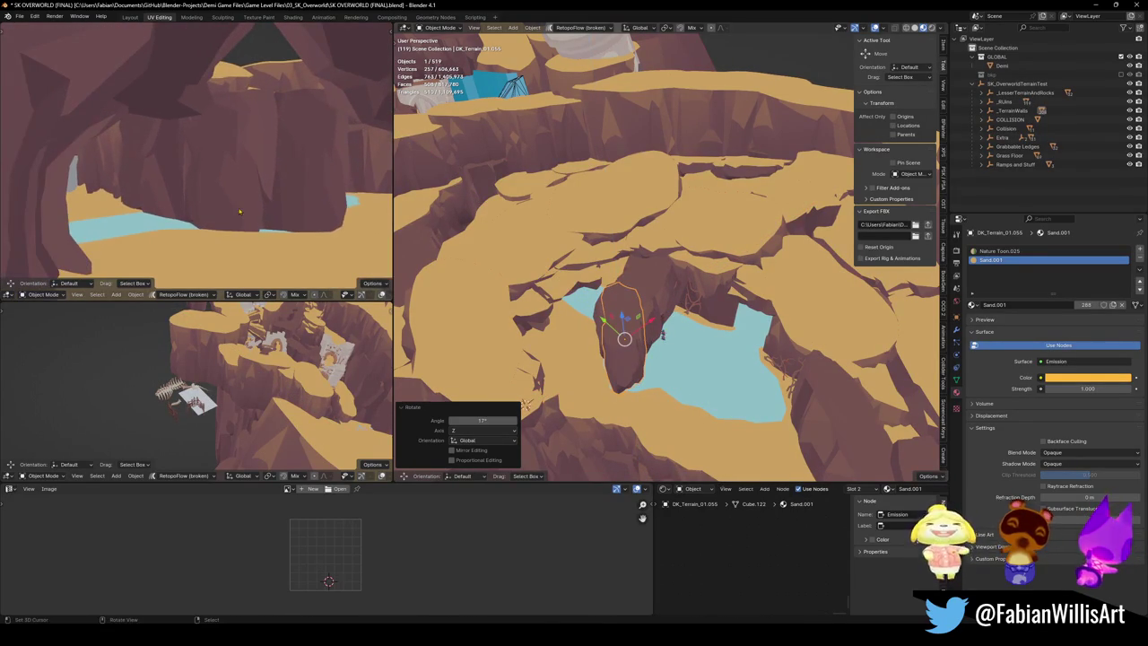
key("ctrl+z")
key("ctrl+z")
key("ctrl+z")
Step: Bring the pool and skeleton area into view and duplicate the wooden scaffolding
left_click_drag(668, 269, 609, 244)
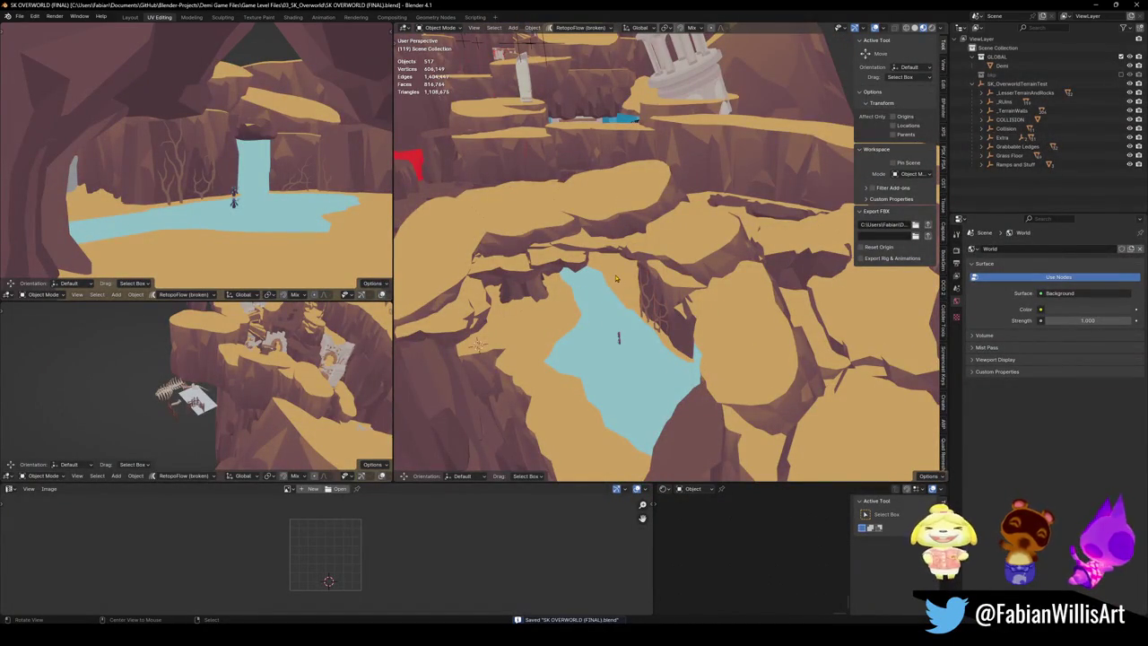
left_click_drag(616, 279, 625, 279)
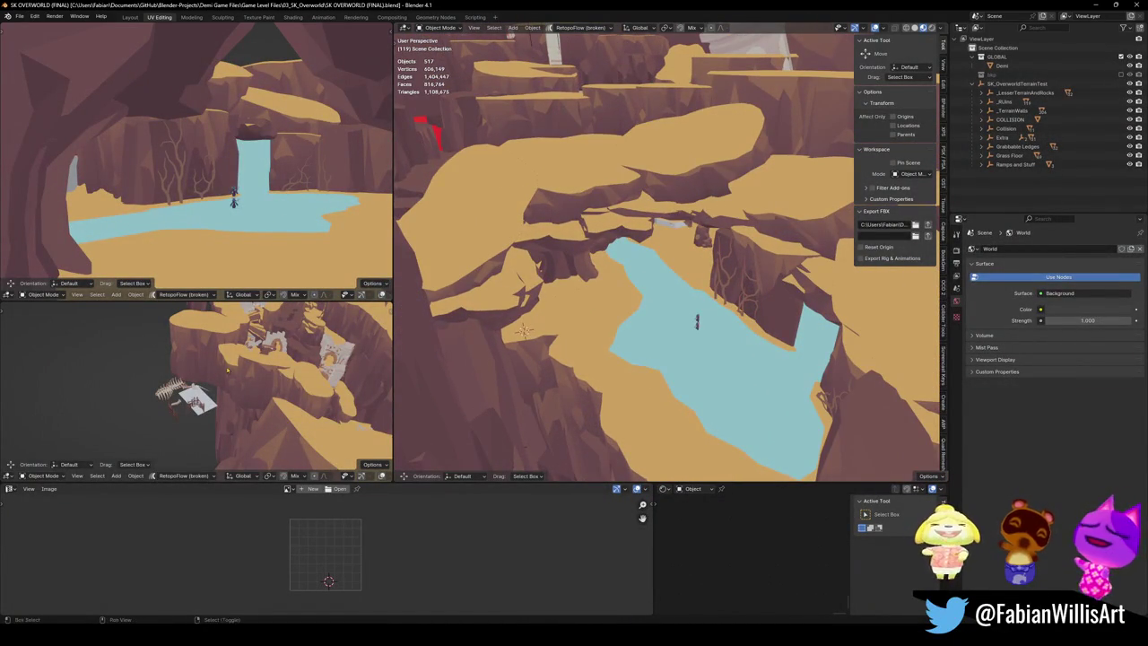
scroll(194, 399, "up", 10)
left_click_drag(215, 390, 231, 380)
scroll(189, 390, "up", 5)
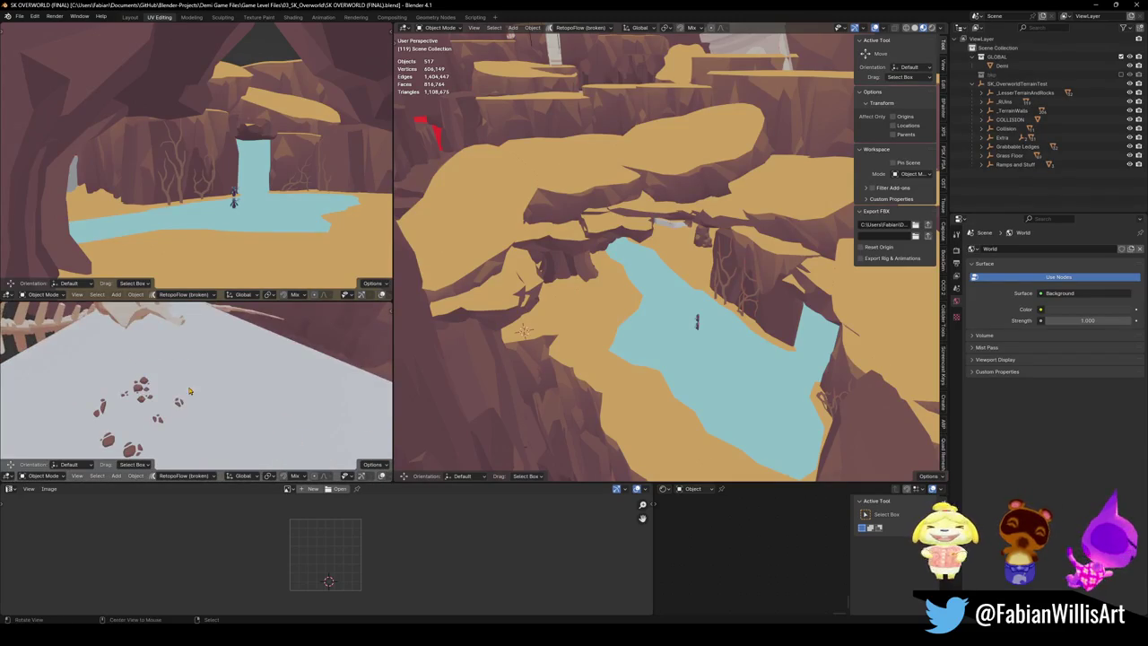
scroll(200, 395, "down", 5)
left_click(260, 452)
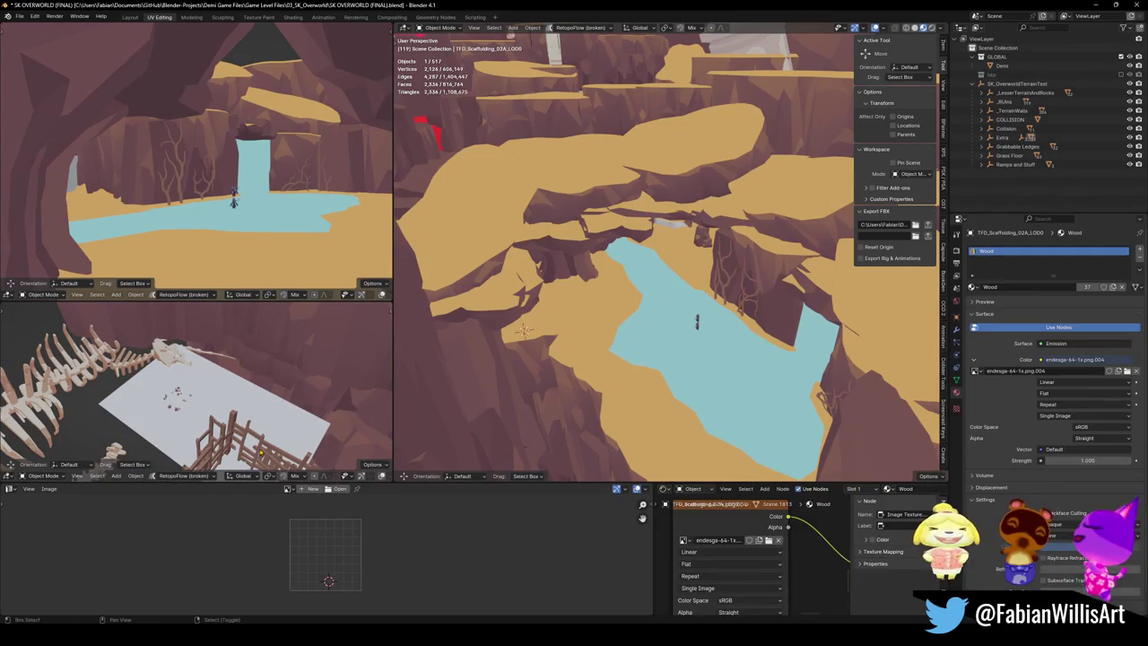
key("shift+d")
key("Escape")
Step: Snap the scaffolding copy to the 3D cursor and turn it -72.3° about Z
key("shift+s")
key("8")
key("KP_Decimal")
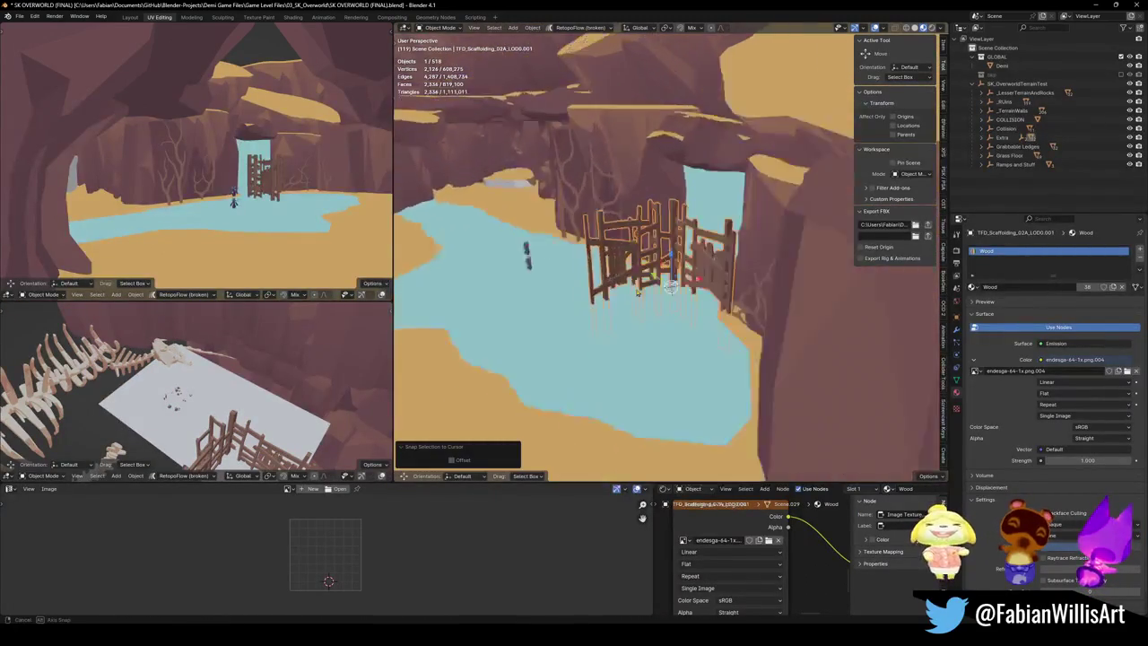
key("r")
key("z")
left_click(709, 350)
Step: Move the scaffolding copy along the cliff edge to a new position
left_click_drag(708, 349, 656, 293)
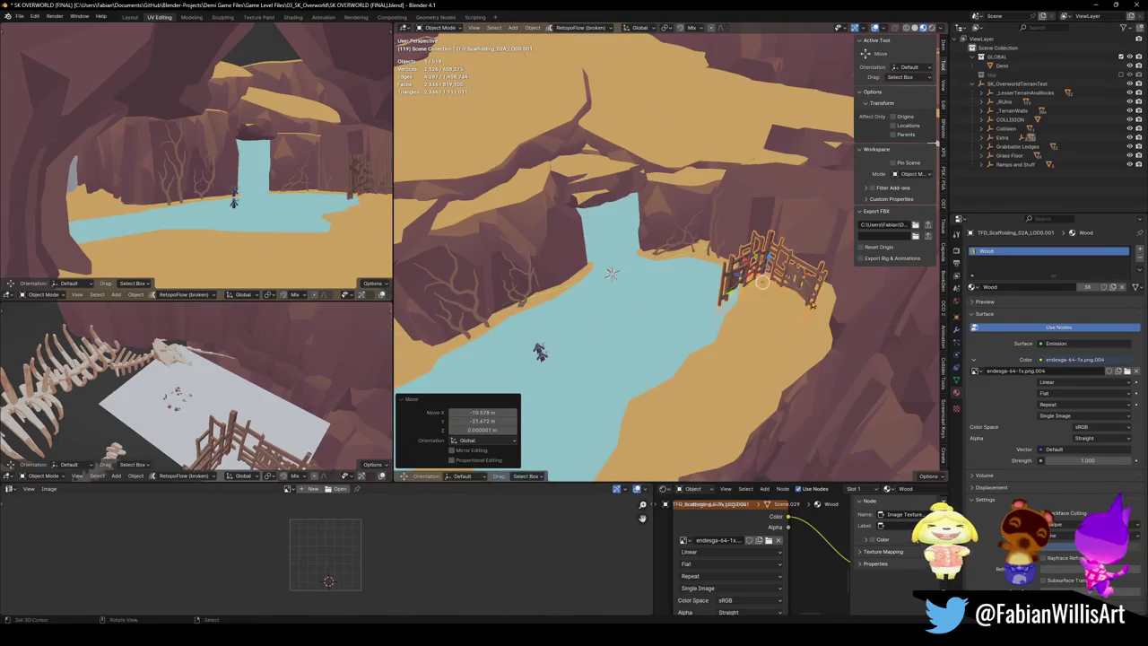
left_click(766, 352)
key("g")
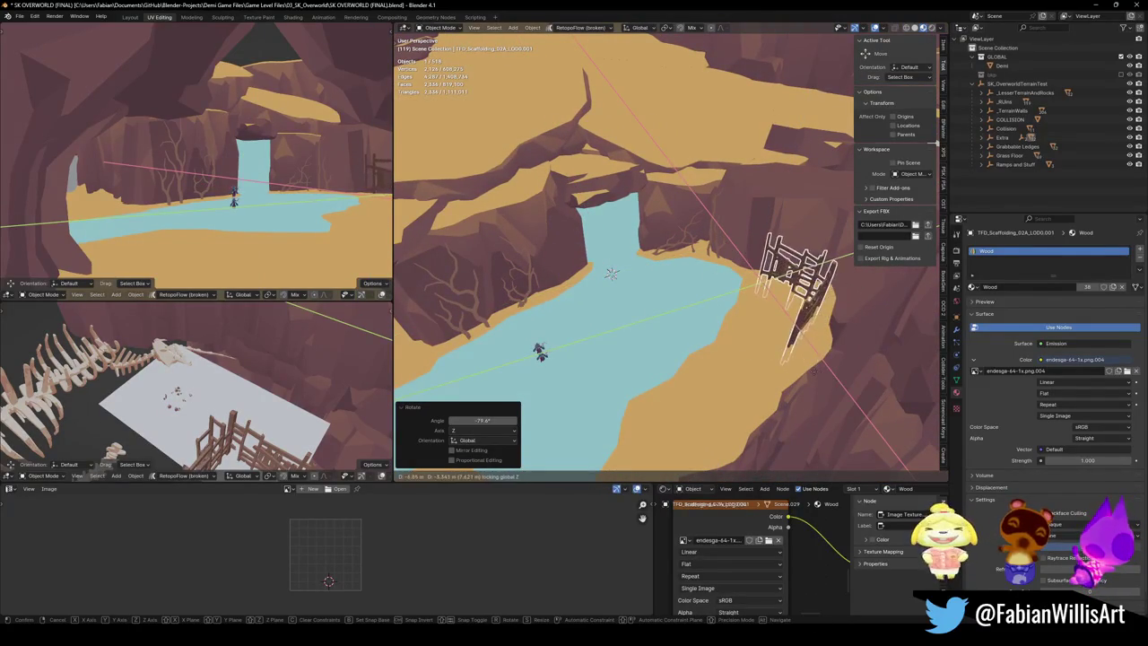
left_click(816, 368)
key("r")
key("z")
key("Escape")
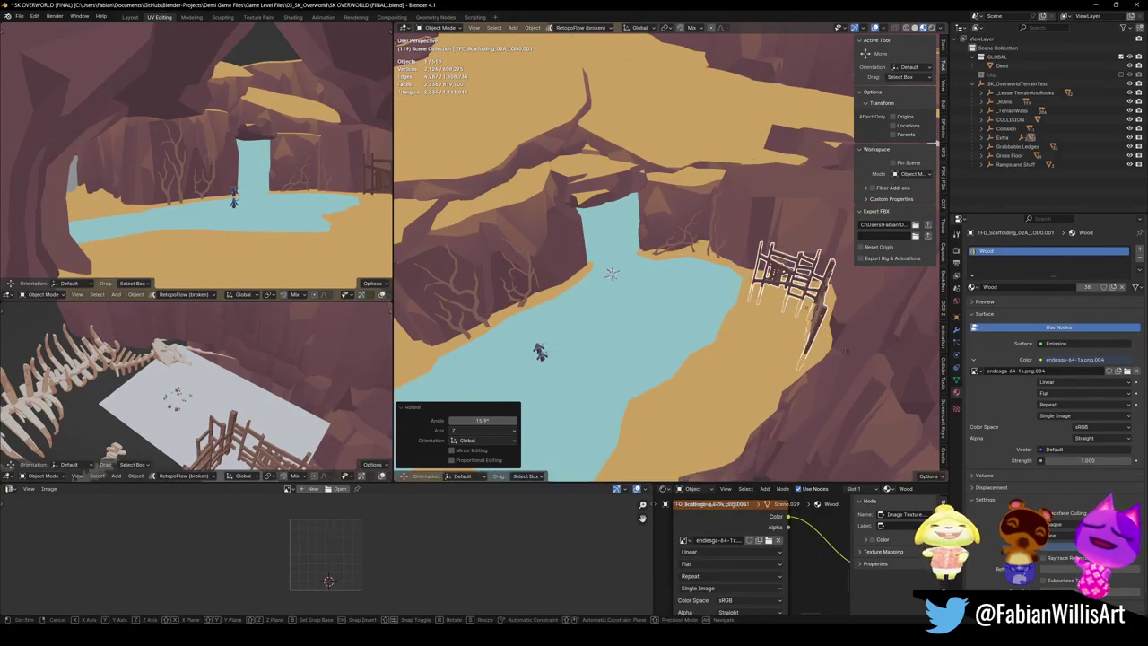
Step: Reselect the scaffolding and slide it to a better spot on the ledge
key("alt+a")
left_click(804, 298)
key("KP_Decimal")
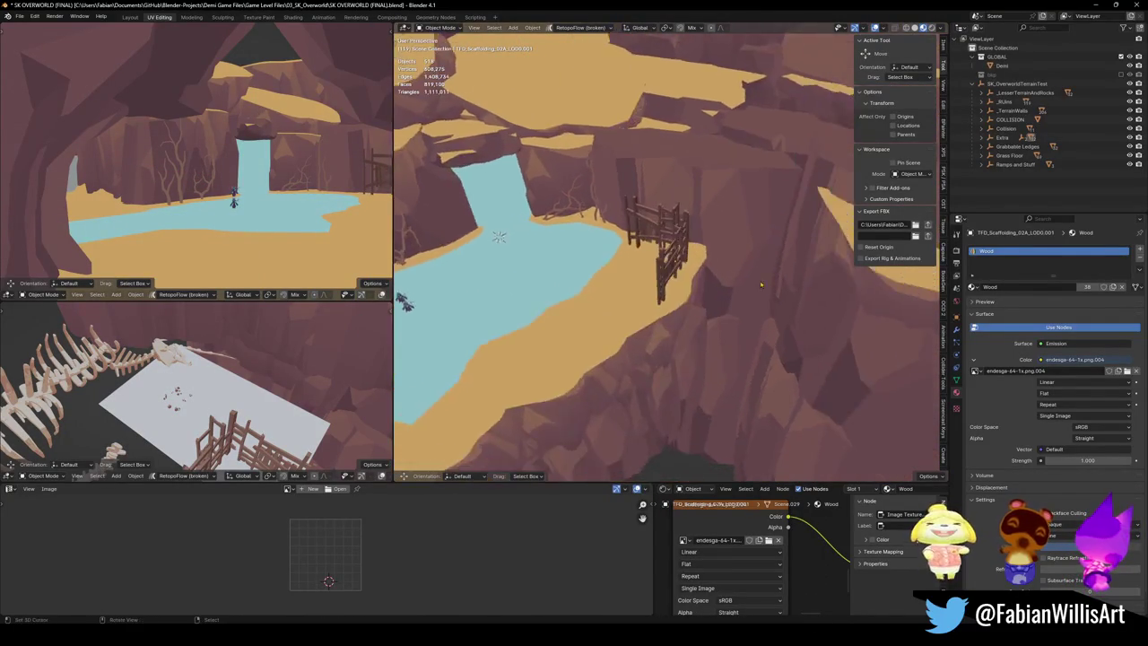
key("g")
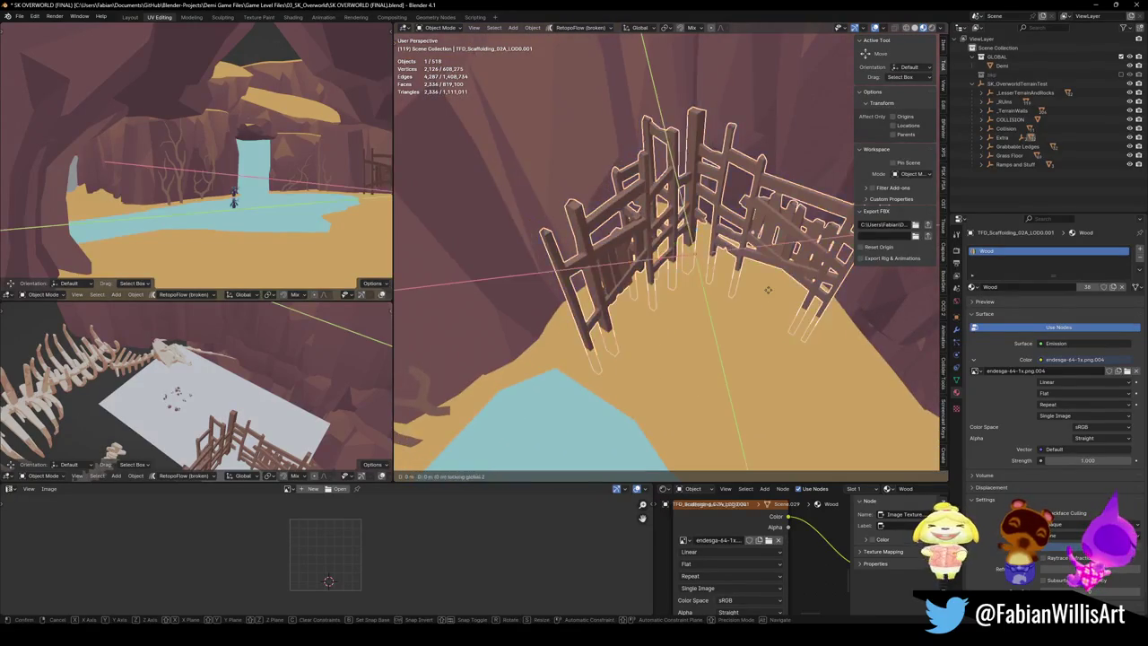
left_click(758, 280)
key("alt+a")
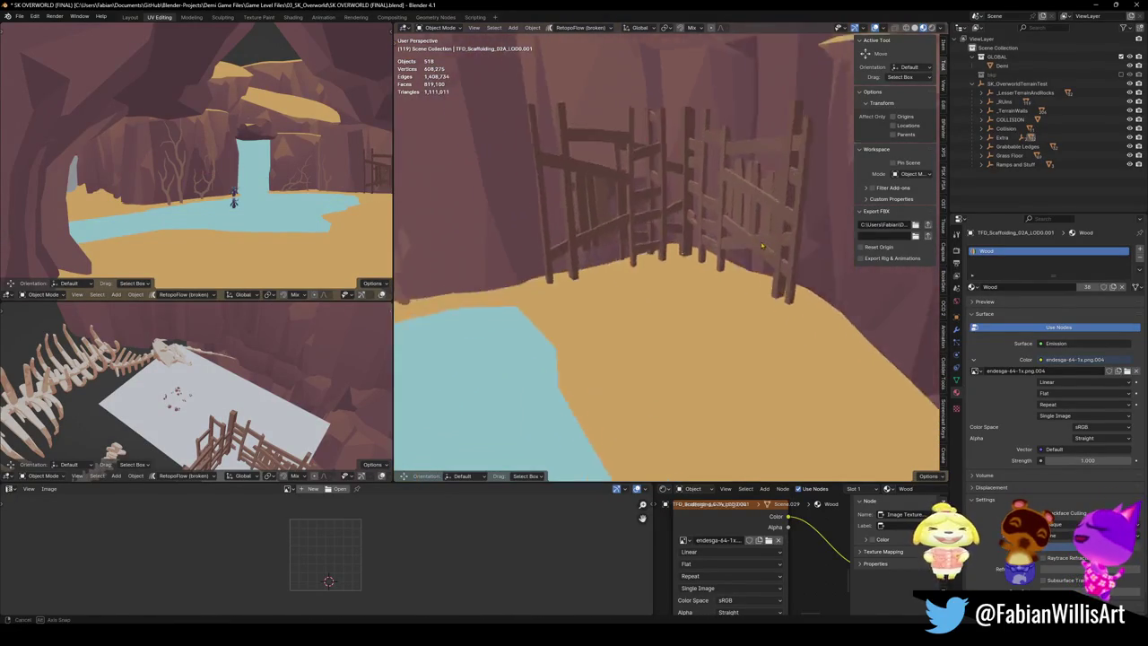
Step: Rotate the scaffolding in two small turns about Z to fit the ledge edge
left_click_drag(819, 263, 677, 270)
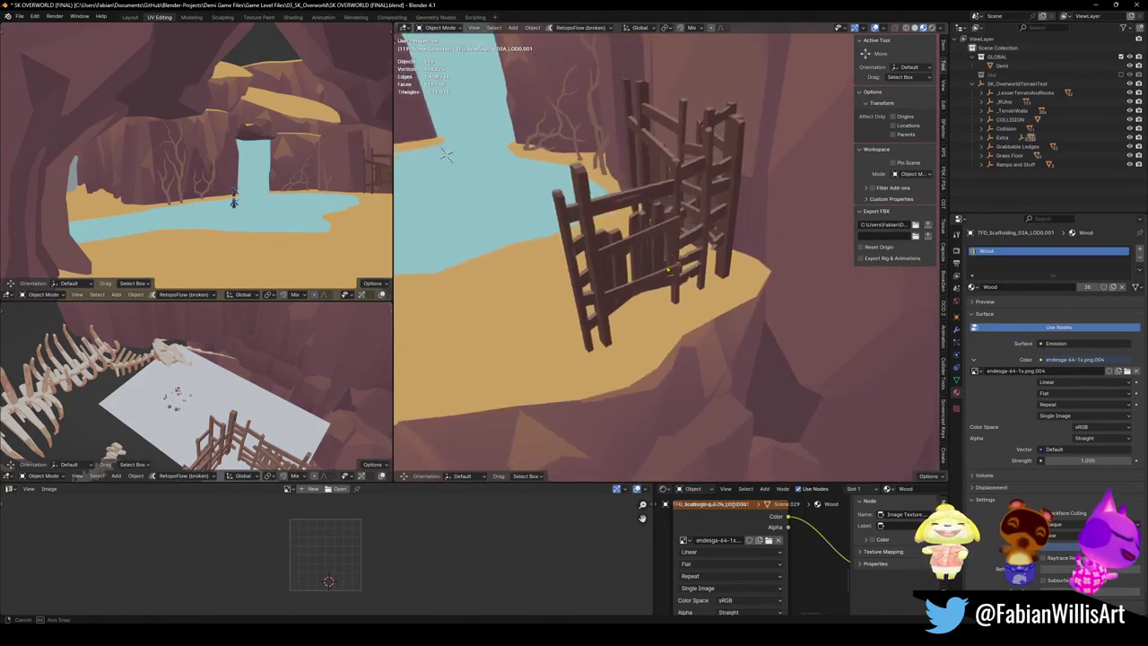
left_click(668, 224)
key("r")
key("z")
left_click(725, 265)
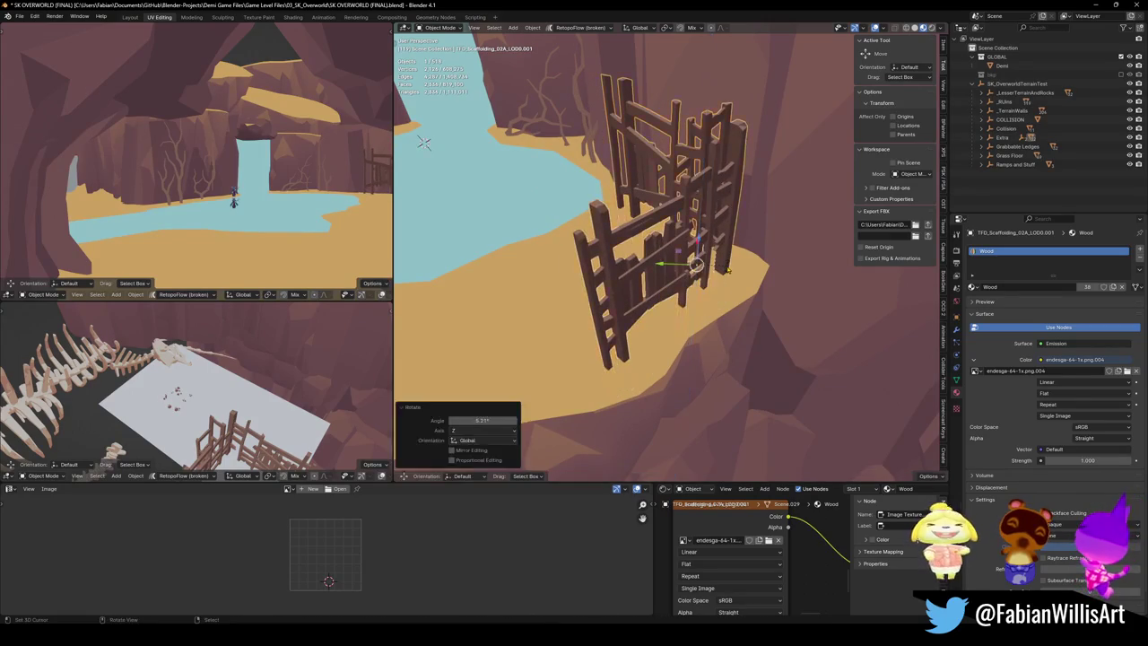
key("alt+a")
left_click_drag(687, 266, 683, 282)
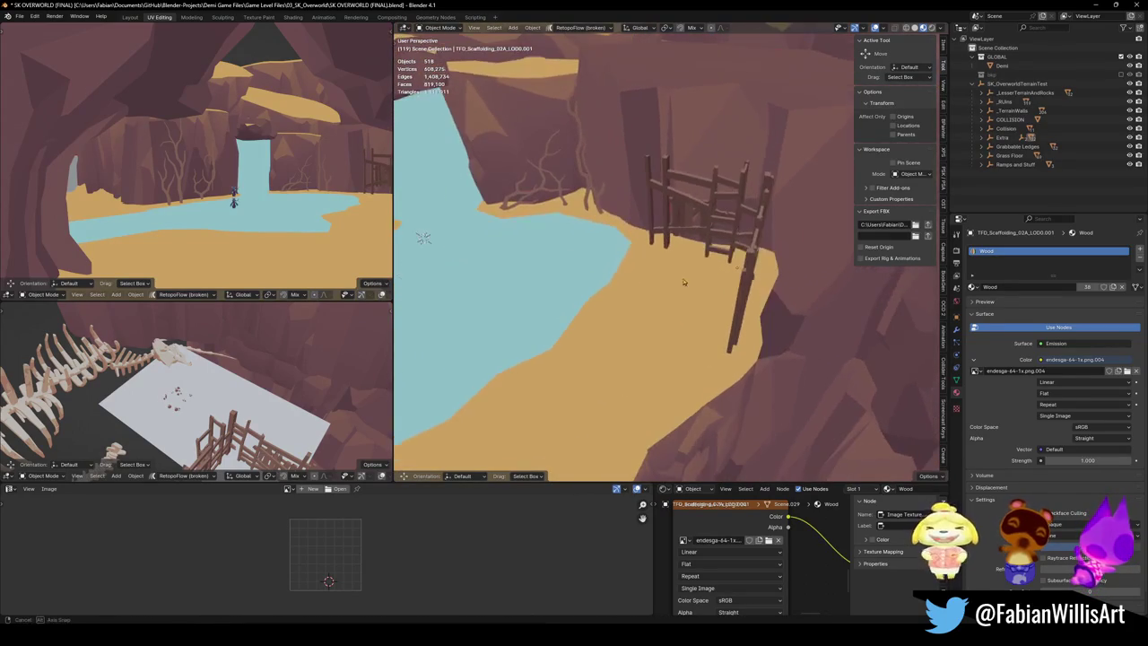
left_click(752, 255)
key("r")
key("z")
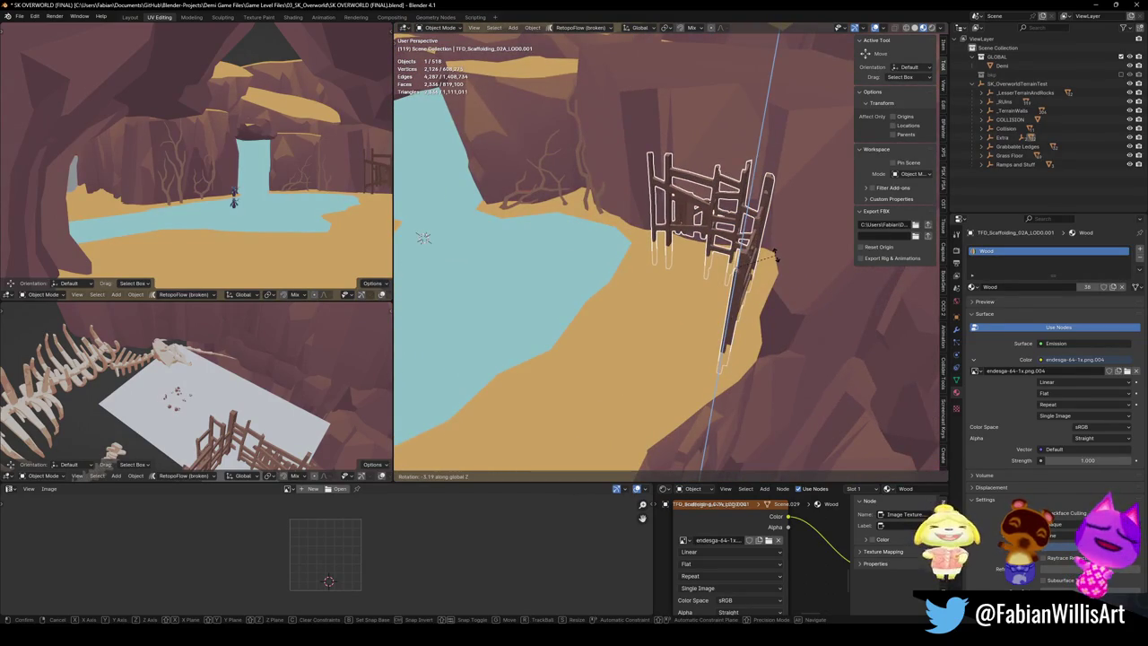
left_click(776, 259)
Step: Check the scaffolding from the side views and save the scene file
left_click_drag(735, 266, 592, 271)
key("alt+a")
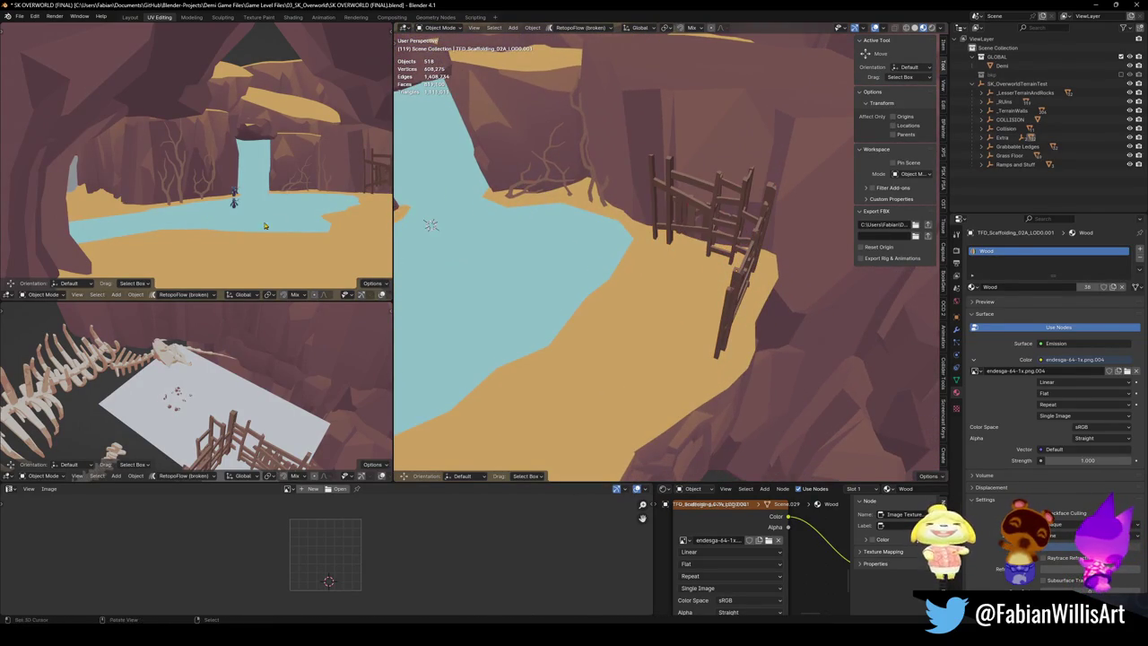
left_click_drag(265, 228, 258, 227)
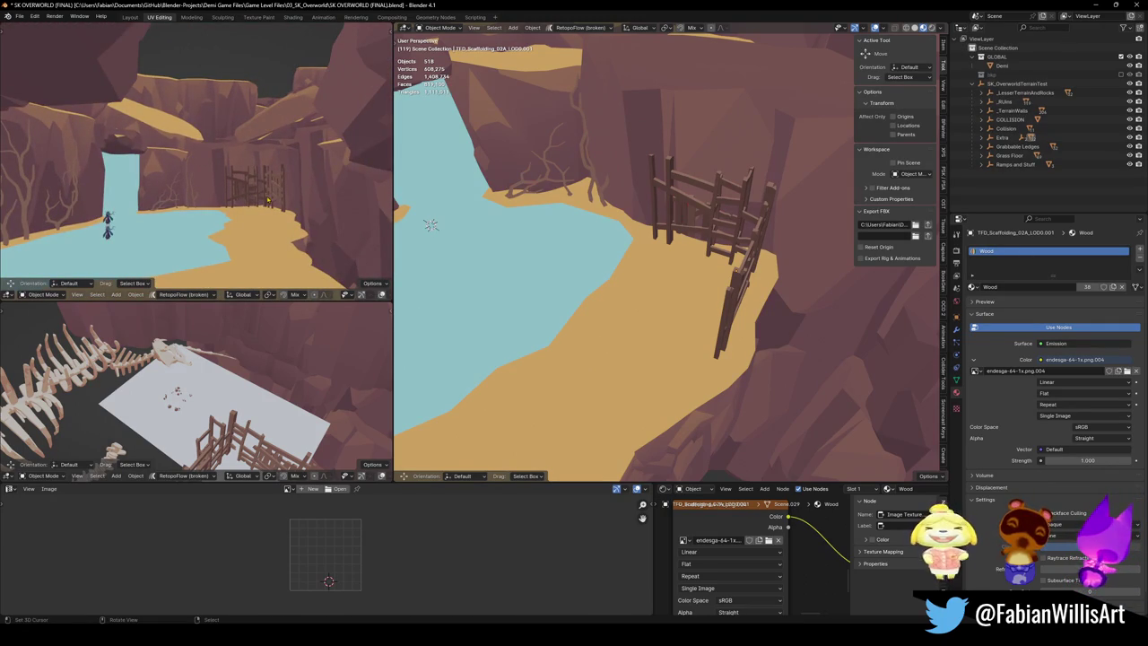
mouse_move(704, 254)
left_mouse_down()
mouse_move(695, 211)
mouse_move(631, 248)
left_mouse_up()
key("ctrl+s")
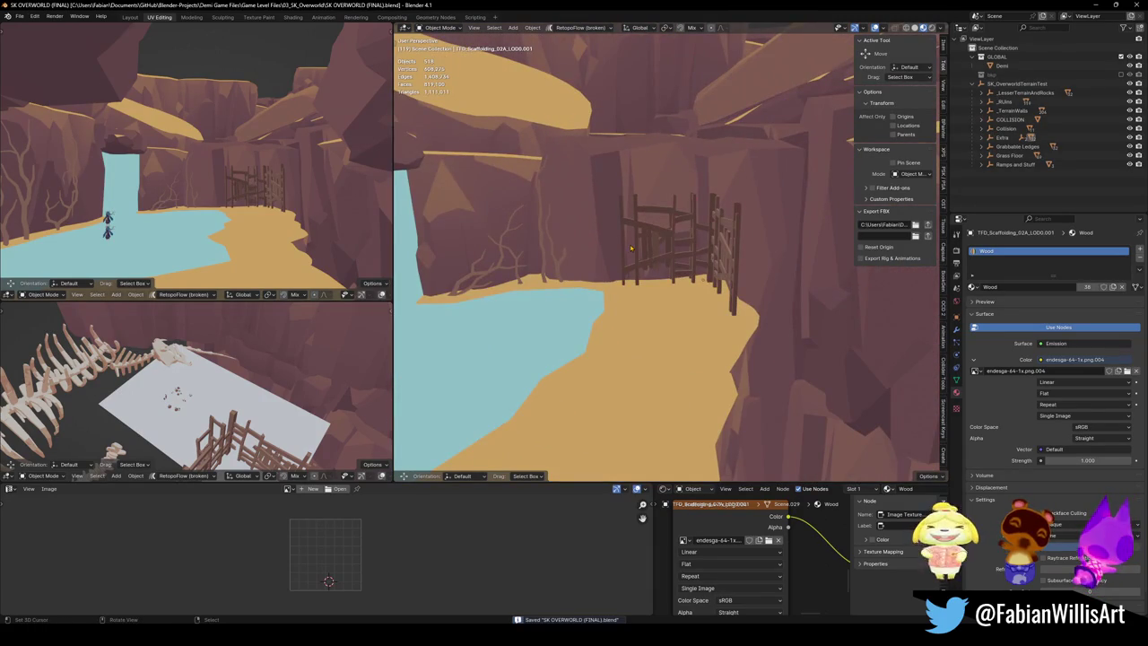
left_click(121, 388)
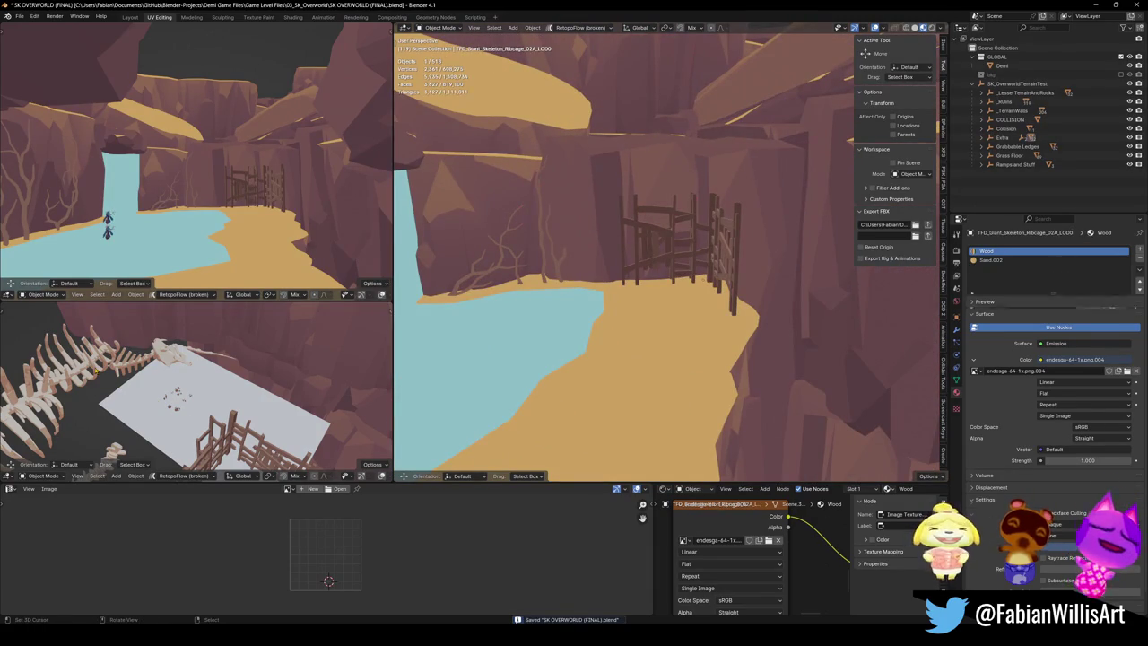
key("shift+s")
left_click_drag(571, 363, 675, 386)
type("rz-30")
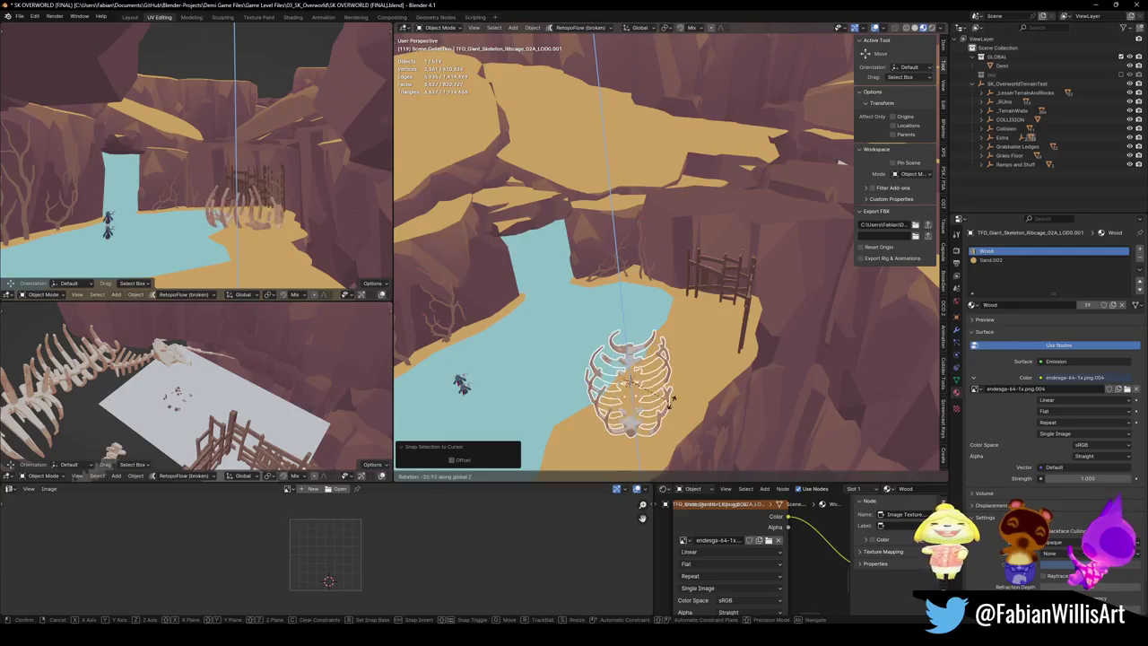
key("Return")
key("g")
key("shift+z")
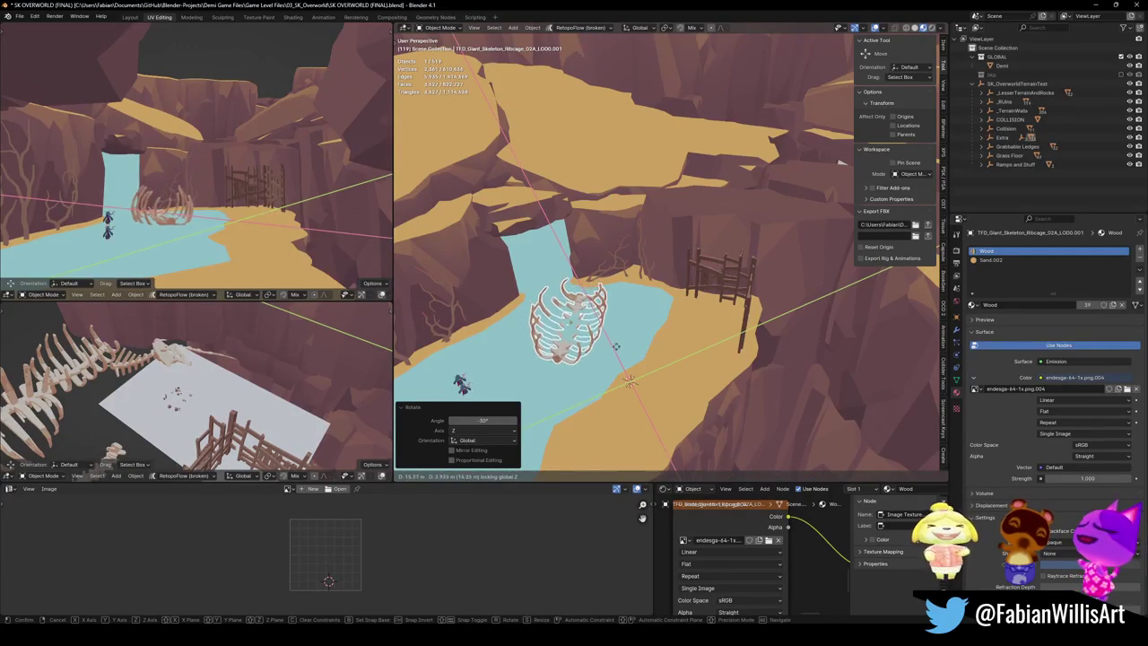
left_click(611, 339)
key("r")
key("z")
left_click(642, 305)
key("g")
key("z")
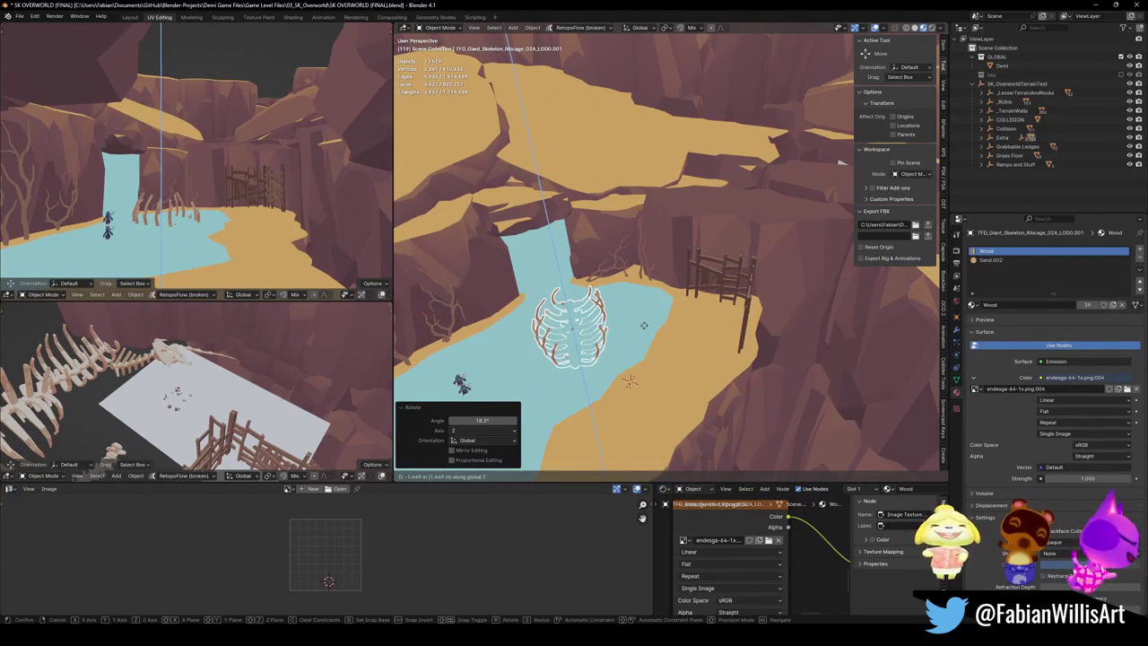
key("Escape")
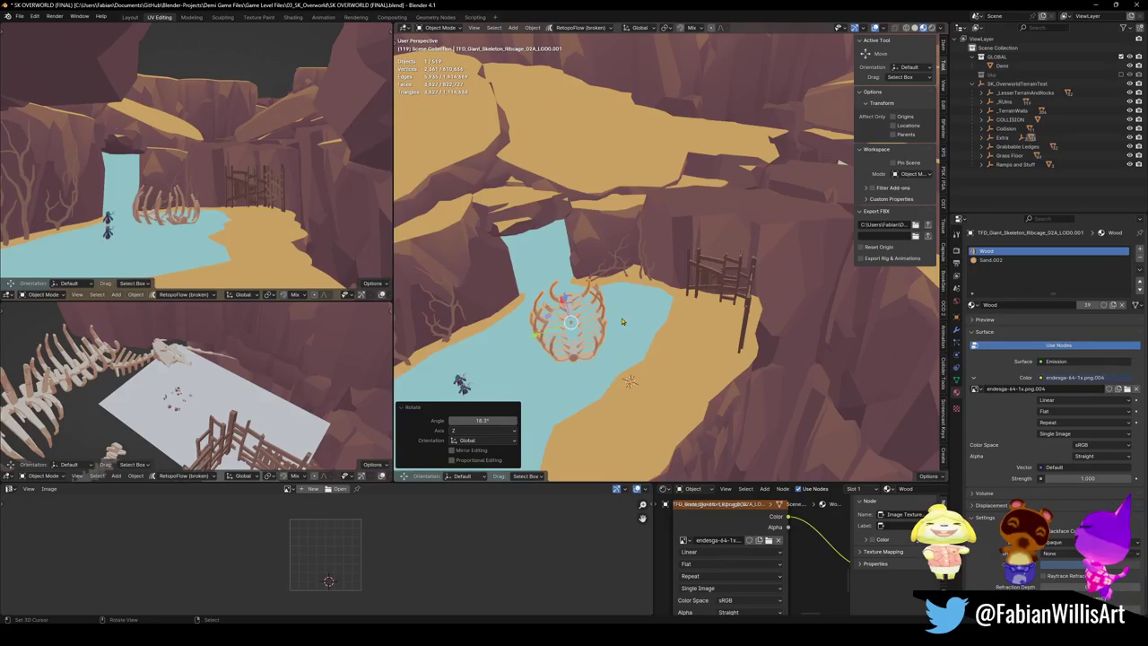
key("z")
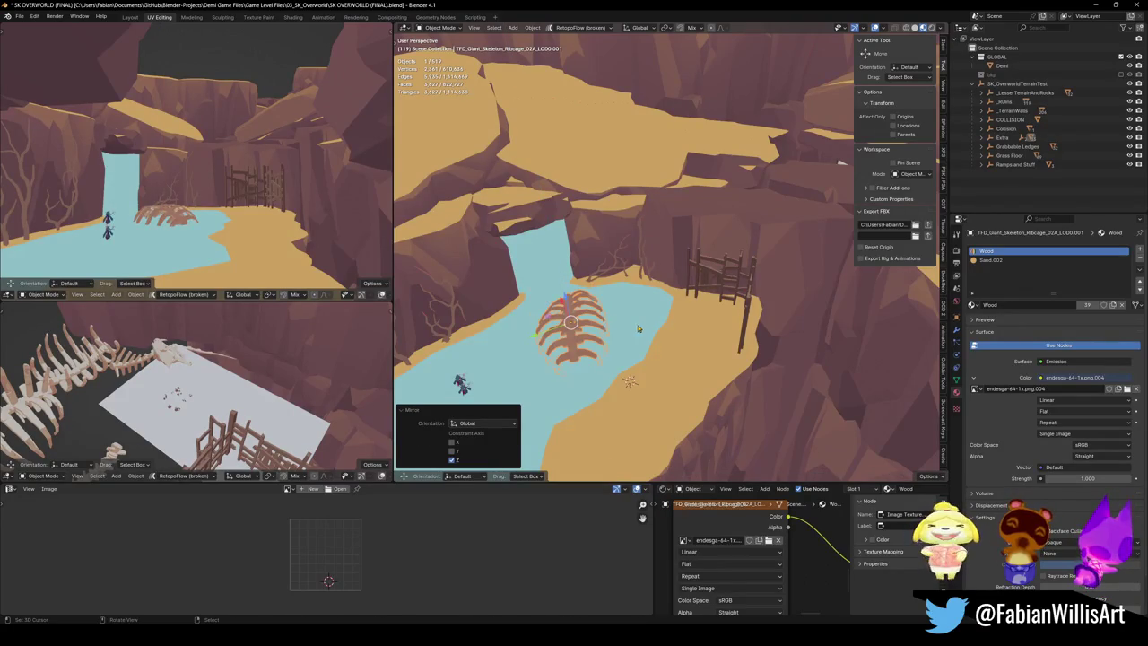
key("g")
key("z")
left_click(626, 281)
key("s")
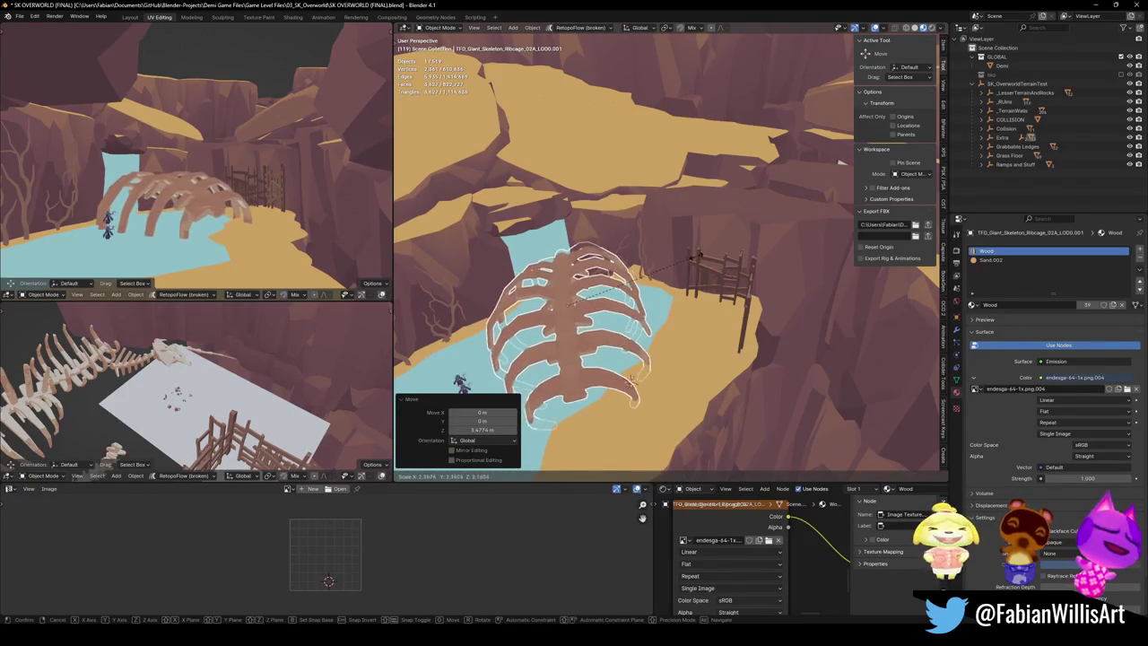
left_click(696, 255)
key("r")
left_click(653, 321)
left_click_drag(653, 320, 644, 319)
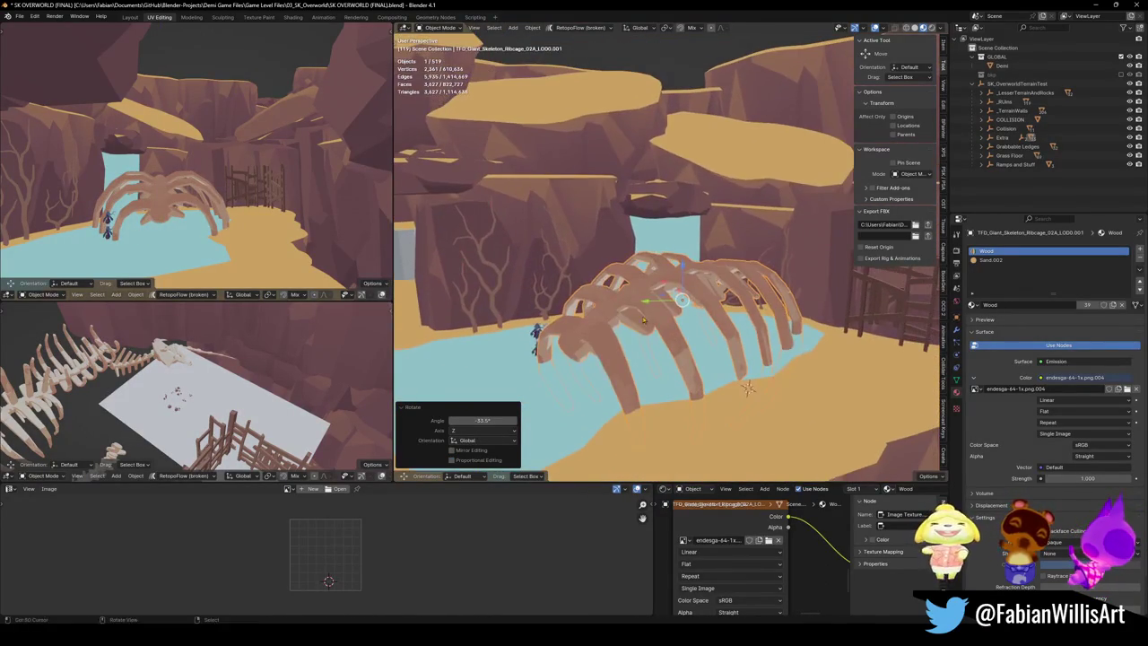
key("g")
key("z")
key("Return")
key("r")
key("z")
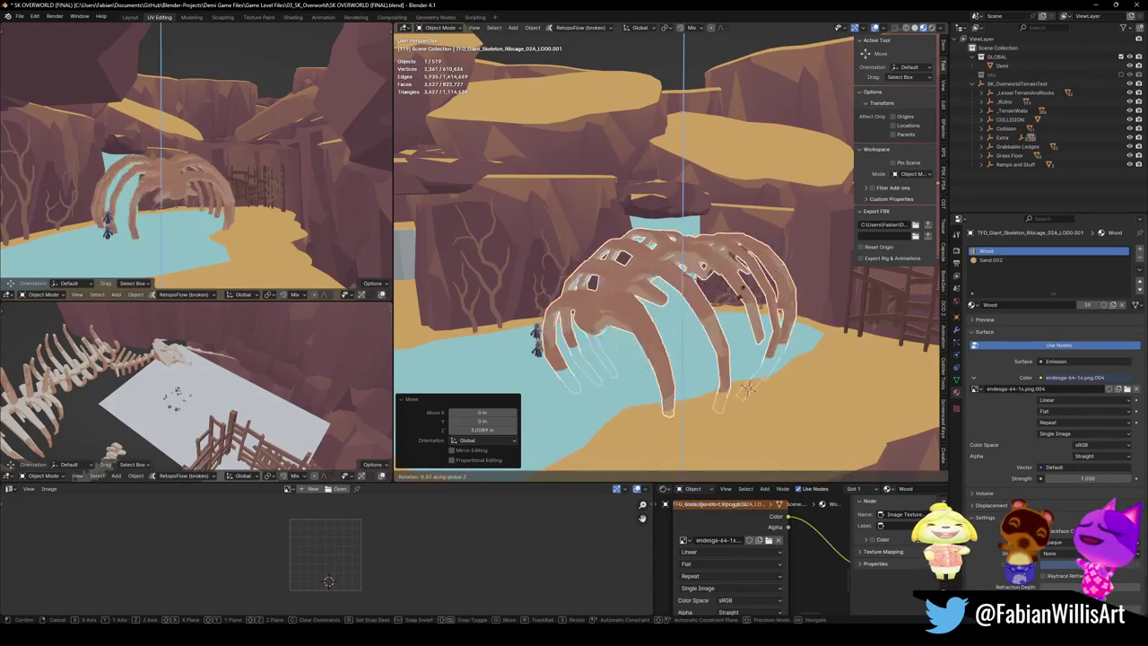
key("z")
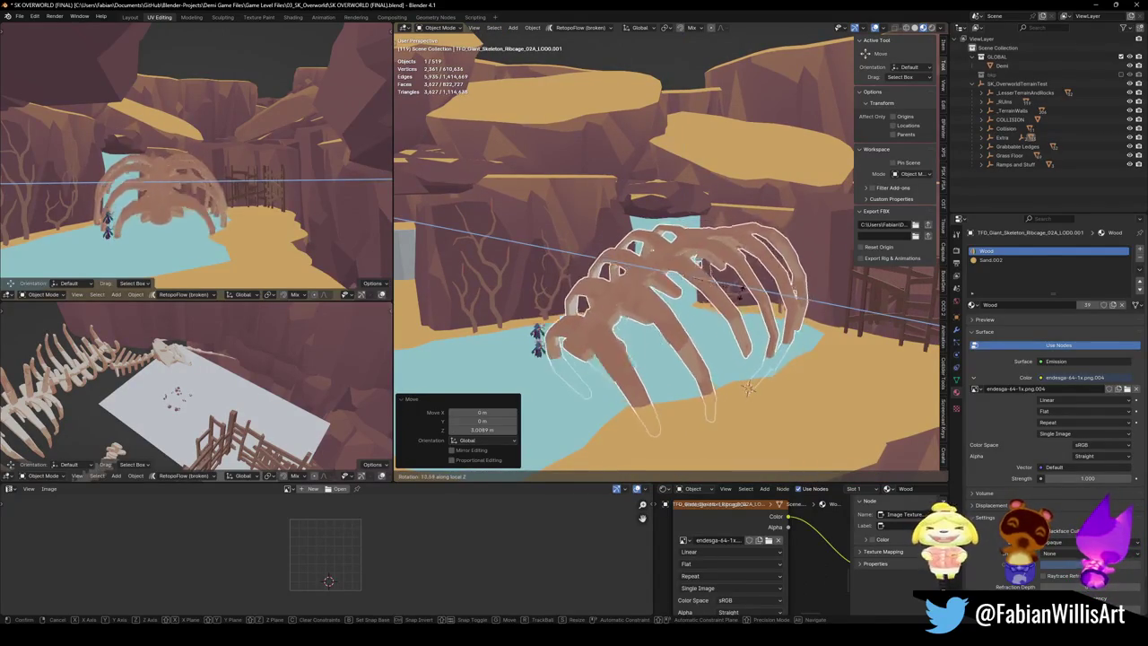
key("Return")
key("Delete")
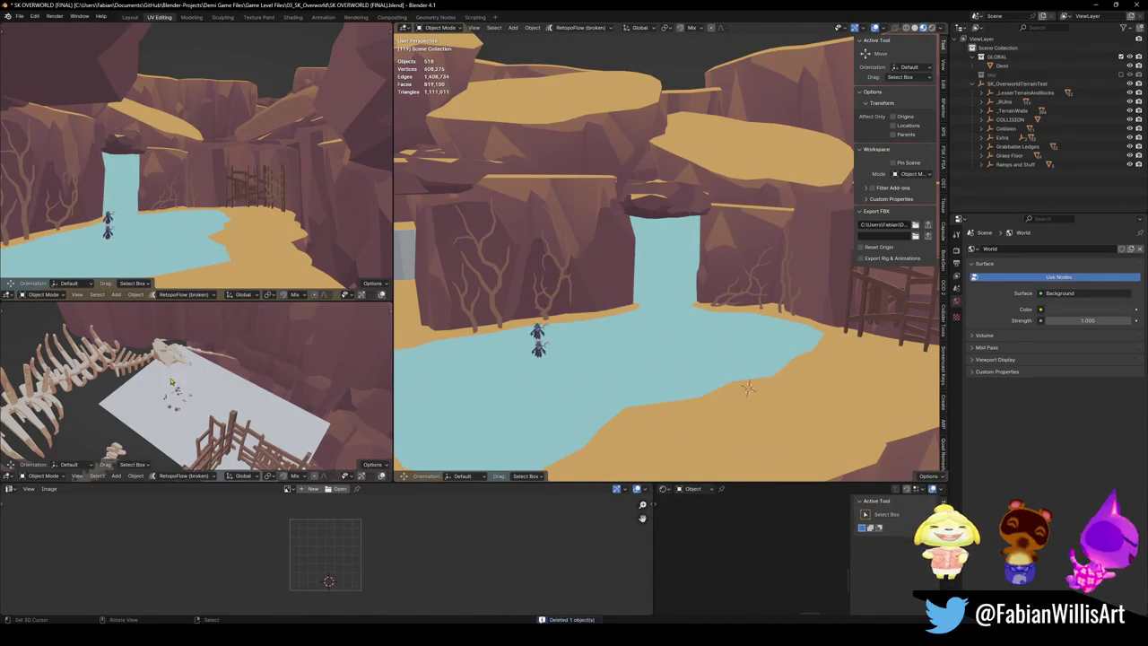
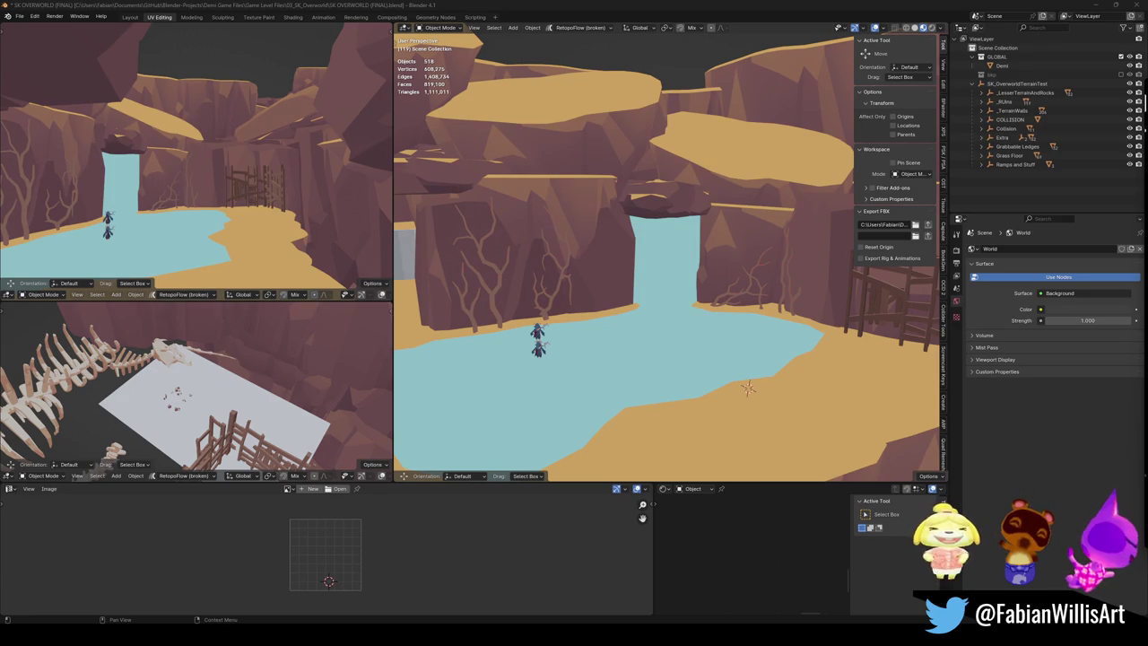
Step: Duplicate the skeleton's skull and jaw in place and snap the copy to the 3D cursor
key("shift")
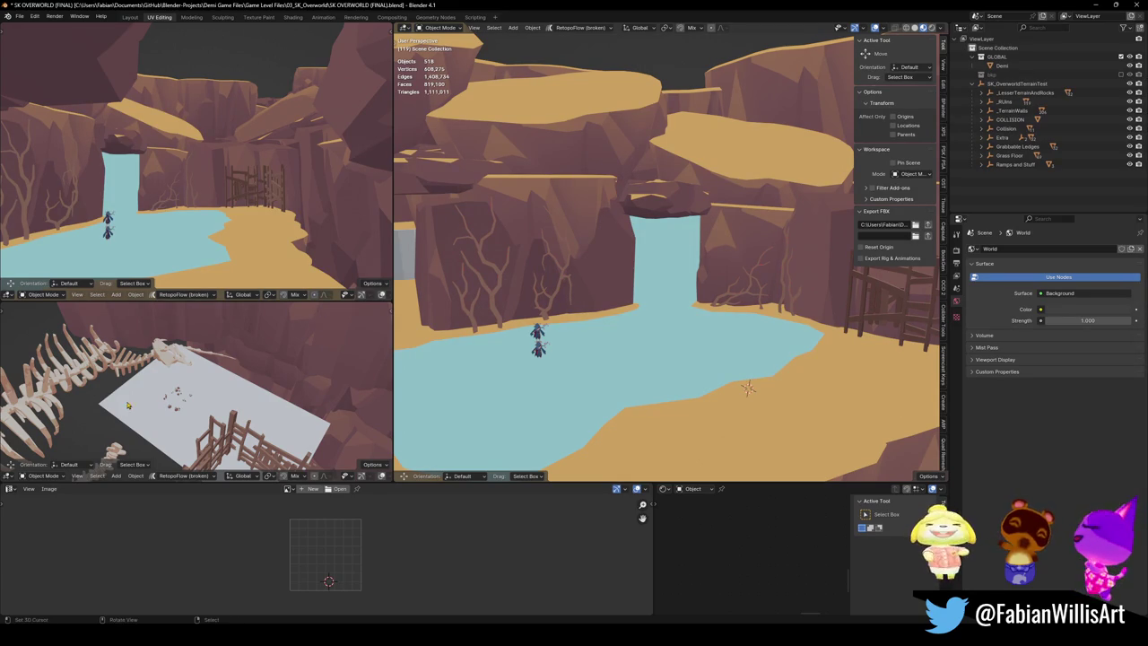
scroll(128, 405, "up", 6)
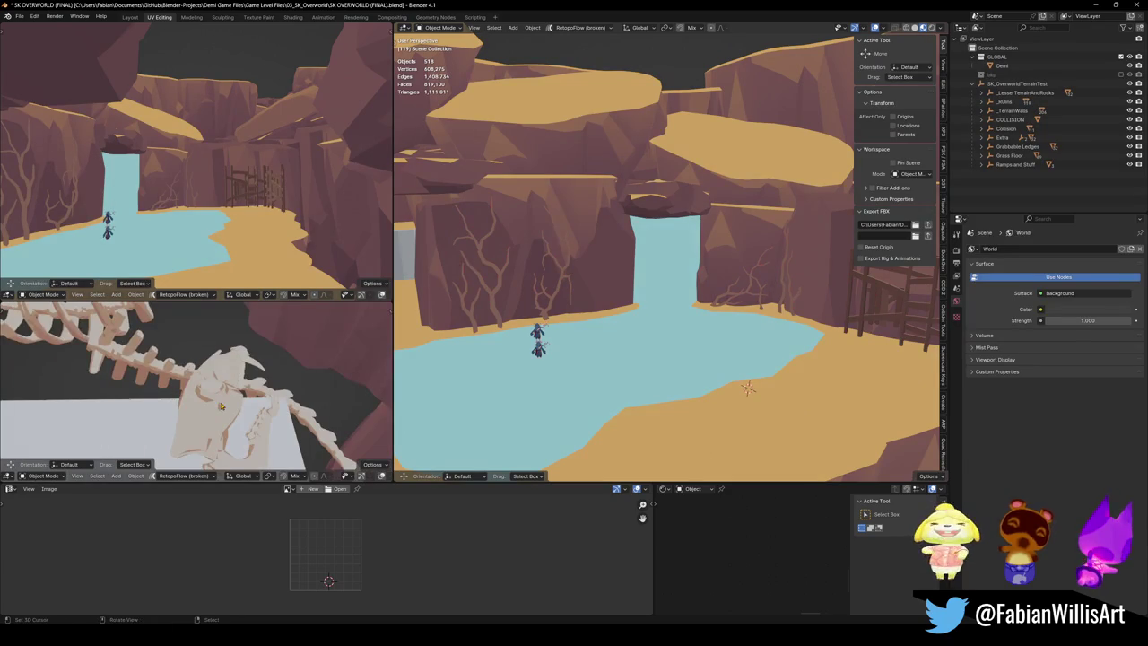
left_click(252, 443)
left_click(281, 416, "shift")
key("shift+d")
key("Escape")
key("shift+s")
left_click(737, 327)
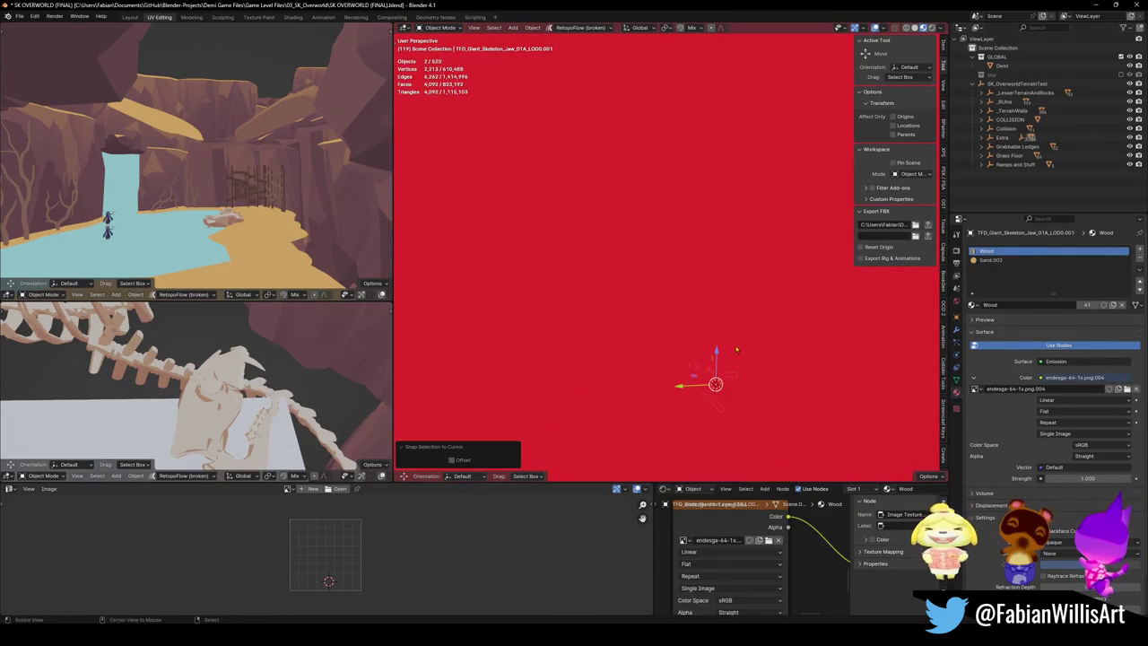
Step: Turn the copied skull about Z, scale it about three times, and shift it vertically
key("r")
key("z")
left_click(672, 317)
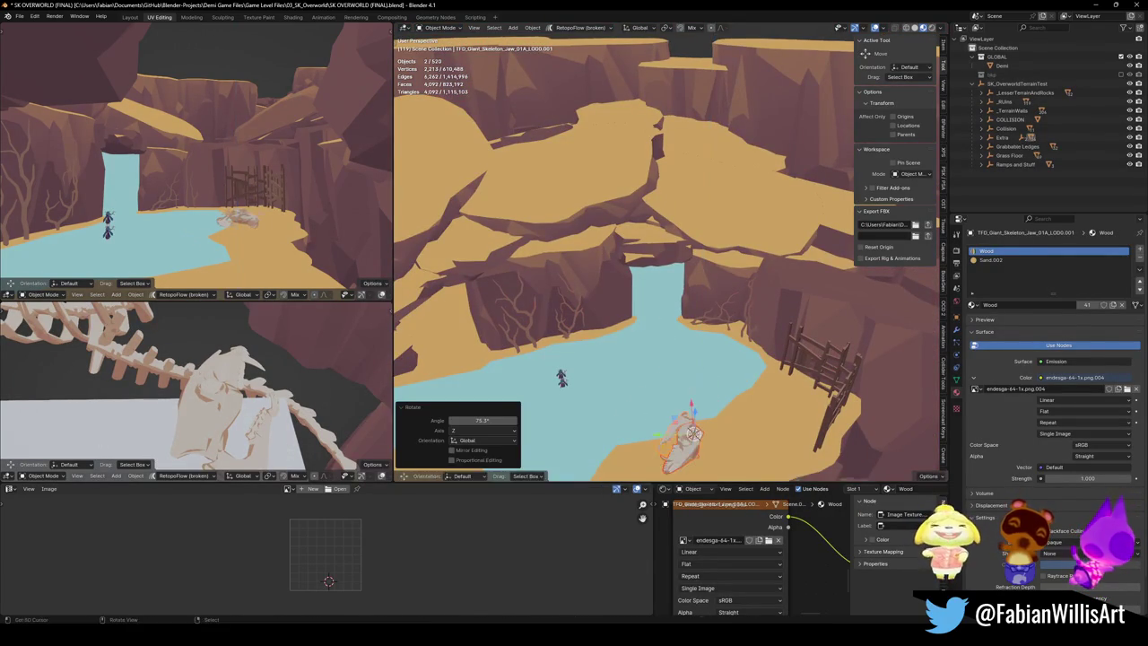
key("s")
key("Return")
key("g")
key("shift+z")
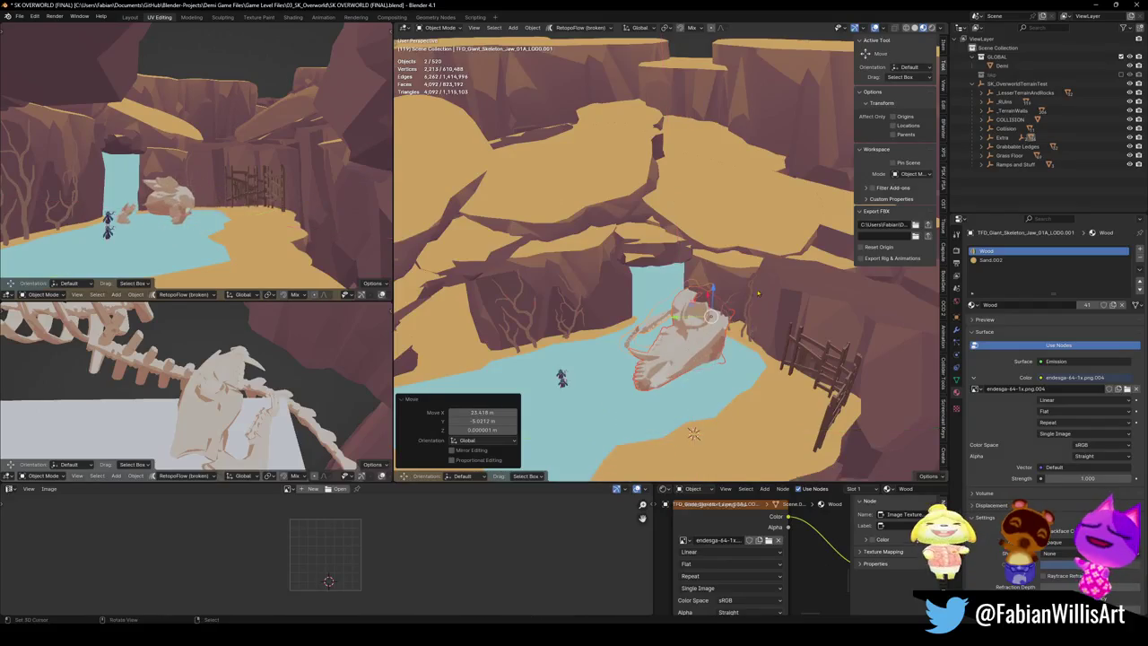
left_click(741, 359)
Step: Tumble the skull to a new orientation and raise it high above the pool
key("r")
key("r")
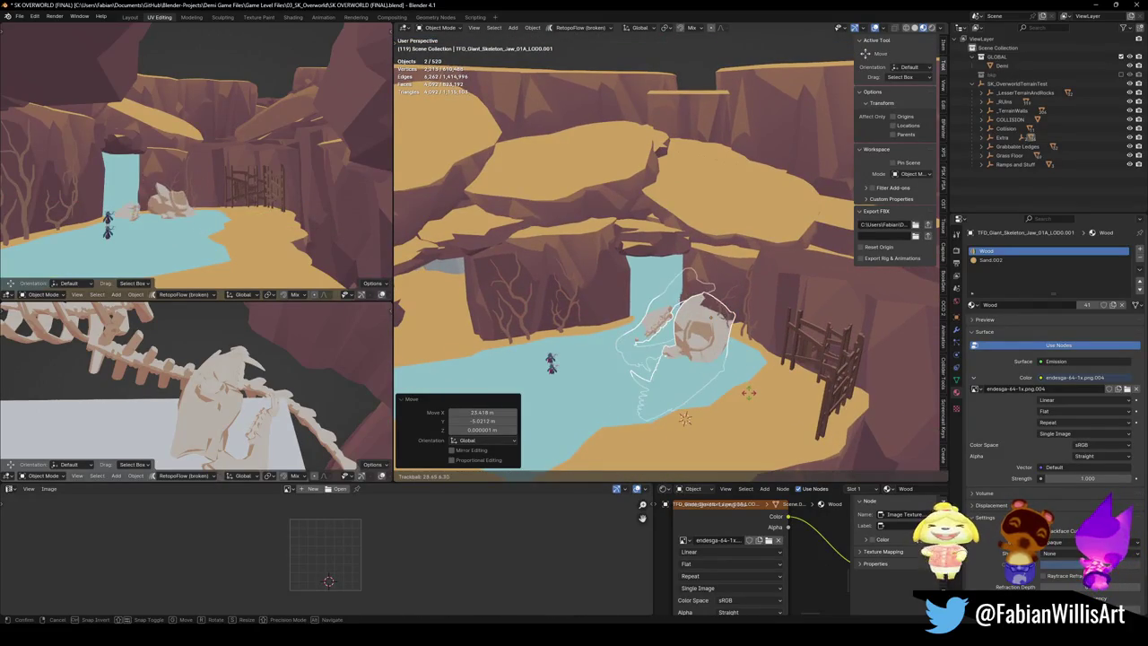
left_click(752, 383)
key("g")
key("z")
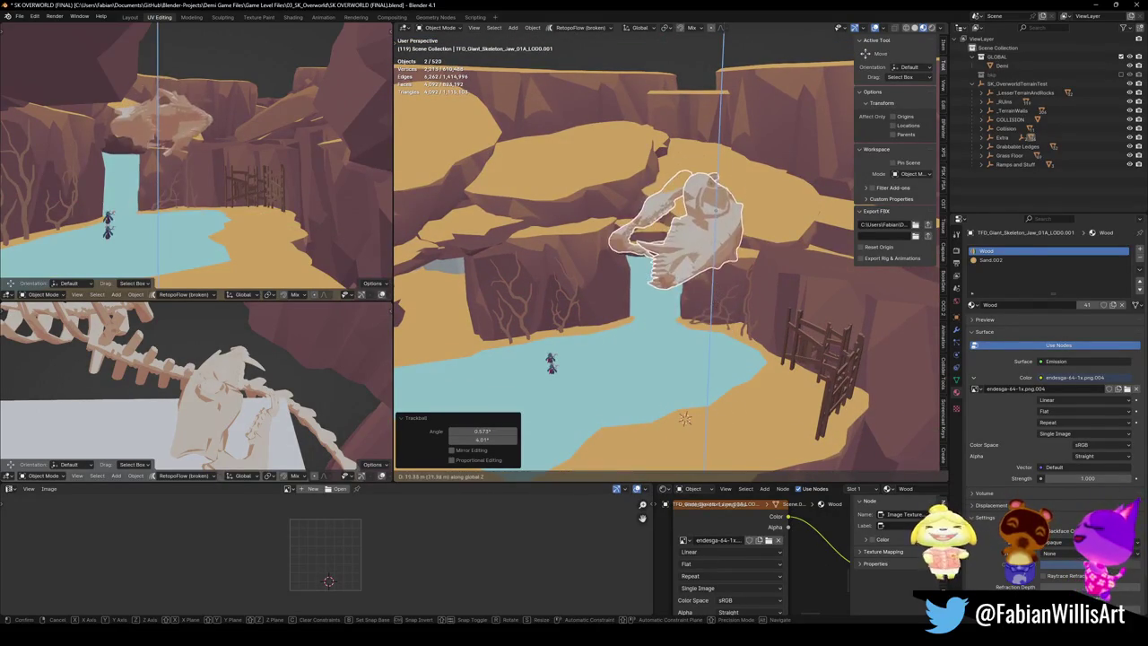
left_click(703, 298)
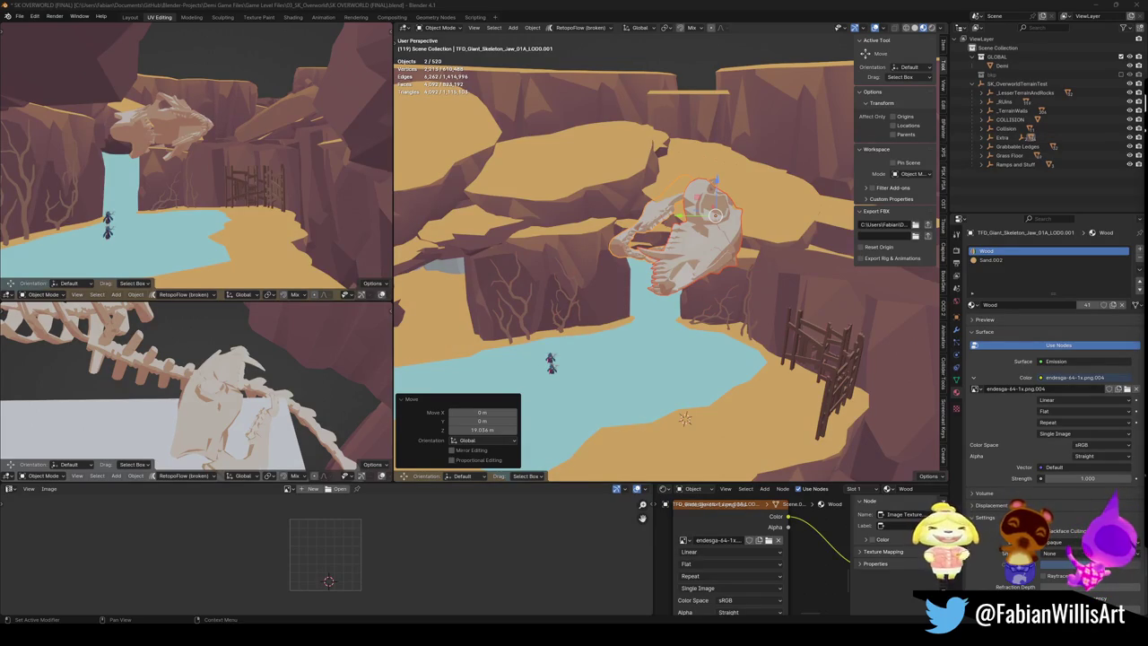
Step: Tilt the skull again and set its height about 7 m up
key("g")
key("z")
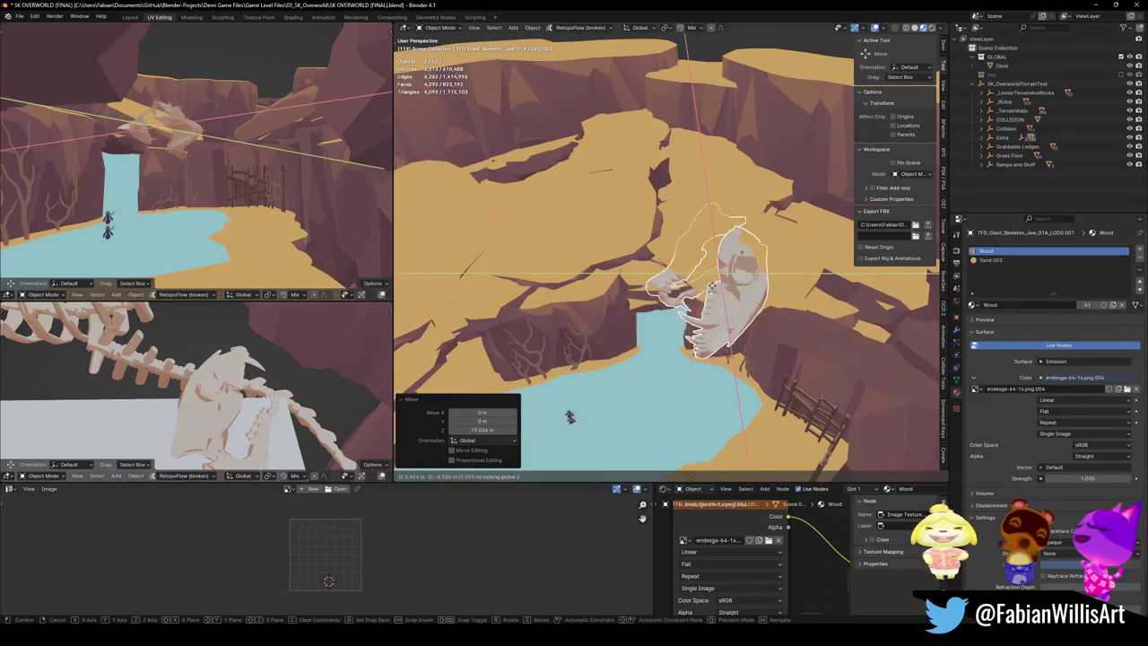
key("r")
key("r")
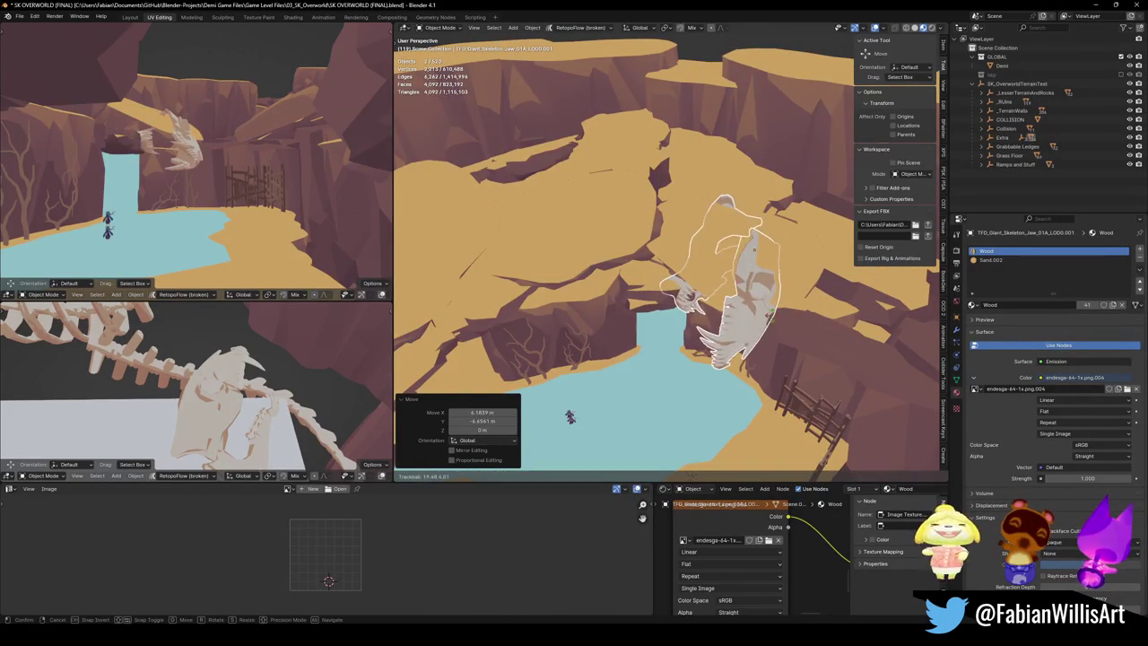
left_click(753, 287)
key("g")
key("z")
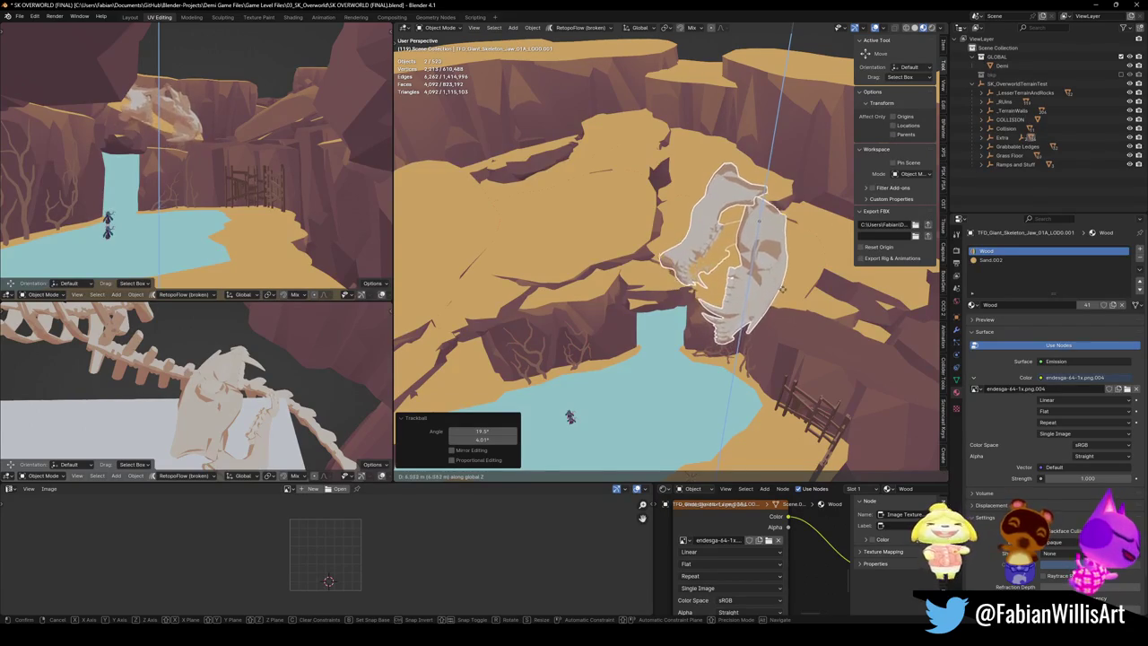
left_click(782, 287)
Step: Refine the skull's angle with several trackball and vertical-axis rotations
key("r")
key("r")
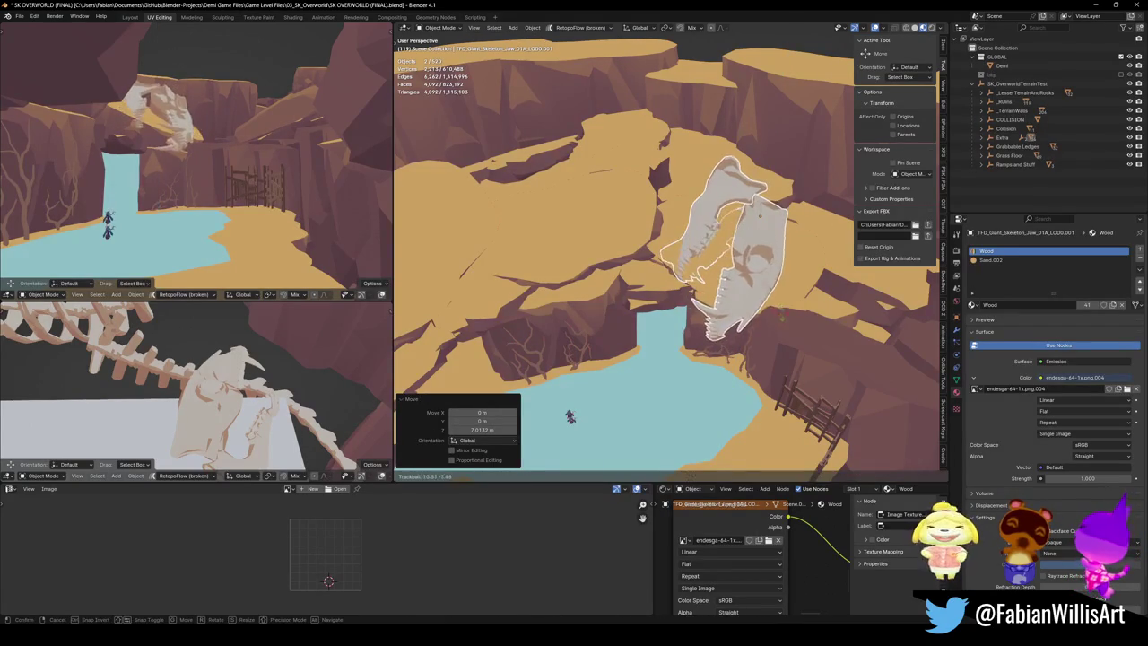
left_click(790, 308)
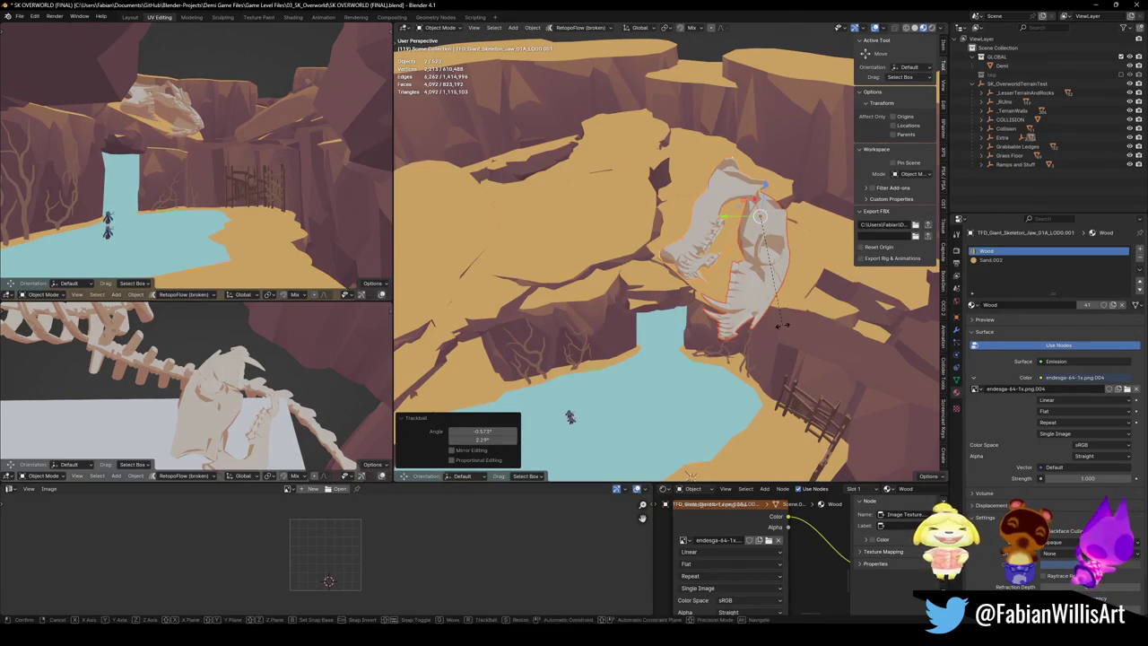
key("r")
key("r")
left_click(782, 330)
key("r")
left_click(815, 280)
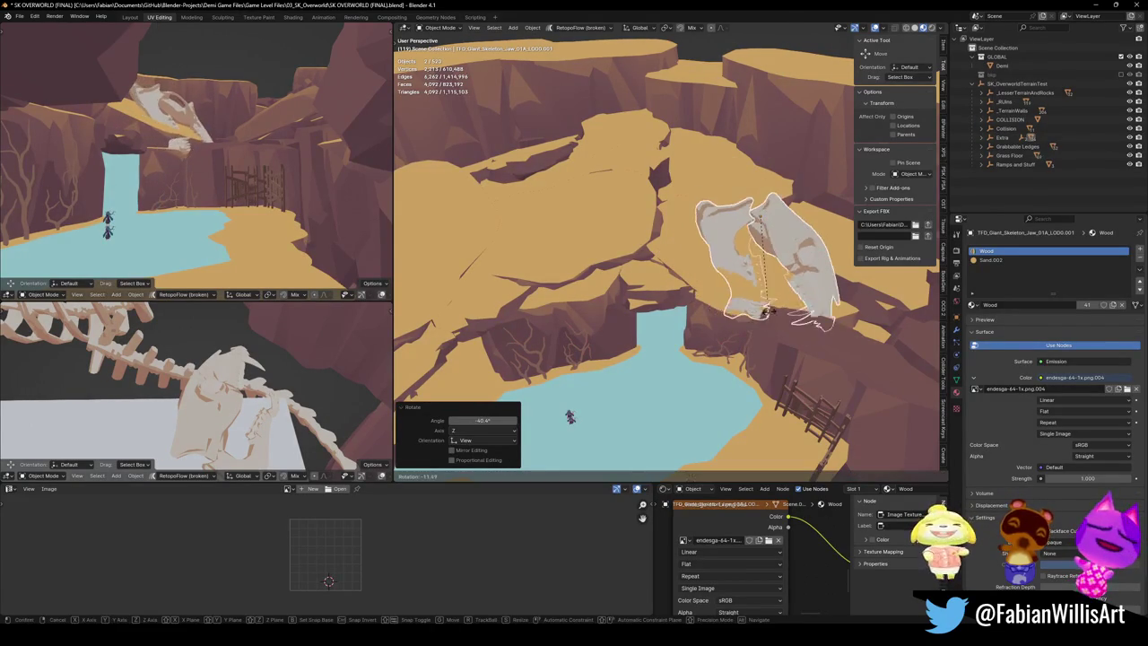
key("r")
key("r")
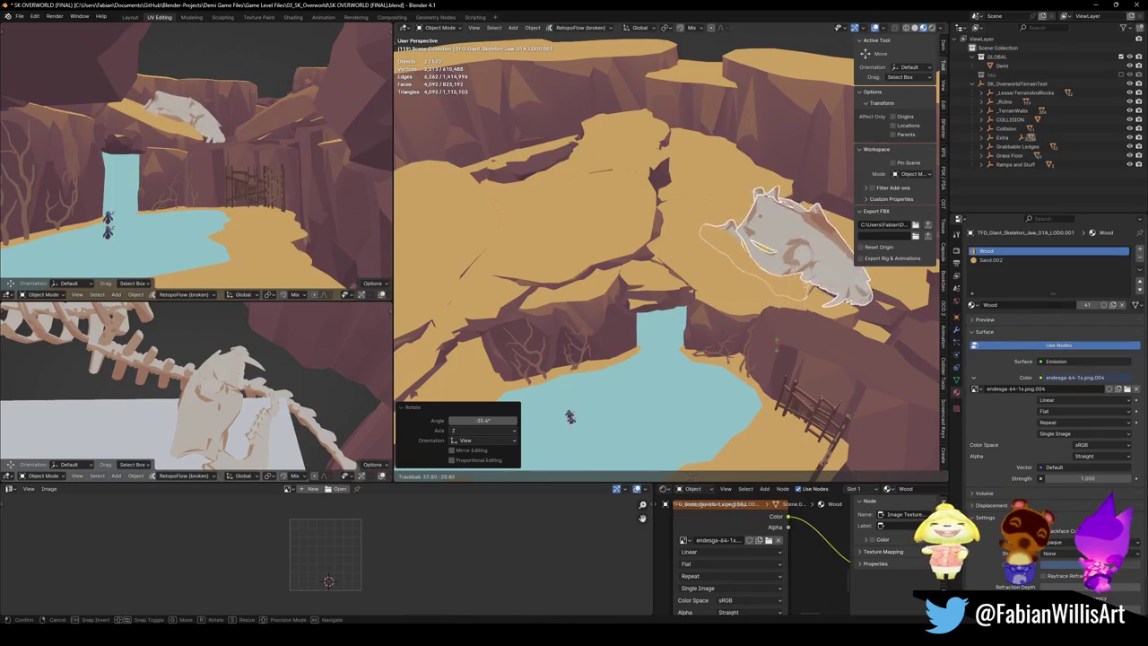
left_click(789, 328)
Step: Turn the skull 12.1° and set it down on the cliff top
key("r")
left_click(803, 320)
key("g")
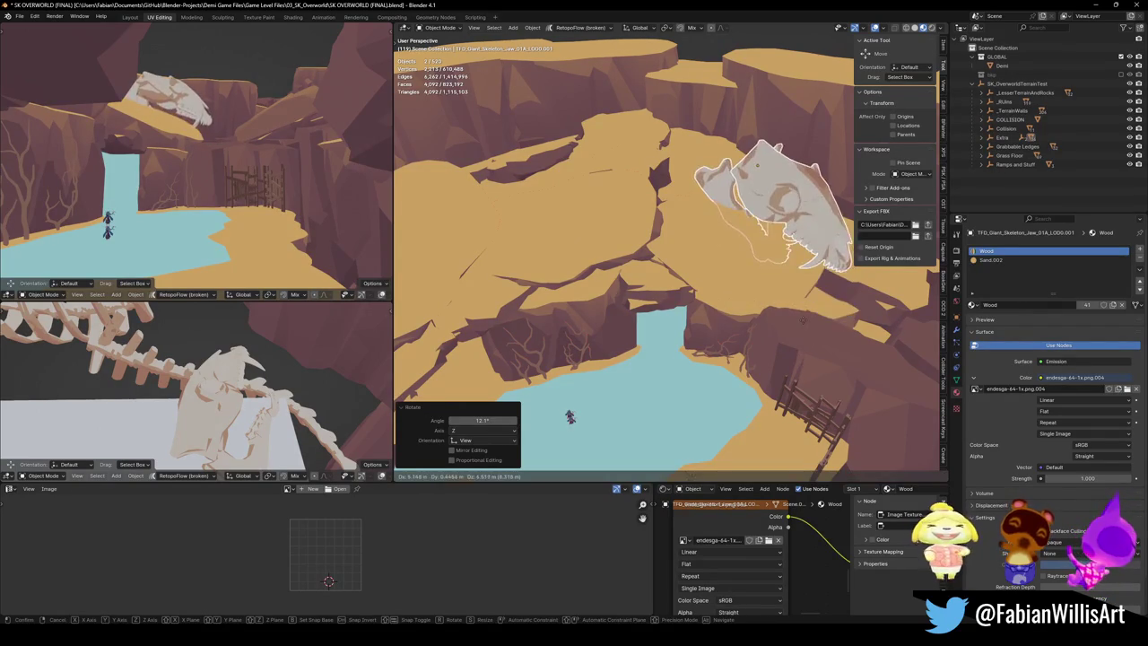
left_click(821, 306)
scroll(658, 215, "up", 4)
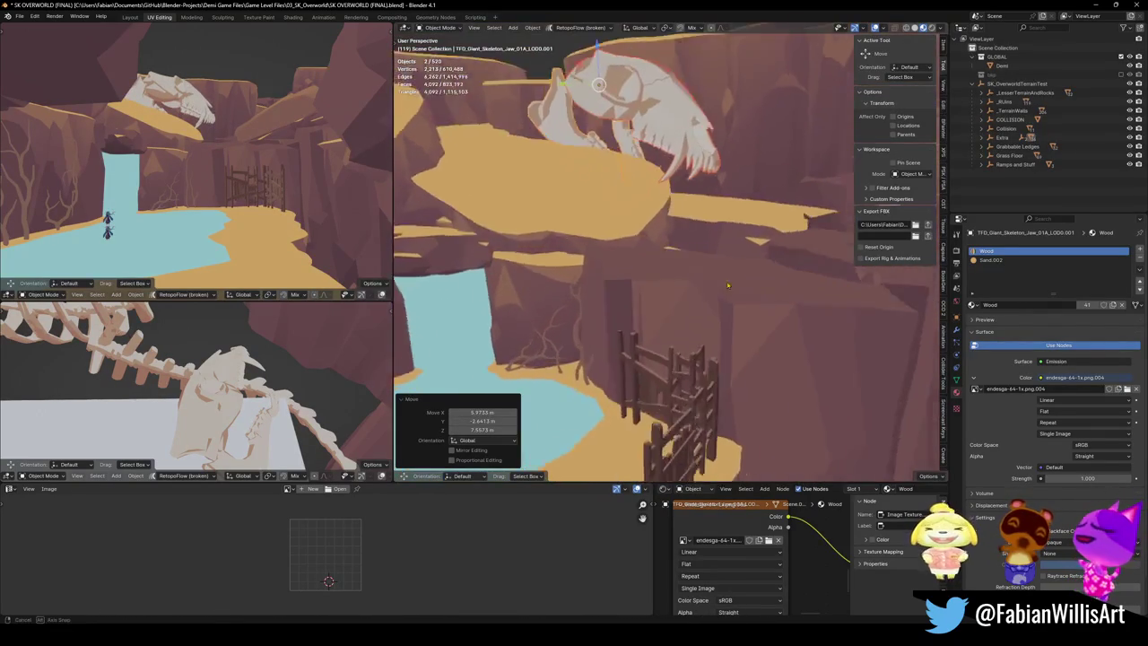
Step: Turn the skull 9.7° on the ledge, resize it, and shift its position
key("r")
left_click(700, 257)
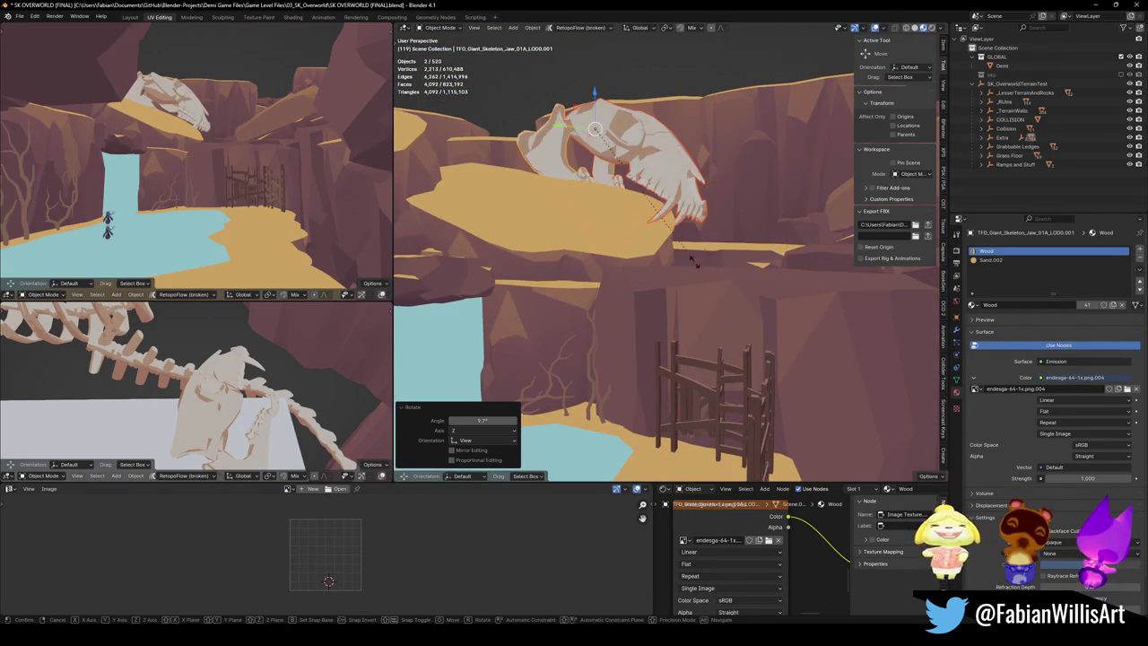
key("s")
left_click(777, 250)
key("g")
left_click(800, 234)
Step: Tumble the skull to a steeper tilt and lower it about 4 m into the ledge
key("r")
key("r")
left_click(787, 220)
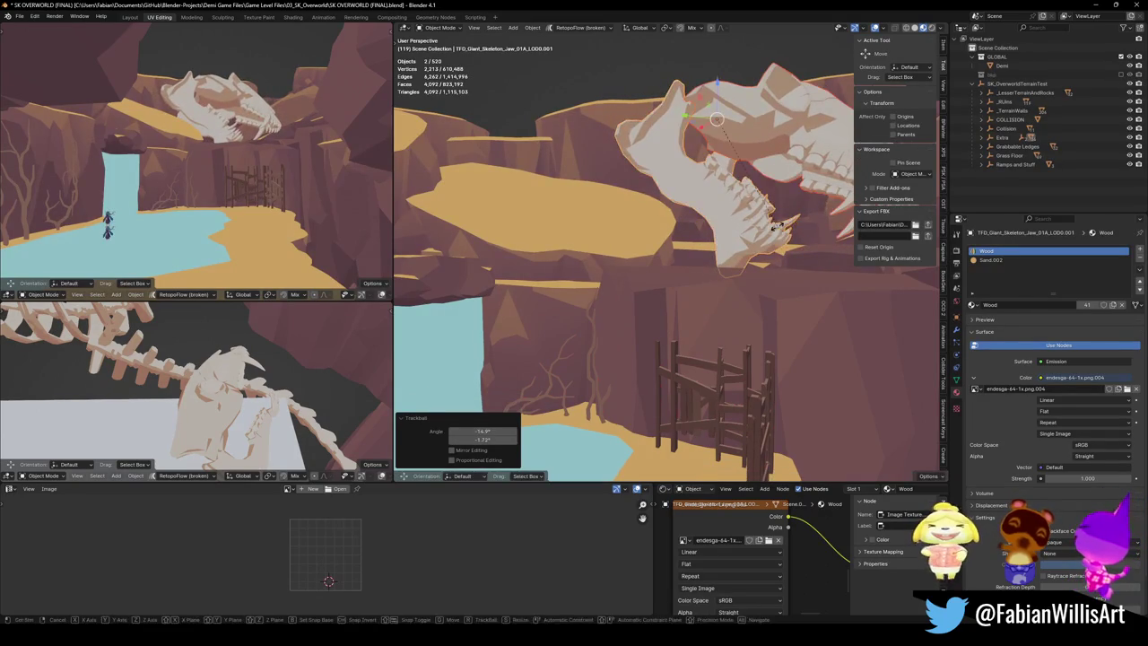
key("r")
key("r")
left_click(778, 208)
key("g")
key("z")
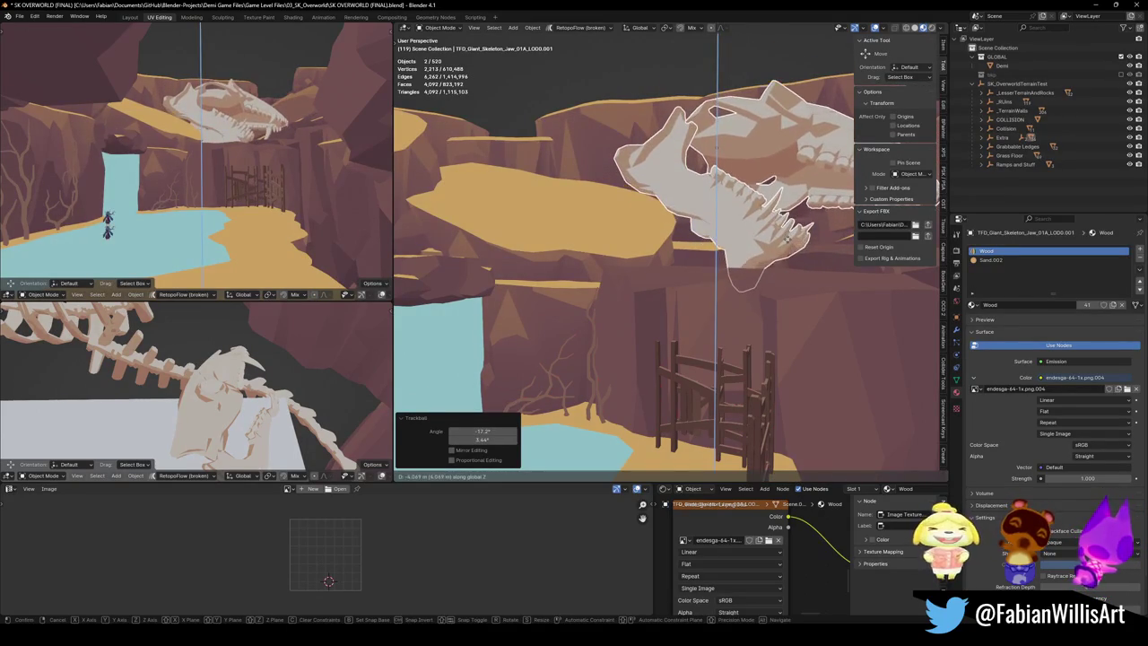
left_click(788, 240)
Step: Rotate the skull -11.4° flat to the view, then adjust its rotation once more
key("r")
key("r")
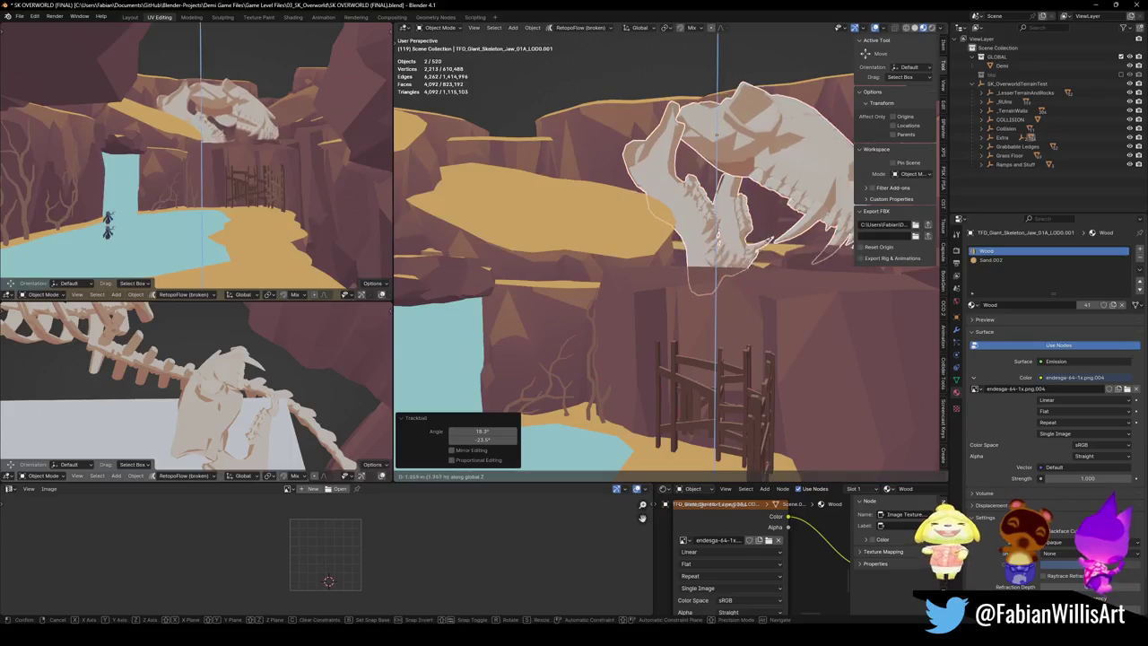
key("r")
left_click(803, 246)
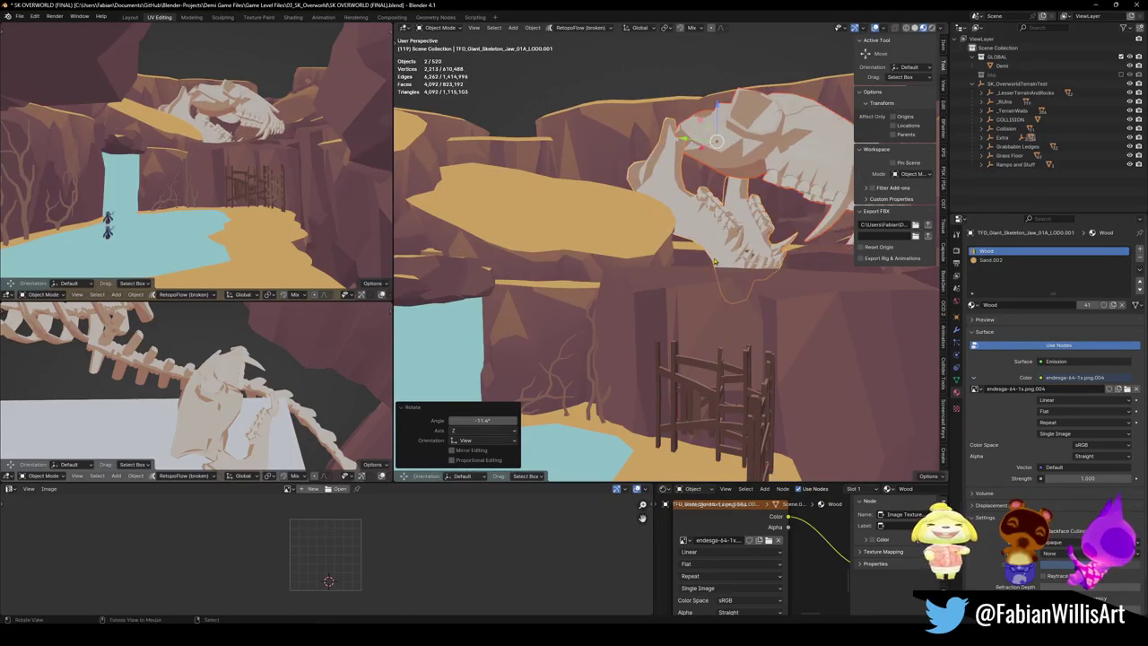
key("r")
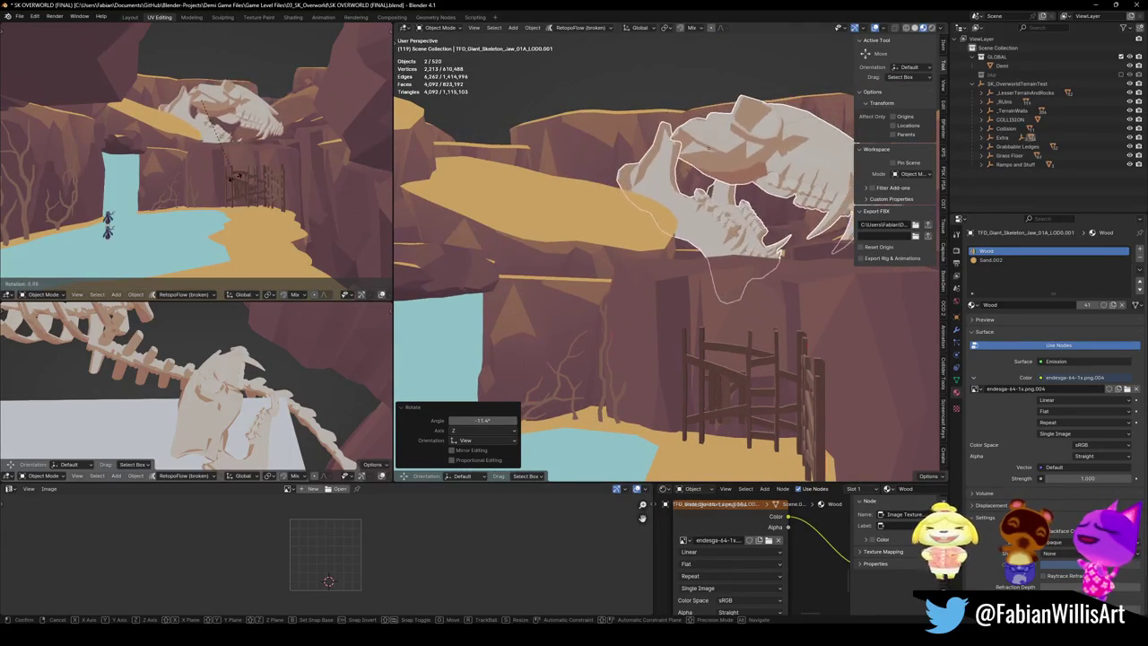
left_click(193, 172)
Step: Walk the top-left view toward the skull and select the skeleton's tail
key("shift+grave")
key("w")
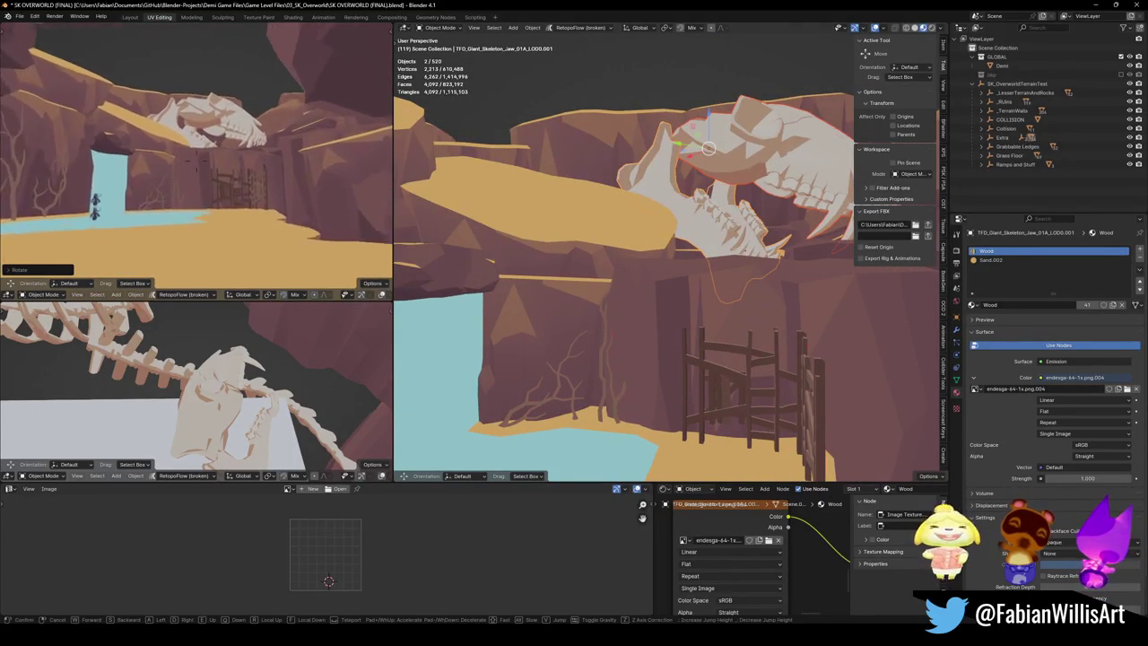
left_click(232, 179)
left_click(117, 377)
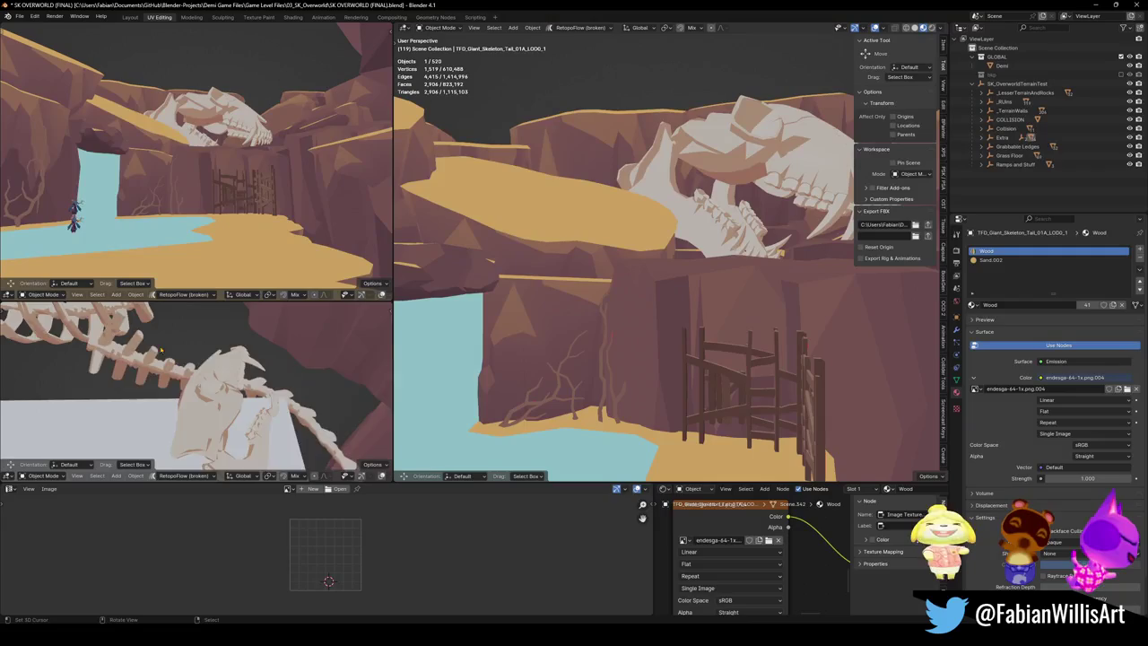
key("KP_Decimal")
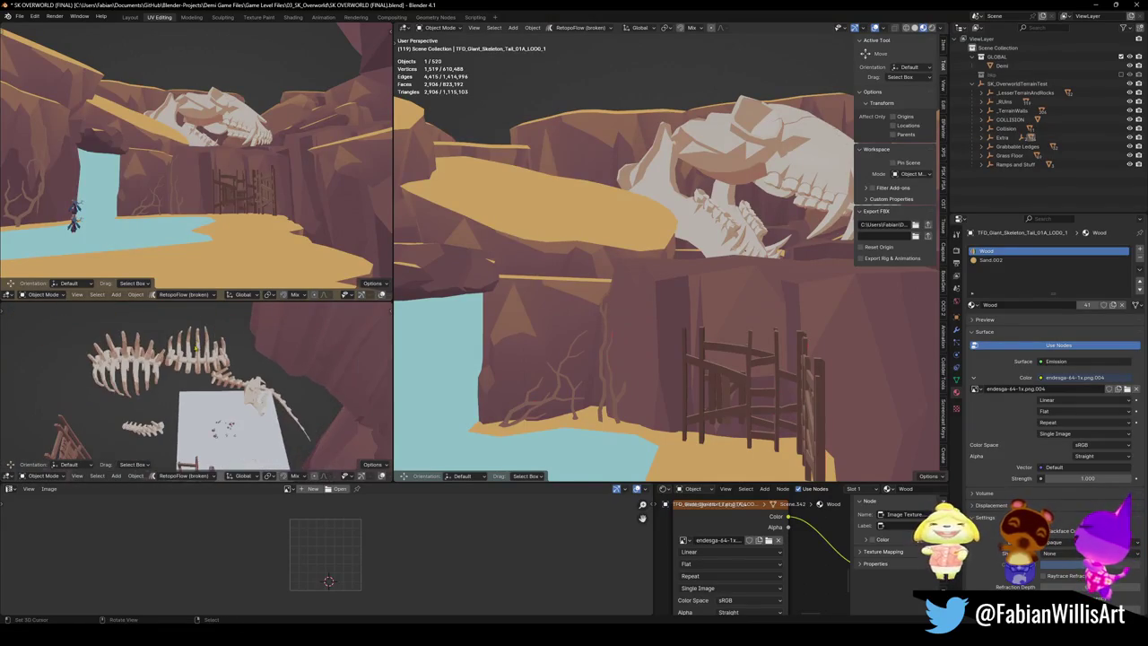
key("shift+grave")
left_click(233, 386)
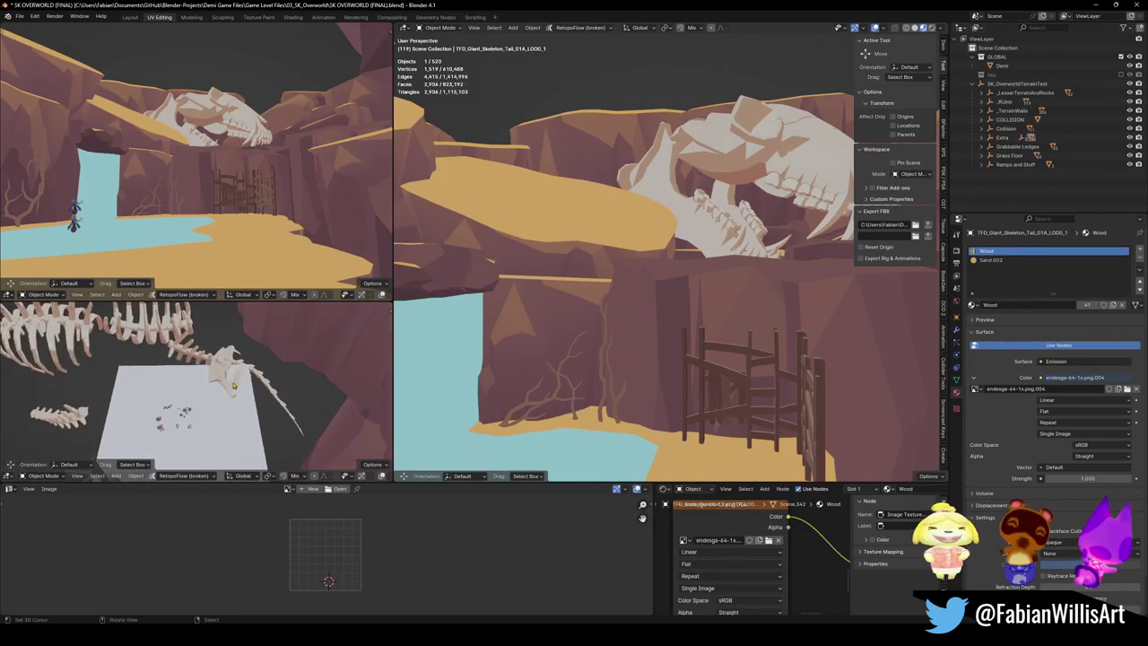
key("shift+d")
key("Escape")
key("shift+s")
key("8")
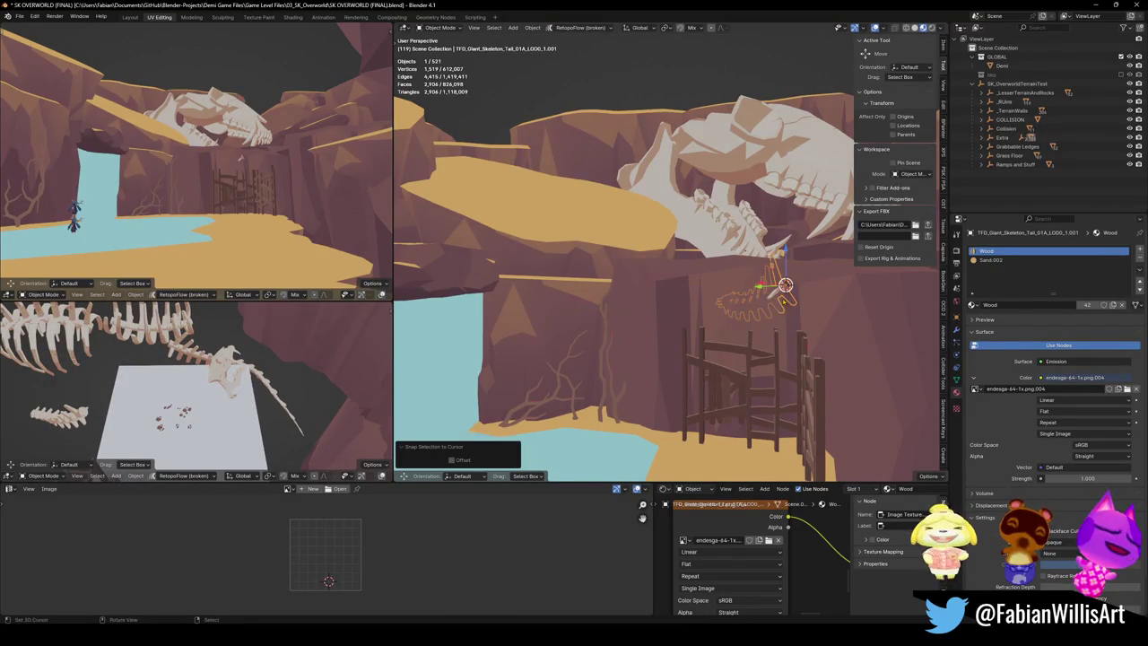
key("r")
key("r")
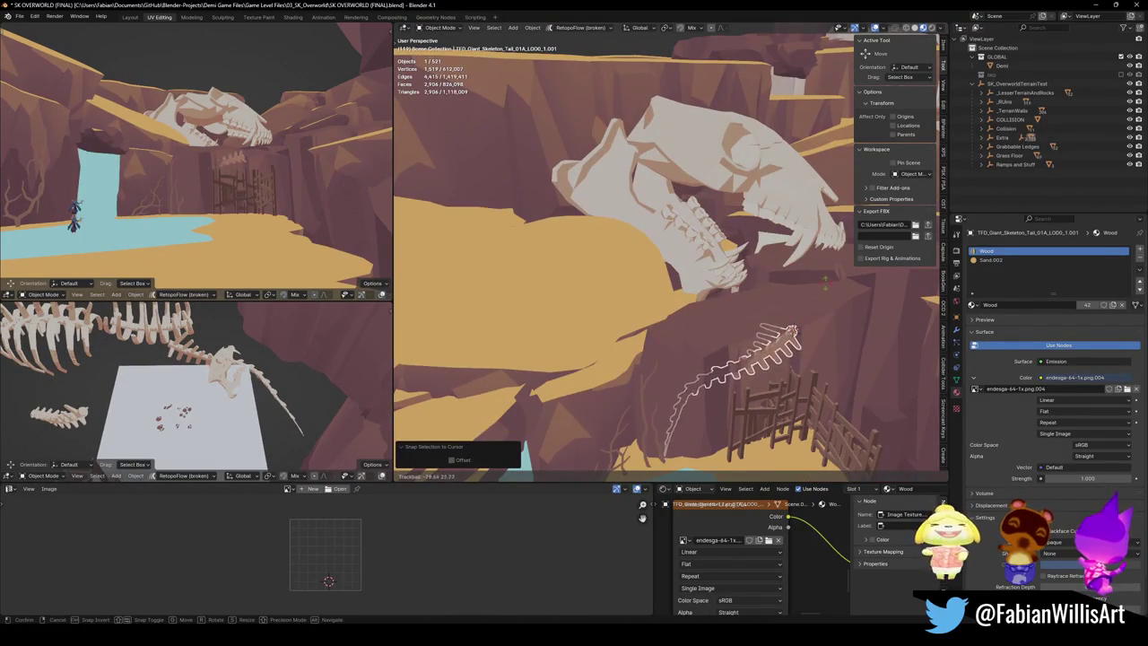
left_click(807, 324)
key("r")
key("r")
left_click(851, 345)
key("s")
left_click(986, 386)
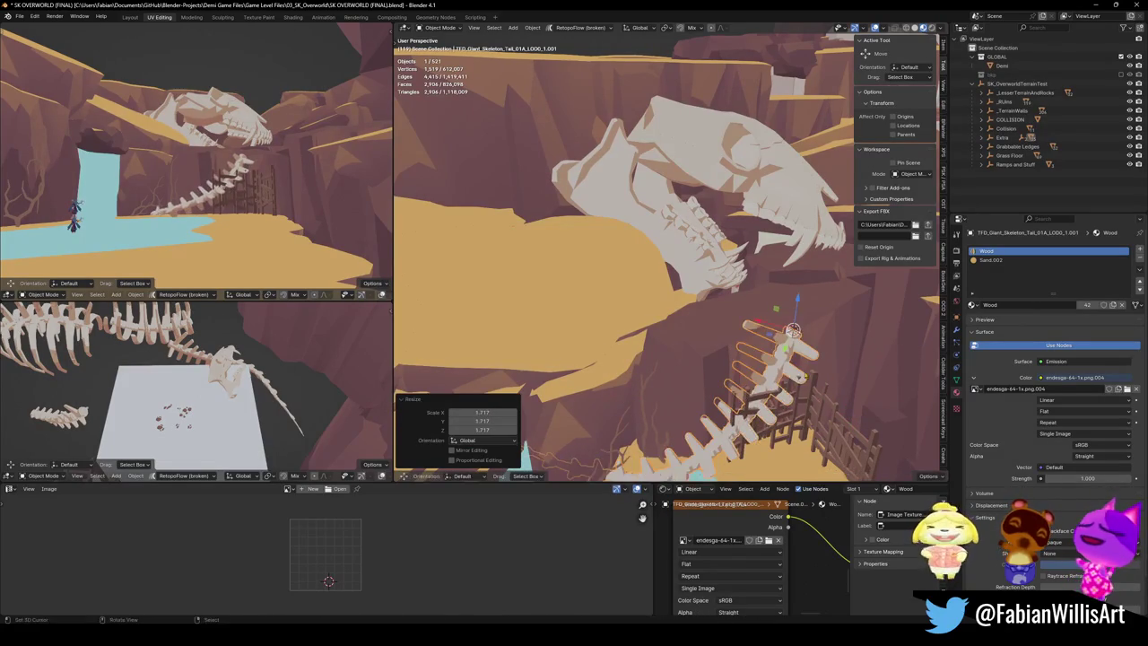
key("g")
key("Escape")
key("Delete")
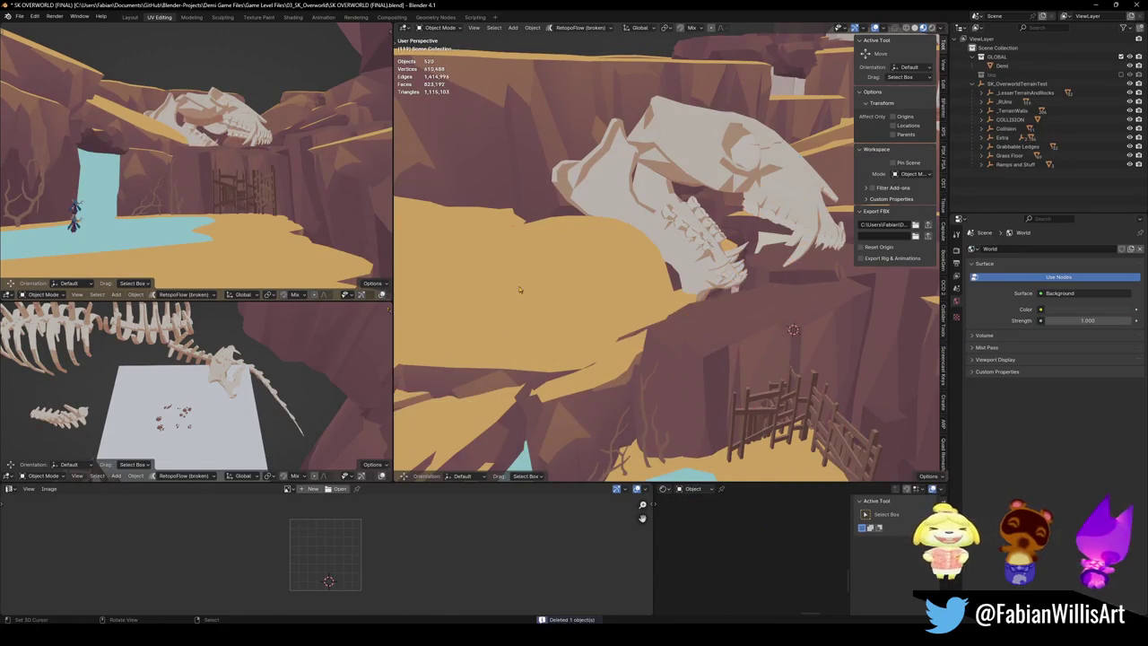
left_click(68, 339)
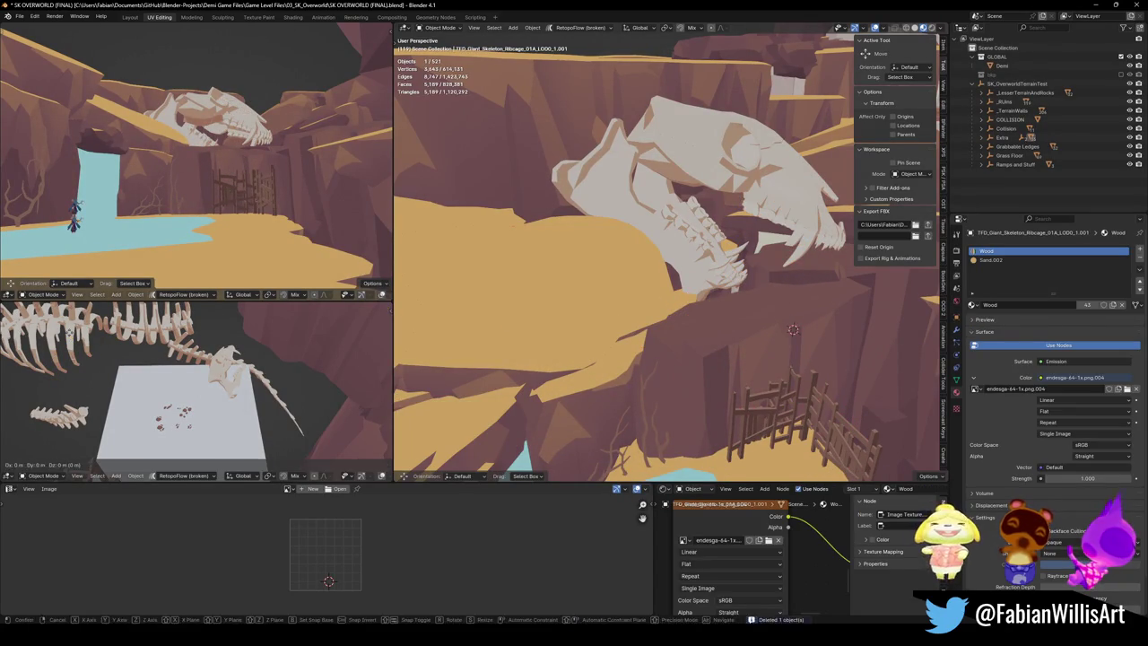
right_click(612, 237, "shift")
key("shift+s")
key("s")
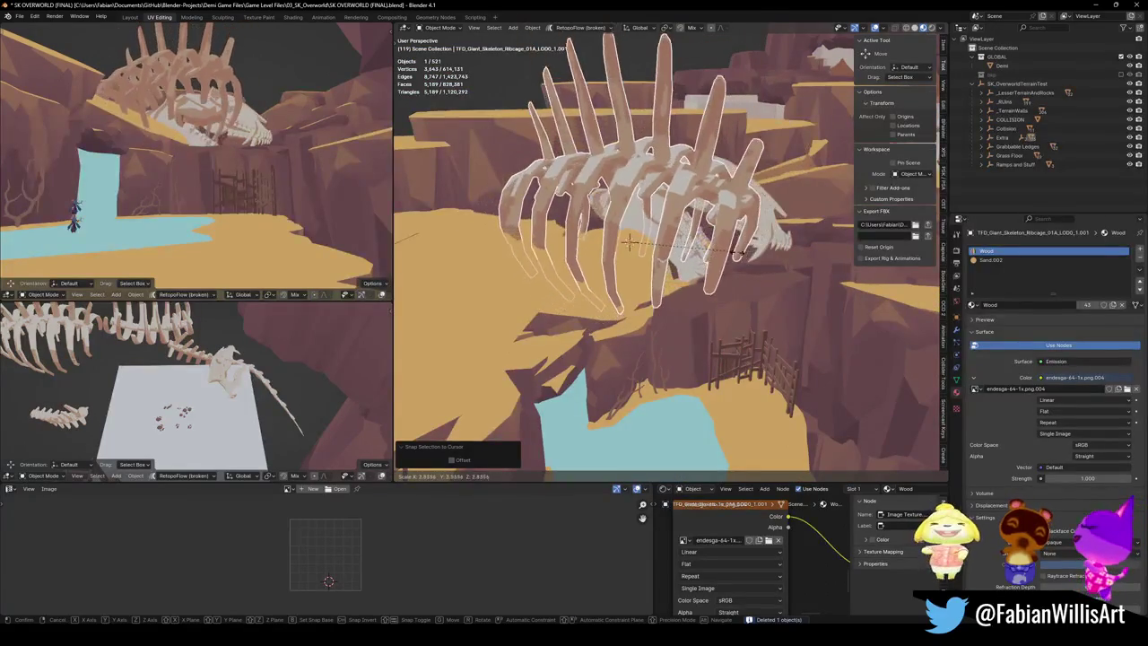
left_click(631, 240)
key("r")
key("r")
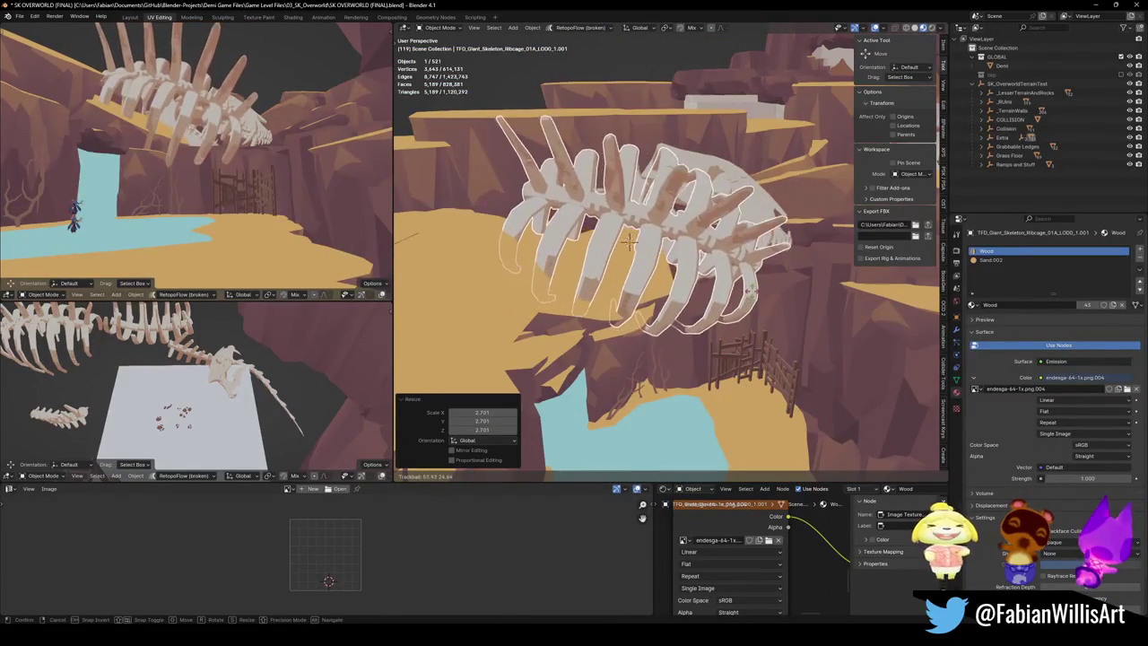
left_click(734, 183)
key("alt+a")
left_click_drag(734, 229, 697, 245)
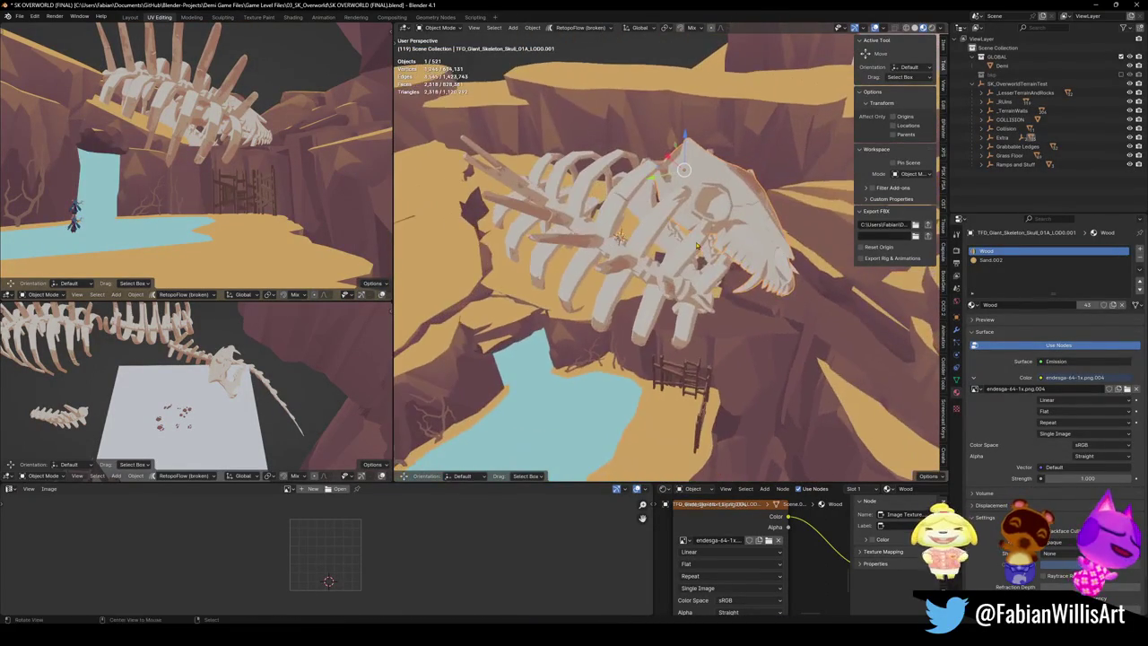
key("Delete")
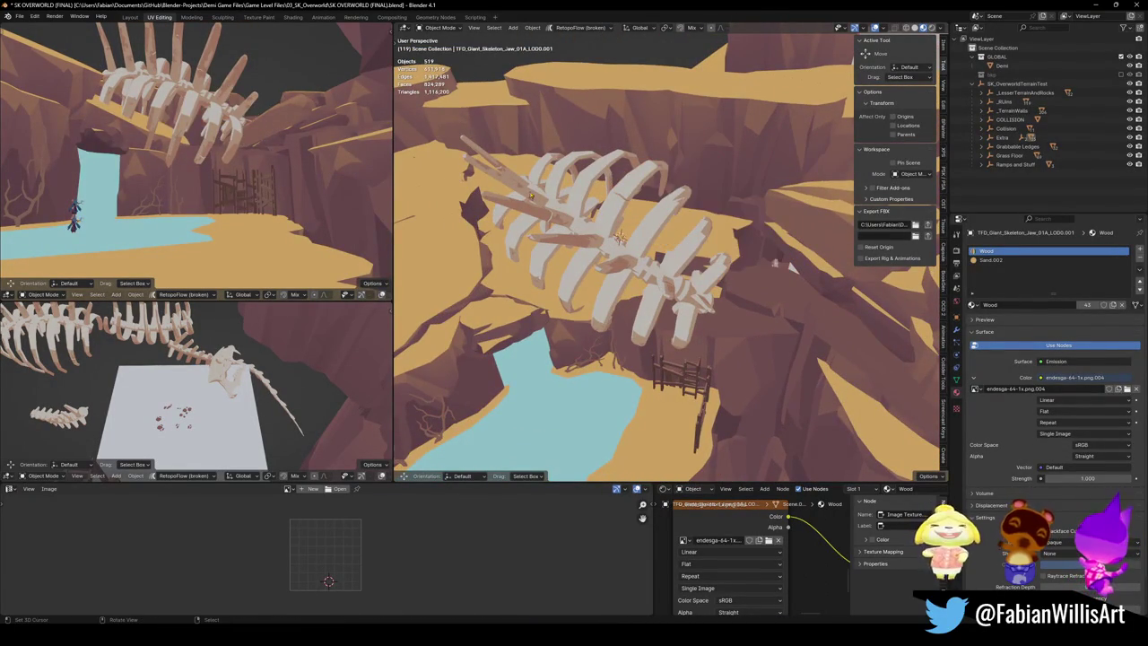
key("shift+grave")
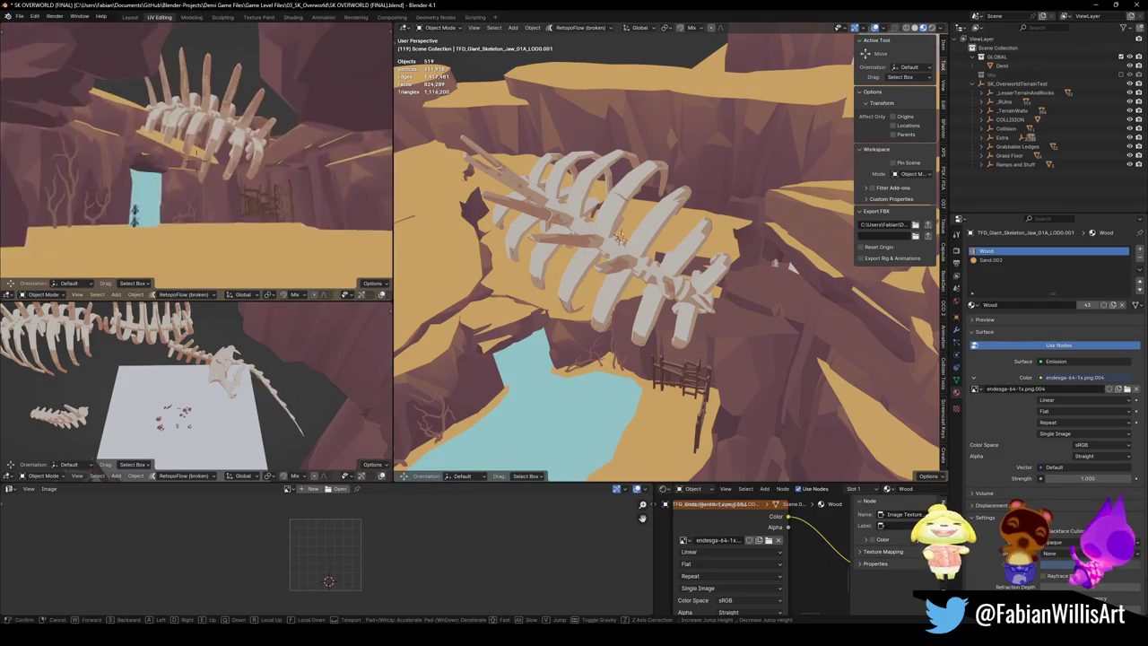
key("w")
key("ctrl+z")
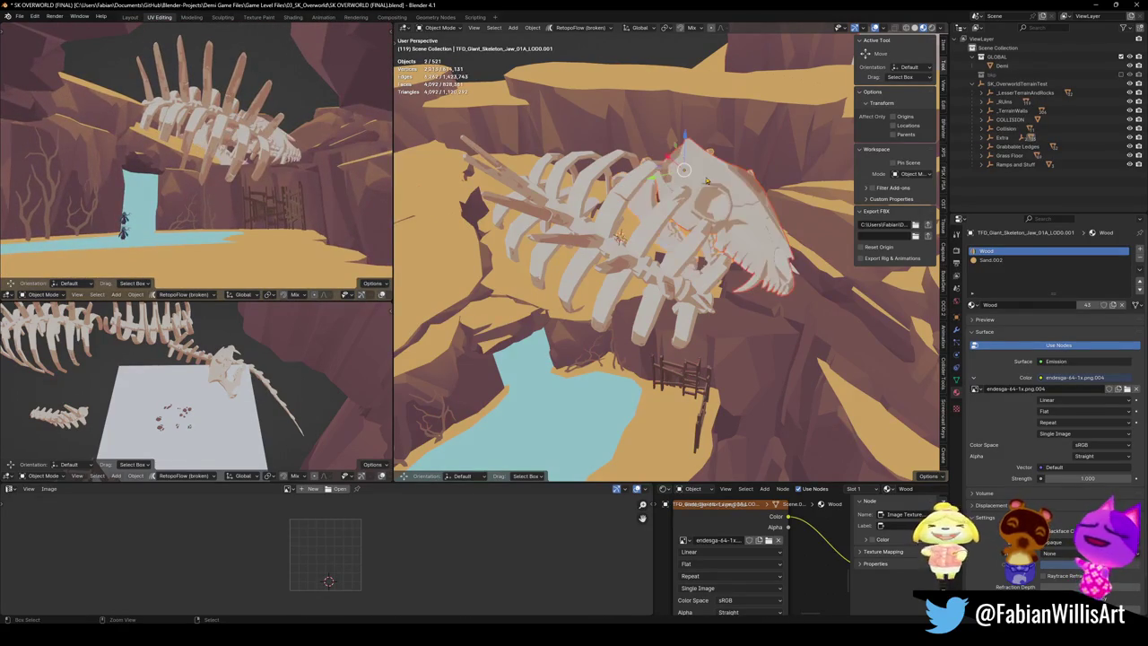
key("Delete")
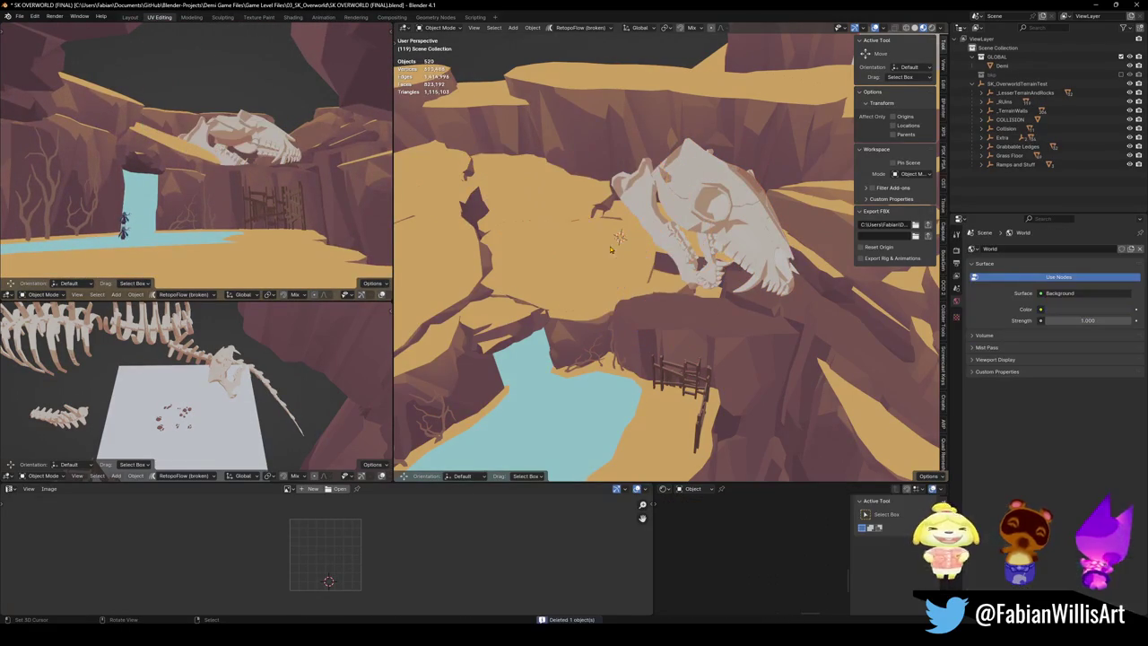
left_click(707, 225)
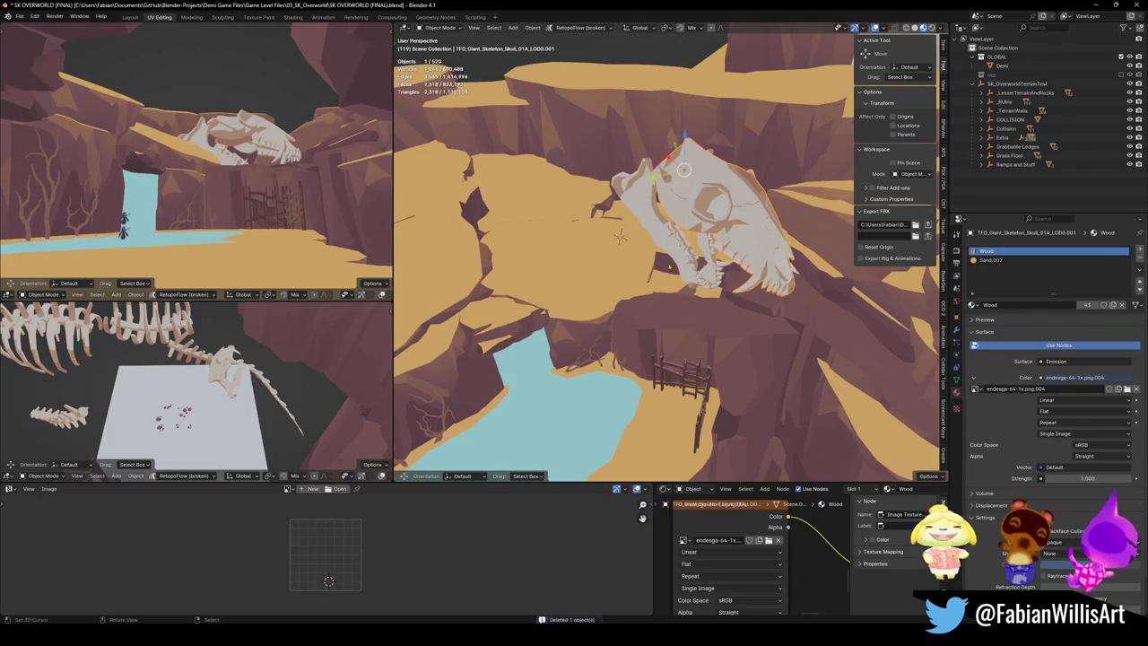
Step: Move the skull up and to the left, deselect it, and orbit down onto the canyon
scroll(619, 236, "up", 5)
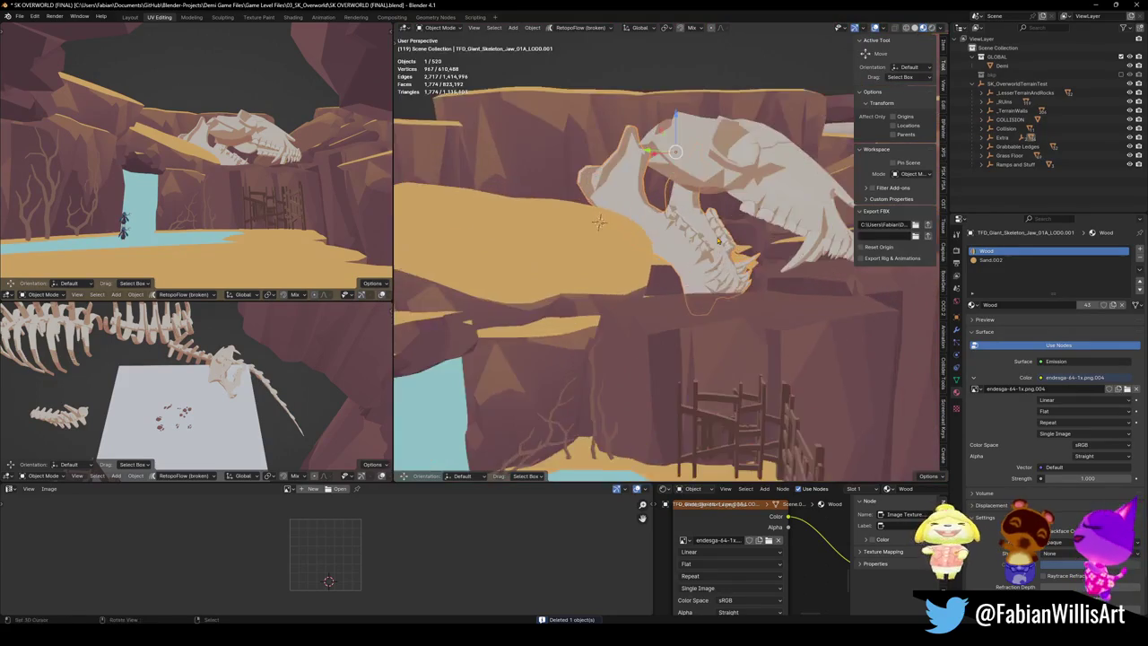
scroll(698, 287, "up", 3)
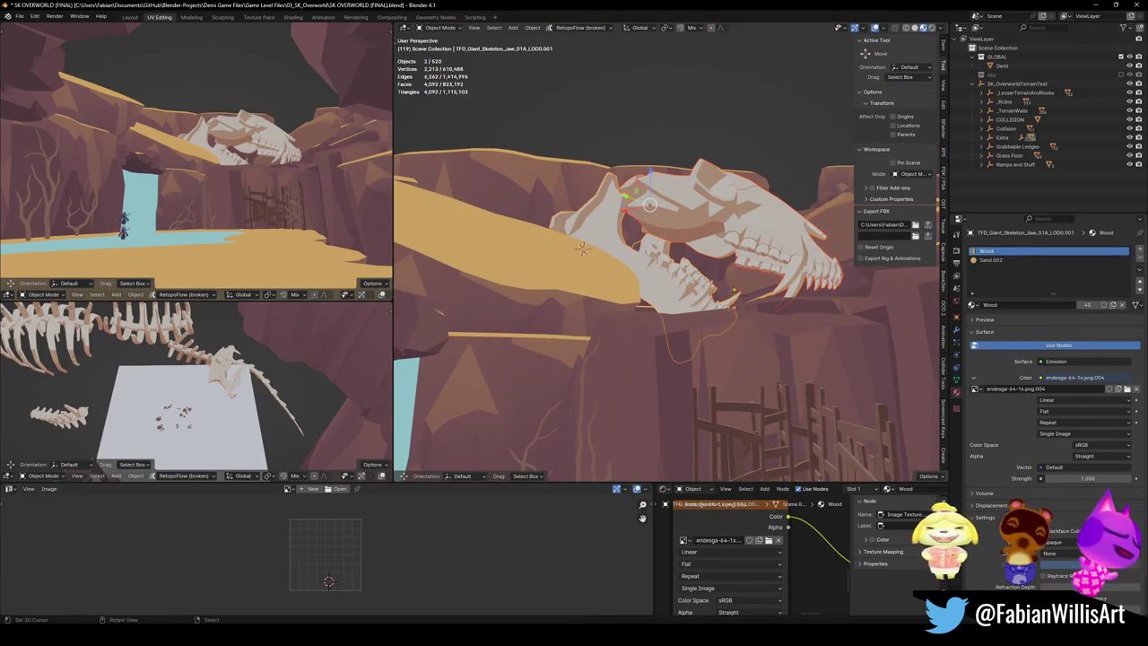
key("g")
left_click(619, 176)
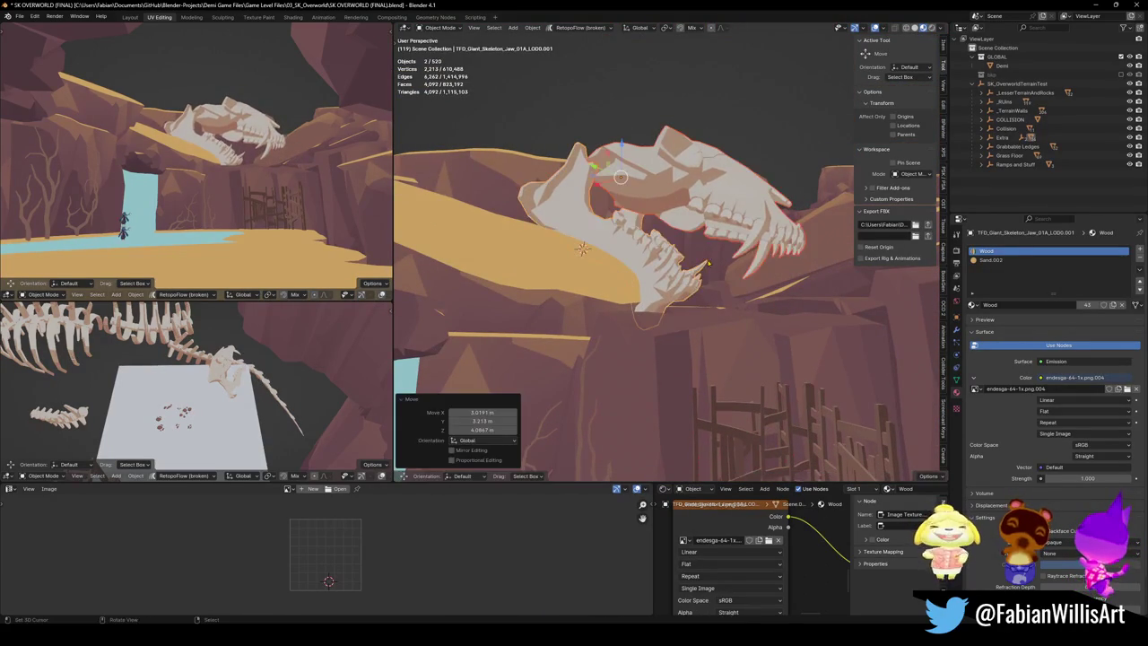
key("alt+a")
mouse_move(771, 386)
left_mouse_down()
mouse_move(806, 366)
mouse_move(634, 347)
mouse_move(762, 296)
left_mouse_up()
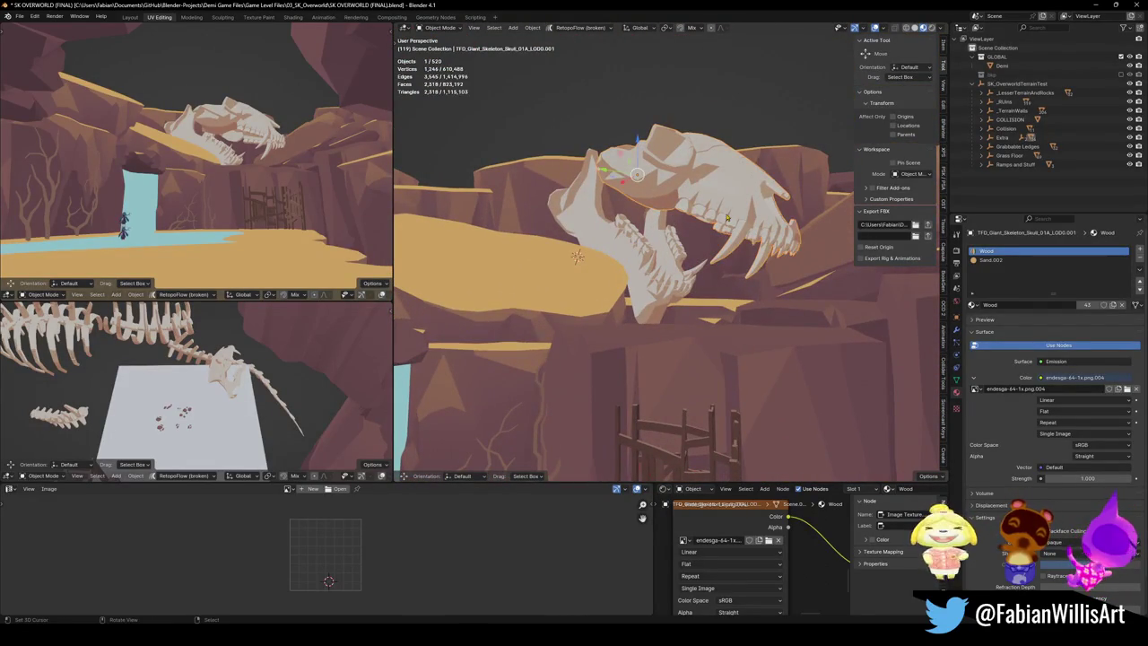
Step: Rotate the skull and enlarge it to 1.315
key("r")
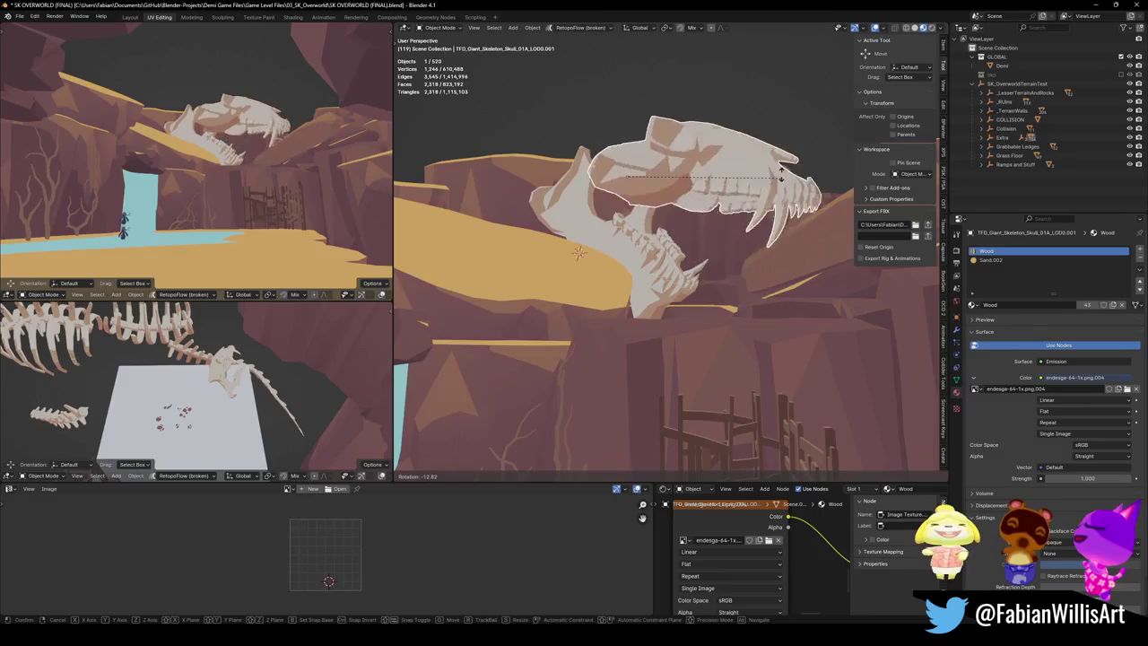
left_click(770, 166)
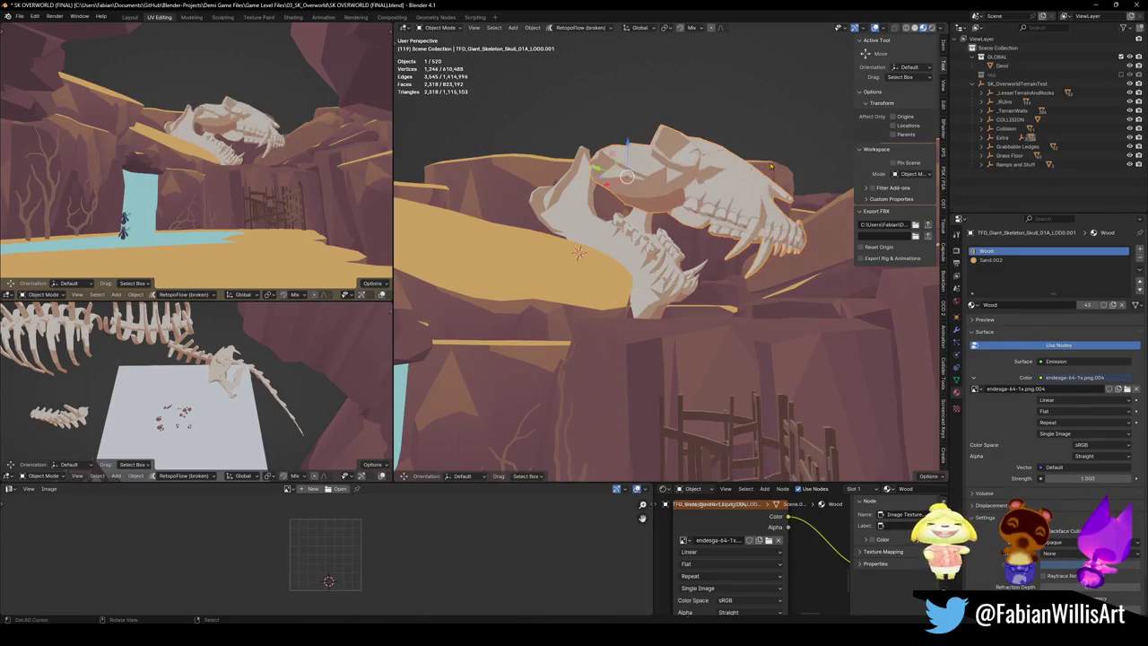
key("s")
left_click(771, 269)
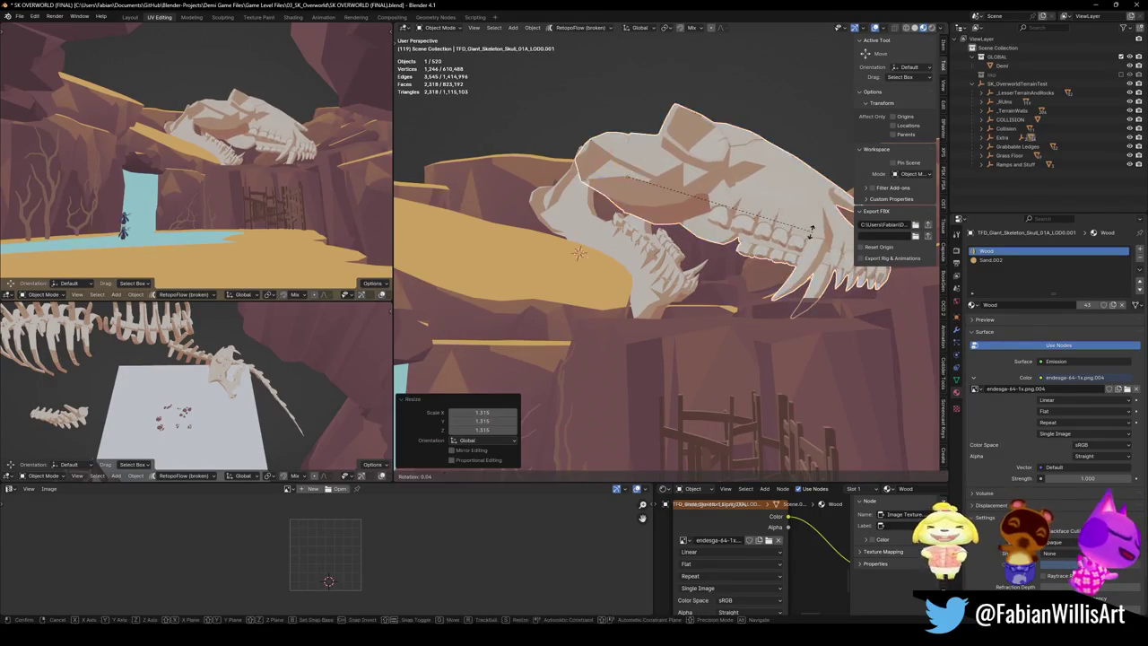
Step: Tumble the skull and tilt it 3.83°, discarding a final trial rotation
key("r")
key("r")
mouse_move(642, 518)
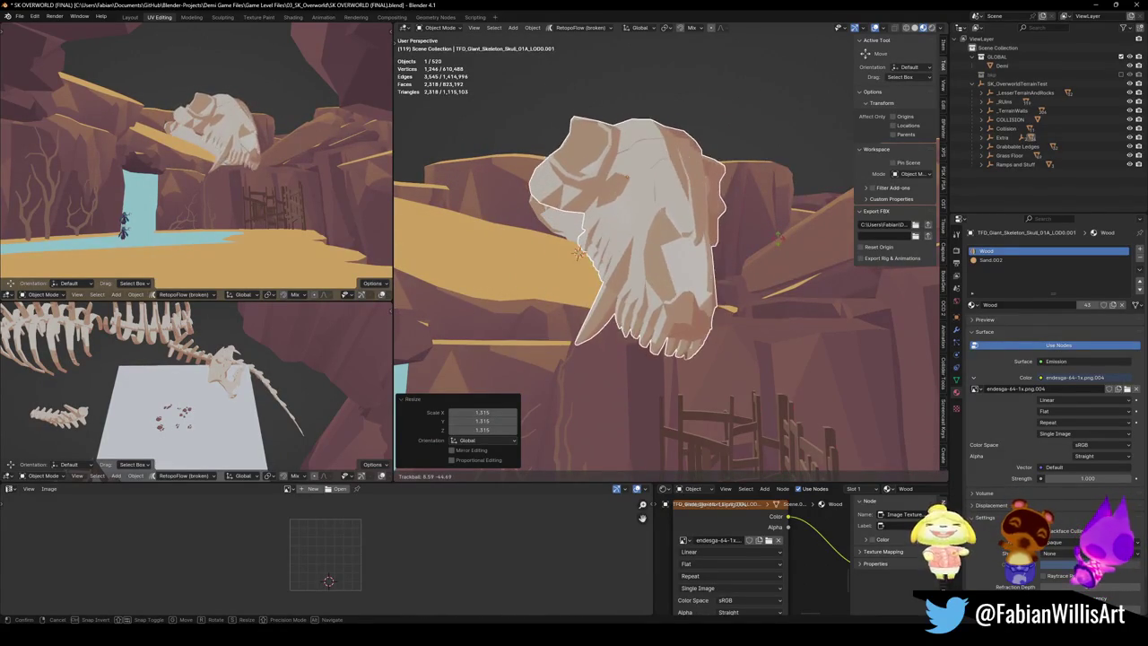
left_click(767, 257)
key("r")
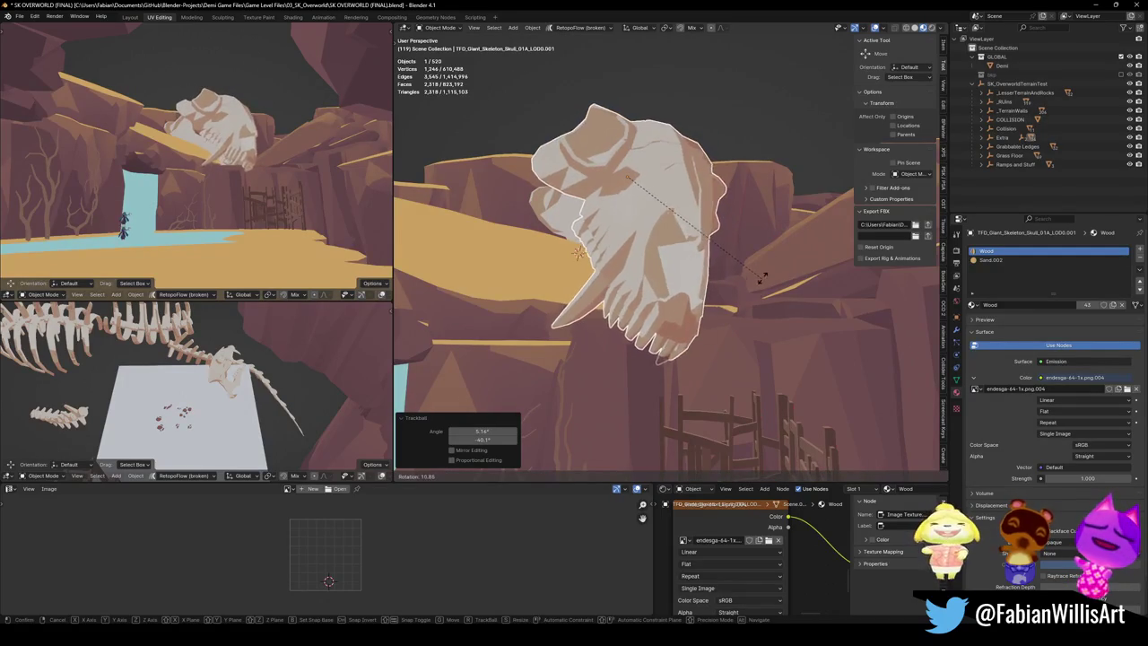
left_click(767, 257)
key("r")
key("r")
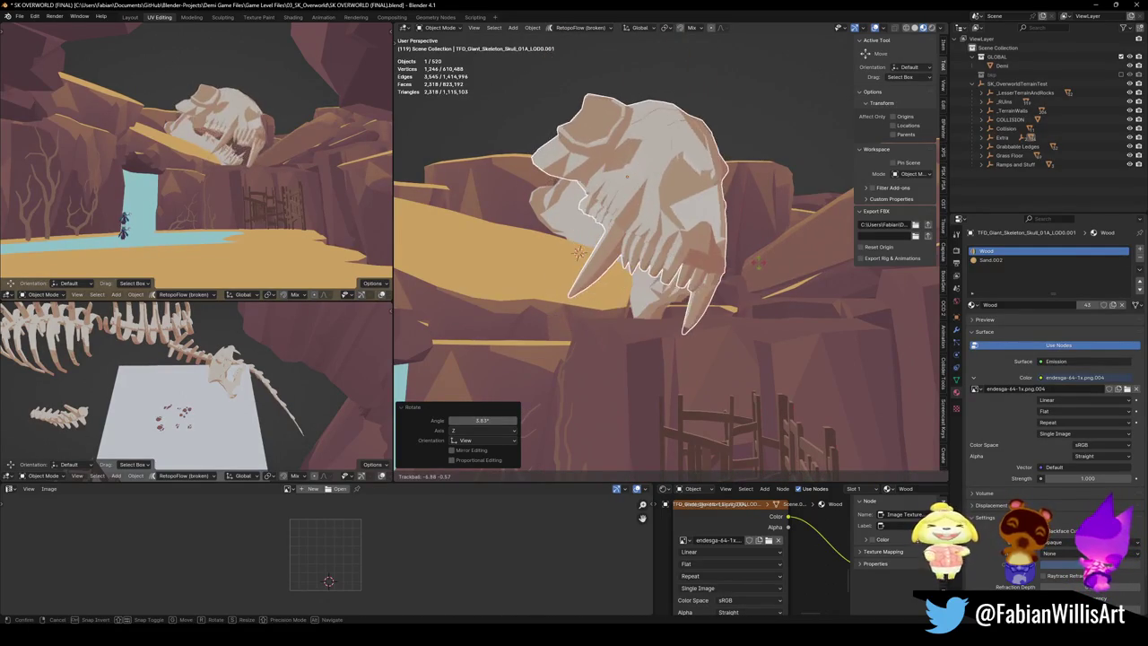
right_click(757, 266)
key("alt+a")
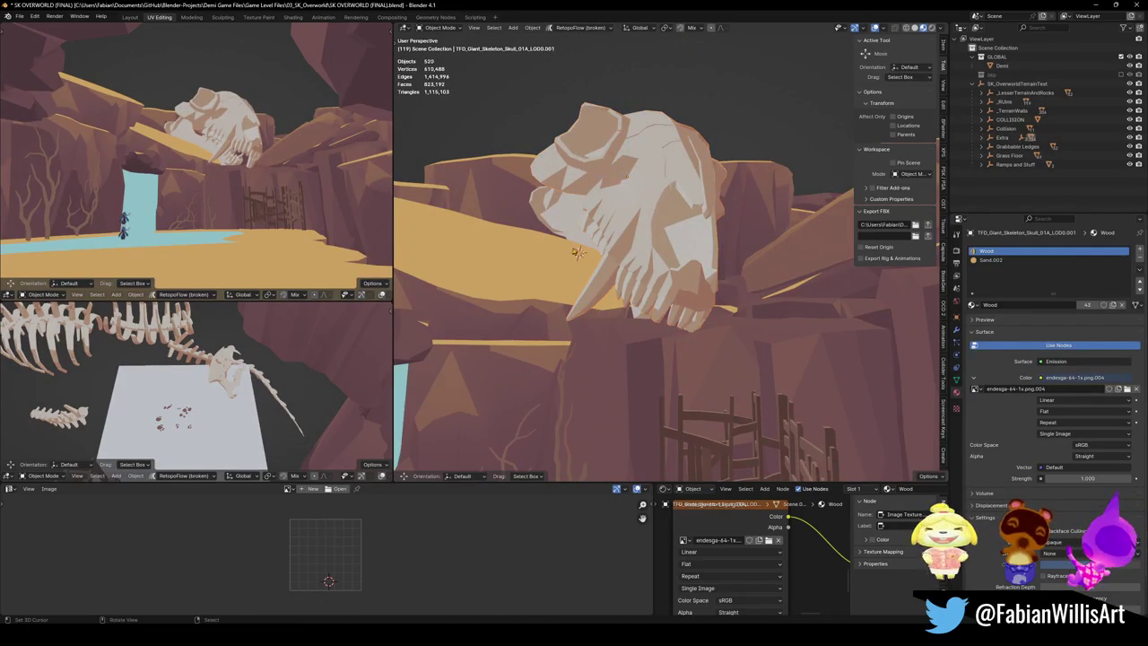
key("shift+grave")
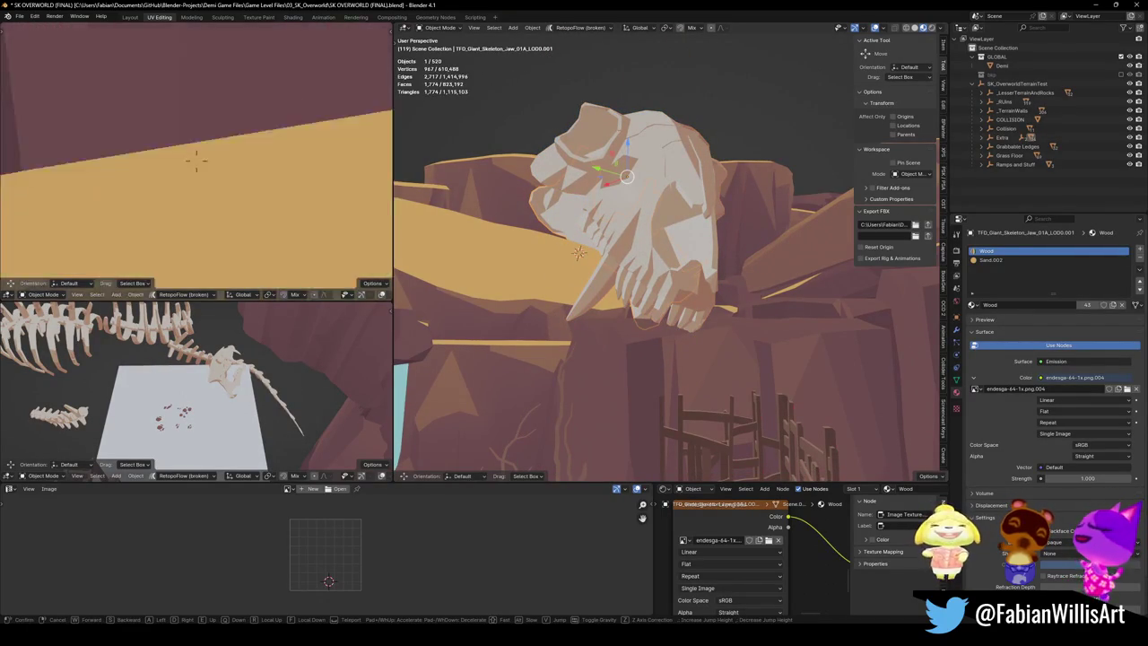
Step: Walk back around the skull, select it, and rotate it freely to a new tilt
key("s")
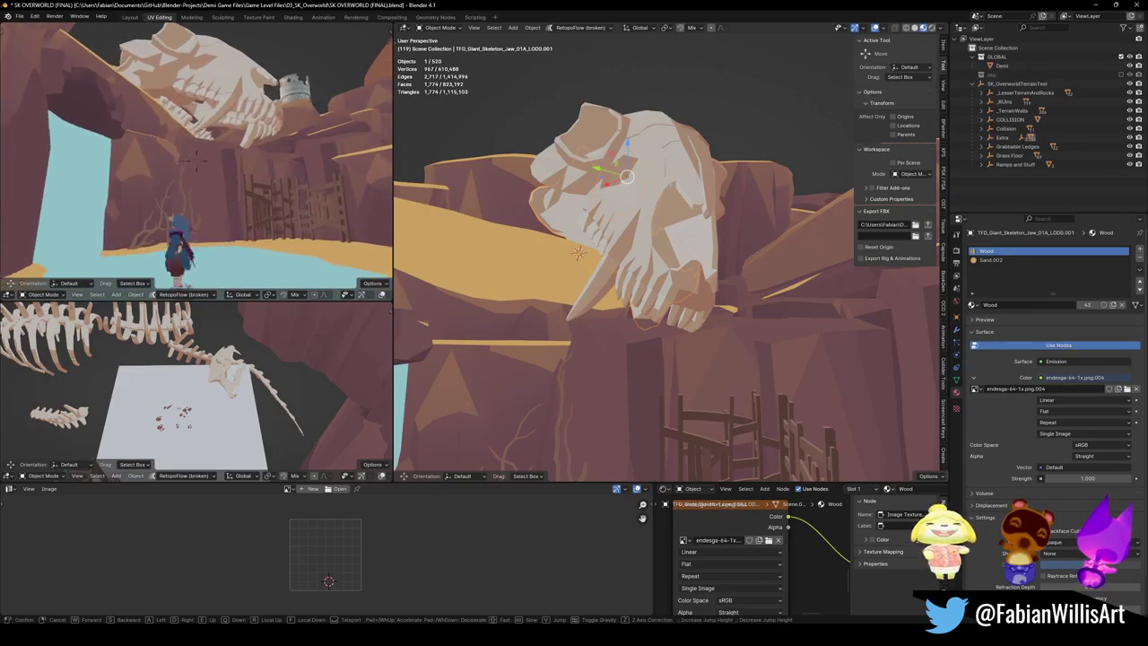
key("s")
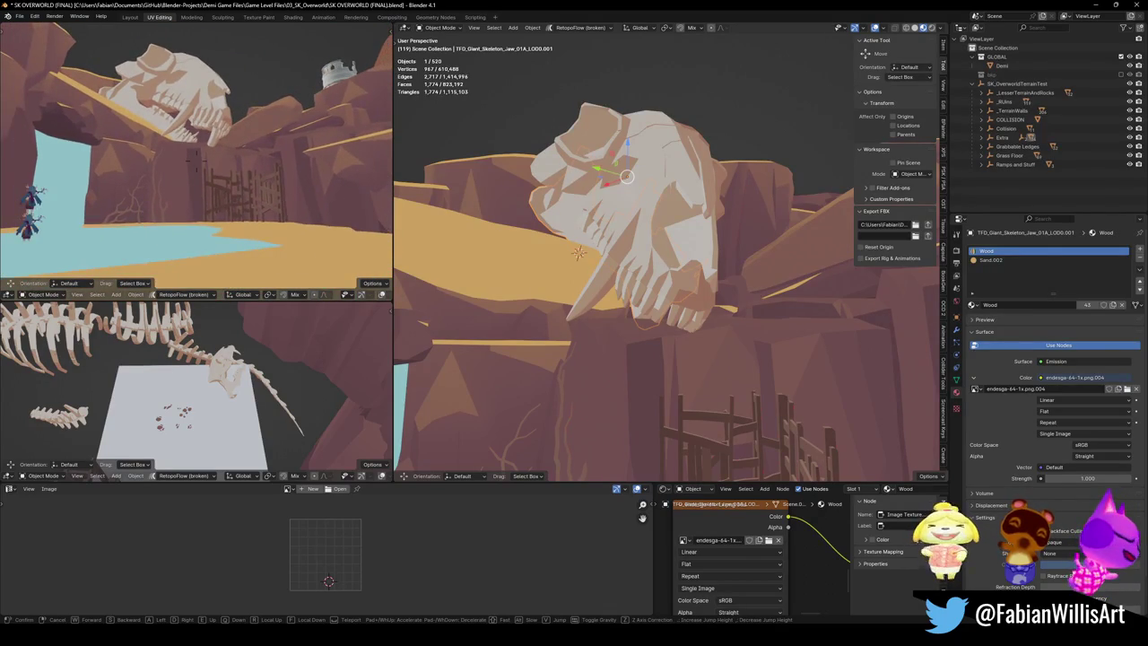
left_click(689, 271)
key("r")
key("r")
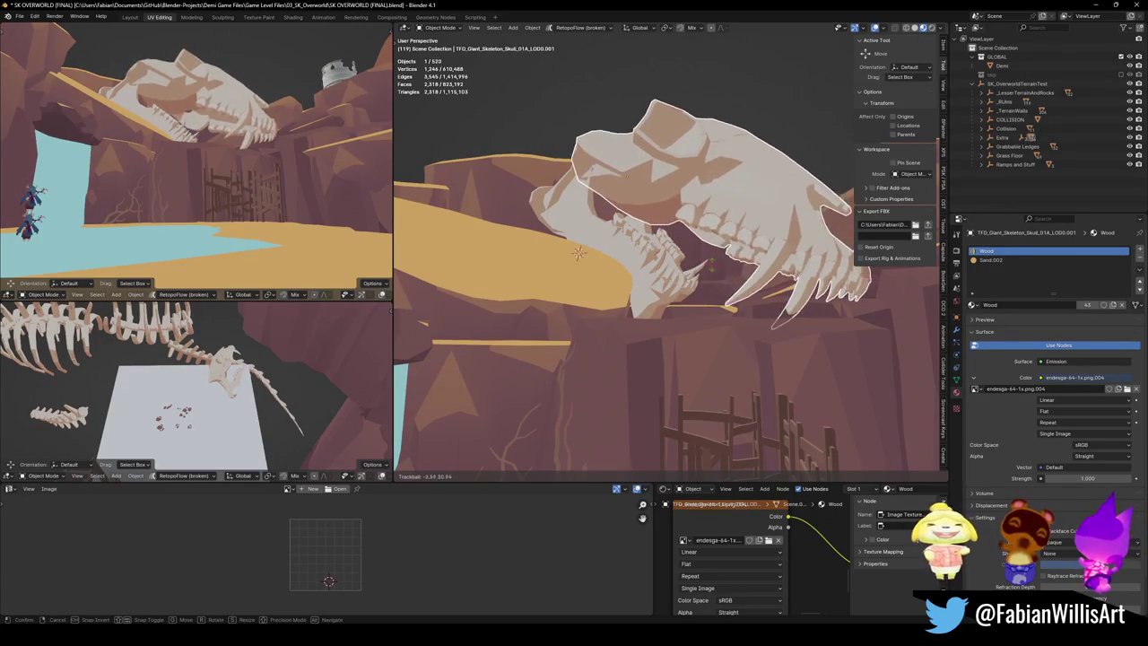
key("Return")
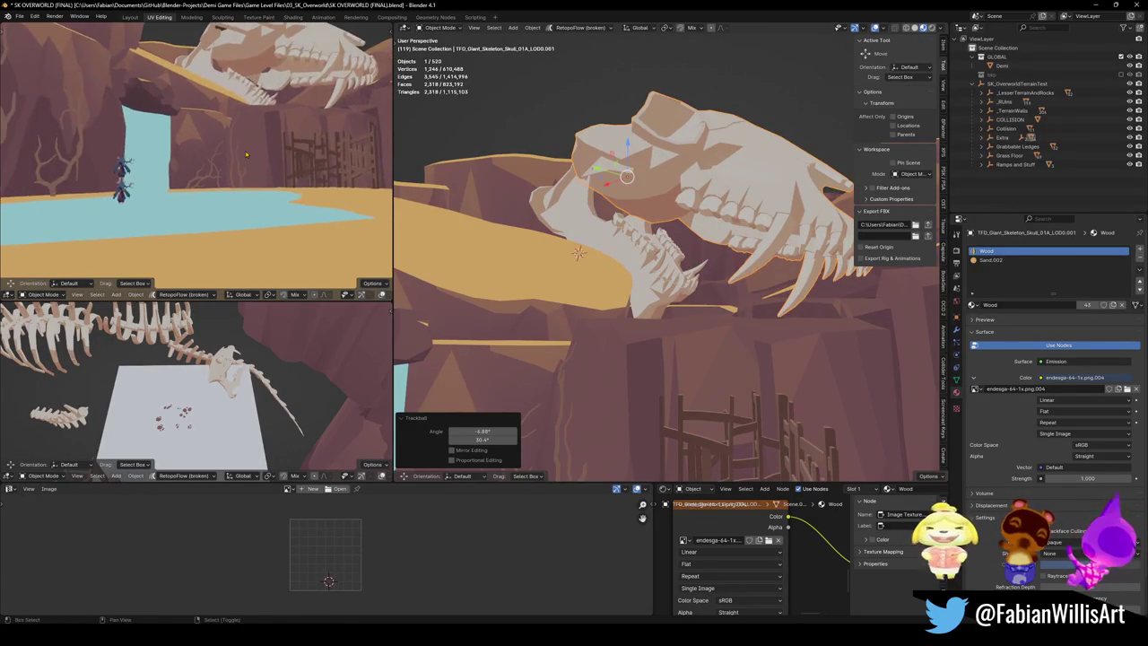
key("shift+grave")
key("w")
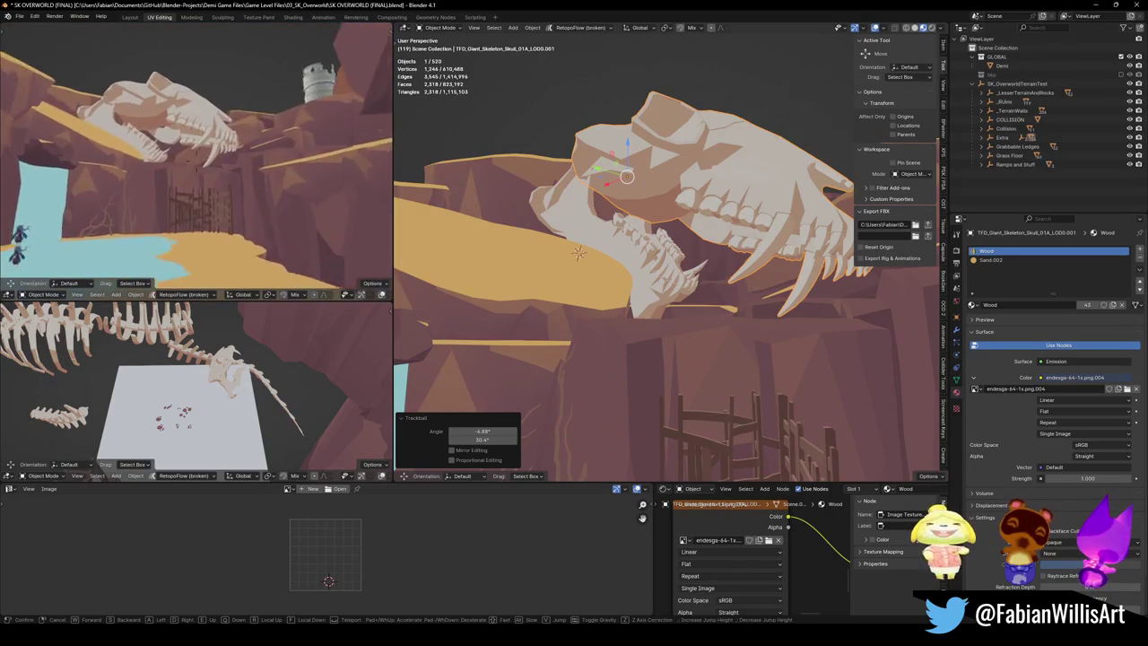
key("Return")
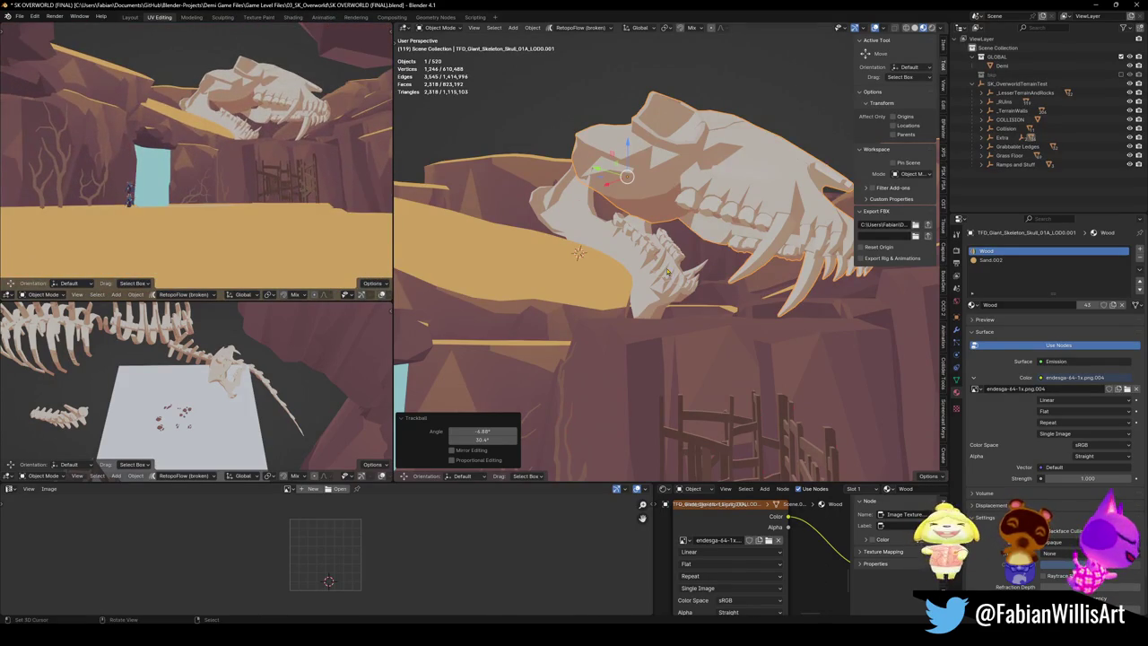
Step: Scale the jaw to 1.225, then select the skull and jaw together
left_click(666, 273)
key("s")
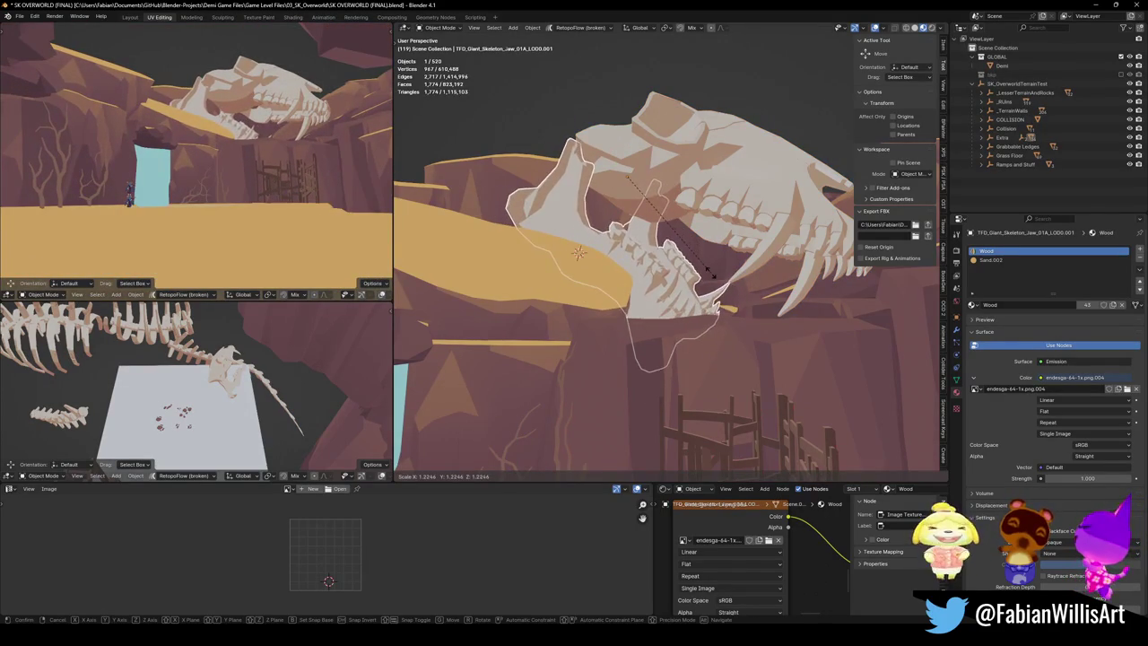
left_click(711, 274)
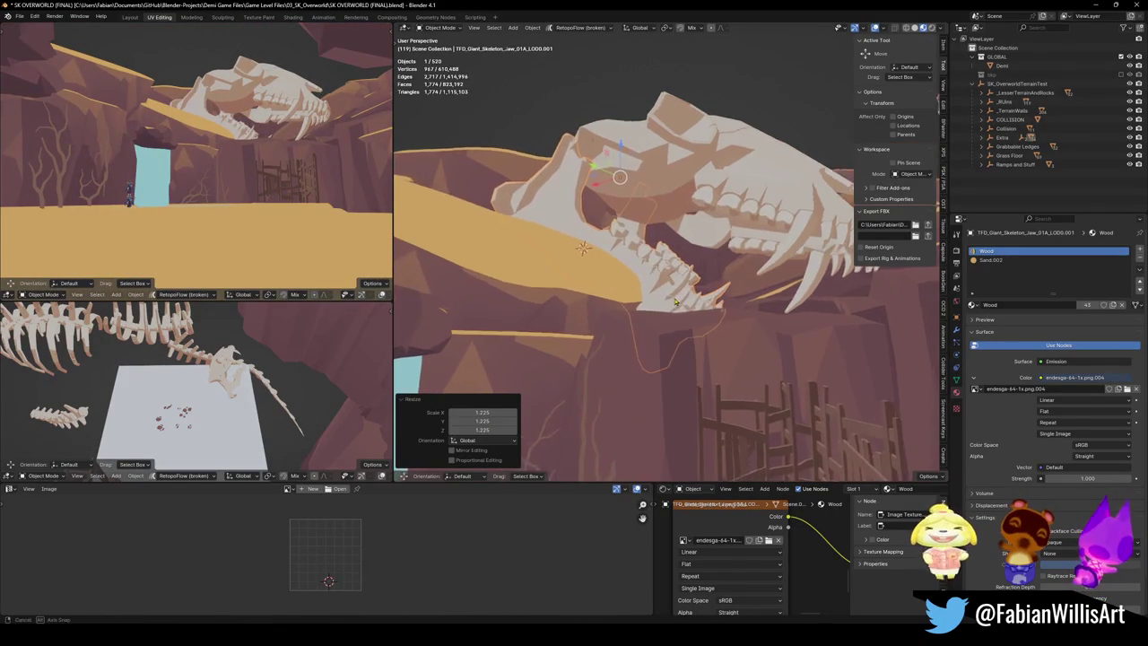
key("alt+a")
key("shift+grave")
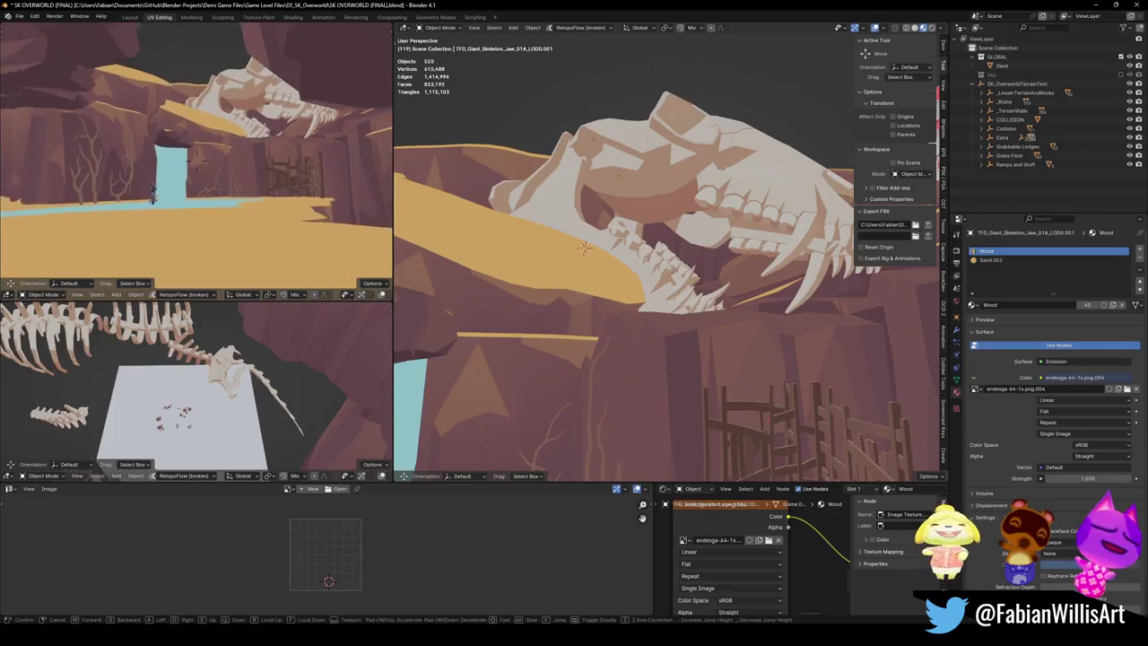
left_click(246, 164)
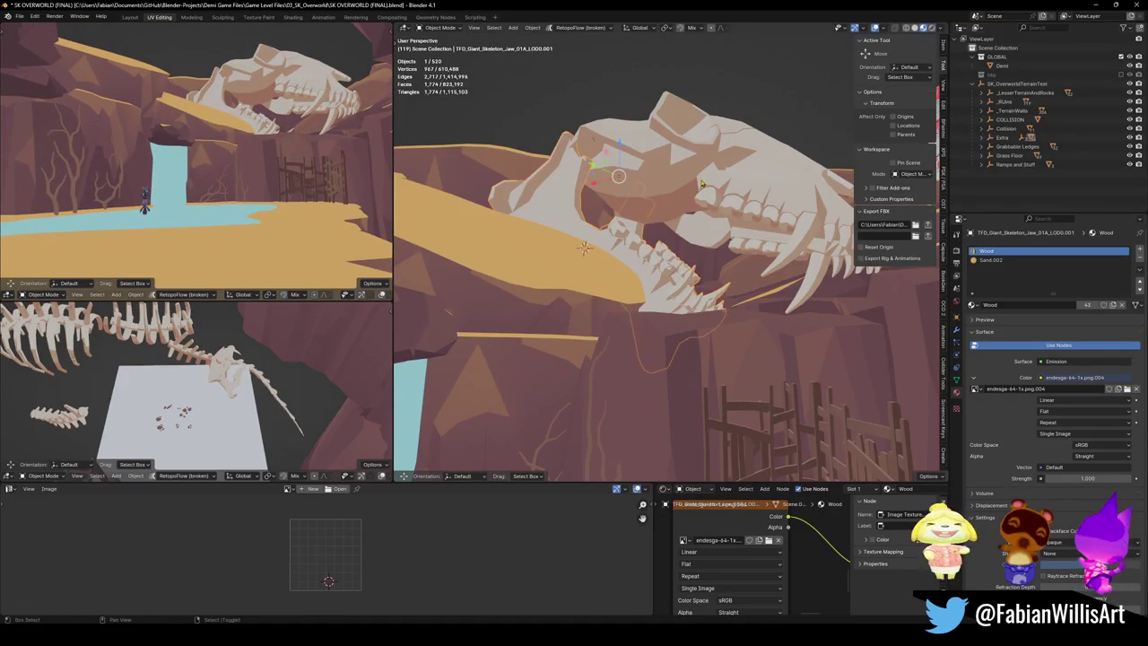
left_click(701, 184, "shift")
Step: Lift the skull and jaw higher and turn the skull -16°
key("g")
key("z")
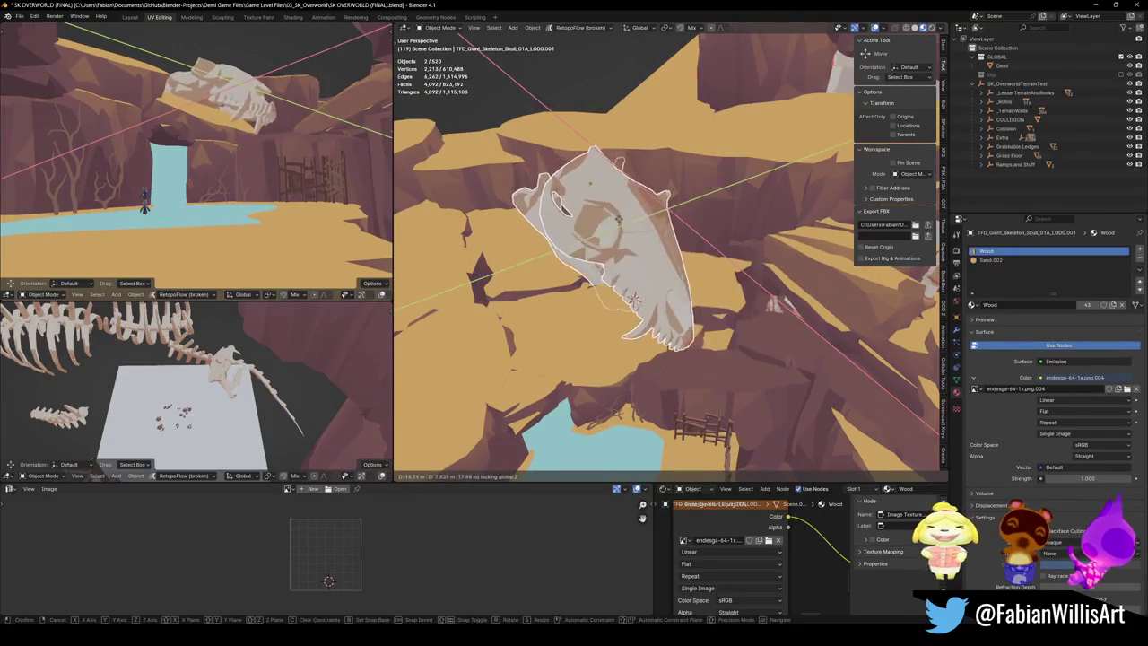
left_click(642, 226)
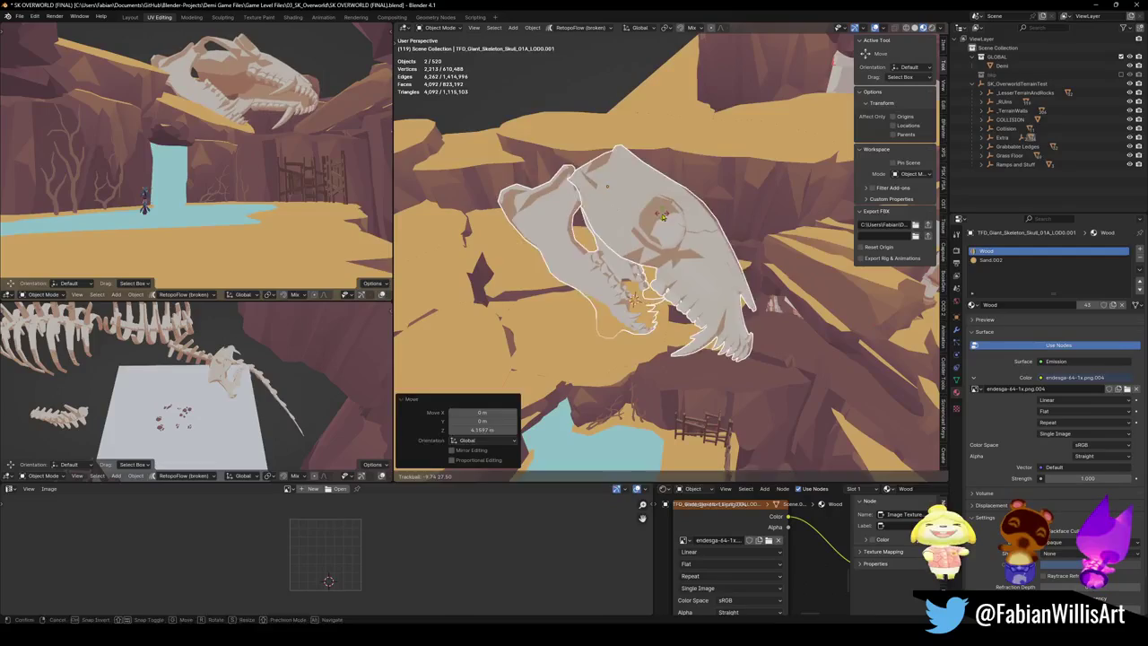
left_click(664, 215)
key("r")
left_click(681, 218)
Step: Lower the skull about 4.5 m and turn it -8.74° around the view axis
key("g")
key("z")
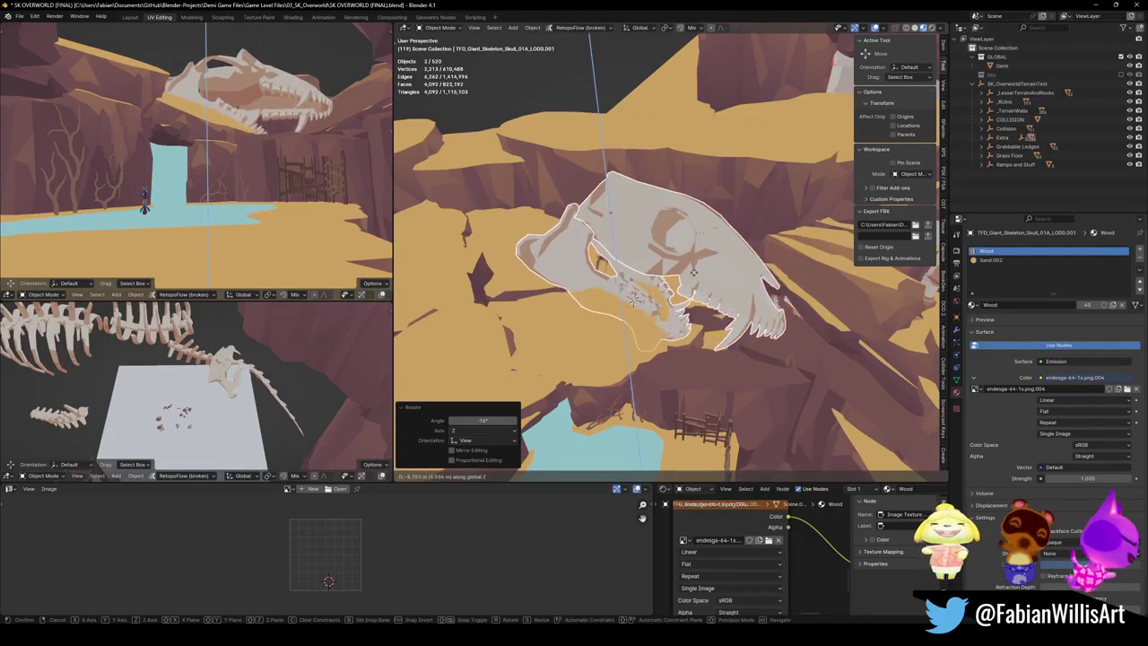
left_click(694, 266)
key("r")
key("r")
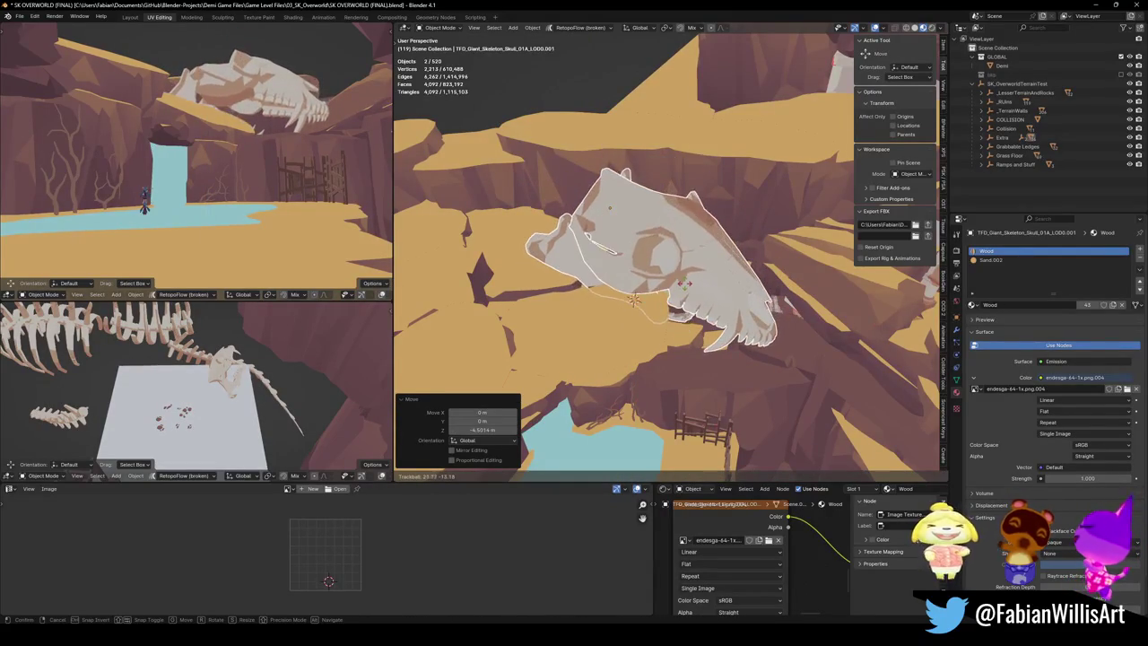
key("r")
left_click(563, 224)
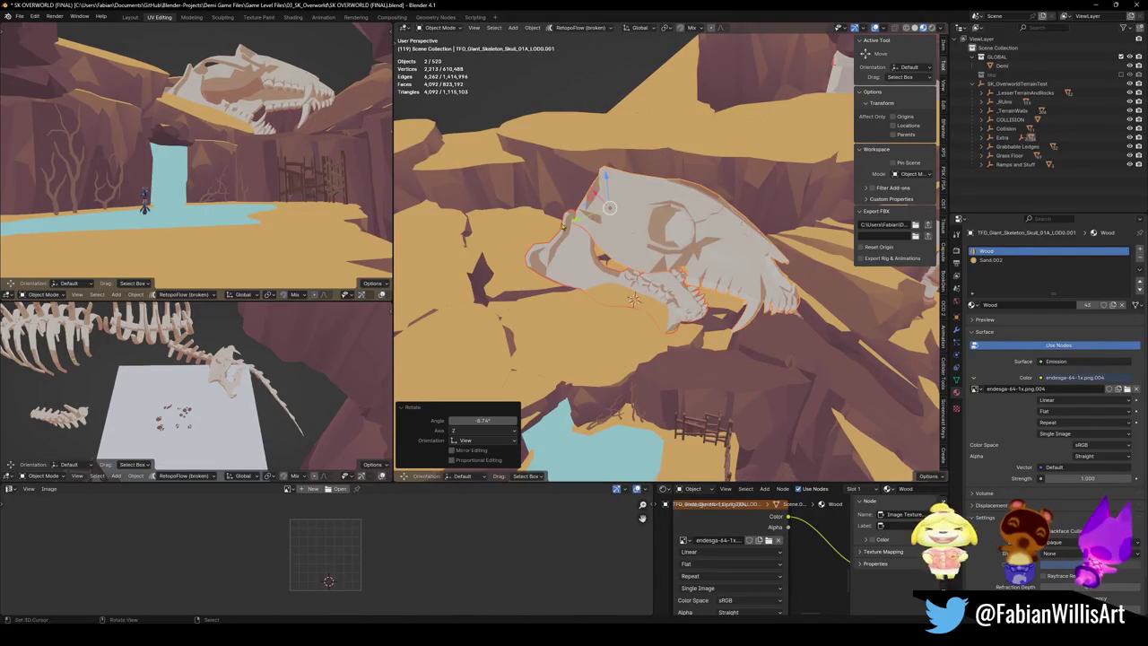
Step: Adjust the skull's height and rotate it slightly
key("g")
key("z")
left_click(703, 266)
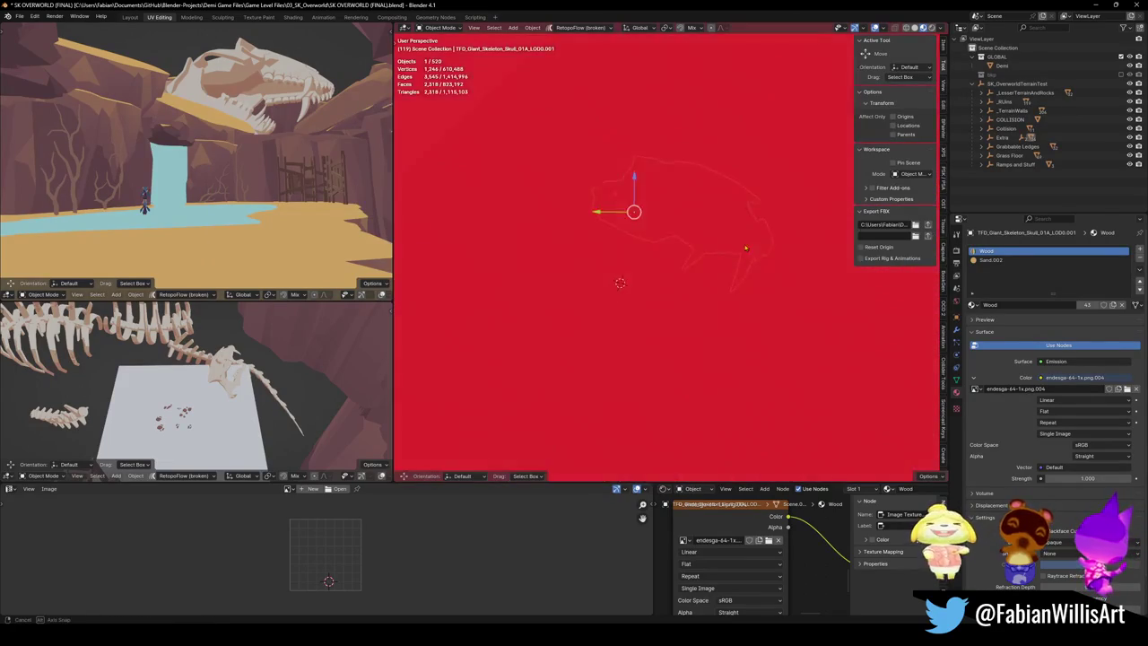
key("r")
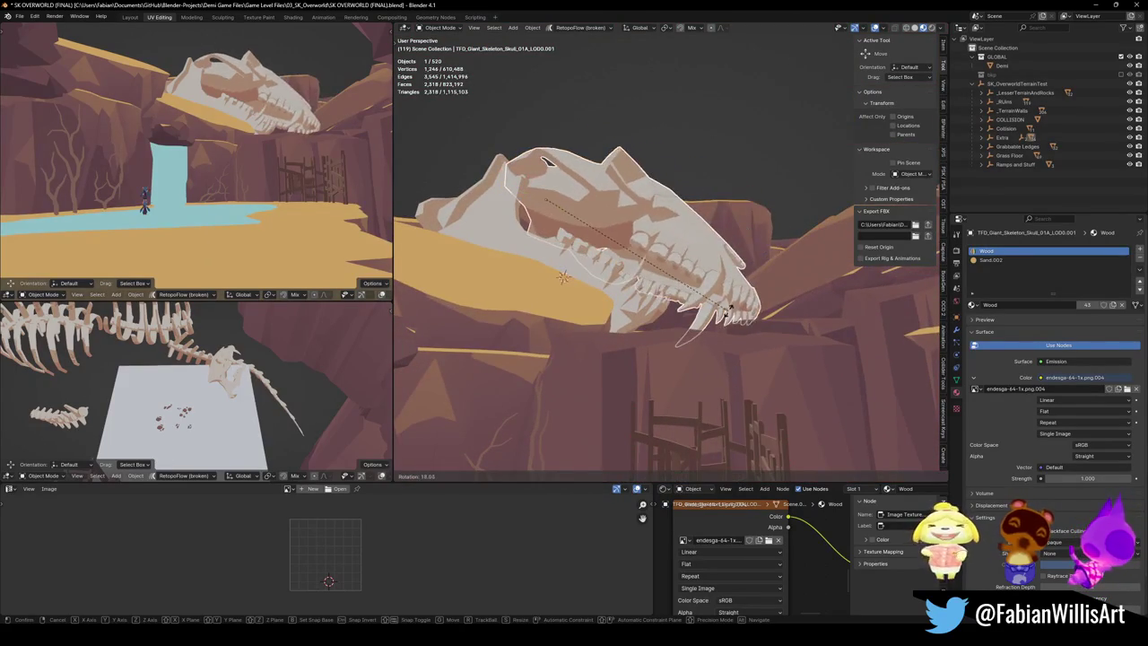
left_click(747, 240)
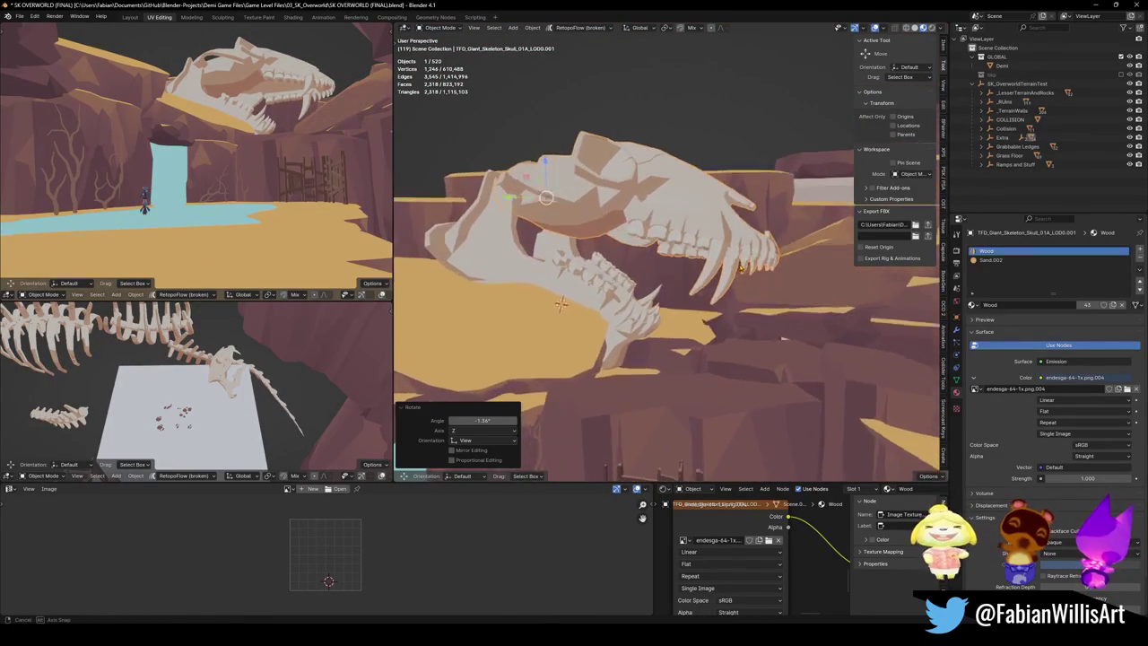
Step: Reselect the jaw, walk the preview through the canyon, and move skull and jaw vertically
key("alt+a")
left_click(636, 246)
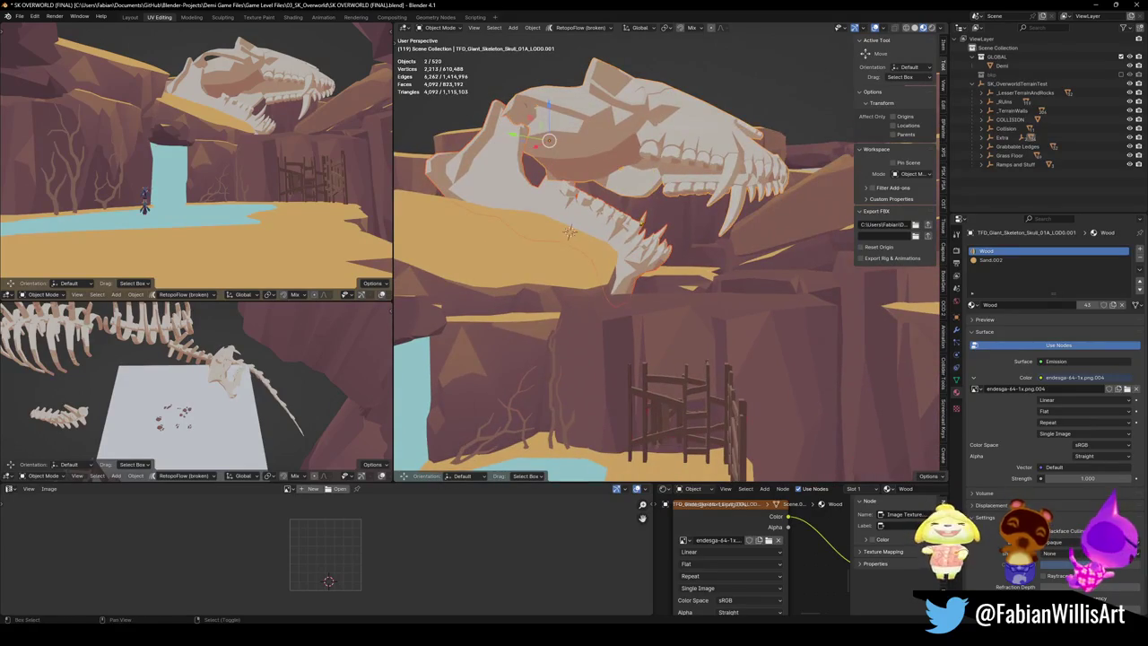
key("shift+grave")
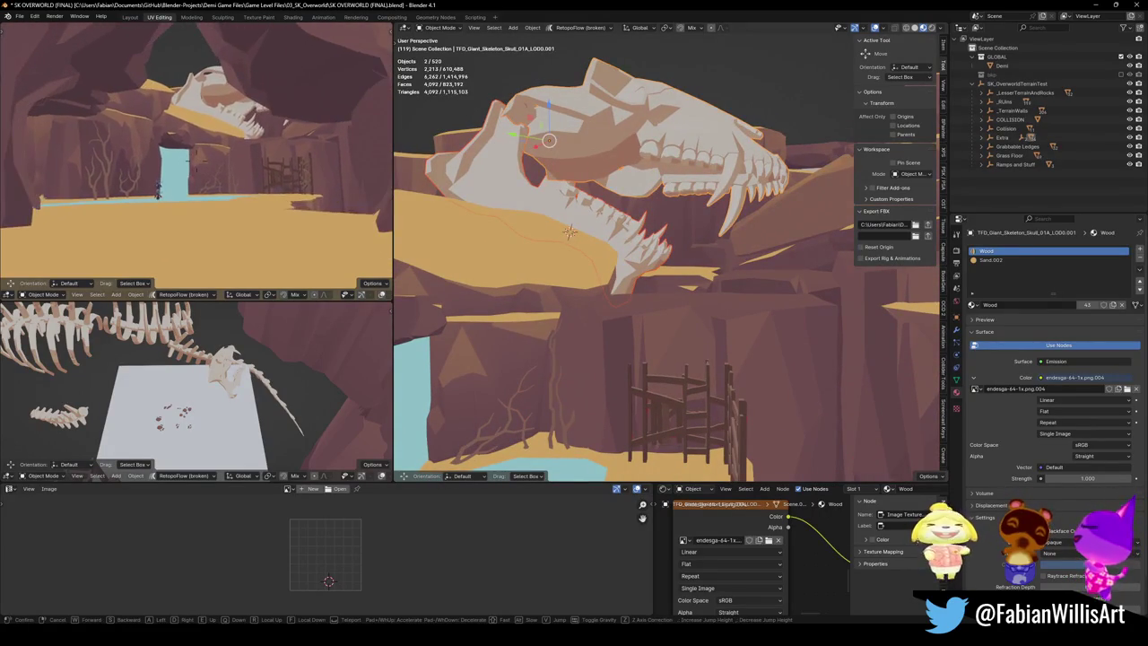
left_click(420, 227)
key("g")
key("z")
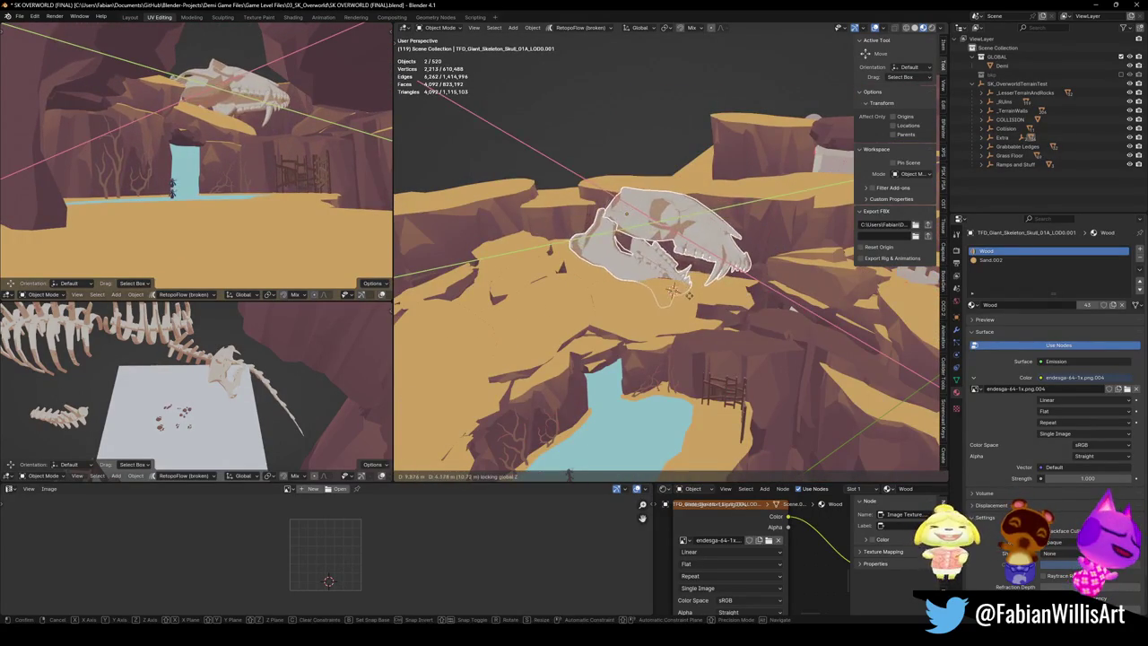
Step: Raise the skull about 4.6 m, then tumble it and turn it 5.02° around the view axis
key("Return")
key("g")
key("z")
key("Return")
key("r")
key("r")
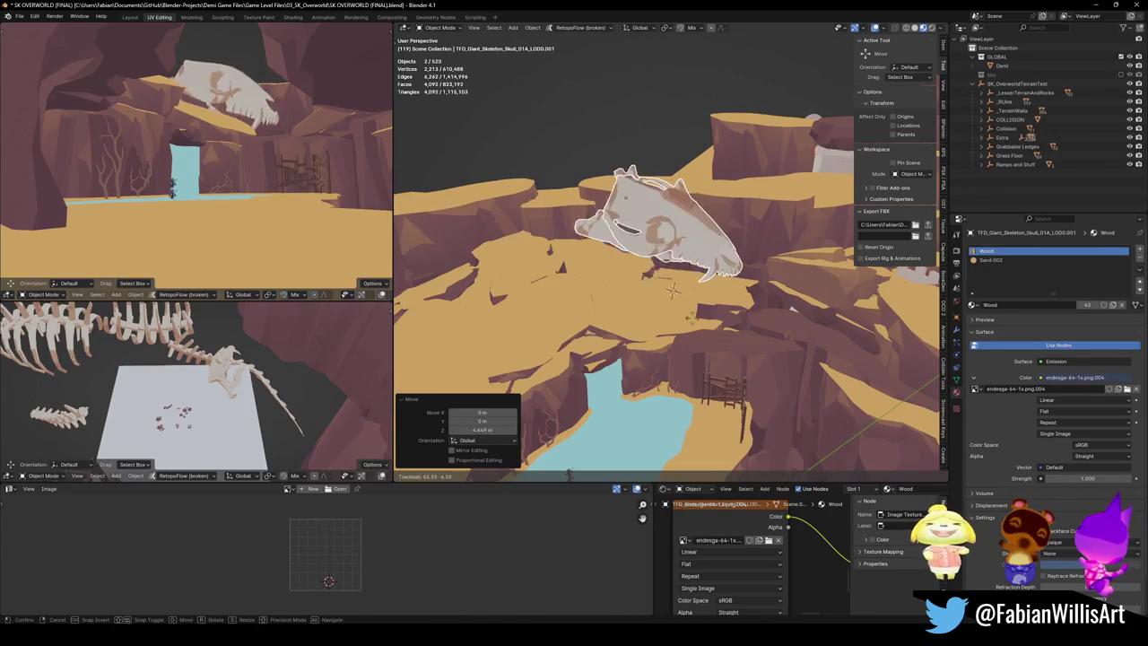
key("Return")
key("r")
key("Return")
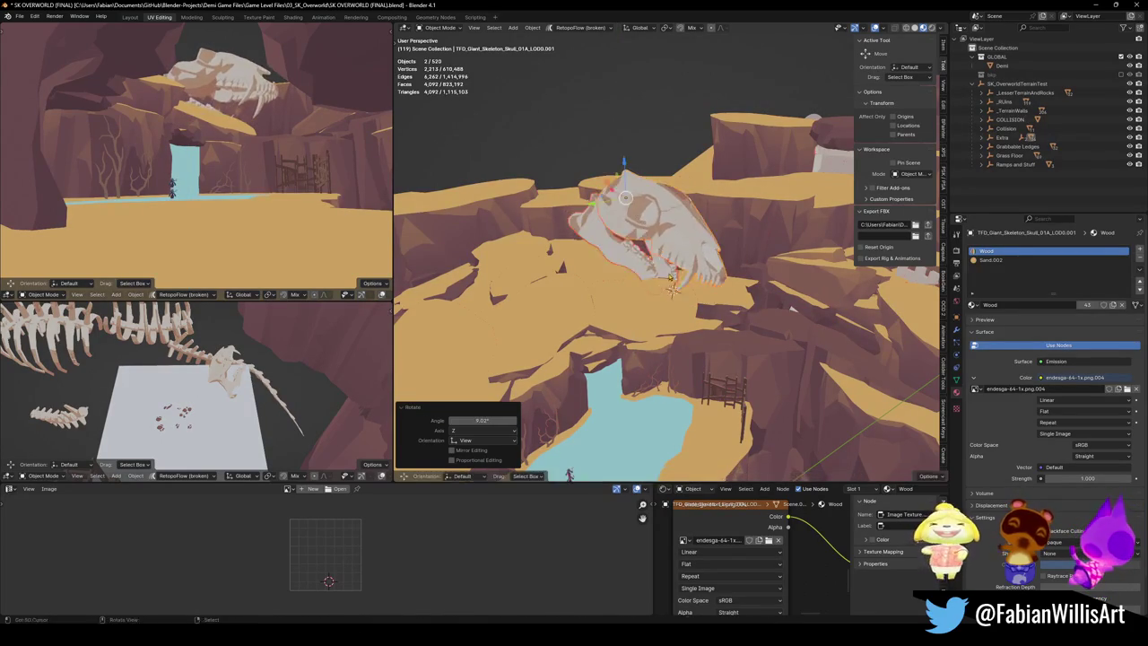
key("r")
key("r")
key("Return")
Step: Shift the skull, reset its scale to default, and shrink it slightly
key("g")
key("Return")
key("r")
key("r")
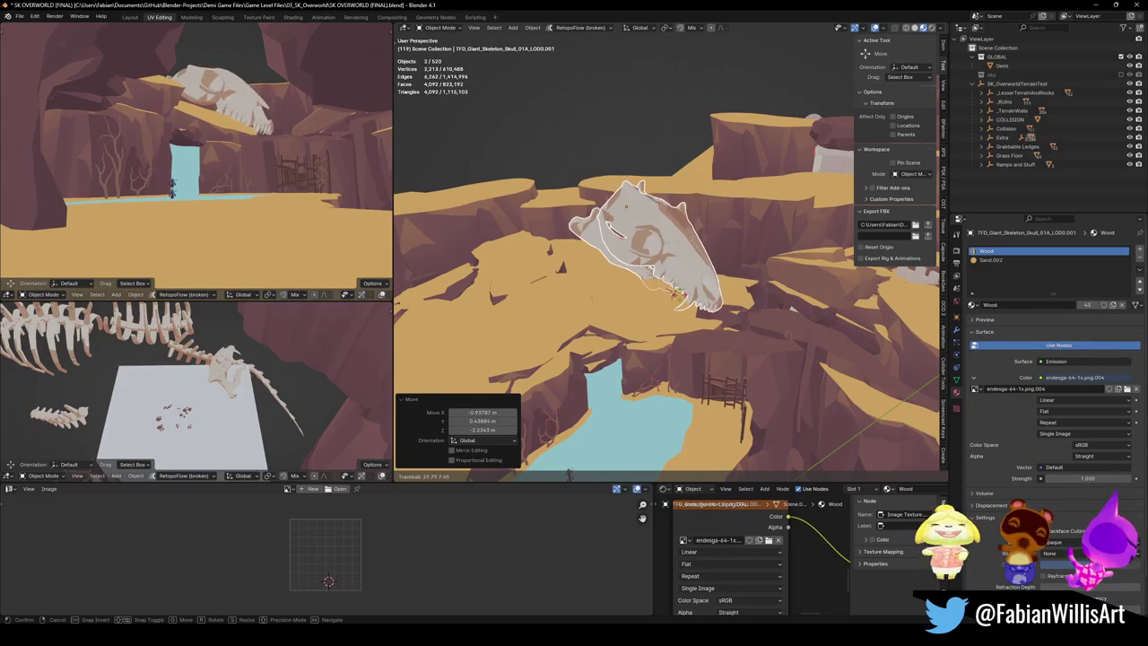
key("Return")
key("alt+s")
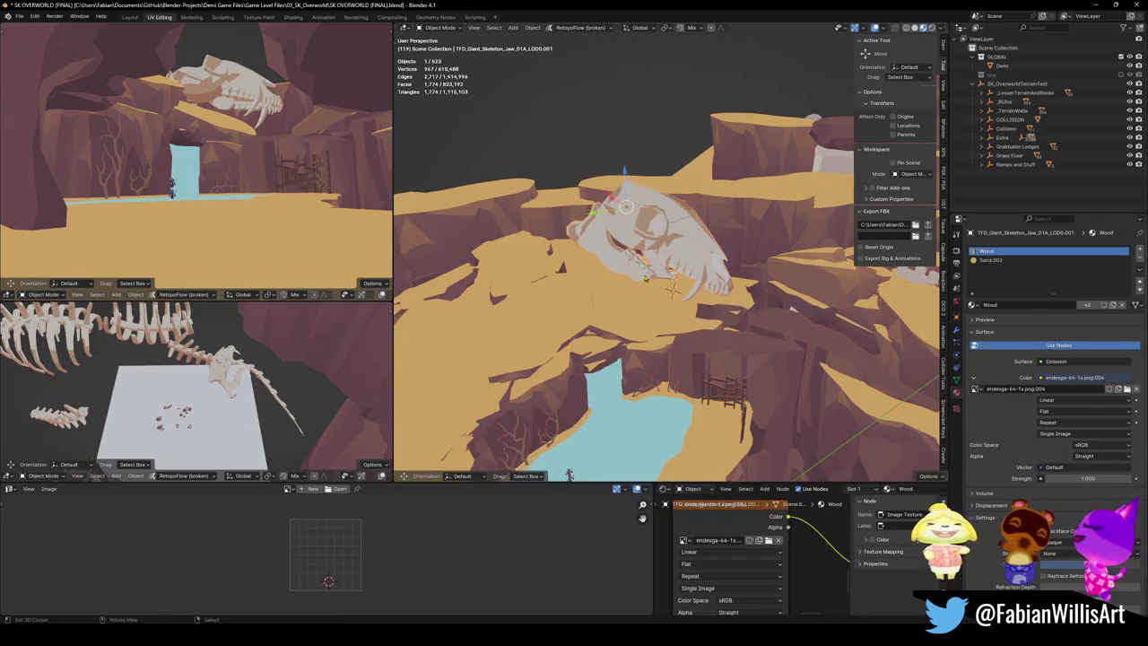
scroll(704, 254, "up", 5)
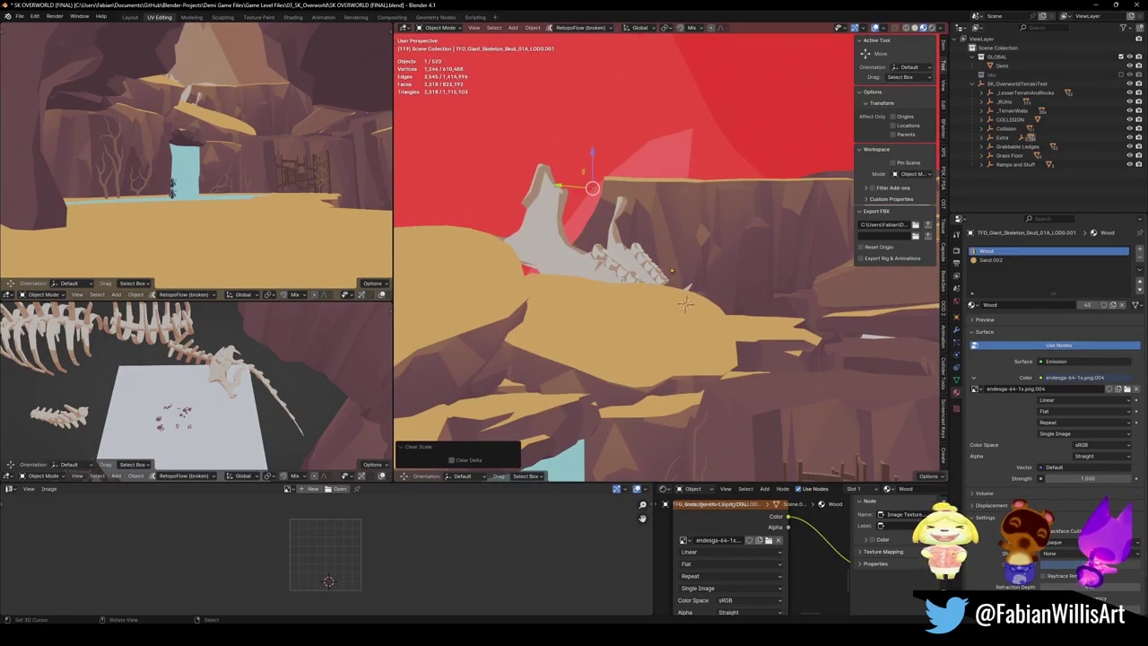
key("s")
key("Return")
Step: Rotate the jaw by -24.2° and give it a slight extra tilt
left_click(717, 252)
key("r")
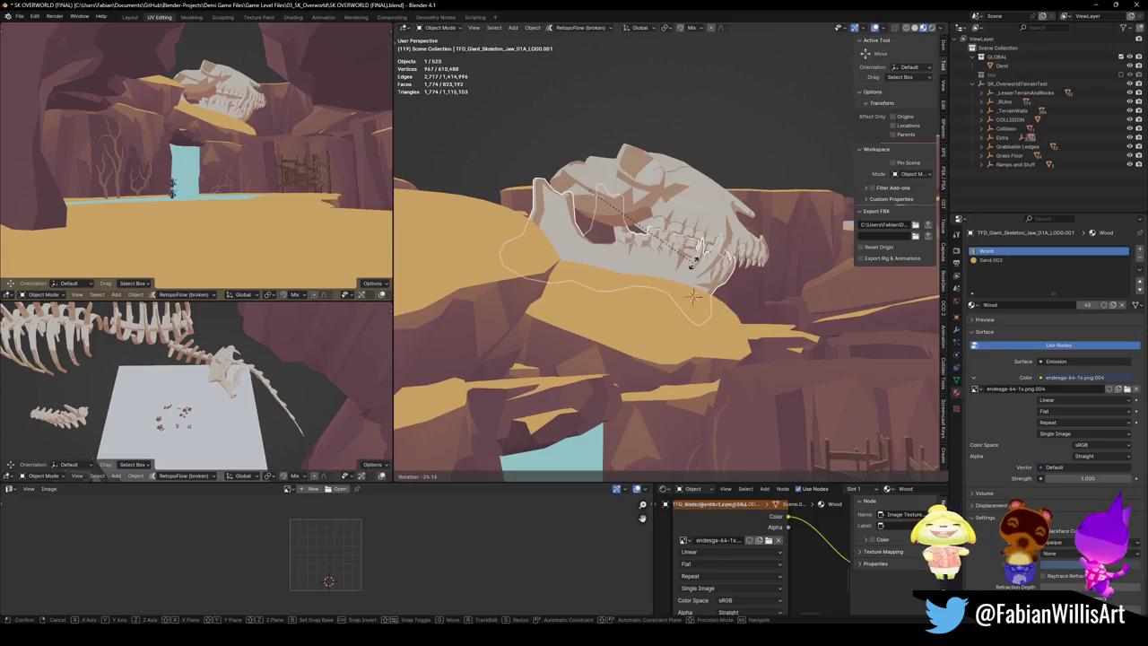
key("Return")
key("r")
key("r")
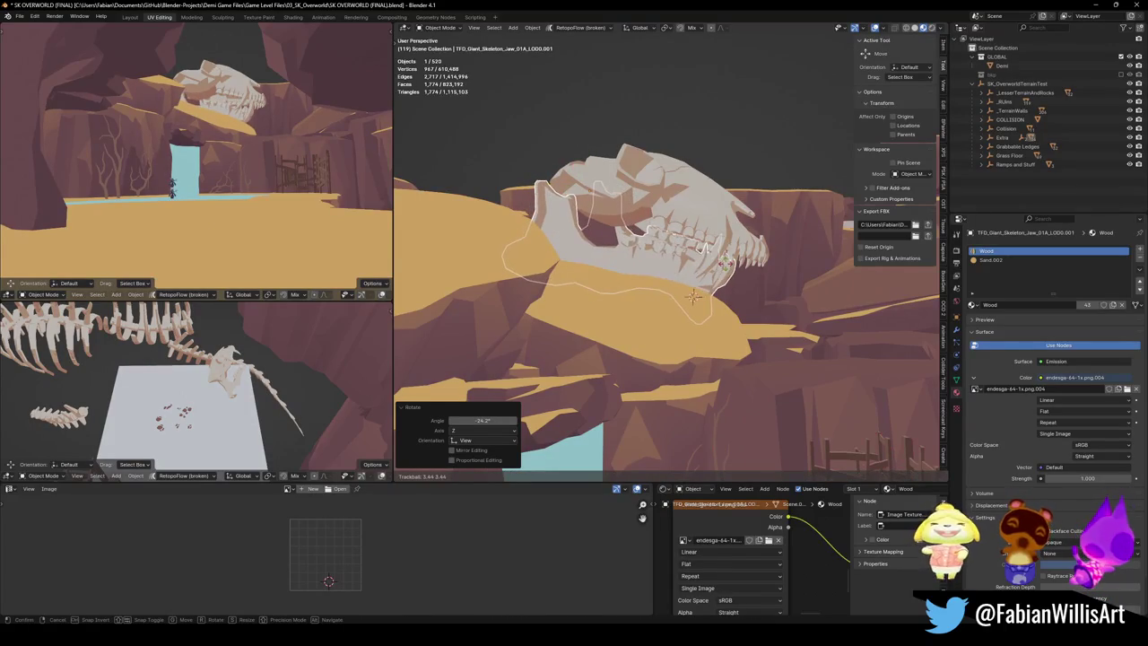
key("Return")
Step: Fine-tune the skull's and jaw's rotations in turn so they line up
left_click(703, 214, "shift")
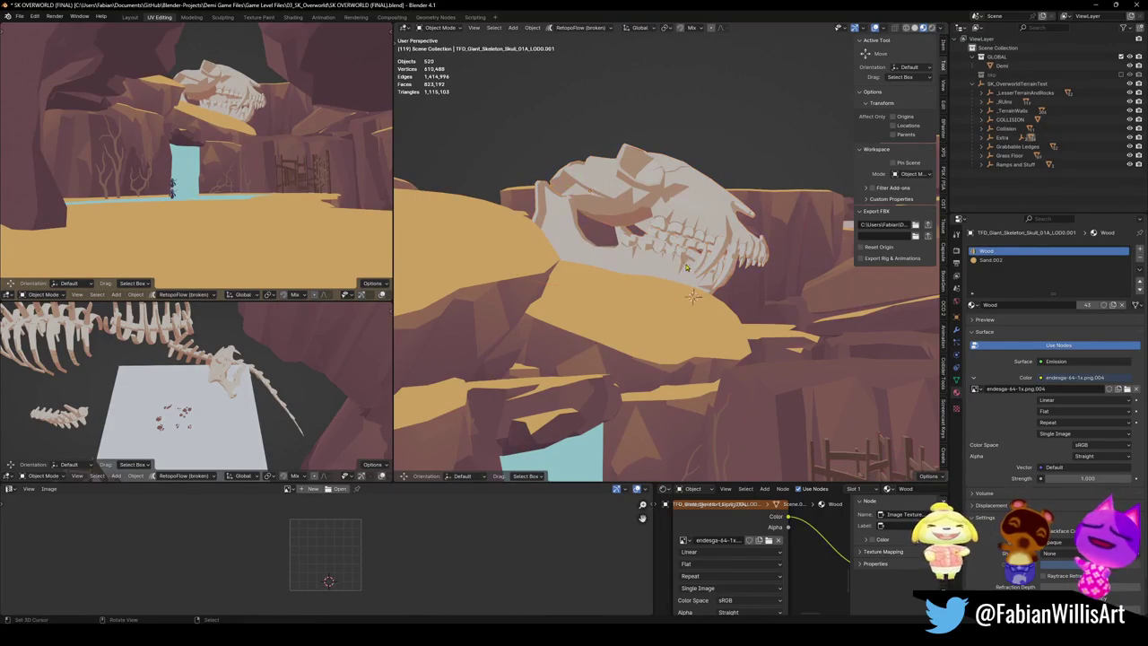
left_click(725, 226)
key("r")
left_click(713, 180)
left_click(692, 274)
key("r")
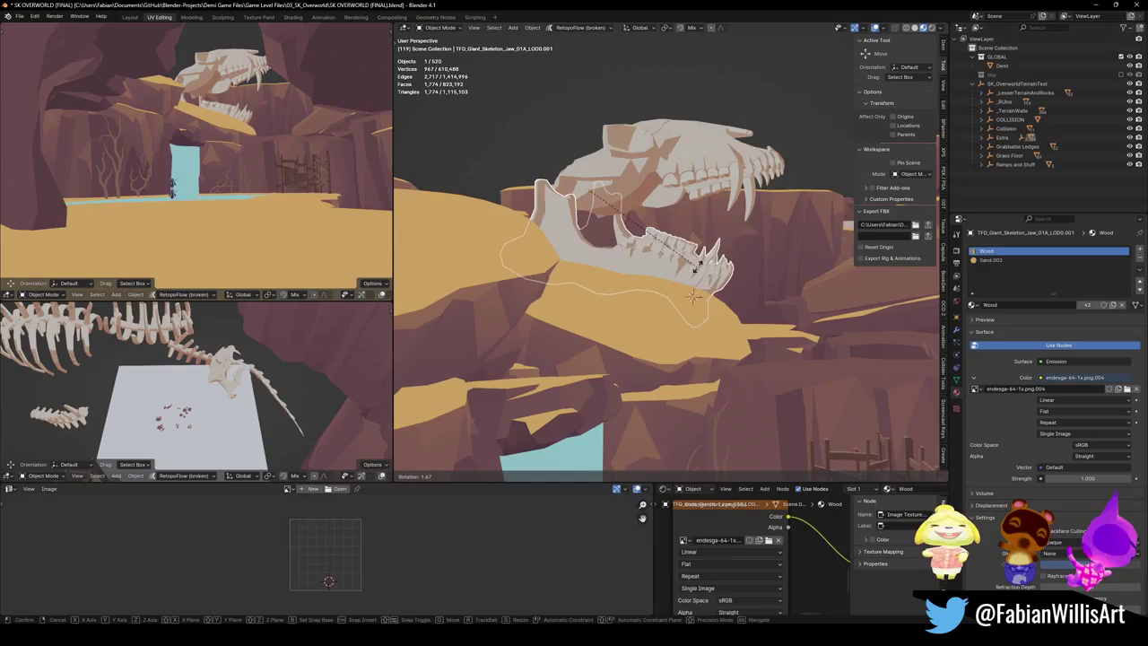
left_click(695, 267)
left_click(709, 175)
key("r")
key("r")
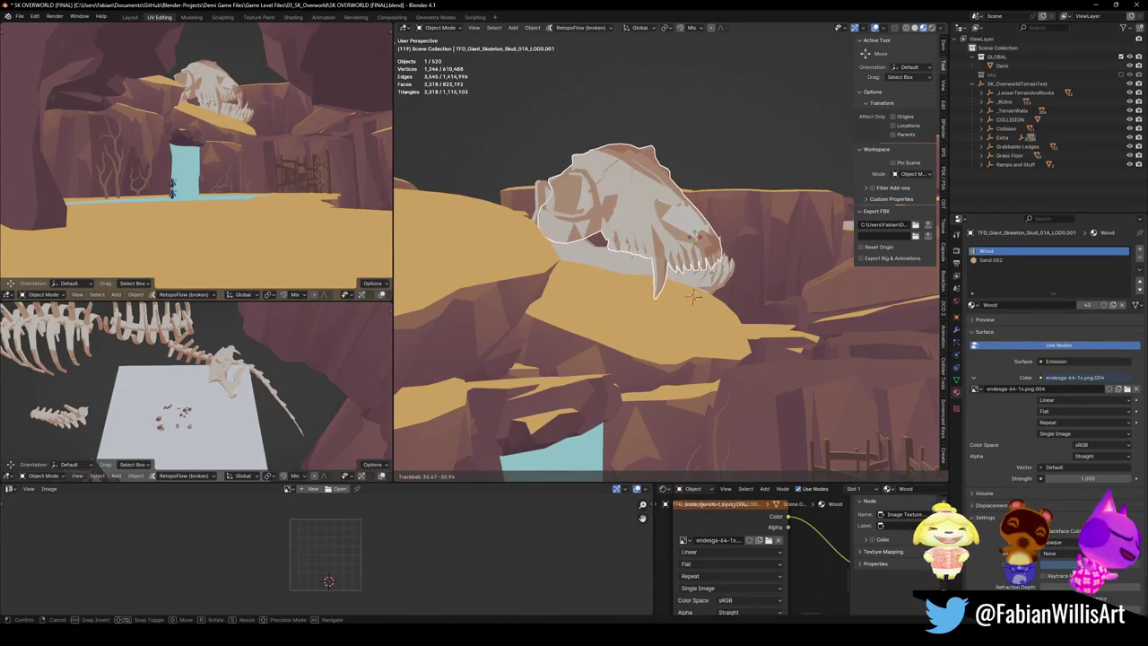
left_click(625, 195)
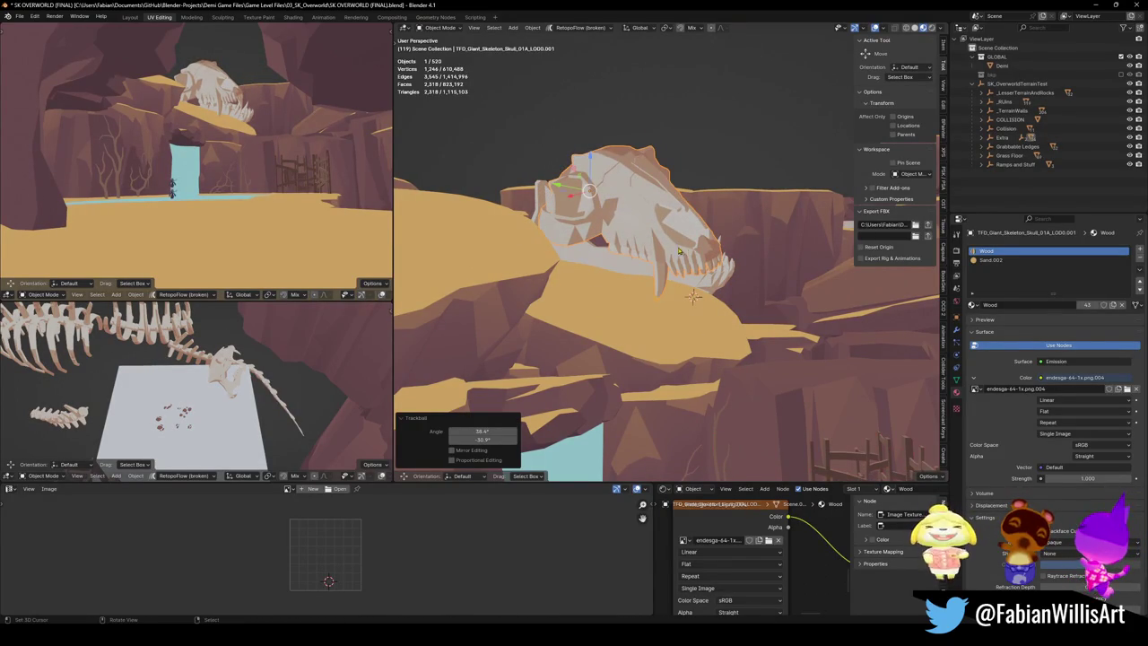
Step: Move the skull and jaw together and tumble them −5.73° and 1.15° onto the ledge
key("alt+a")
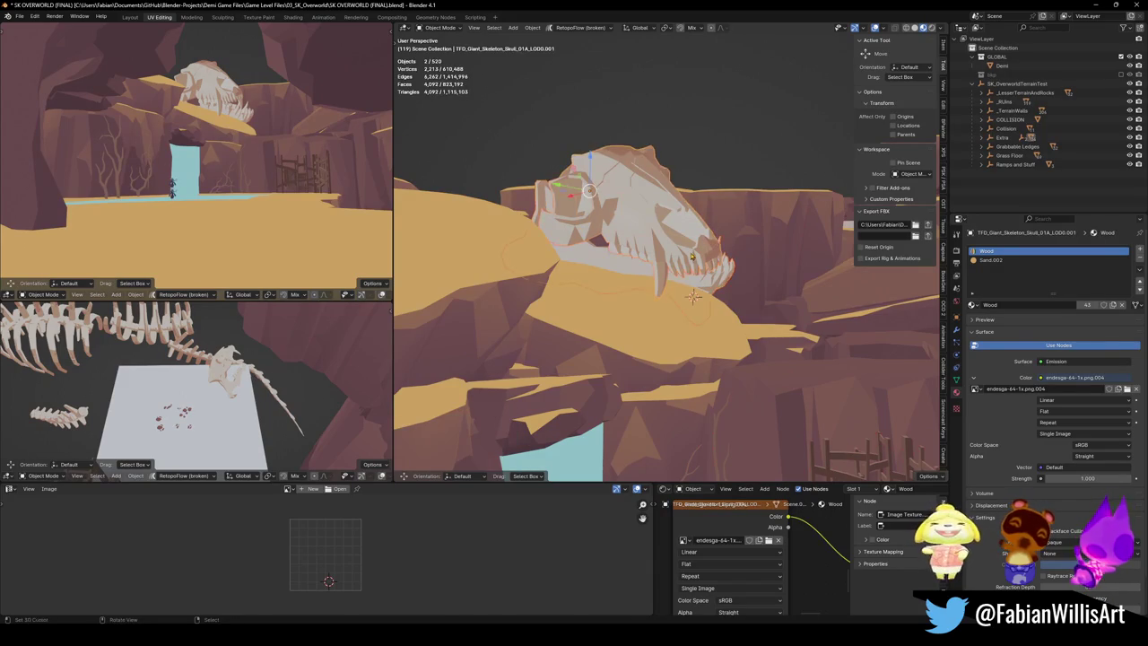
key("g")
left_click(518, 154)
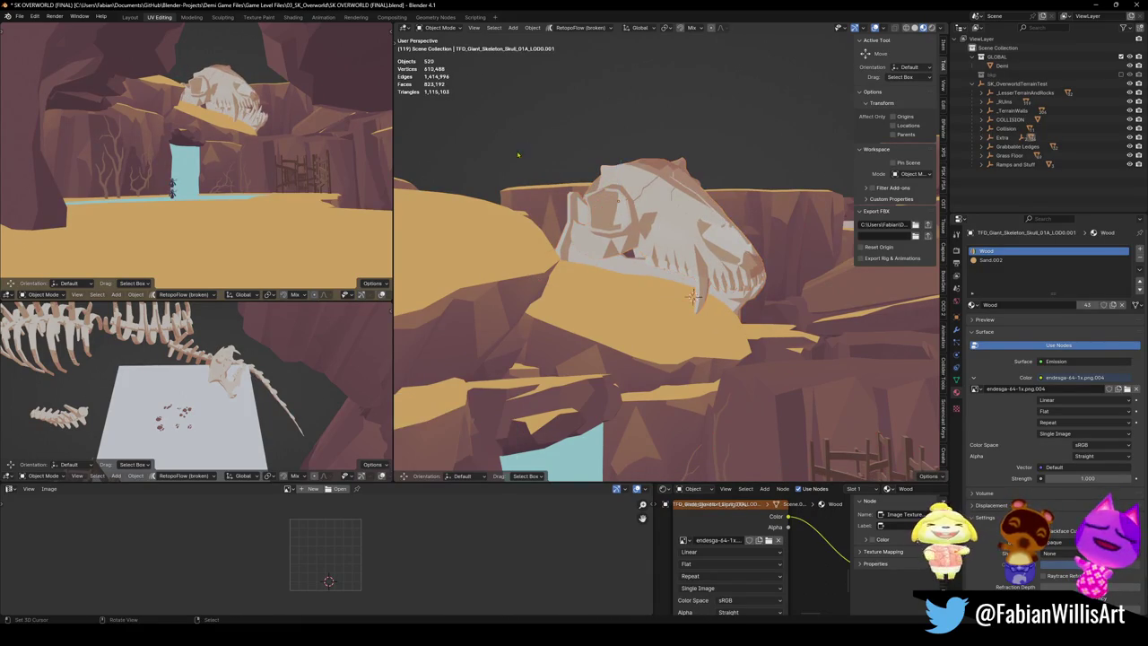
key("r")
key("r")
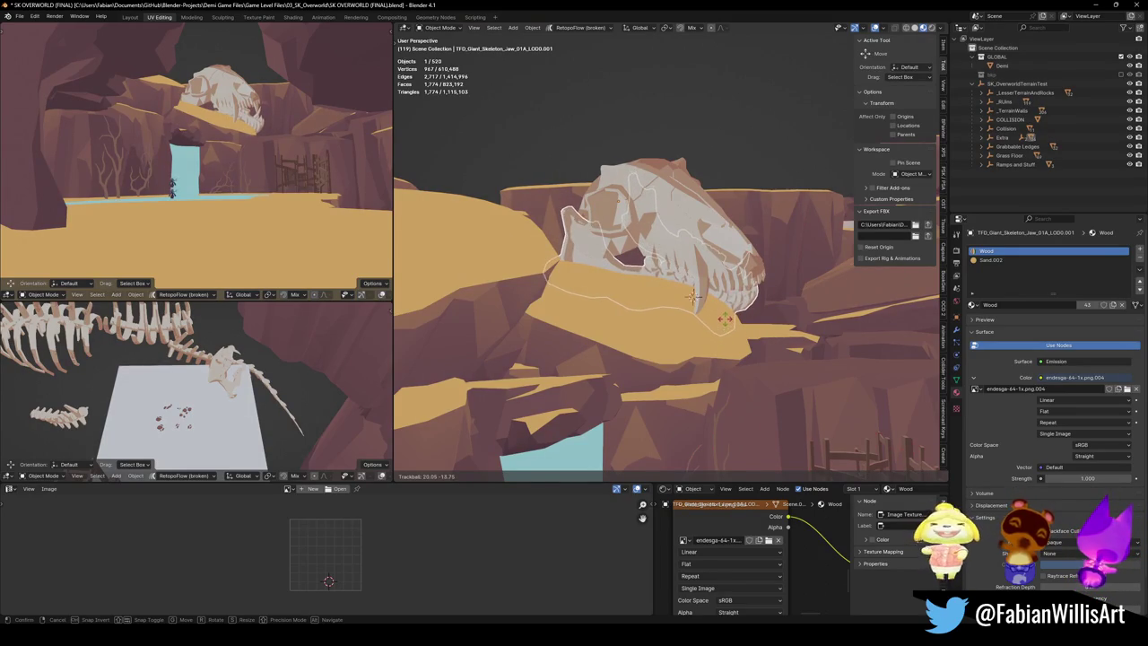
left_click(693, 297)
left_click(695, 269)
key("r")
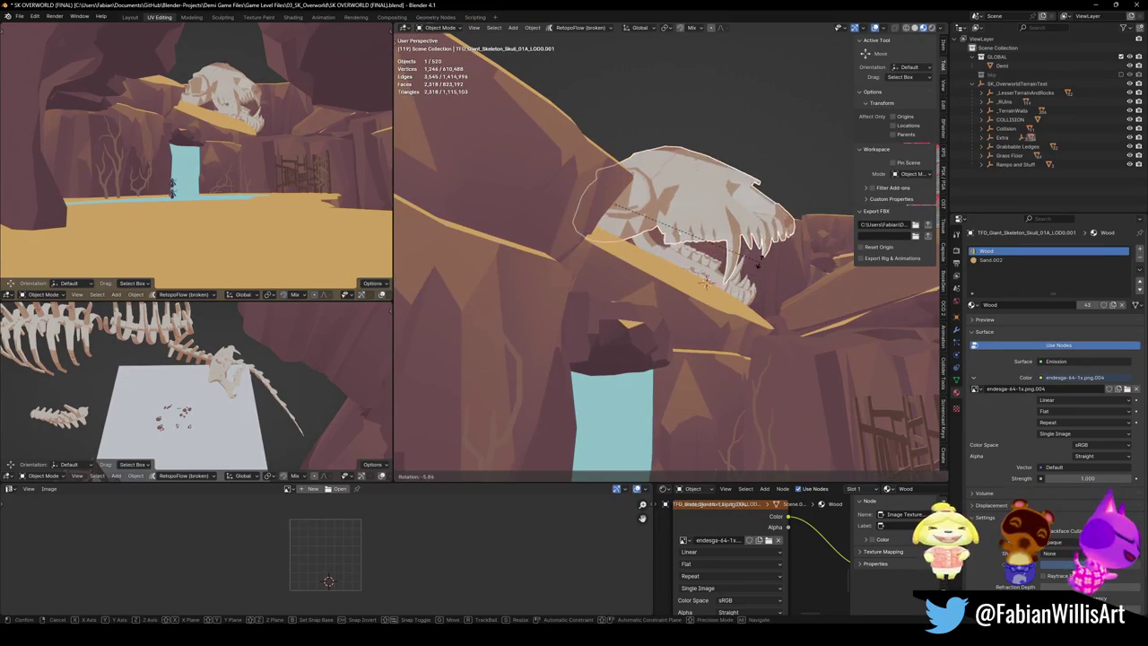
right_click(707, 283)
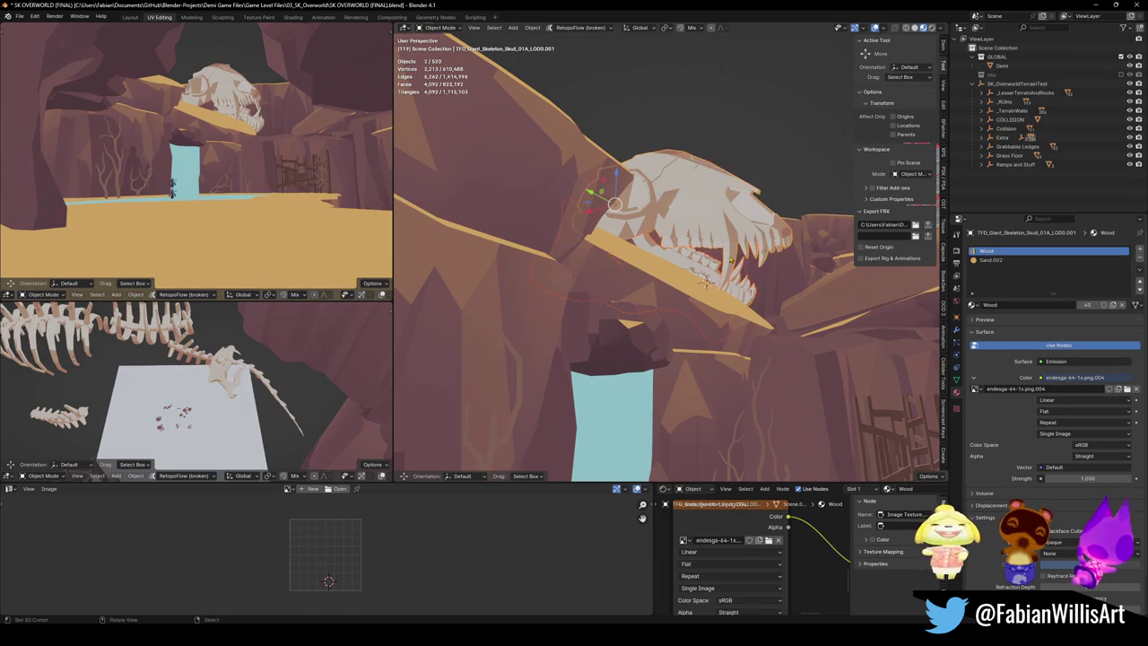
key("r")
key("r")
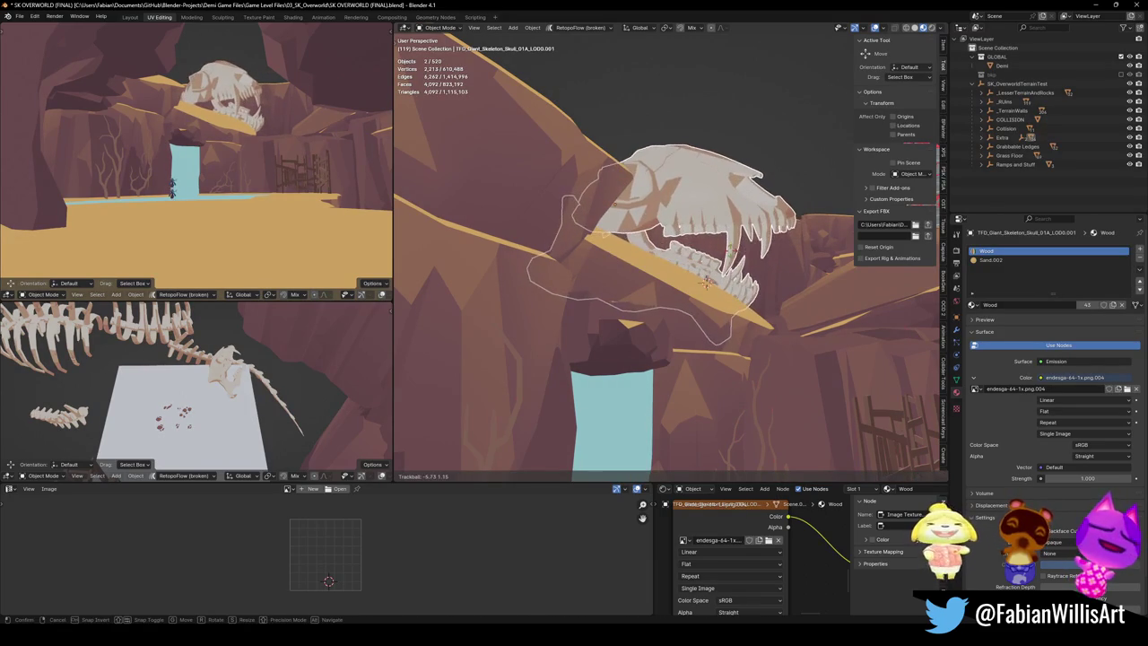
left_click(706, 260)
mouse_move(706, 254)
left_mouse_down()
mouse_move(642, 230)
mouse_move(651, 215)
mouse_move(679, 221)
mouse_move(675, 232)
left_mouse_up()
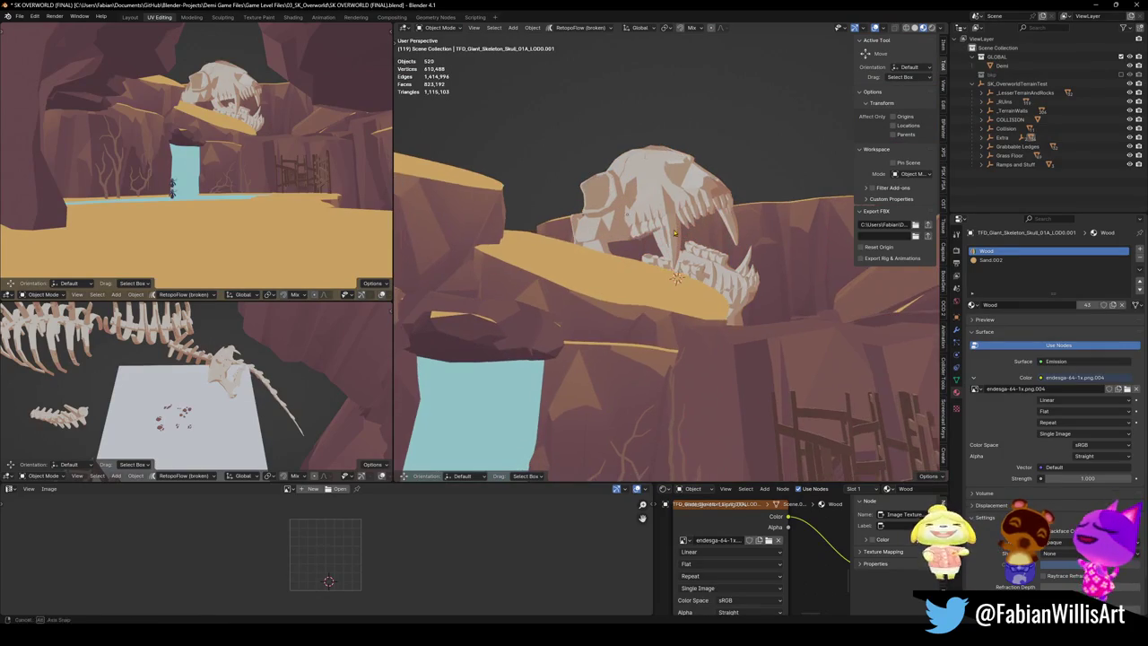
Step: Walk and orbit around the skull, then zoom the lower-left view in and select the rubble cluster
key("shift+grave")
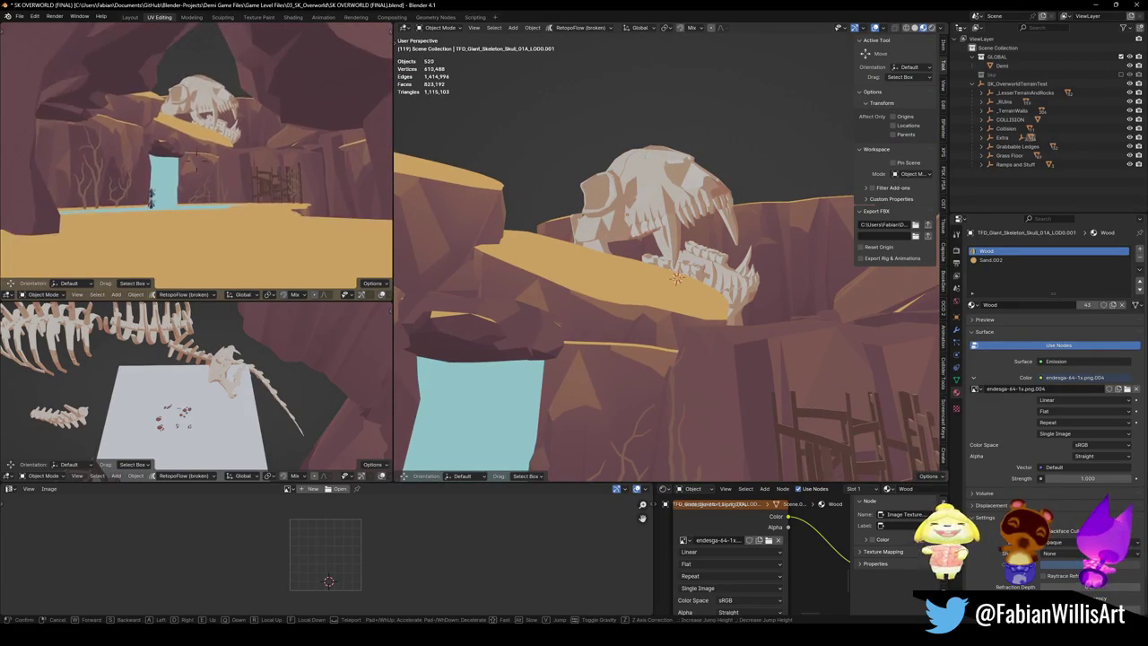
mouse_move(196, 160)
mouse_move(657, 217)
left_mouse_down()
mouse_move(599, 247)
mouse_move(638, 205)
mouse_move(641, 214)
left_mouse_up()
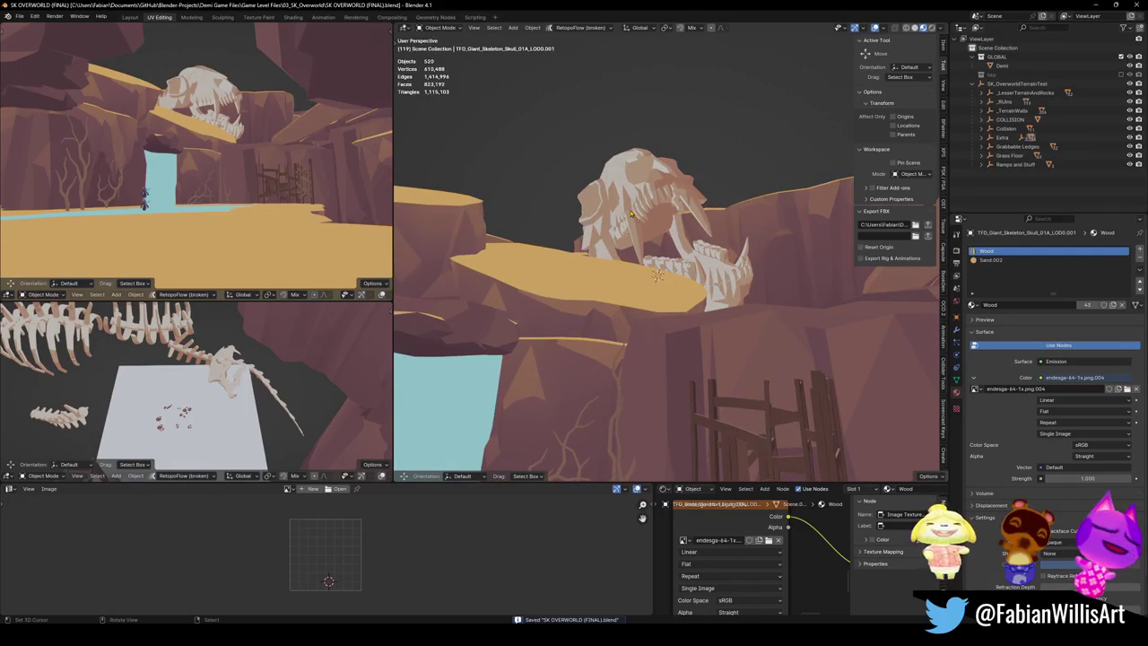
mouse_move(179, 394)
left_mouse_down()
mouse_move(218, 387)
mouse_move(194, 386)
left_mouse_up()
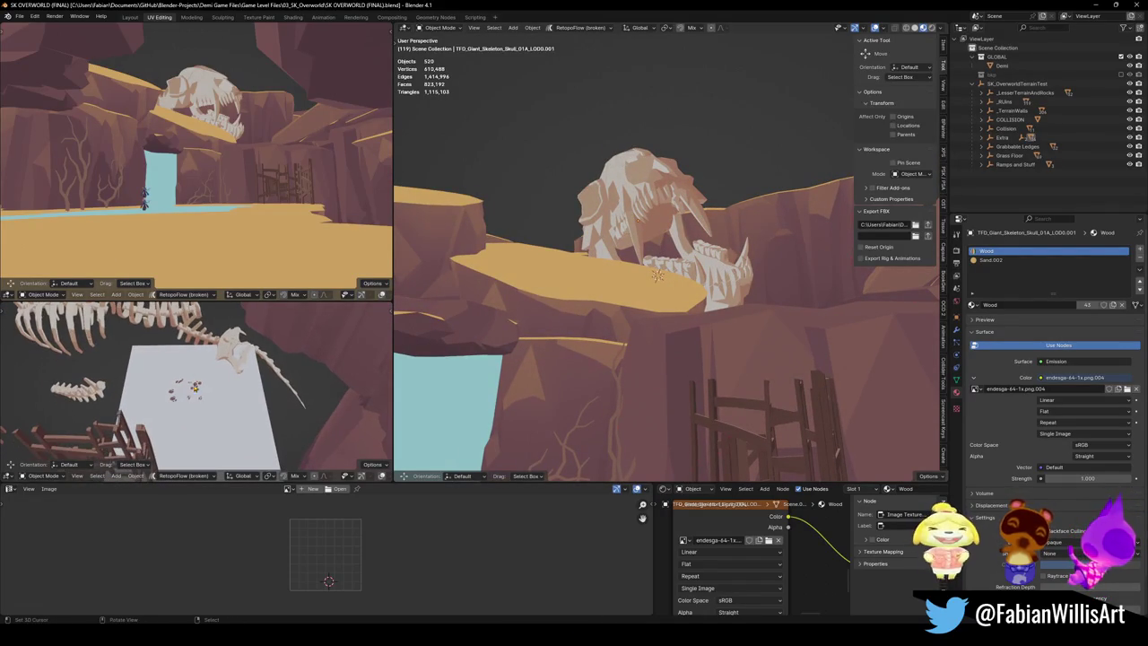
scroll(195, 386, "up", 6)
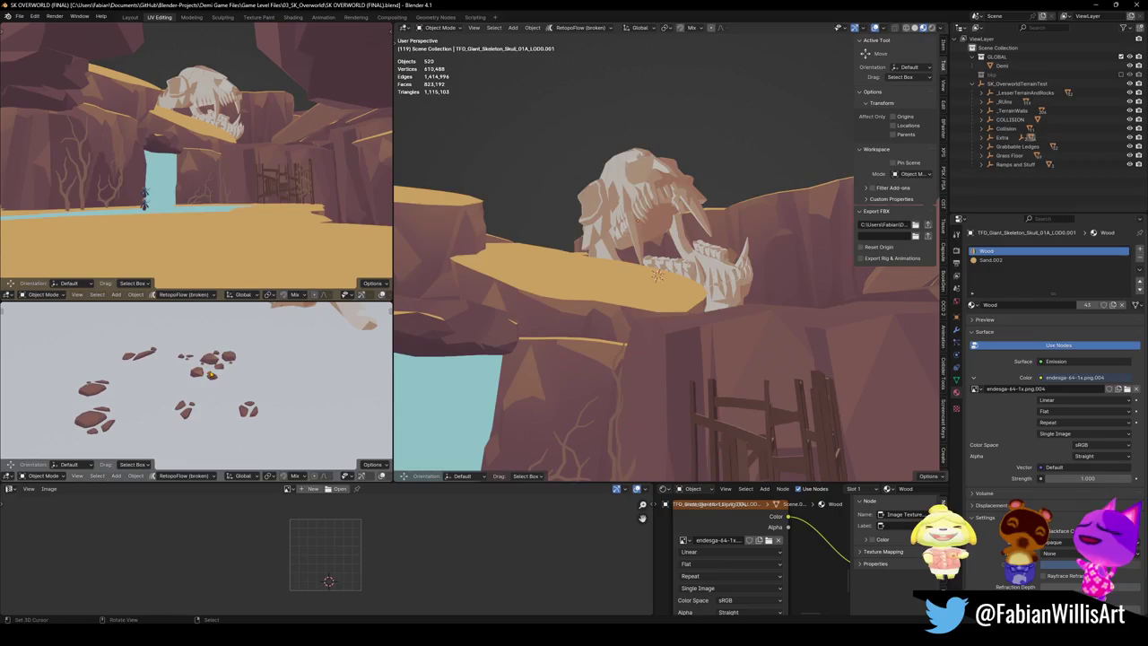
left_click(216, 363)
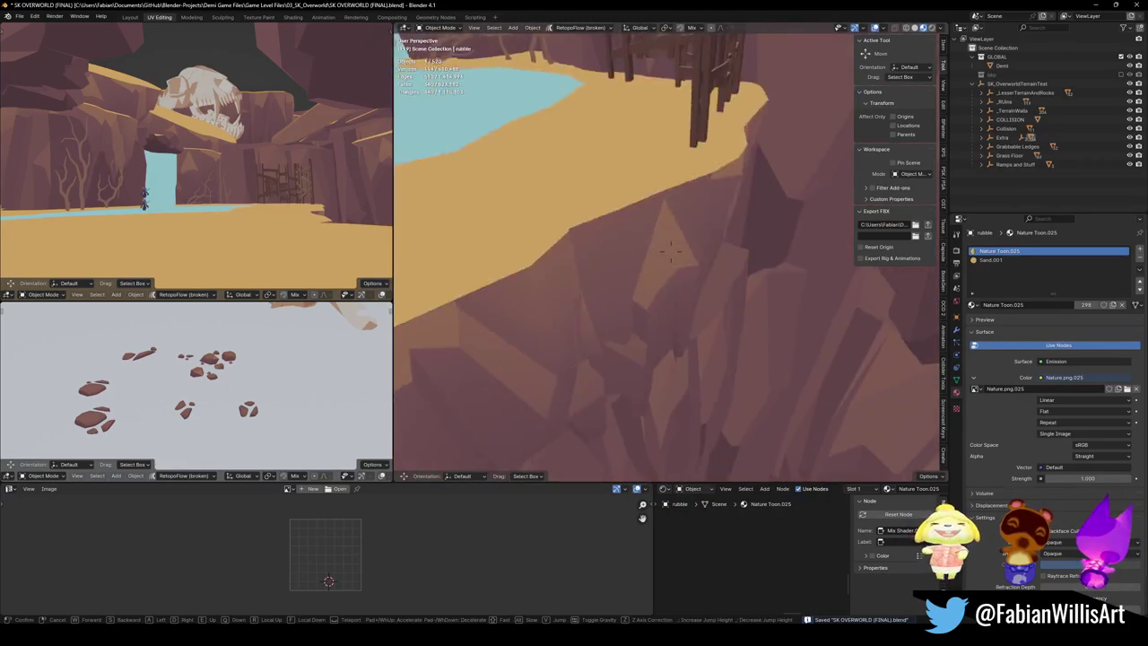
Step: Duplicate the rubble onto the riverbank, scale it about 2.56 times, and settle it on the ground
key("shift+d")
key("Escape")
key("shift+s")
left_click(717, 265)
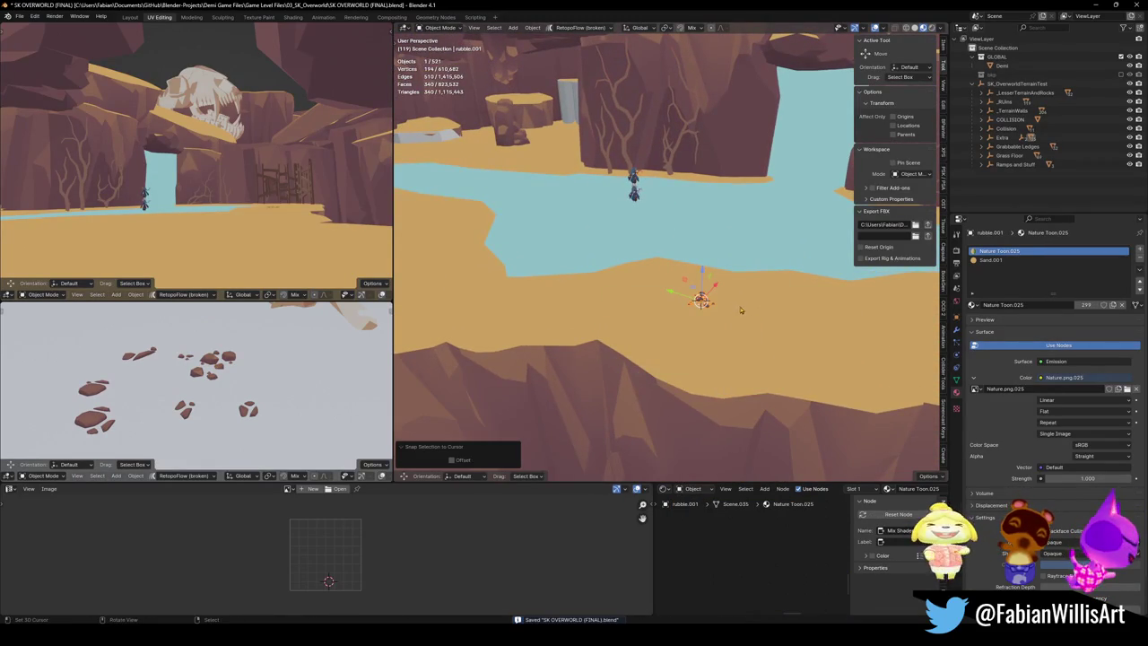
key("KP_Decimal")
scroll(712, 258, "up", 3)
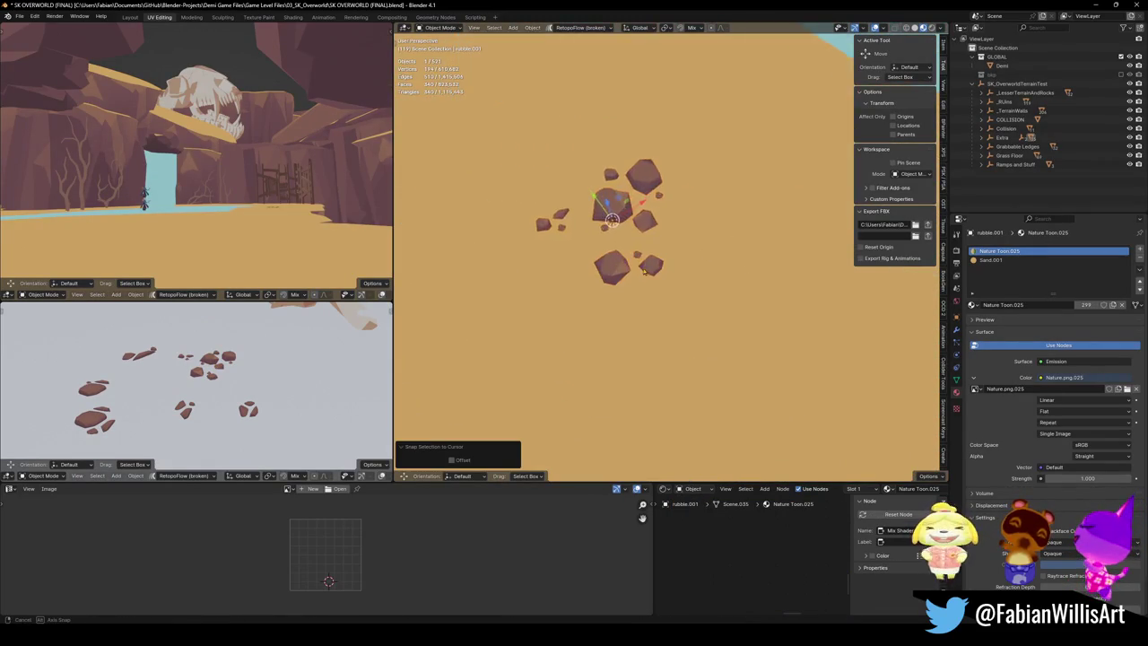
key("s")
left_click(768, 217)
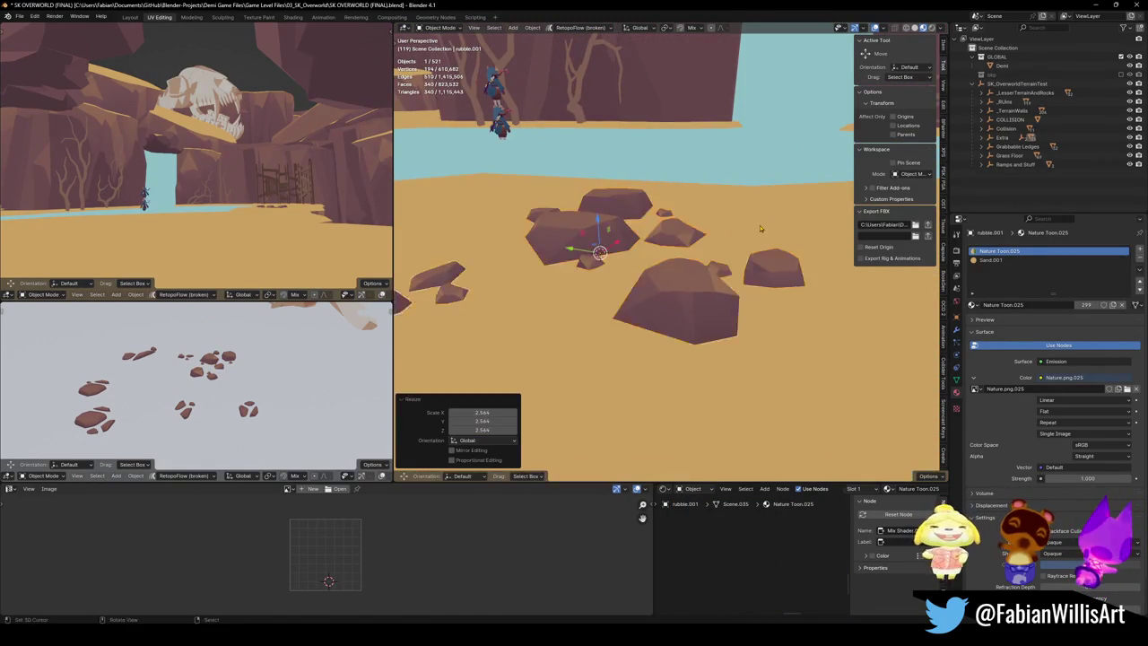
scroll(745, 246, "down", 5)
scroll(745, 247, "up", 3)
key("g")
key("z")
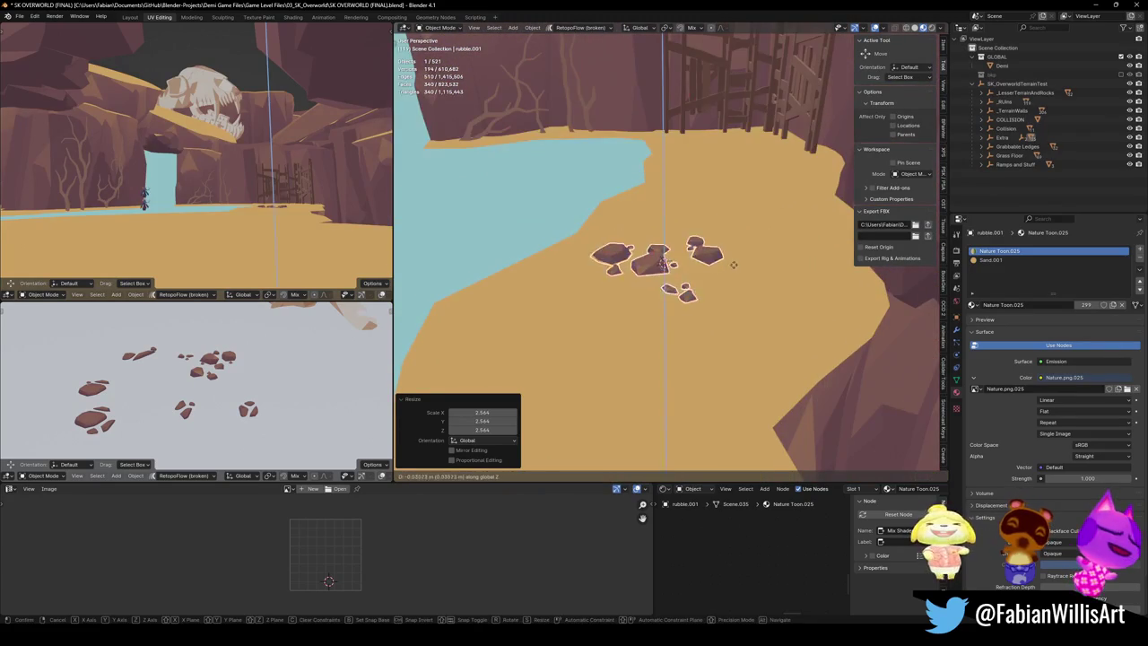
left_click(757, 228)
Step: Snap two more copies of the enlarged rubble at spots further downriver
mouse_move(756, 223)
left_mouse_down()
mouse_move(743, 242)
mouse_move(588, 263)
mouse_move(588, 217)
left_mouse_up()
key("shift+d")
right_click(588, 217)
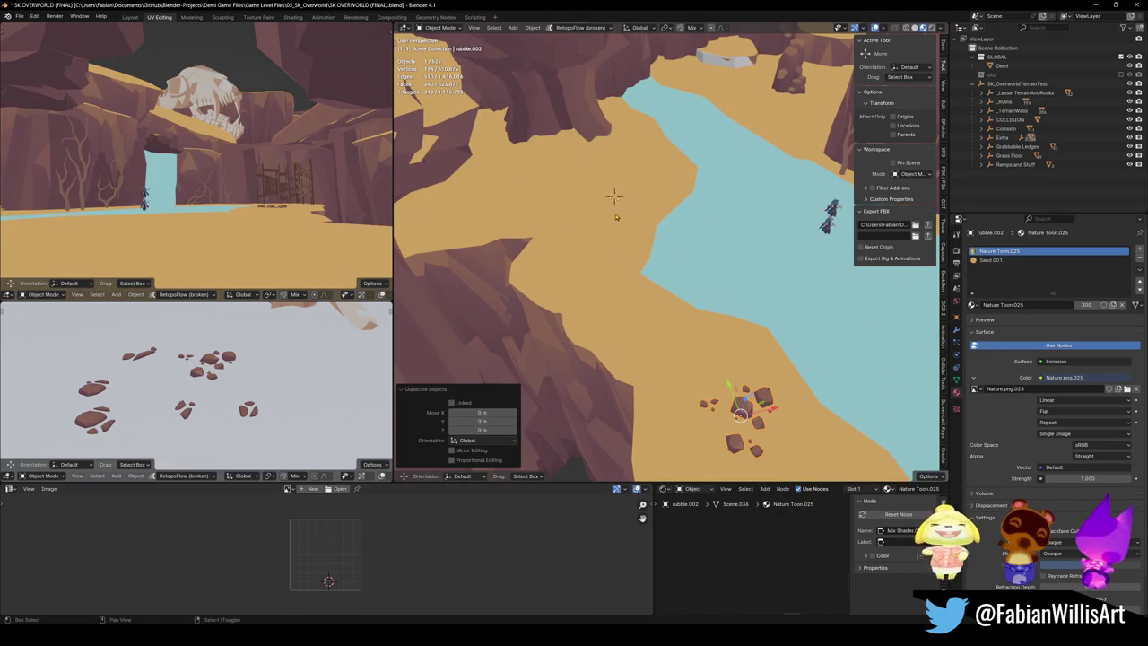
key("shift+s")
left_click(615, 202)
key("shift+d")
left_click(447, 222)
key("shift+s")
left_click(520, 215)
Step: Turn the newest rubble copy about -76° around Z and slide it along the ground
key("KP_Decimal")
scroll(683, 225, "down", 8)
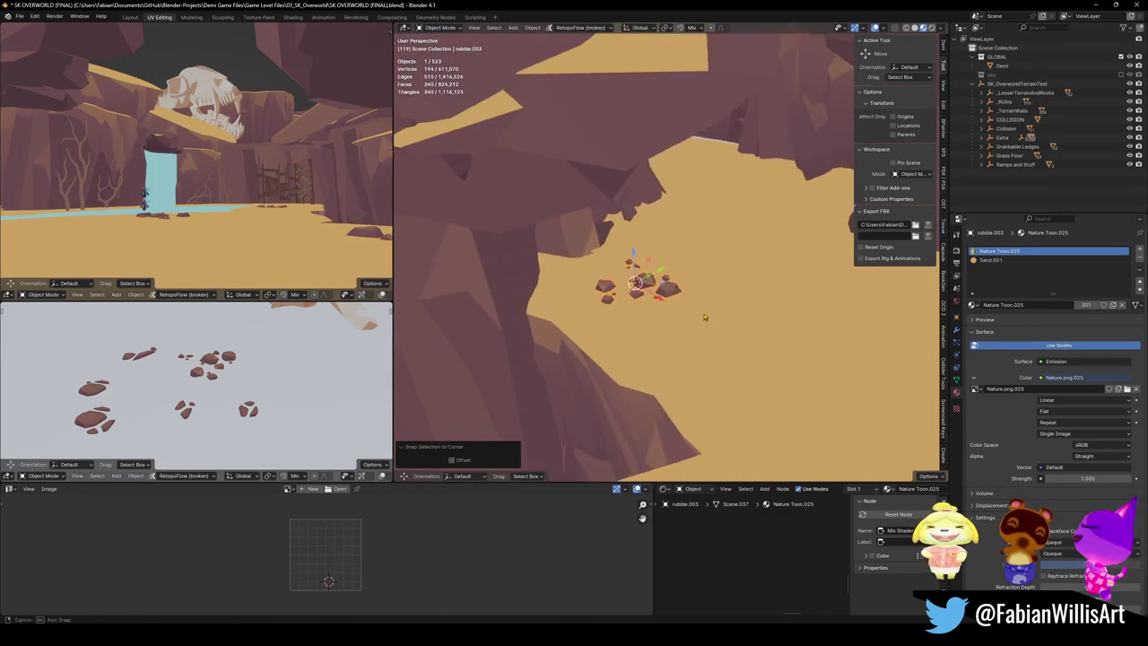
key("r")
key("z")
left_click(671, 388)
key("g")
key("shift+z")
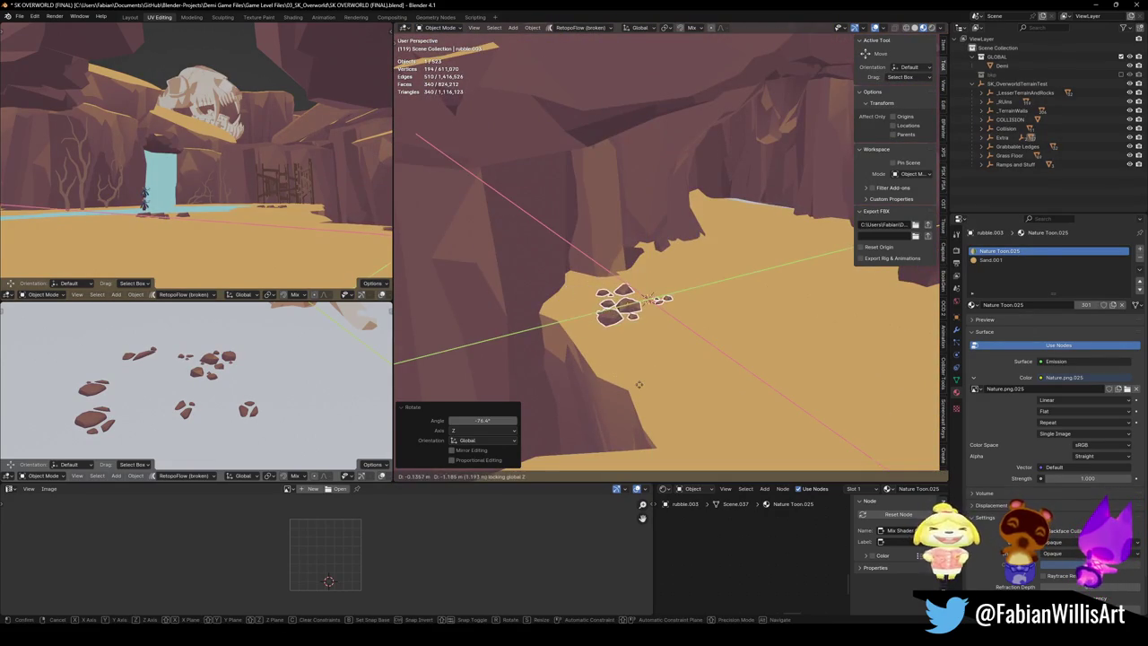
left_click(638, 383)
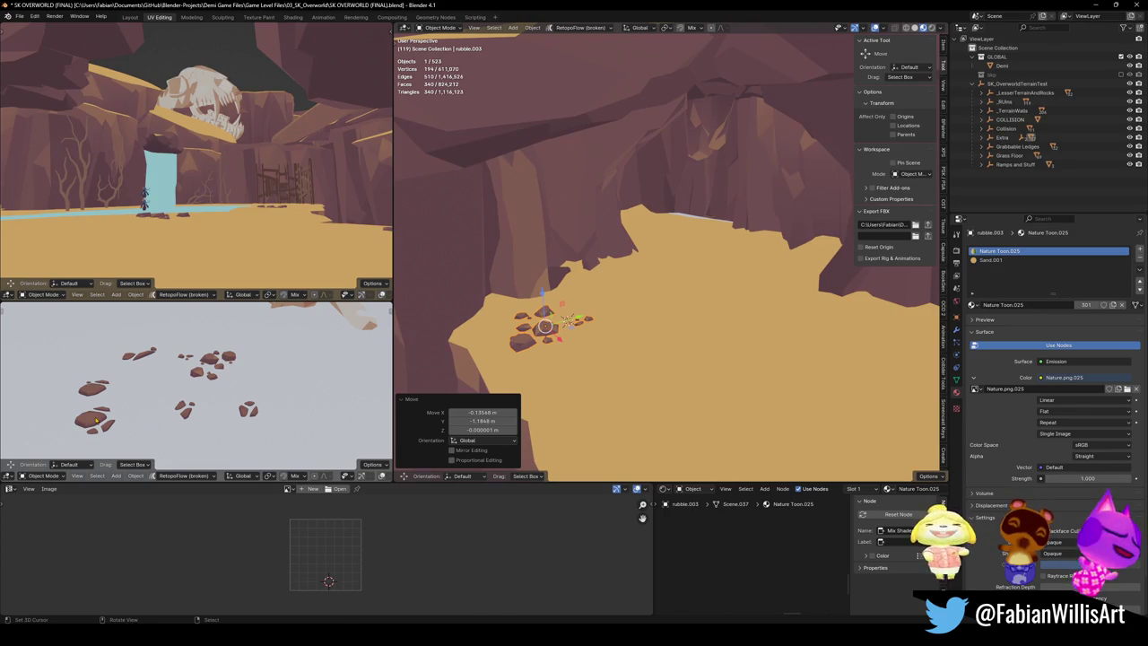
Step: Duplicate the chunky sand rubble beside the cliff wall
key("shift+d")
key("Escape")
scroll(807, 271, "up", 4)
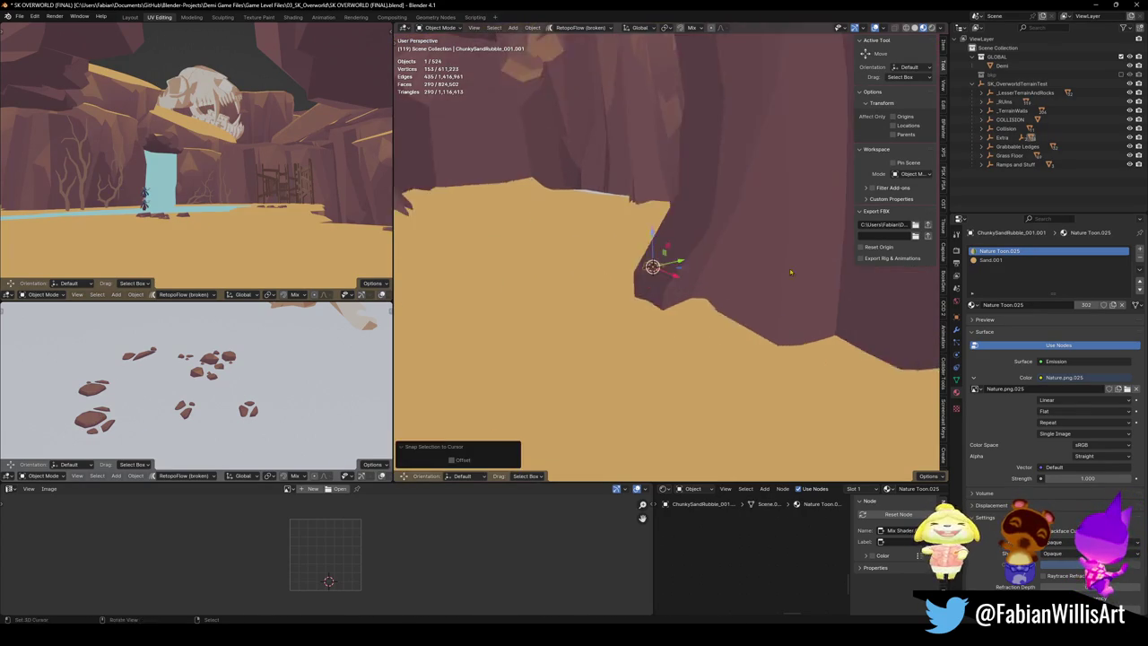
Step: Slide the chunky rubble copy along the ground, cancel its enlargement, and deselect everything
key("g")
key("shift+z")
left_click(681, 340)
key("s")
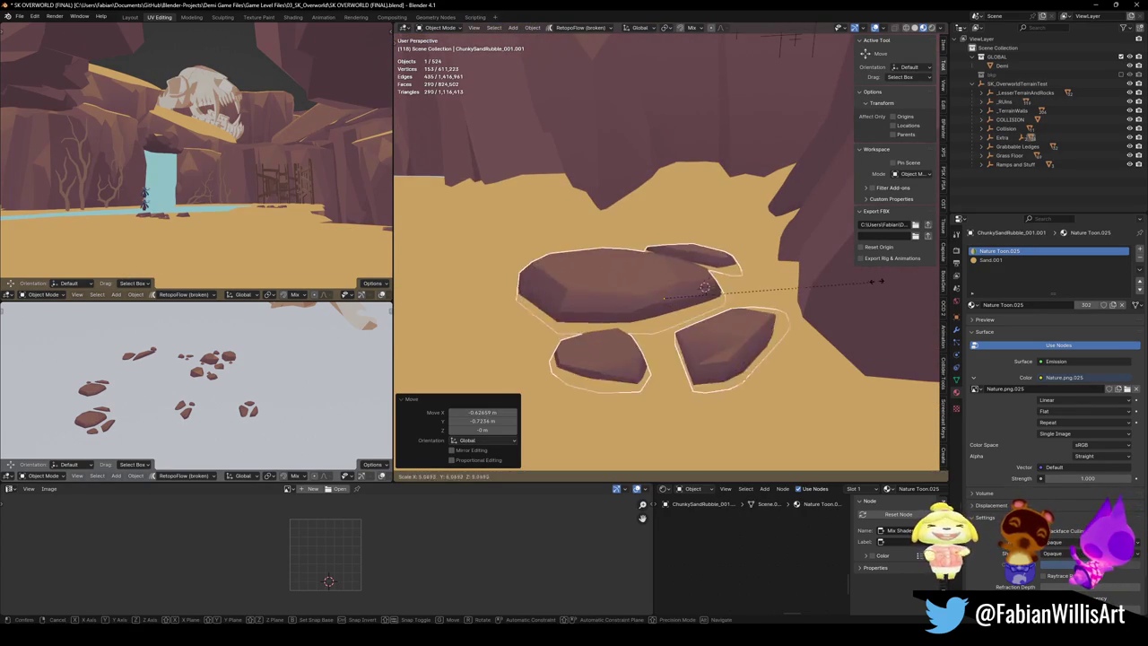
key("Escape")
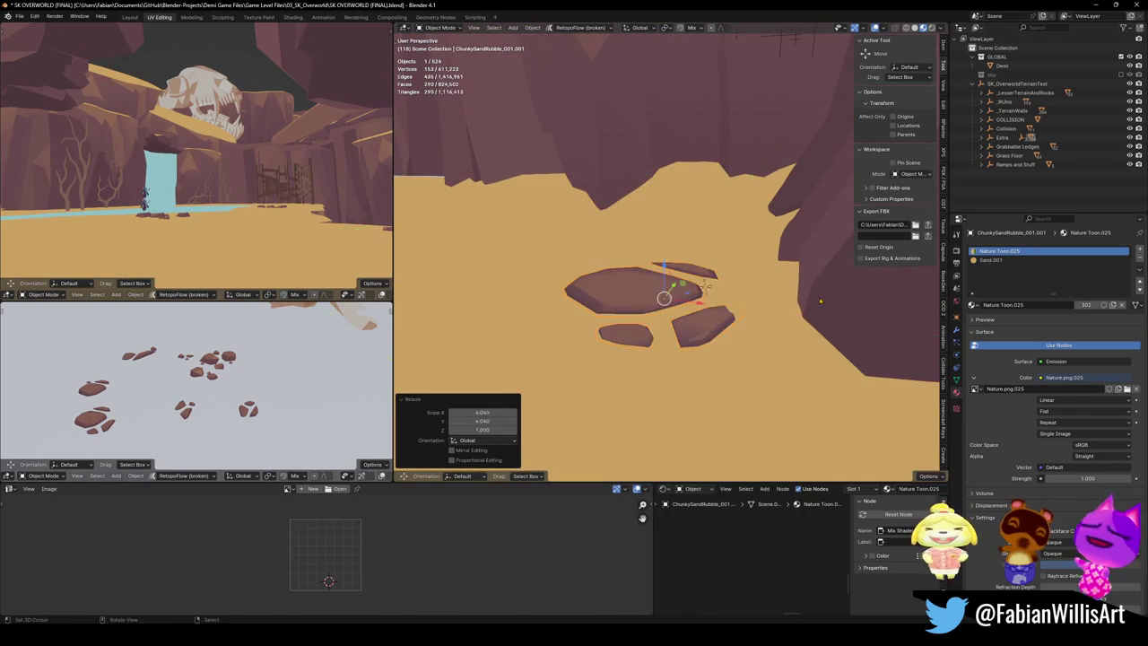
key("alt+a")
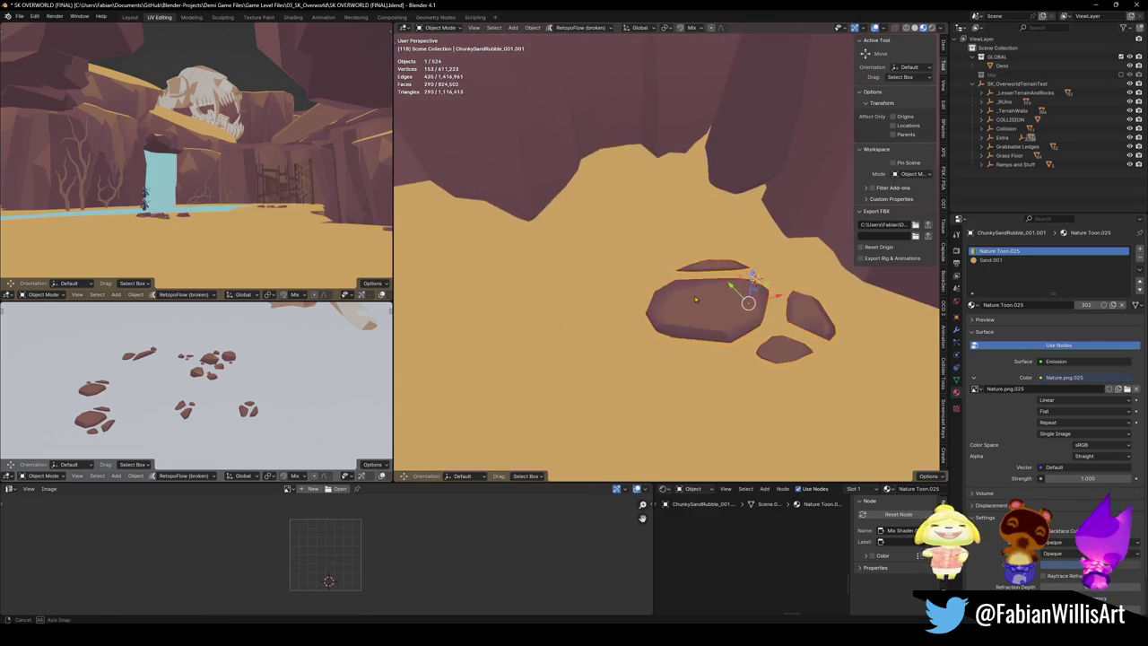
Step: Apply rotation and scale to one flat rock
left_click(750, 289)
key("ctrl+a")
left_click(703, 287)
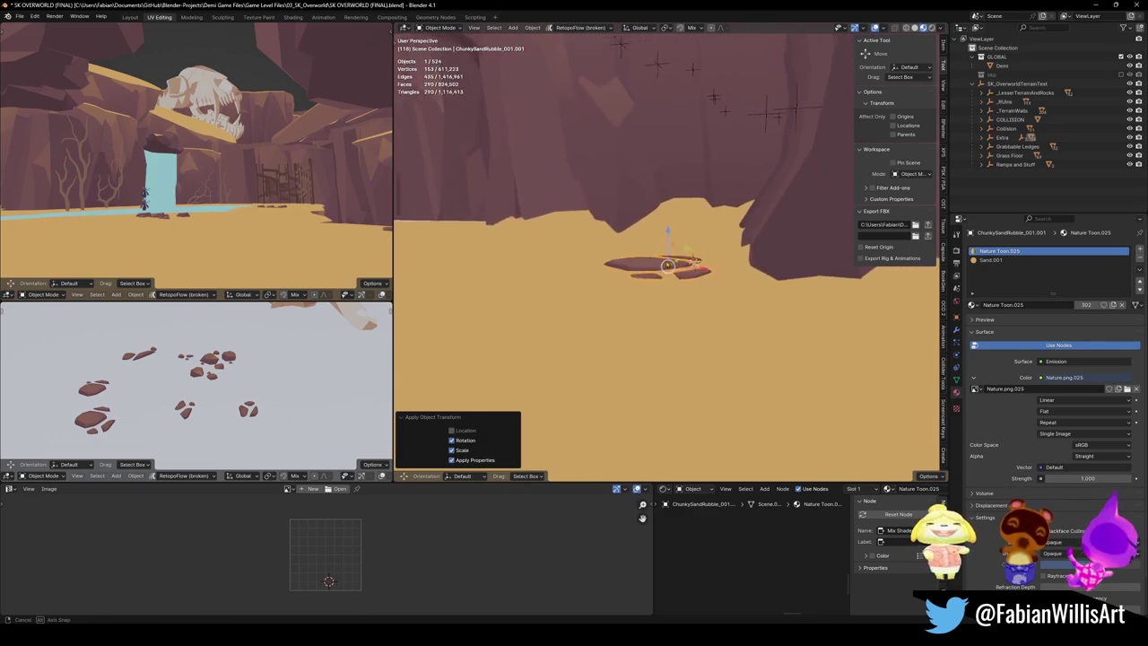
Step: Duplicate the flat rock, snap the copy to the chosen spot and turn it around Z
key("shift+d")
key("Escape")
key("shift+s")
left_click(544, 171)
key("r")
key("z")
left_click(508, 252)
Step: Add another flat rock copy nearby, turned around Z and nudged slightly
key("shift+d")
left_click(514, 269)
key("r")
key("z")
left_click(522, 285)
key("g")
left_click(516, 289)
Step: Widen the rock about 1.33 times across the ground plane and reposition it flat
key("s")
key("shift+z")
left_click(569, 267)
key("g")
key("shift+z")
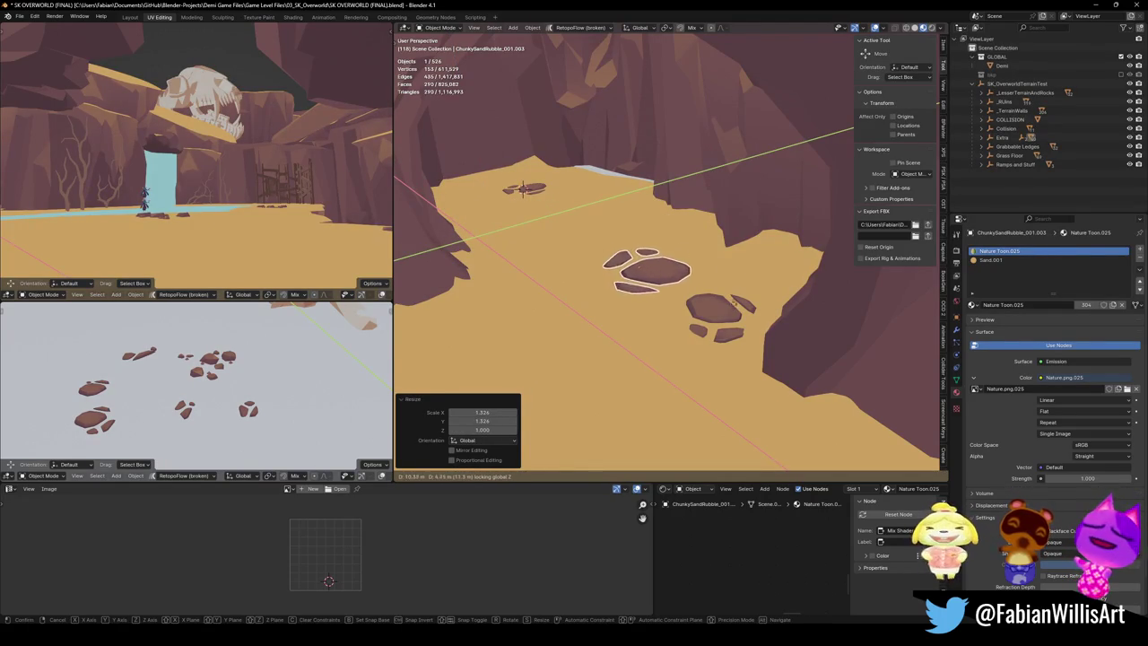
left_click(690, 285)
Step: Settle the rubble object back on the ground and reset its rotation
scroll(710, 267, "up", 5)
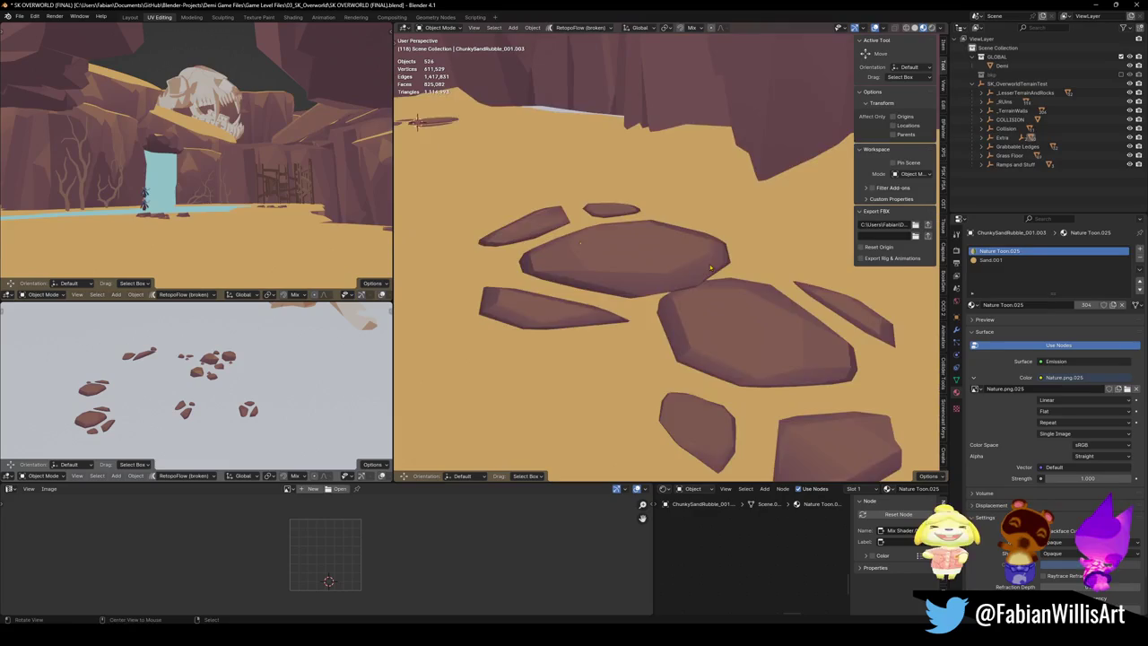
left_click(694, 255)
key("g")
key("z")
key("Escape")
key("alt+r")
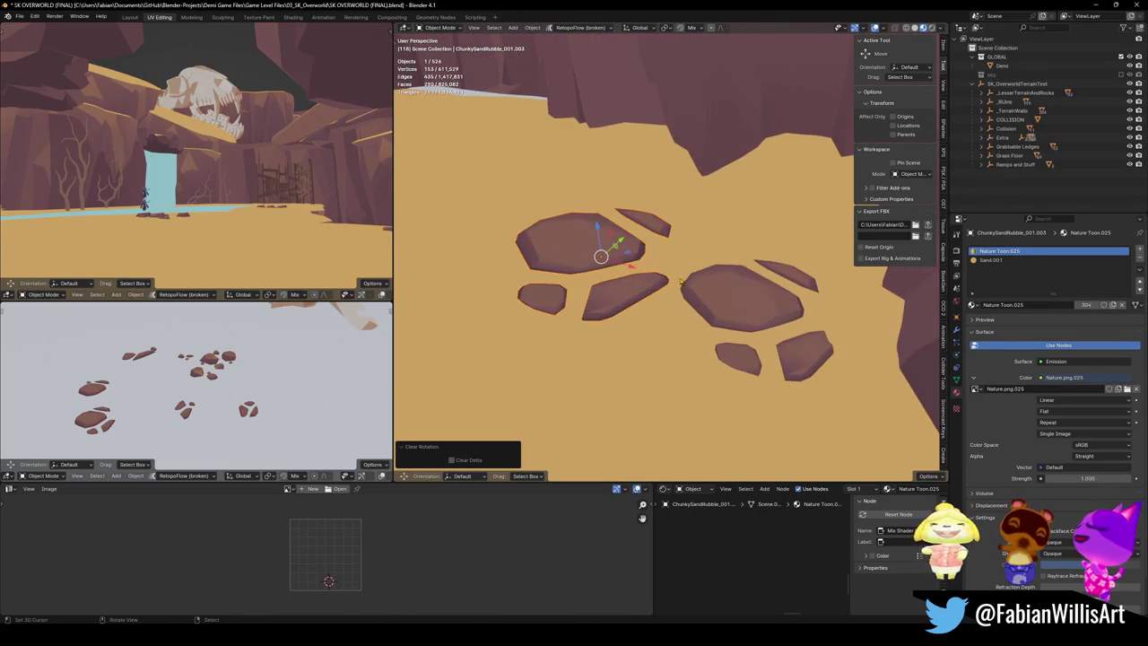
left_click(679, 280)
Step: Slide a rubble piece on the sand further left, keeping its height
scroll(668, 265, "down", 5)
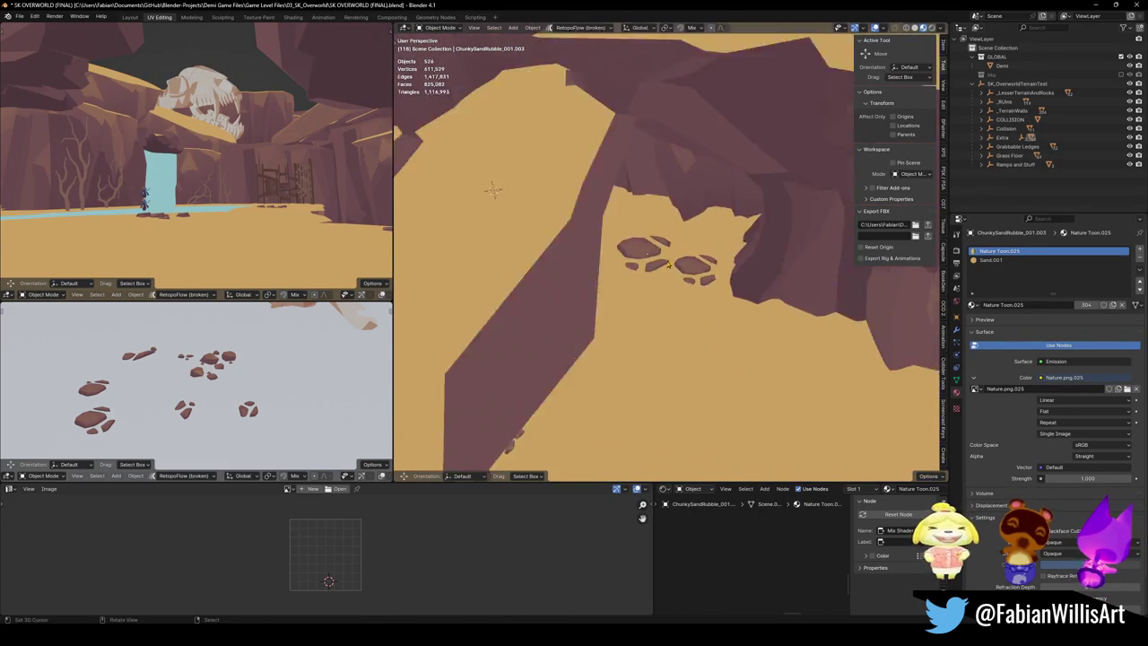
left_click(646, 254)
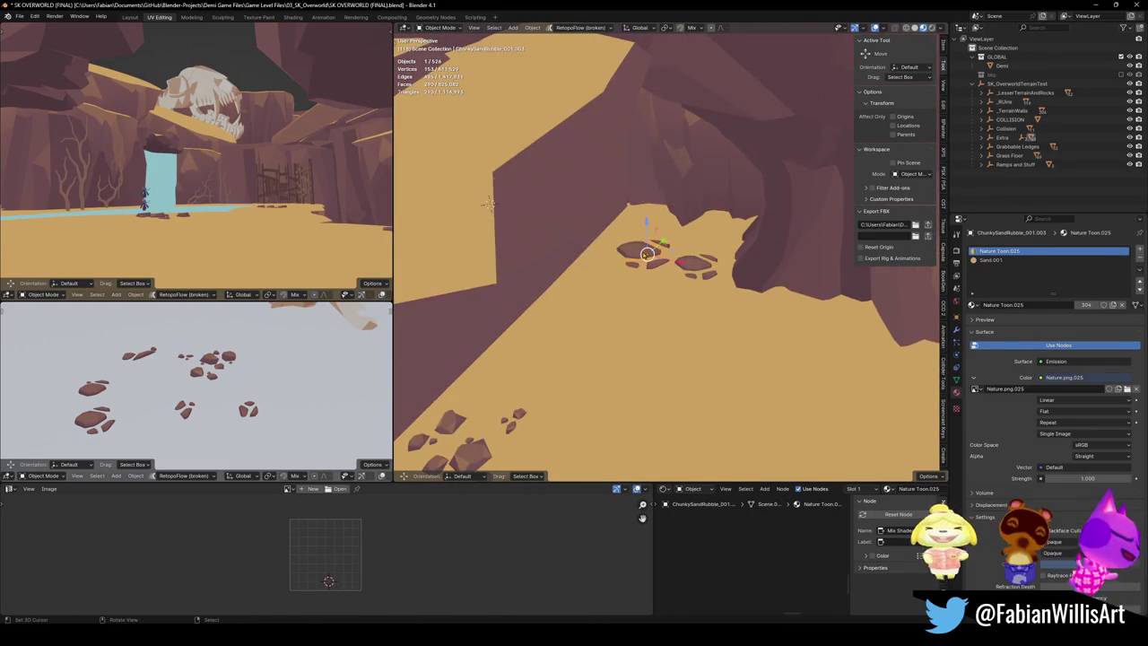
scroll(646, 253, "down", 3)
key("g")
key("shift+z")
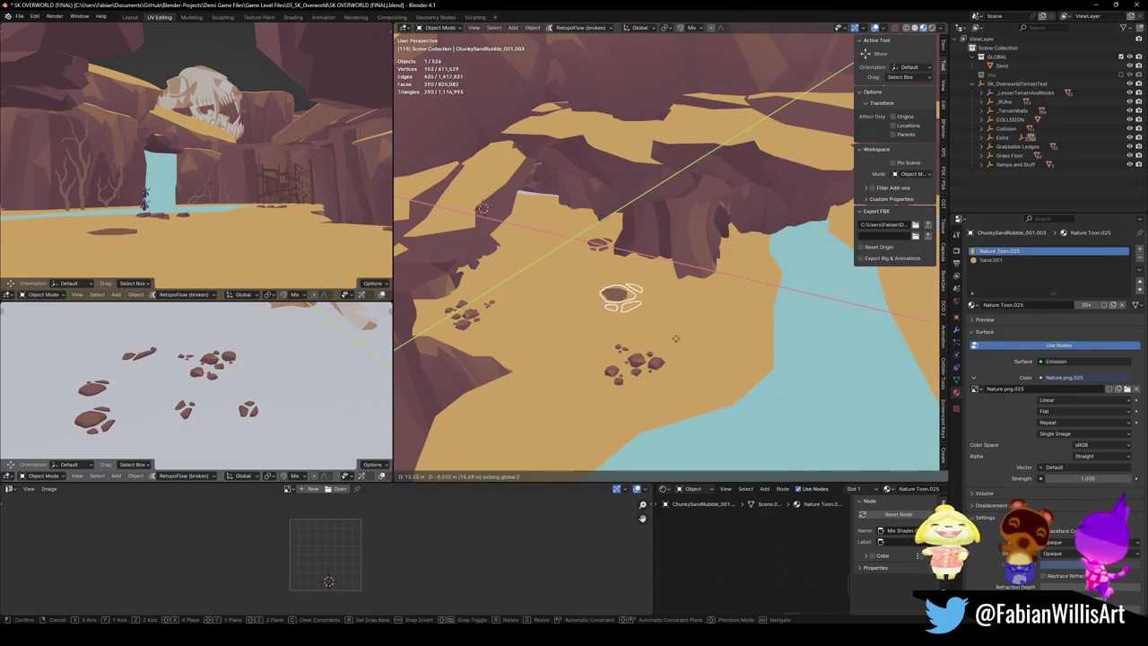
left_click(650, 324)
left_click(622, 307)
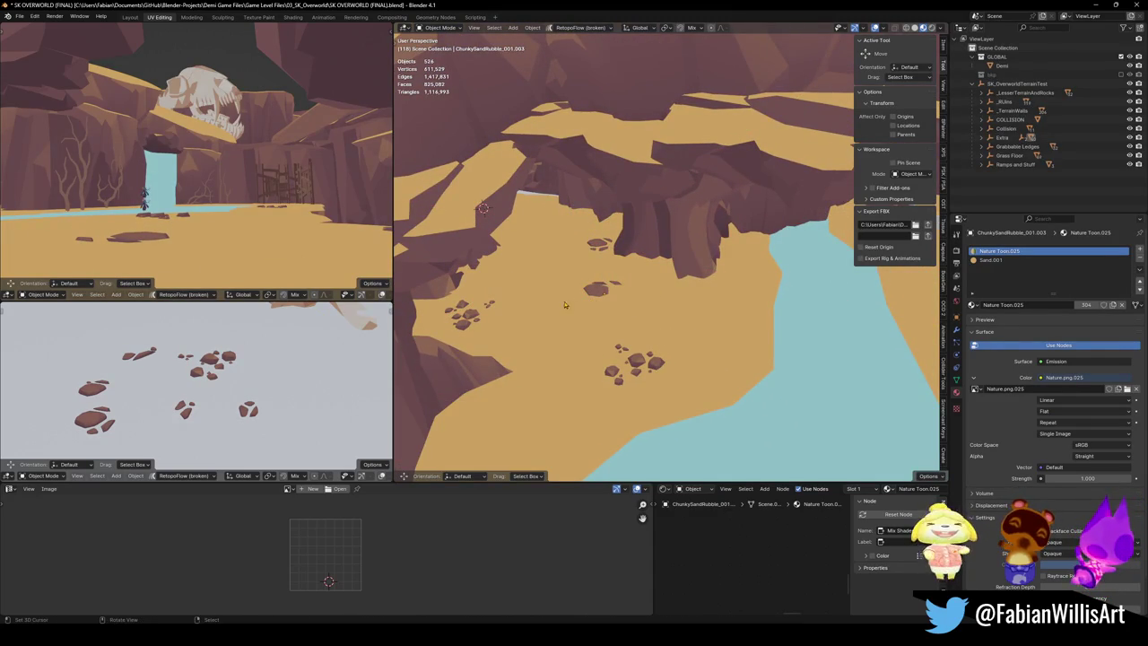
Step: Walk the view toward the waterfall and delete the ChunkySandRubble piece
key("shift+grave")
key("w")
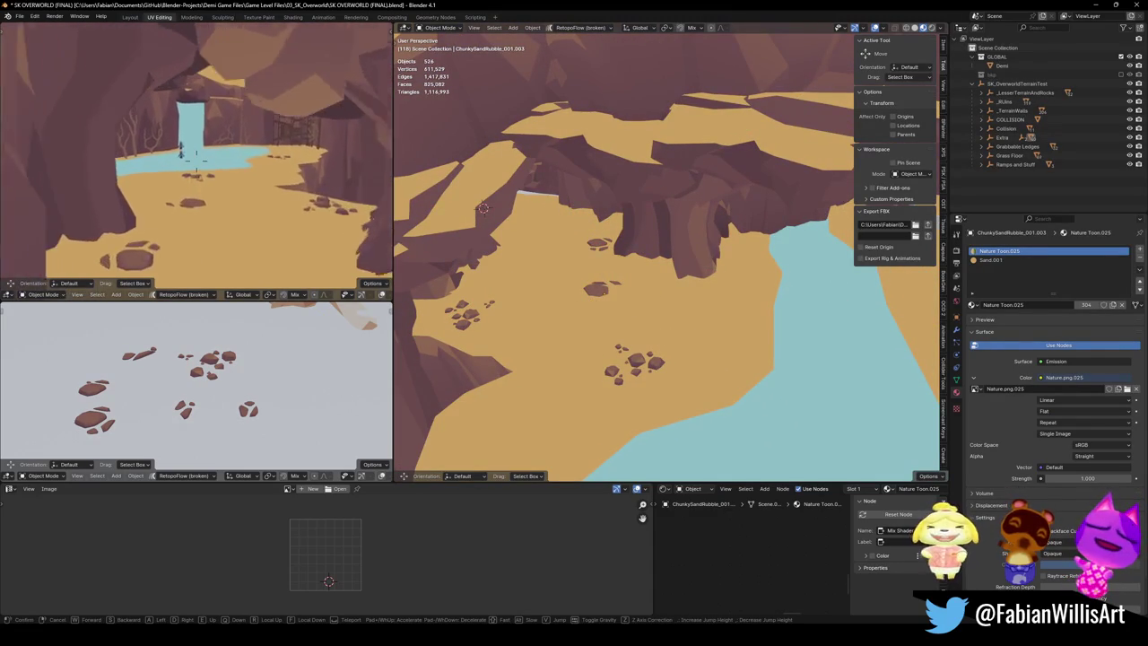
key("Escape")
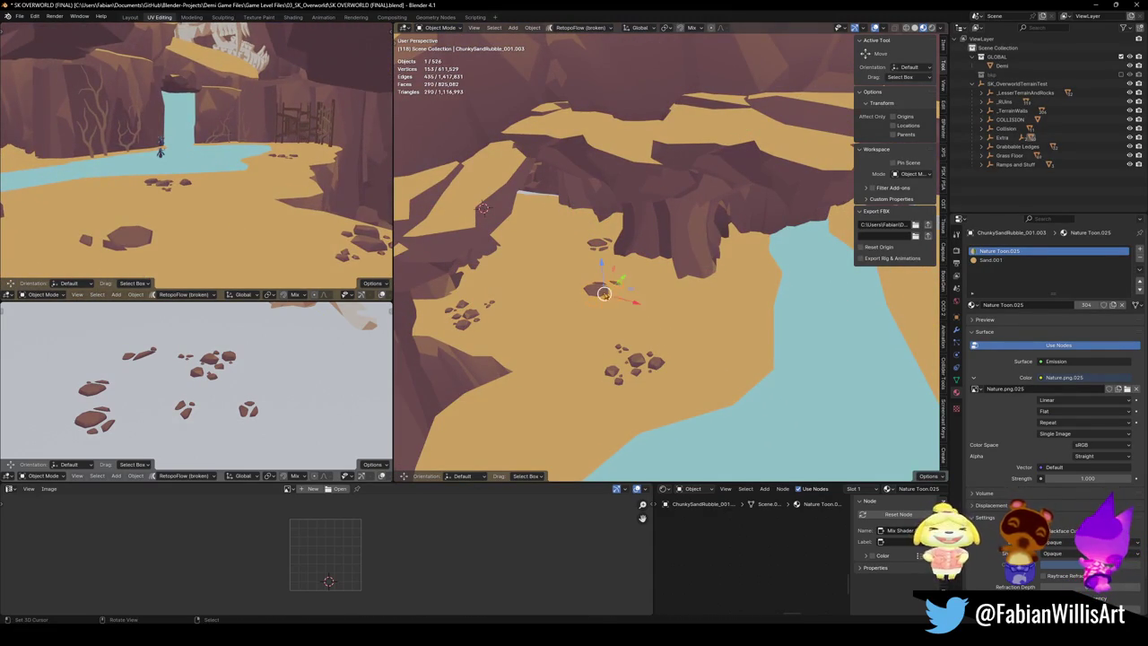
key("Delete")
Step: Move rubble.002 up and left and scale it to about 1.2
left_click(632, 359)
key("g")
left_click(600, 337)
key("s")
left_click(661, 312)
key("s")
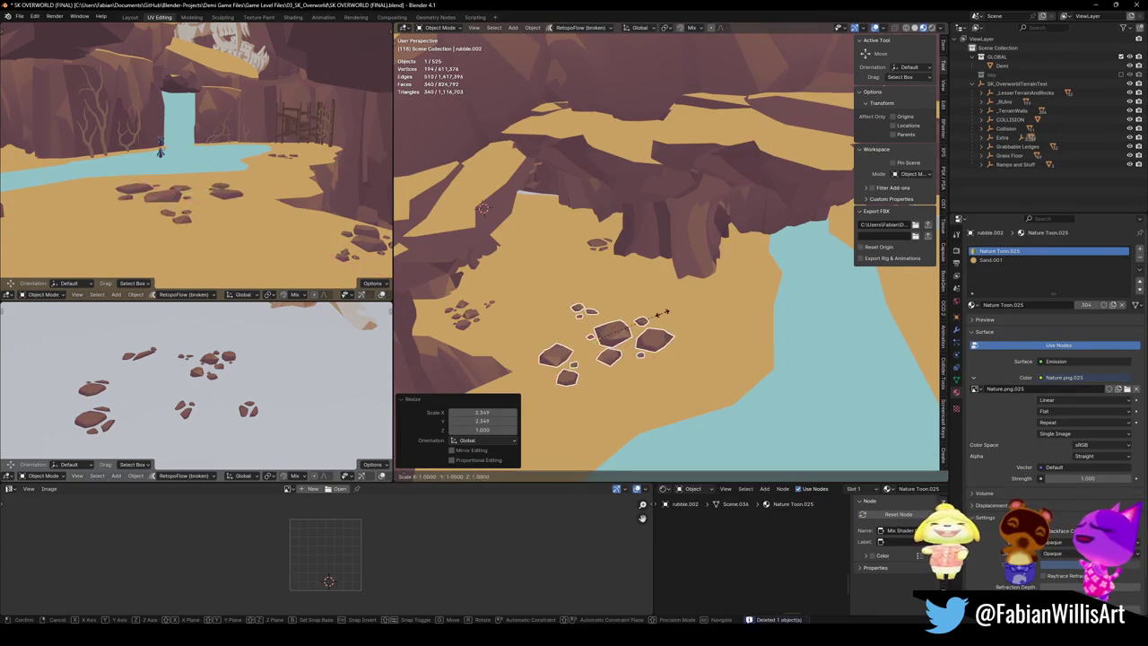
left_click(640, 323)
key("s")
left_click(638, 325)
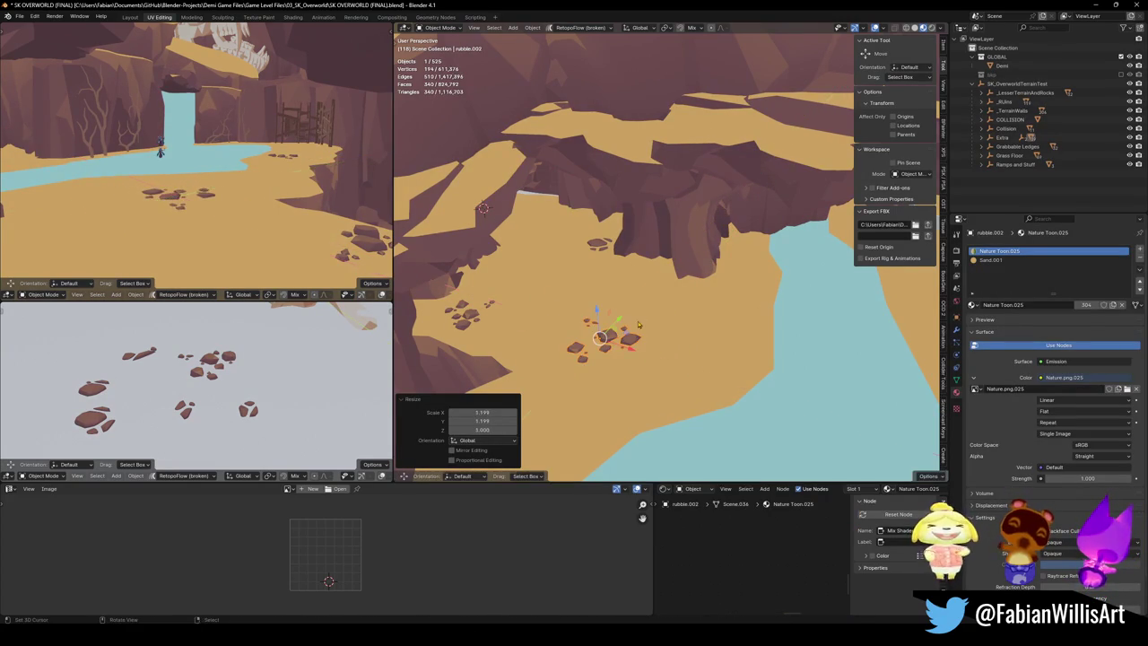
Step: Shift rubble.002 up and right, turn it around Z, and save the scene
key("g")
left_click(663, 302)
key("r")
key("z")
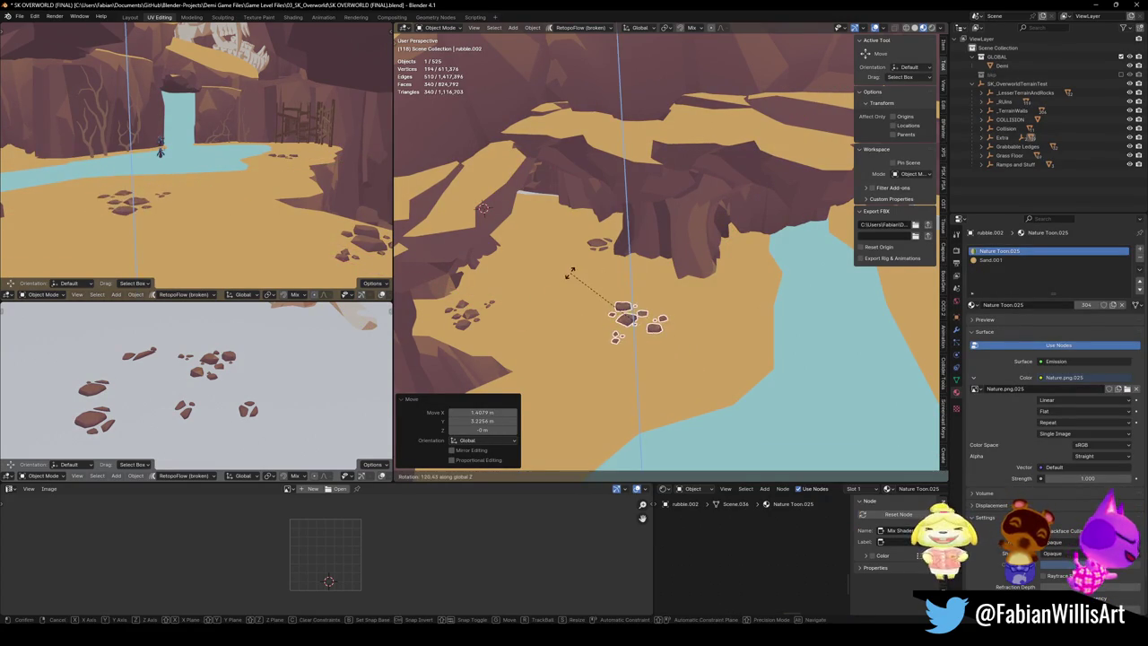
key("Escape")
left_click(666, 341)
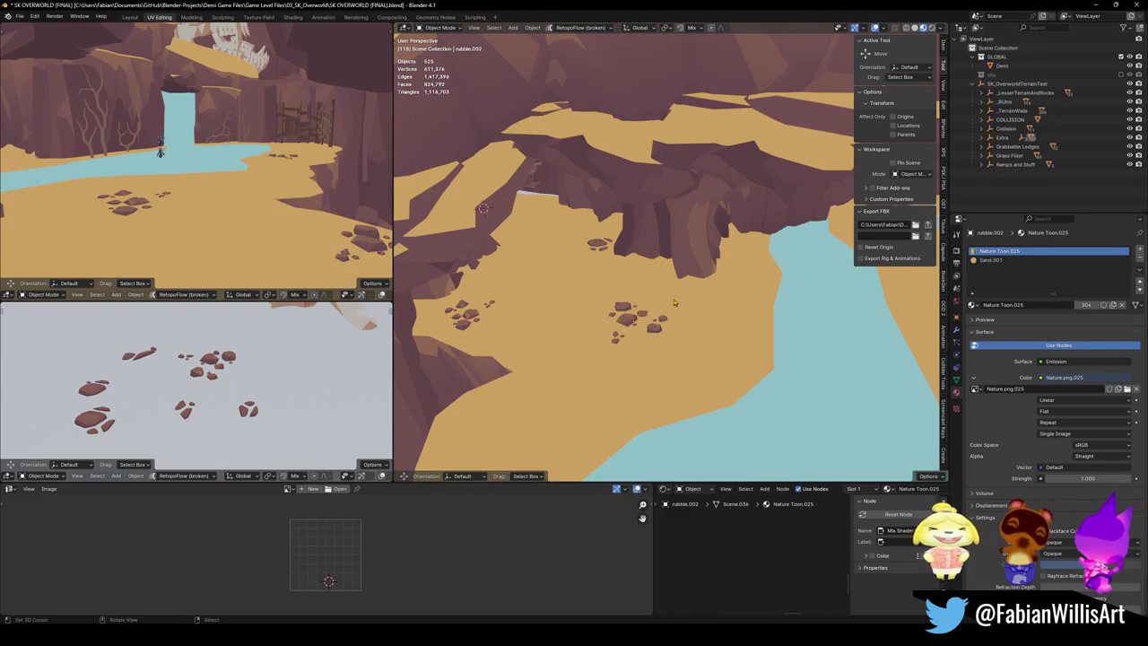
mouse_move(722, 280)
left_mouse_down()
mouse_move(730, 456)
mouse_move(708, 282)
mouse_move(704, 376)
mouse_move(654, 333)
left_mouse_up()
key("ctrl+s")
Step: Duplicate a sand rubble piece, snap it to the 3D cursor, and slide it across the sand
left_click(663, 334)
key("KP_Decimal")
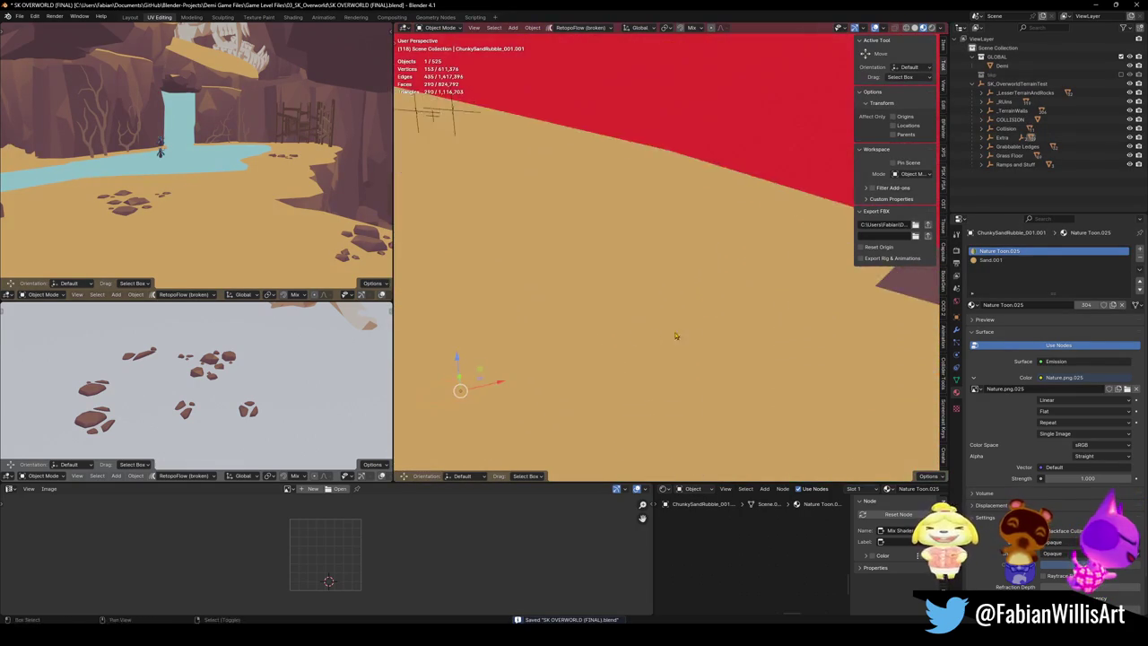
key("shift+d")
right_click(689, 338)
key("shift+s")
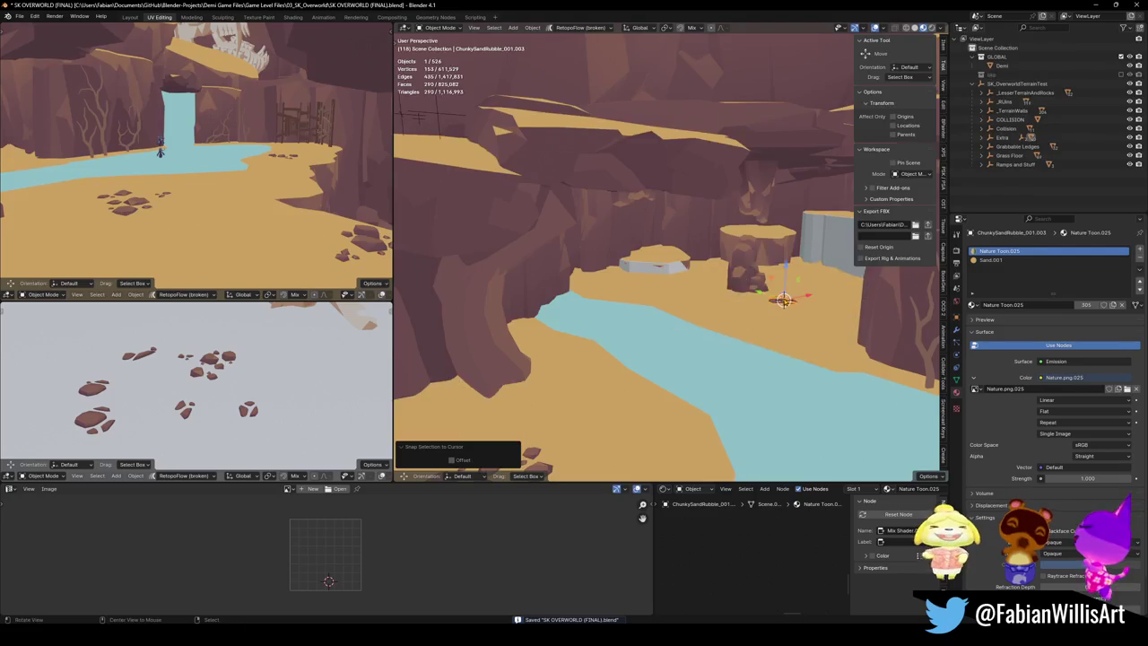
key("KP_Decimal")
key("g")
key("shift+z")
left_click(737, 306)
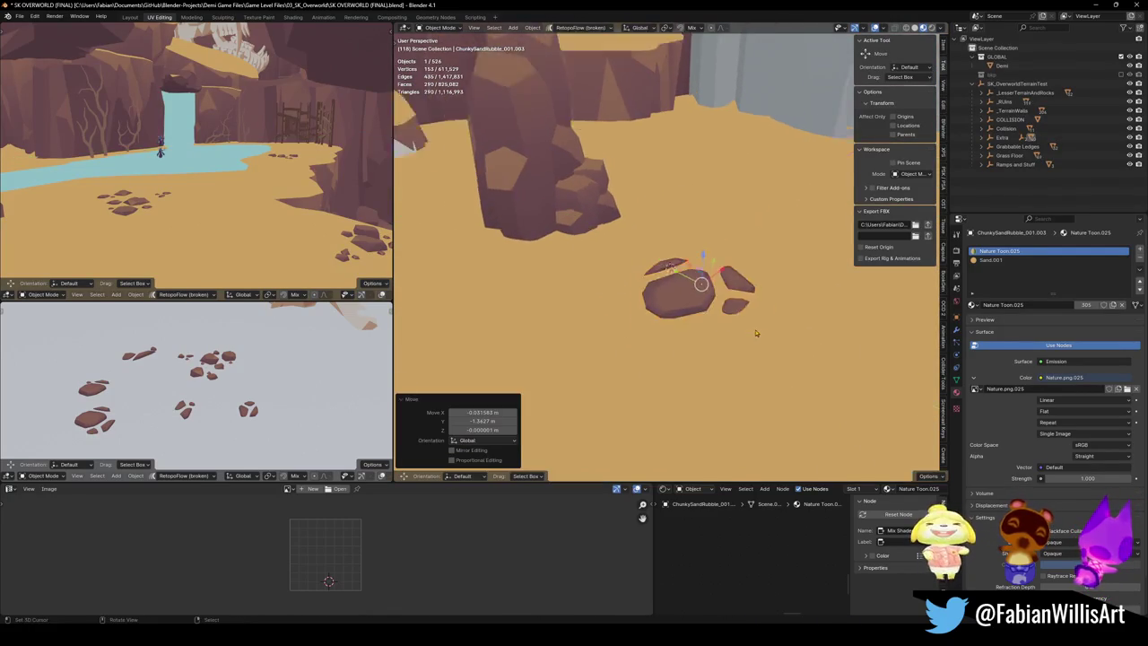
scroll(736, 287, "down", 5)
mouse_move(736, 270)
left_mouse_down()
mouse_move(727, 302)
mouse_move(568, 332)
mouse_move(658, 328)
left_mouse_up()
Step: Enlarge the rubble copy to 1.191 across the ground plane
key("s")
key("shift+z")
left_click(651, 323)
Step: Make another copy turned about 66 degrees around Z, then delete the spare copy
key("shift+d")
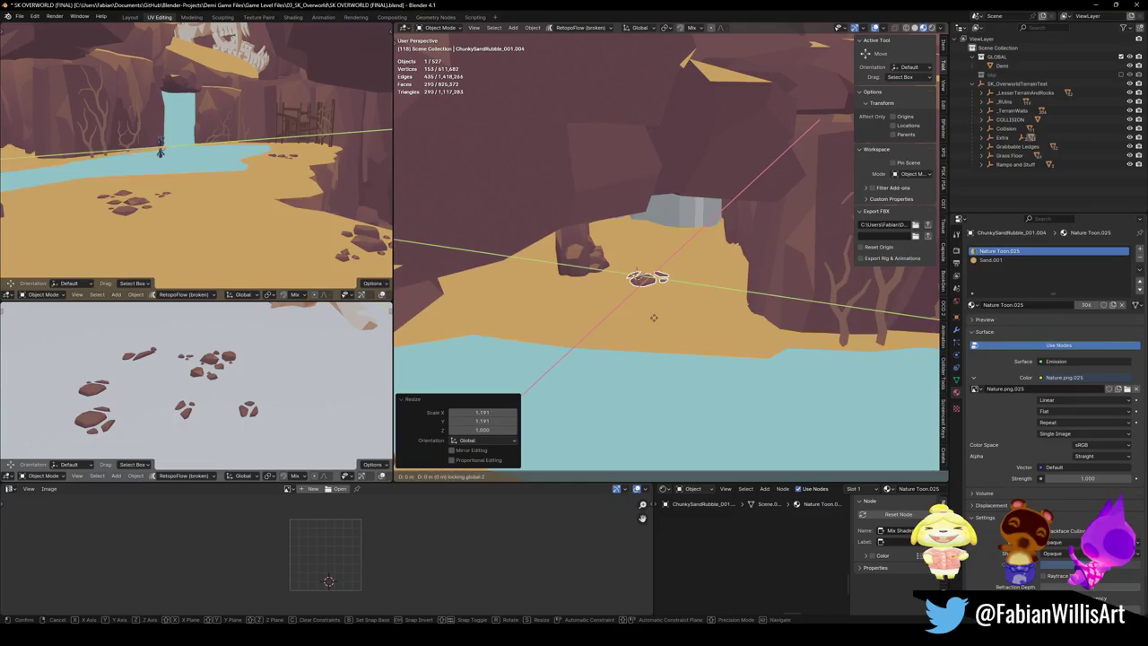
left_click(688, 284)
left_click_drag(689, 283, 725, 341)
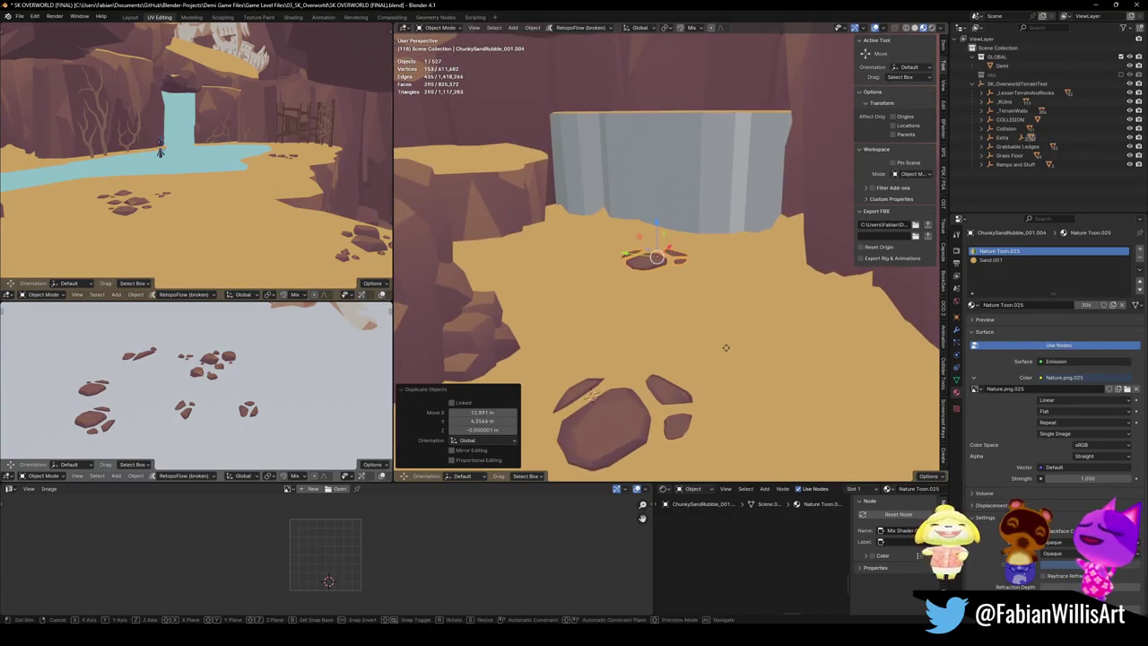
key("r")
key("z")
left_click(564, 285)
key("Delete")
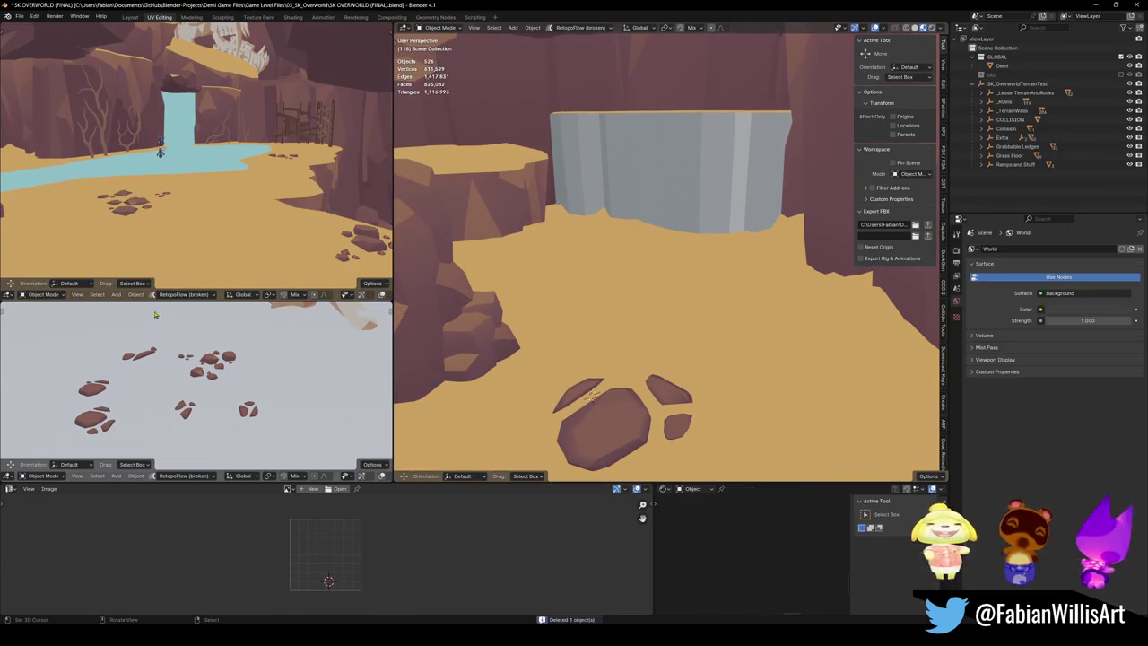
Step: Duplicate another rubble cluster and snap the copy to a new point on the sand
left_click(133, 366)
key("shift+d")
right_click(196, 346)
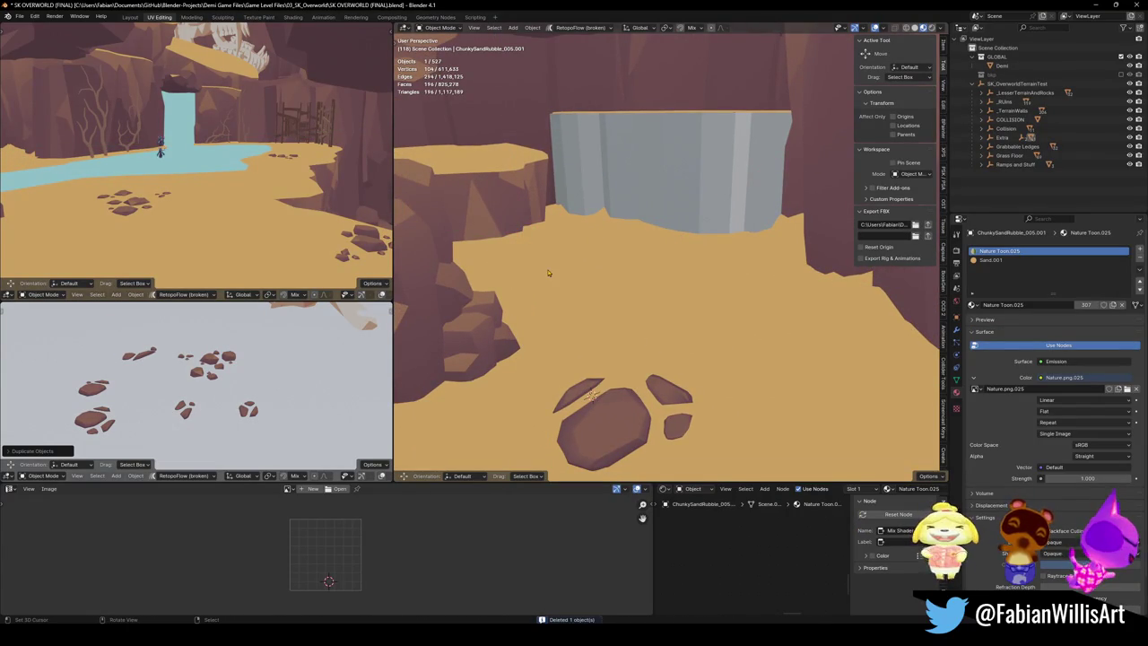
right_click(548, 273, "shift")
key("shift+s")
key("s")
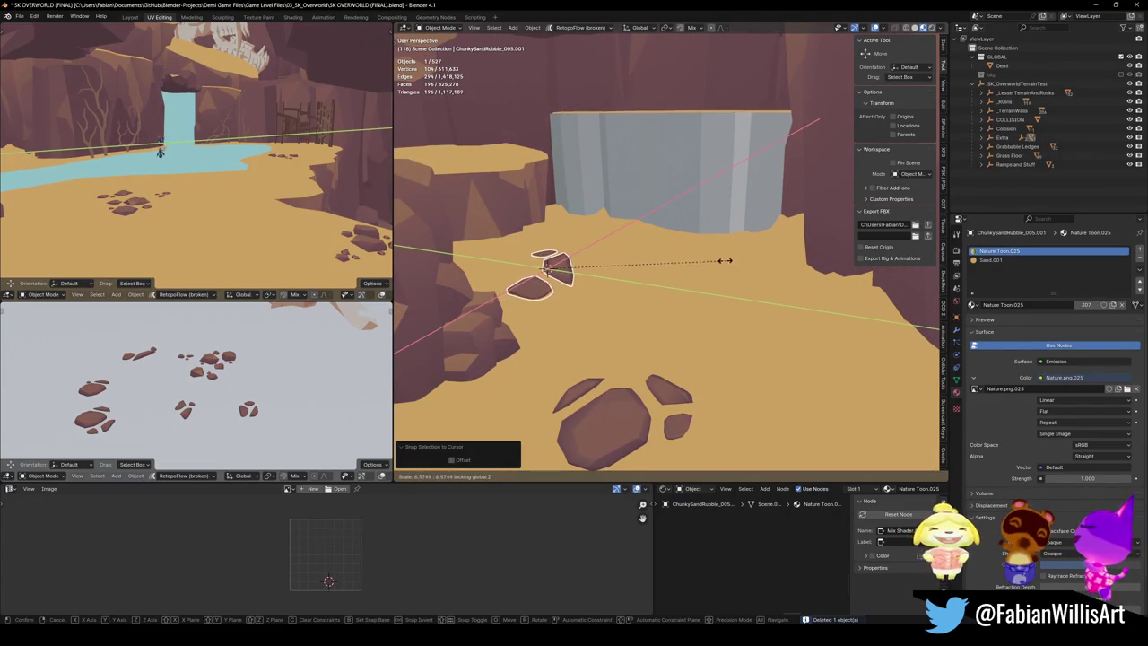
right_click(725, 260)
left_click(597, 277)
scroll(567, 276, "up", 10)
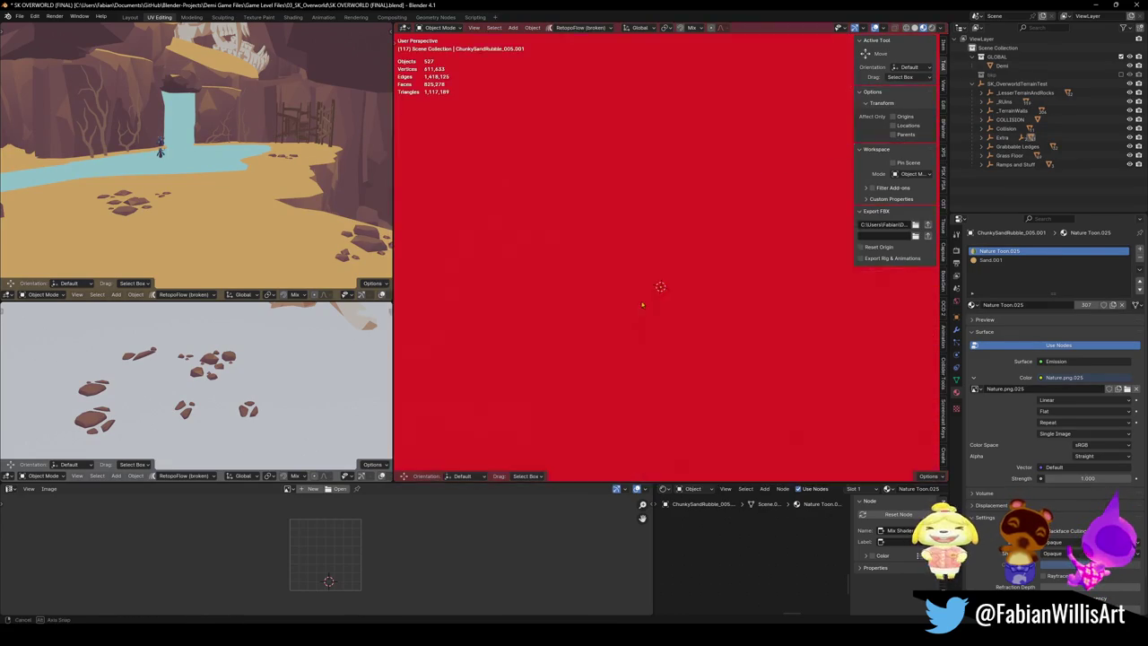
scroll(642, 304, "down", 5)
Step: Turn the copied rubble, place it beside the rock pillar, and save
left_click(659, 287)
key("r")
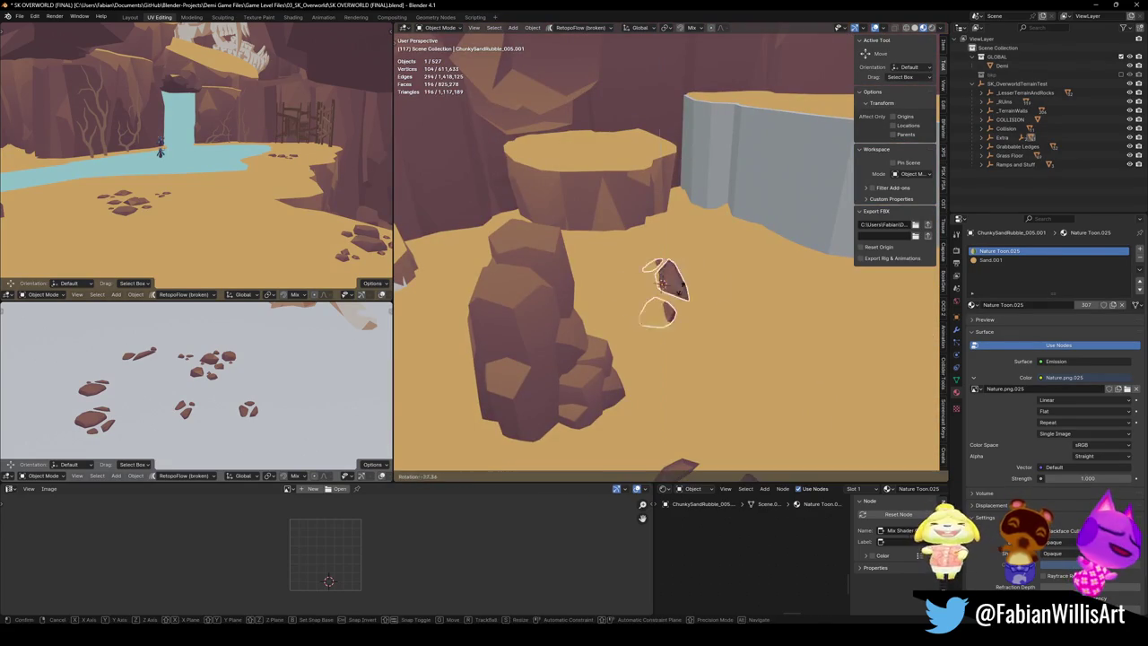
left_click(668, 295)
key("g")
key("shift+z")
left_click(635, 205)
left_click_drag(636, 204, 617, 261)
key("ctrl+s")
Step: Duplicate a rubble piece to the 3D cursor, enlarge it about 5.75 times, and move it flat
left_click(102, 405)
key("shift+d")
key("Escape")
key("shift+s")
key("8")
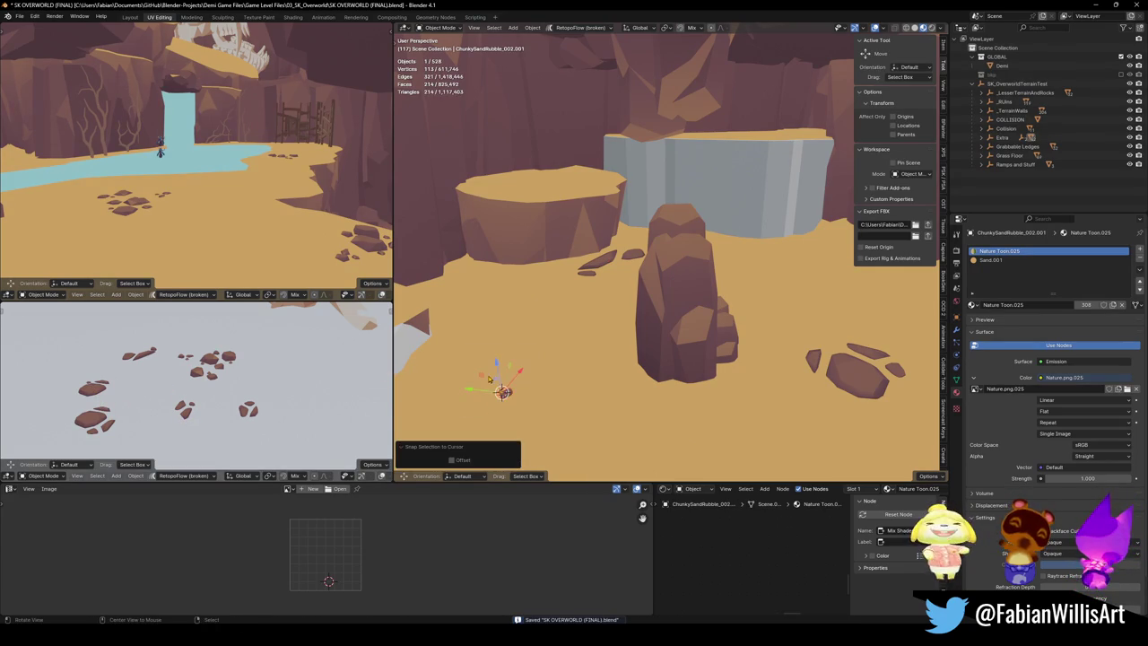
scroll(630, 317, "down", 2)
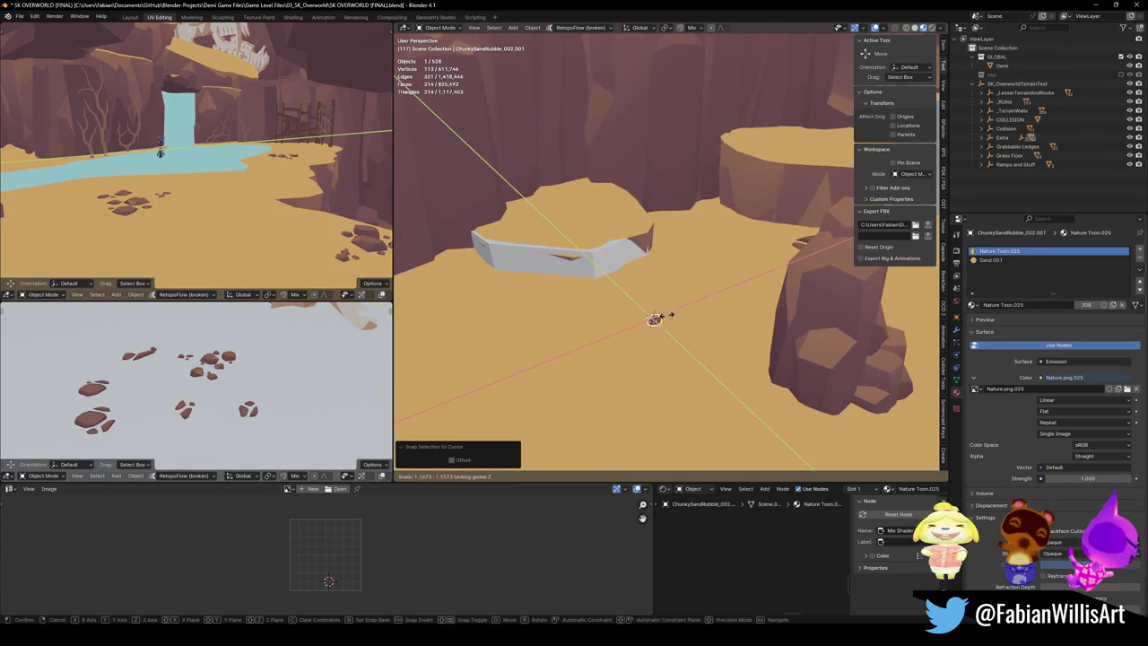
key("s")
left_click(666, 340)
key("g")
key("shift+z")
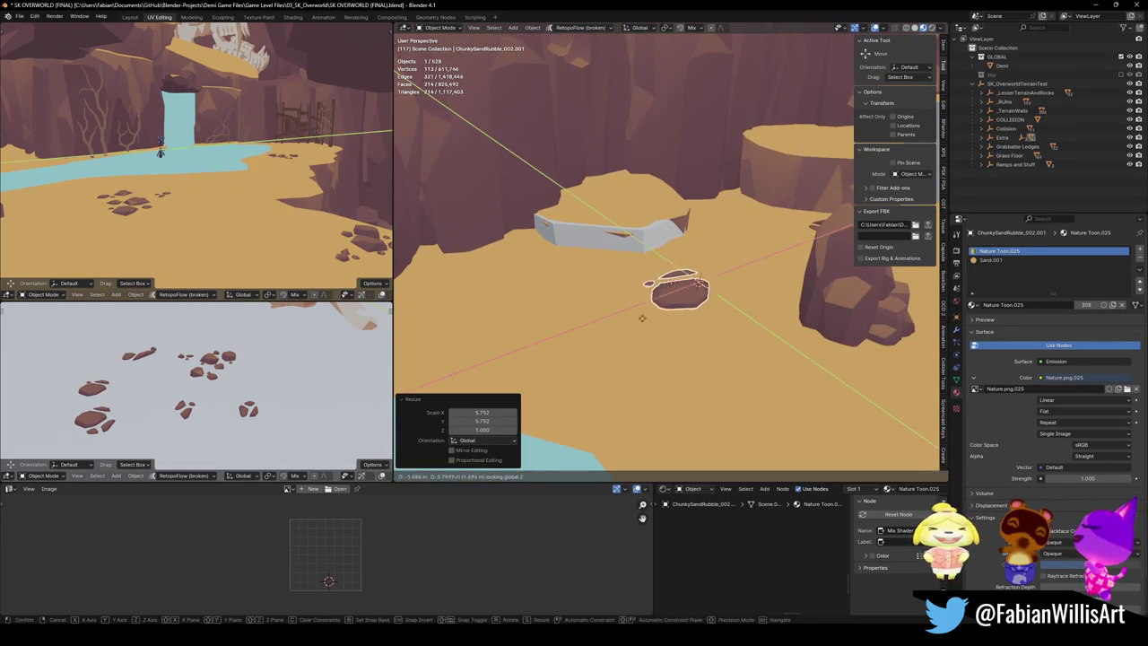
left_click(527, 280)
Step: Rescale the large rubble to 5.752 across X and Y and save the file
key("s")
key("shift+z")
left_click(528, 281)
scroll(538, 278, "up", 6)
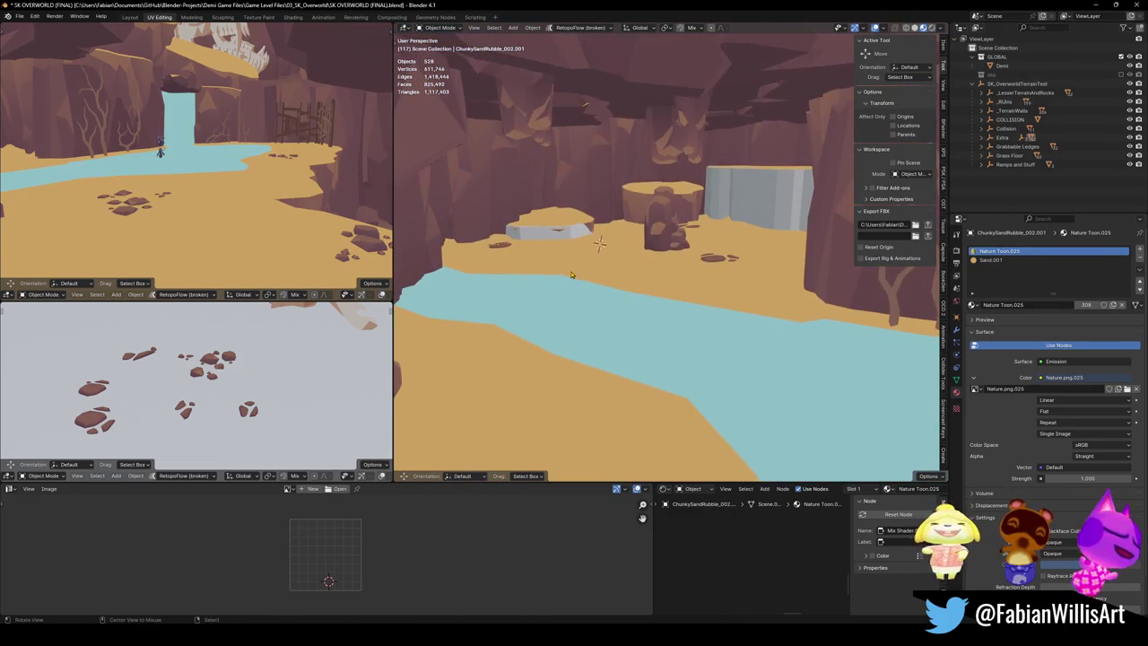
scroll(628, 287, "up", 5)
key("shift+grave")
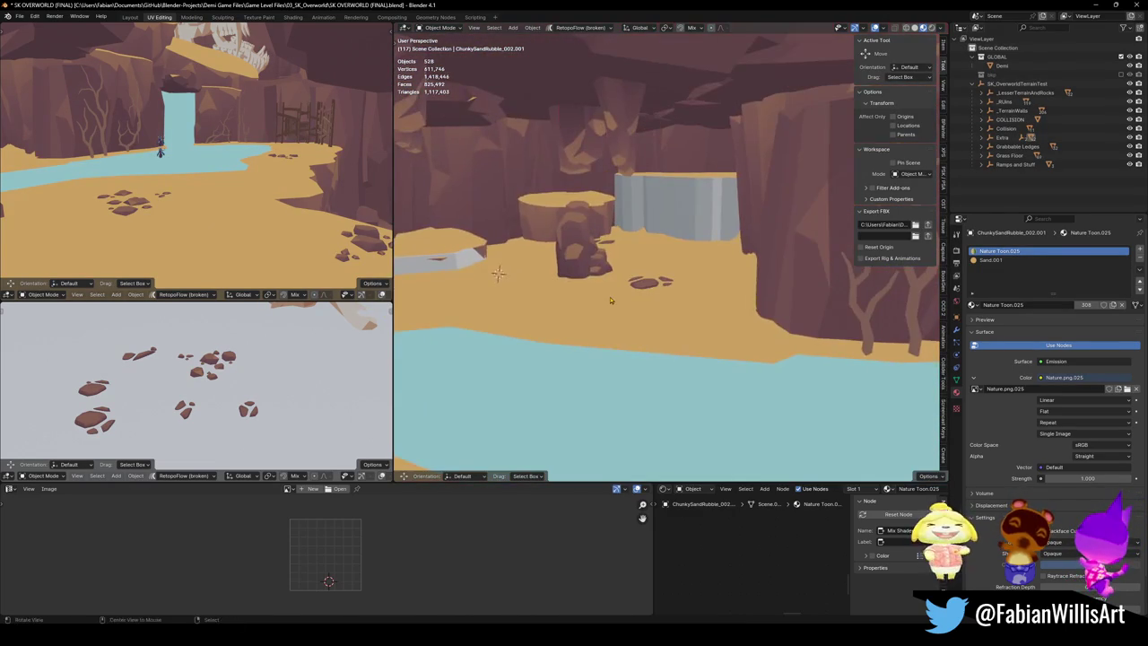
key("ctrl+s")
Step: Duplicate the rubble rock cluster and place a Z-rotated copy on the sand by the fence
key("w")
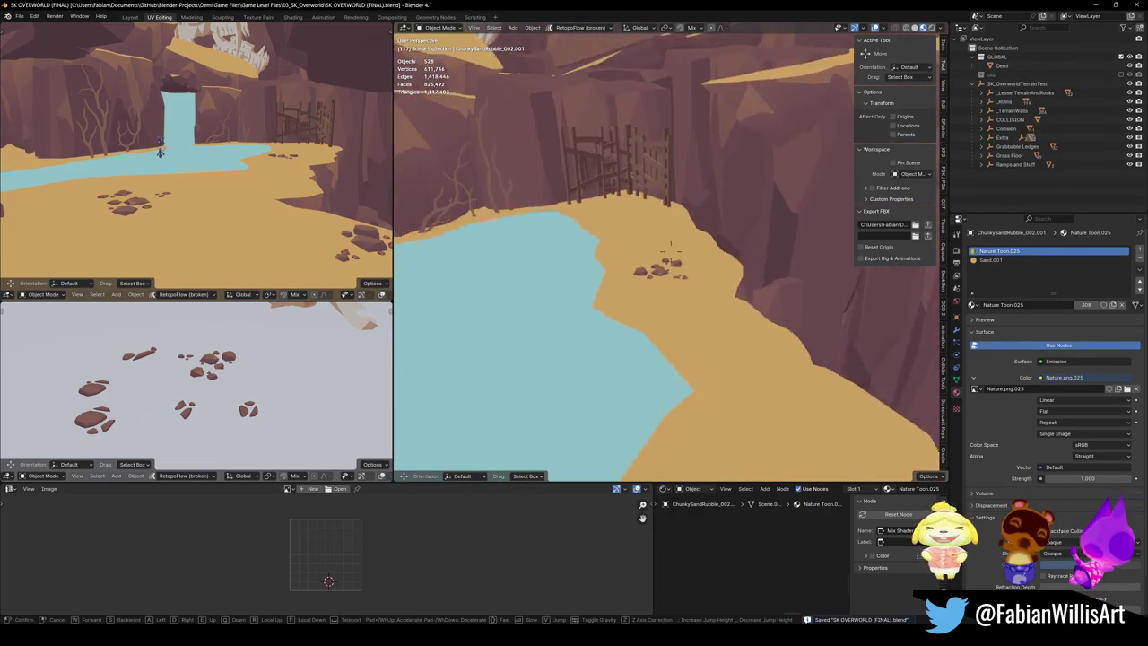
key("s")
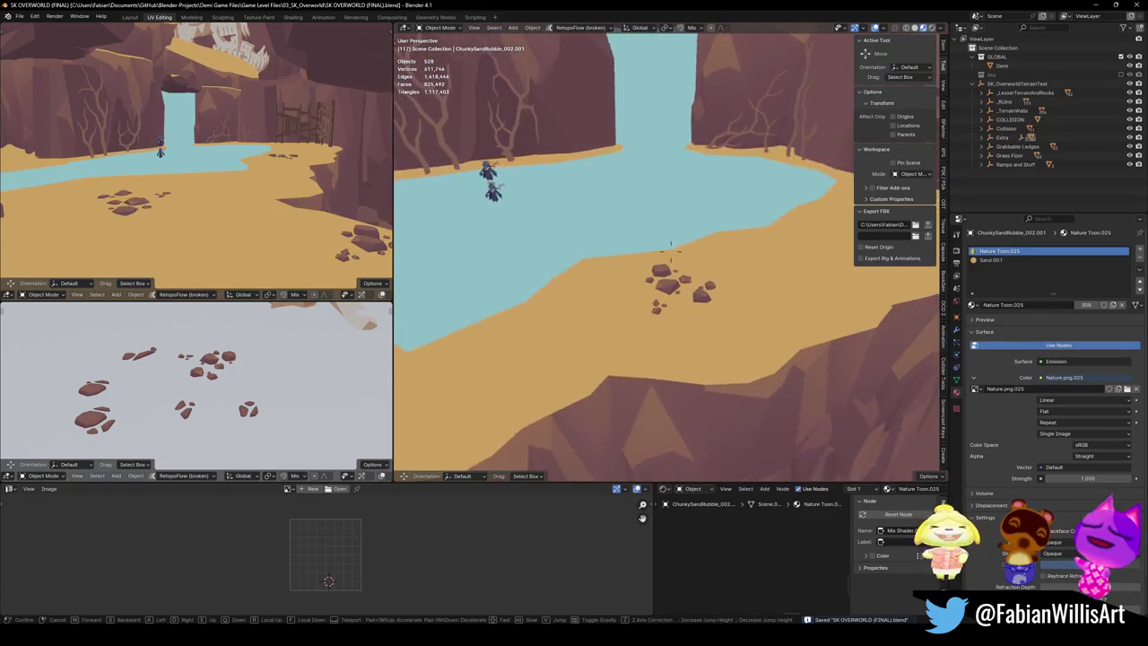
key("Return")
left_click(629, 282)
key("shift+d")
left_click(807, 213)
key("r")
key("z")
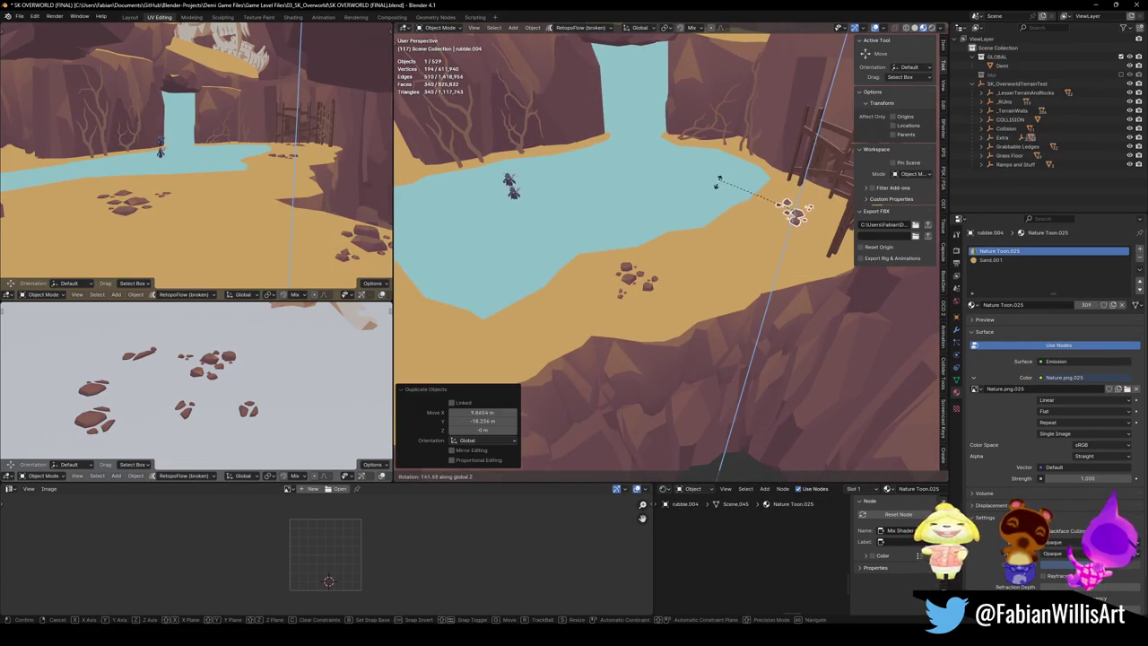
left_click(718, 182)
Step: Reposition the rubble copy and settle its height on the sand with vertical-only moves
scroll(719, 182, "up", 2)
key("g")
left_click(767, 236)
key("g")
key("z")
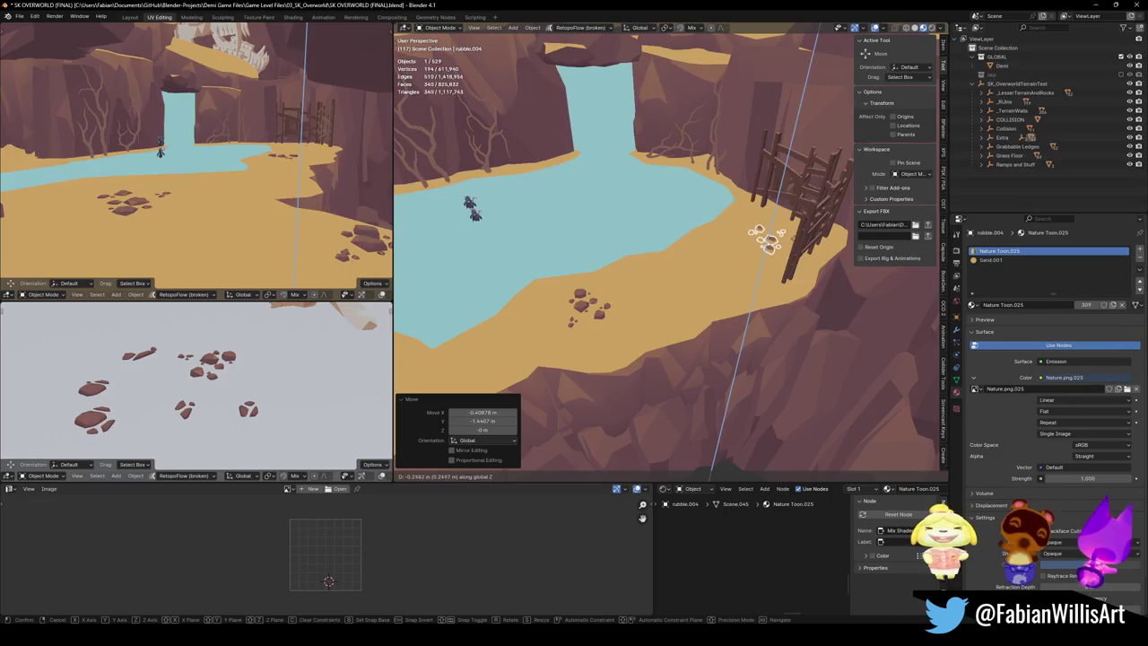
left_click(767, 240)
key("KP_Decimal")
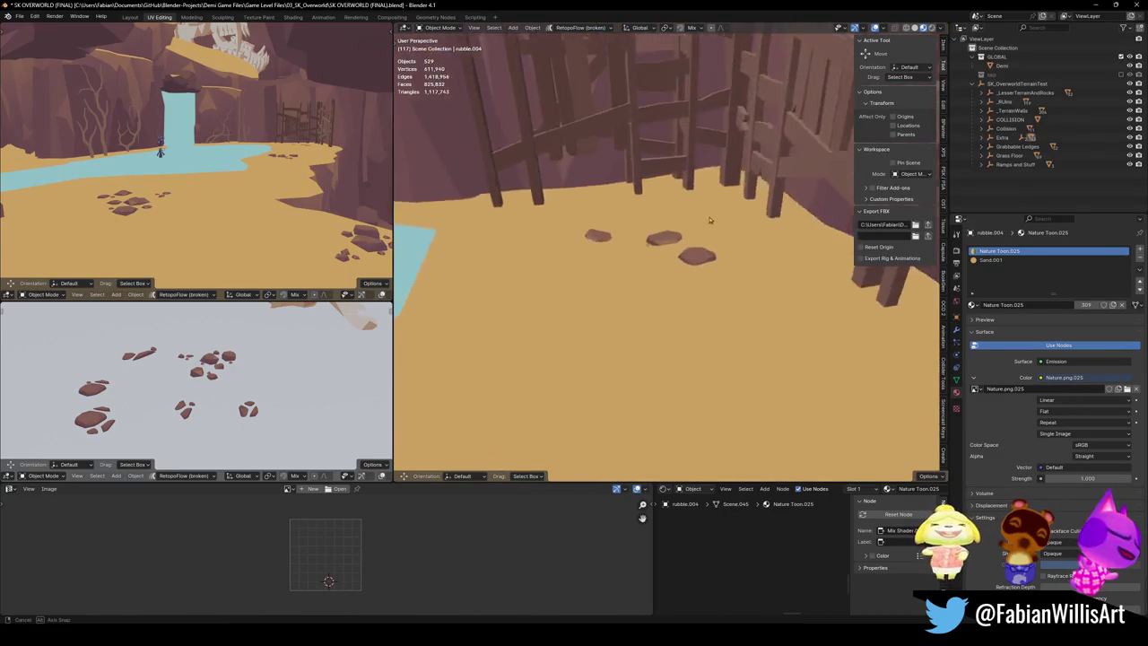
scroll(708, 219, "down", 3)
key("g")
key("z")
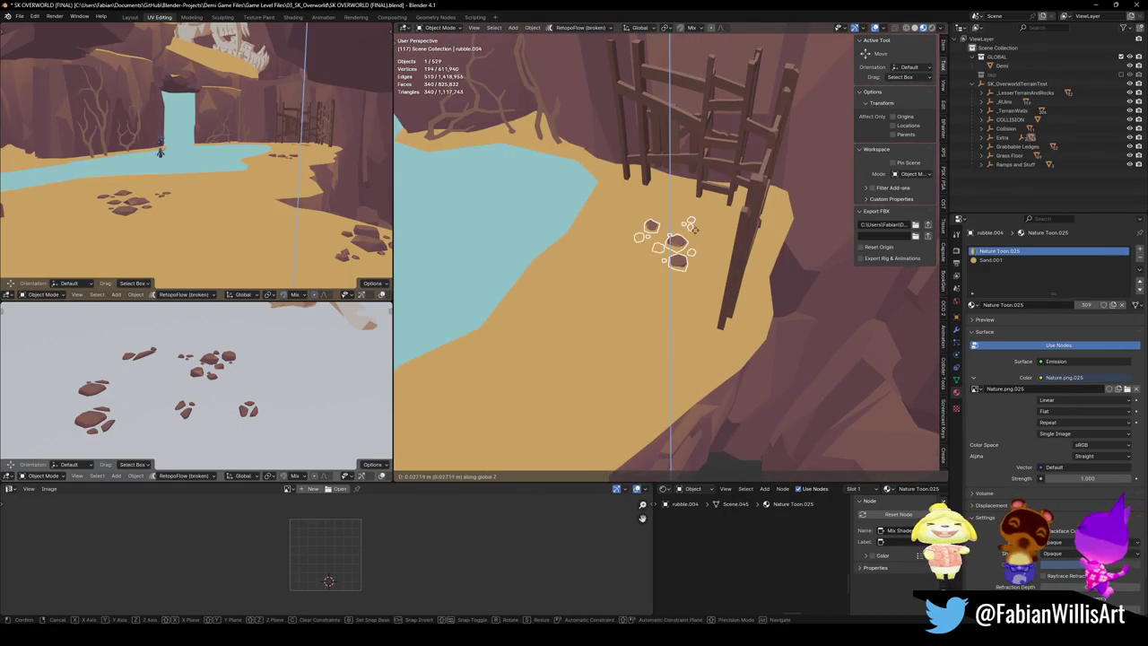
left_click(697, 226)
scroll(717, 242, "down", 3)
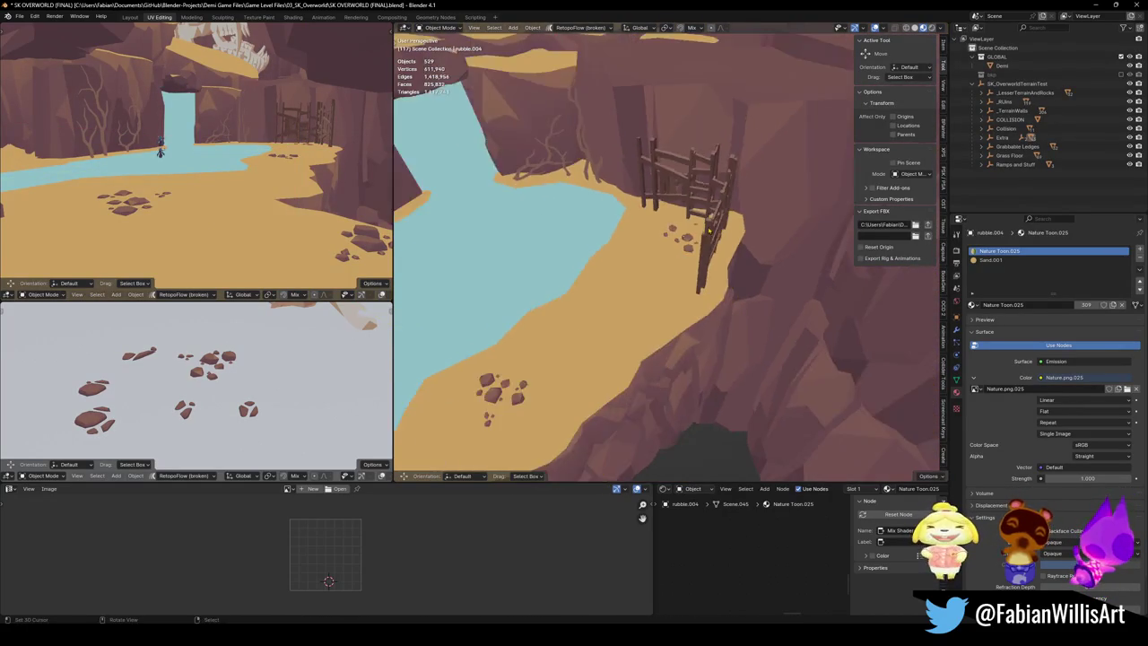
Step: Save the blend file, make SK_OverworldTerrainTest the active collection, and select all objects
key("ctrl+s")
mouse_move(778, 260)
left_mouse_down()
mouse_move(615, 267)
mouse_move(642, 268)
left_mouse_up()
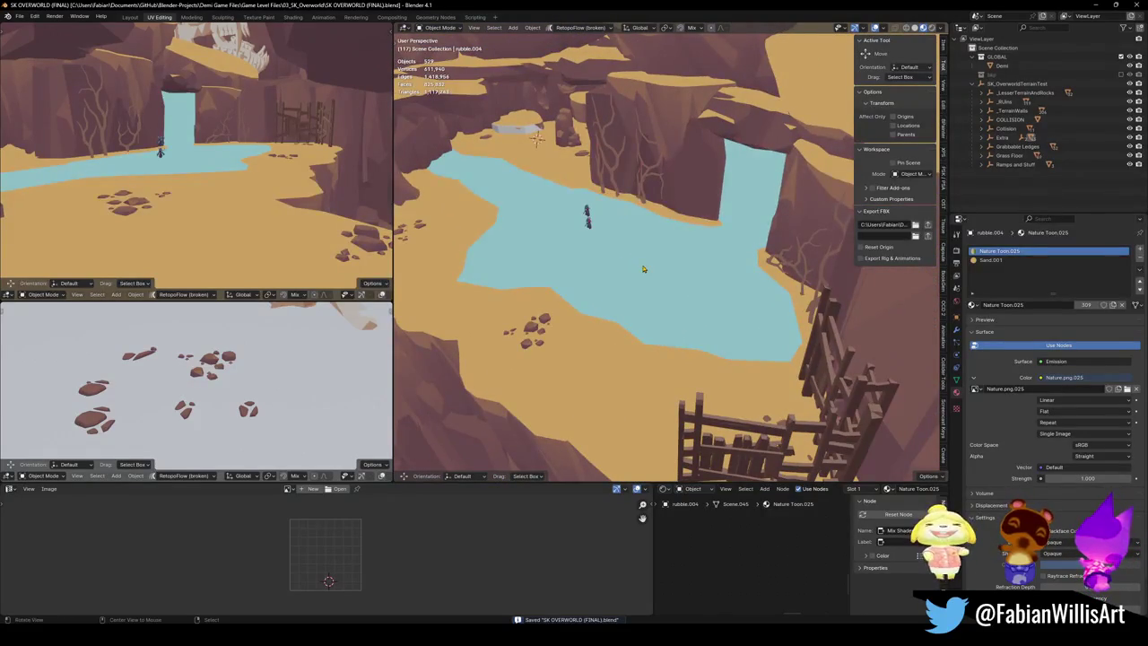
left_click_drag(590, 231, 575, 239)
left_click(1016, 84)
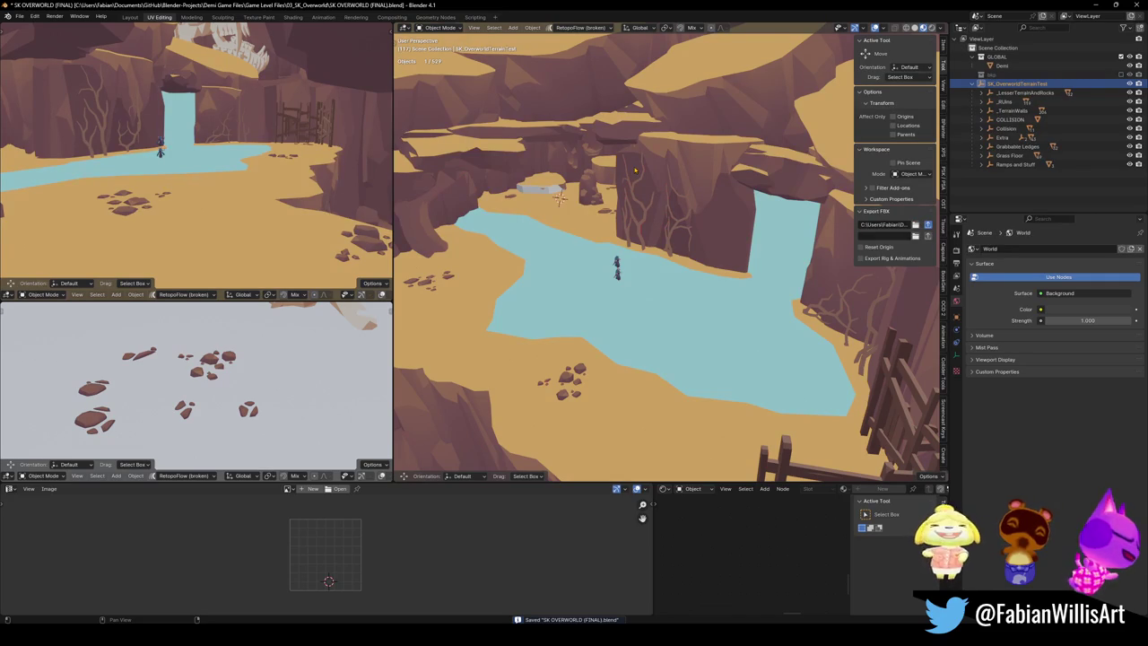
key("a")
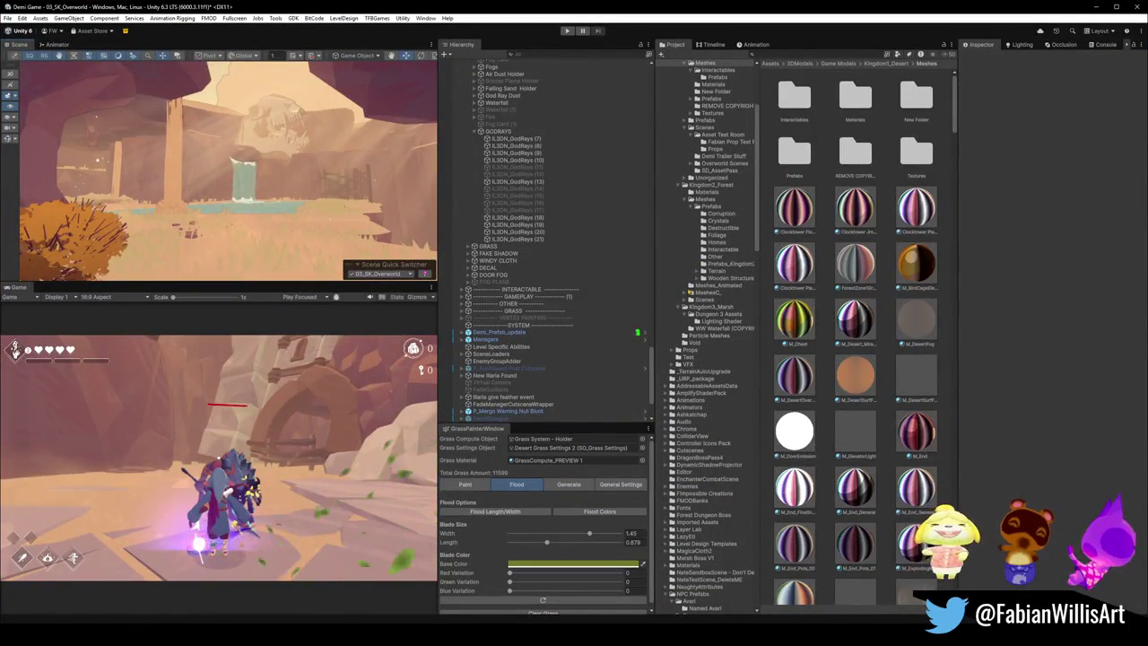
mouse_move(321, 192)
left_mouse_down()
mouse_move(379, 191)
mouse_move(370, 194)
left_mouse_up()
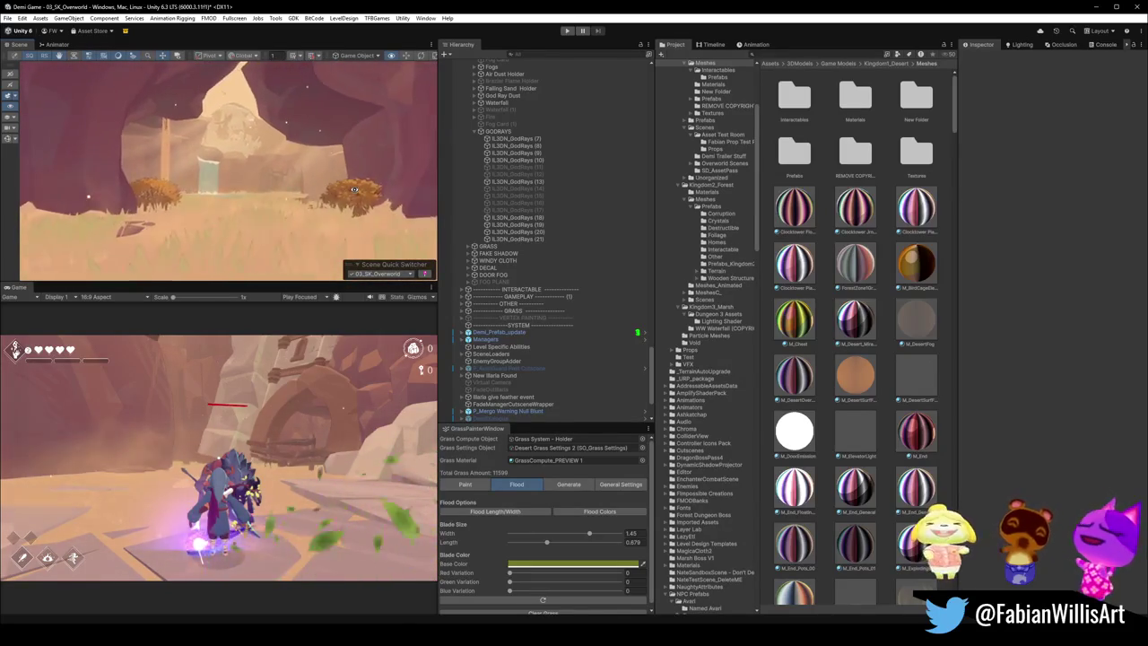
mouse_move(262, 210)
left_mouse_down()
mouse_move(318, 191)
mouse_move(305, 227)
left_mouse_up()
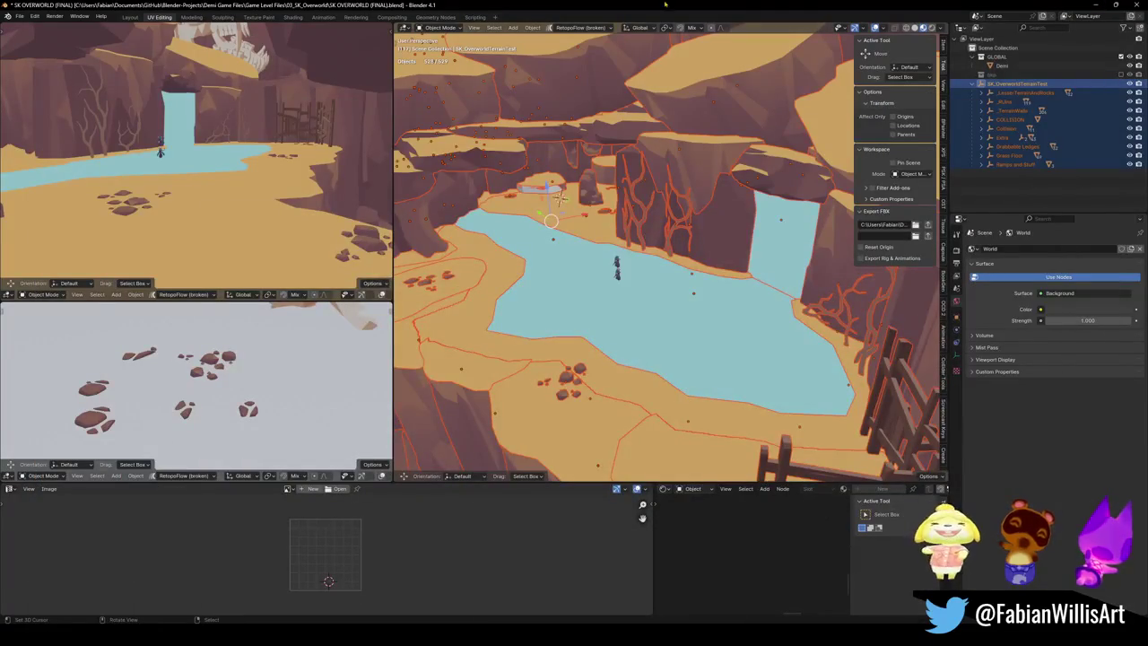
Step: Duplicate a ChunkySandRubble rock and snap the copy to a marked spot near the cave
key("alt+a")
key("shift+grave")
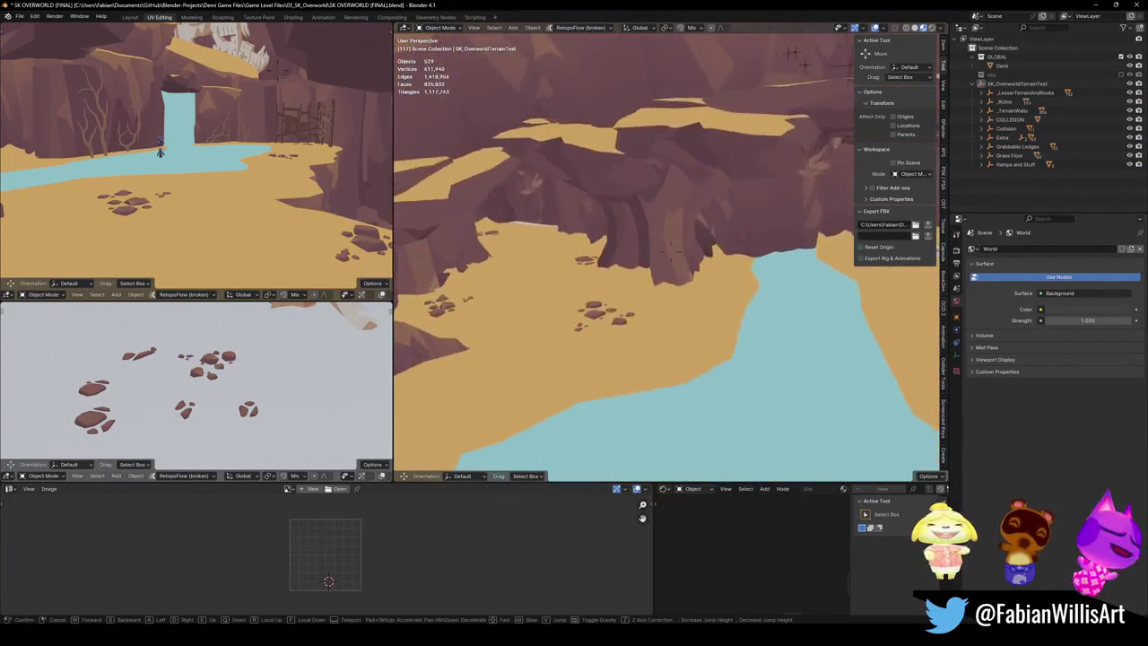
key("w")
left_click(596, 240)
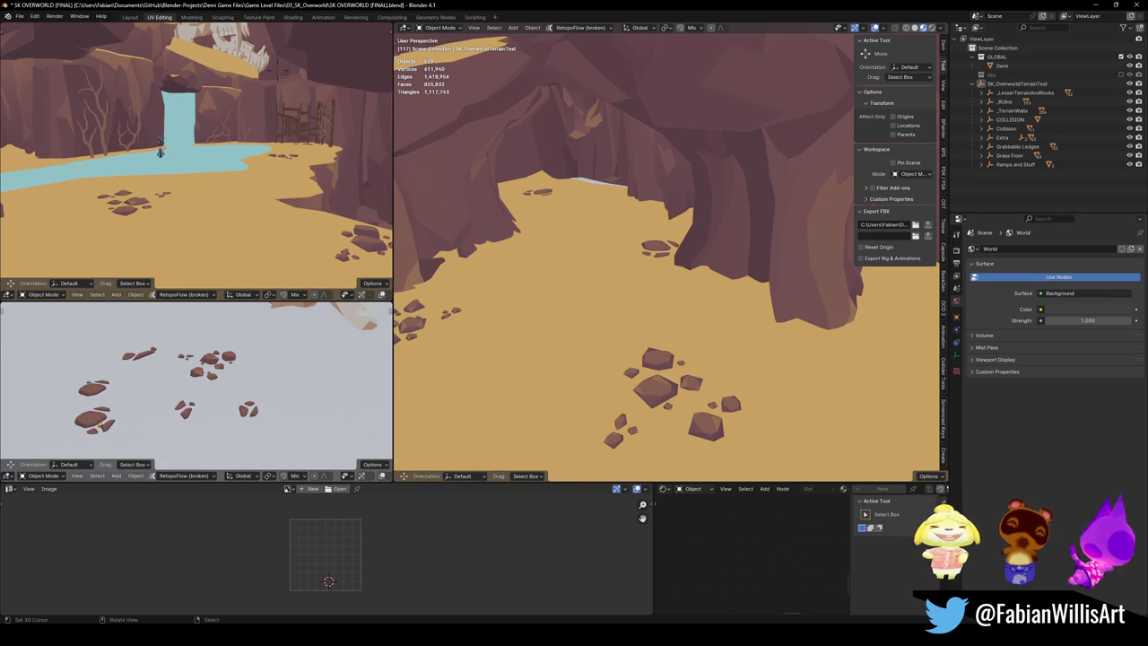
left_click(99, 424)
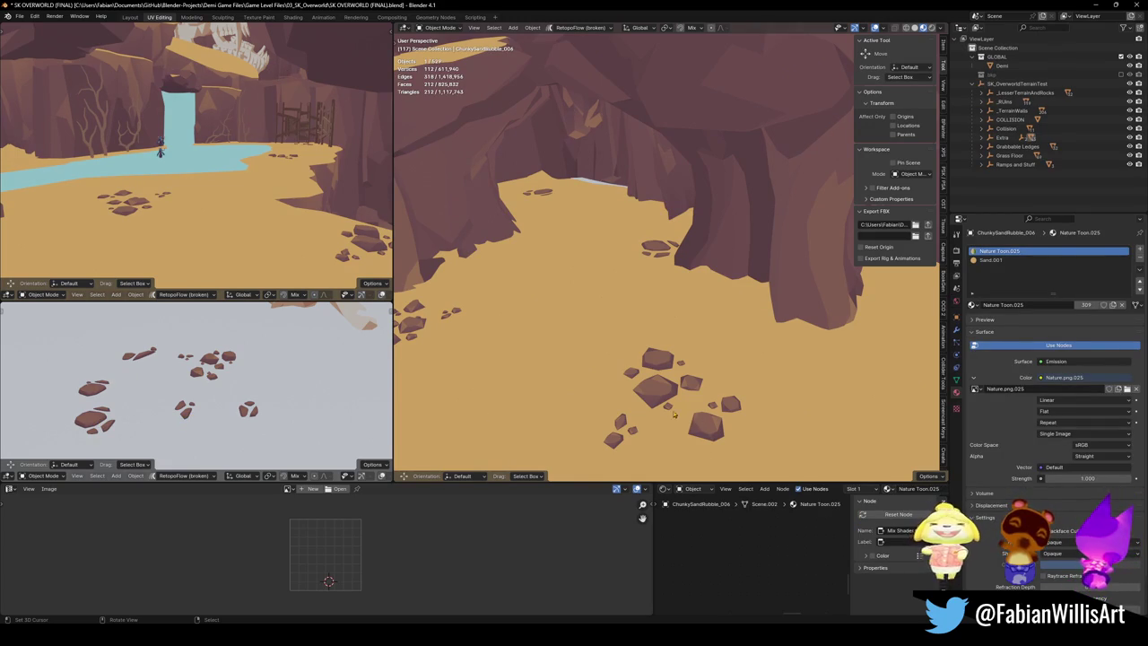
key("shift+d")
right_click(594, 335)
key("shift+s")
left_click(576, 219)
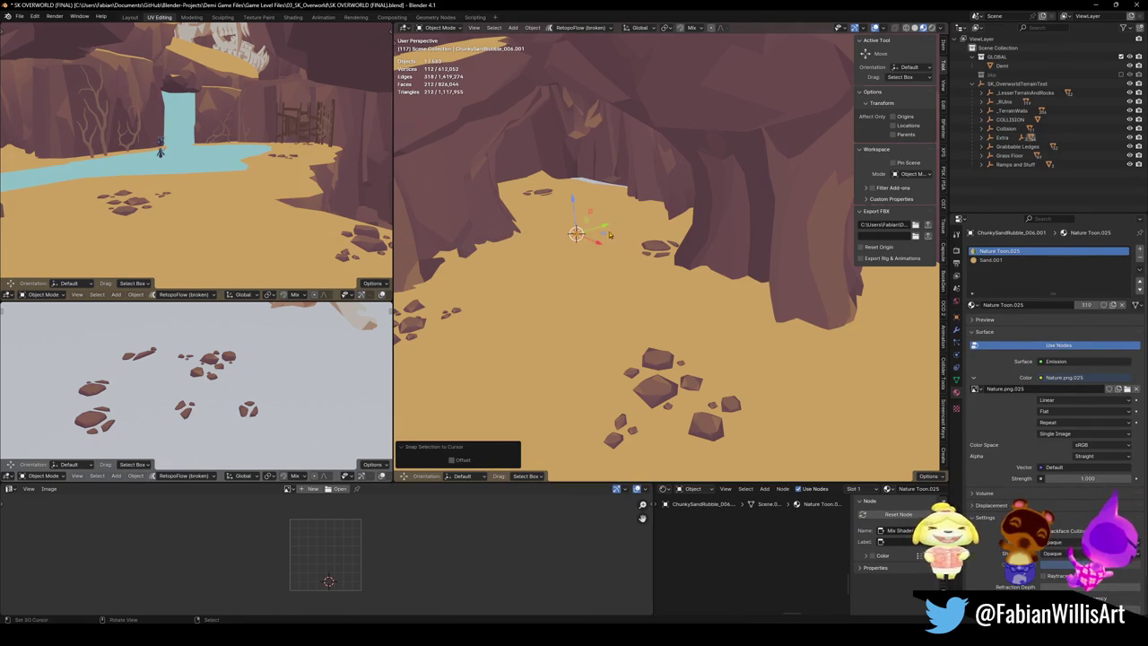
Step: Shrink the rock copy horizontally, adjust its height, and save the blend file
key("s")
key("shift+z")
left_click(576, 254)
key("g")
key("z")
left_click(576, 254)
key("alt+a")
left_click(575, 235)
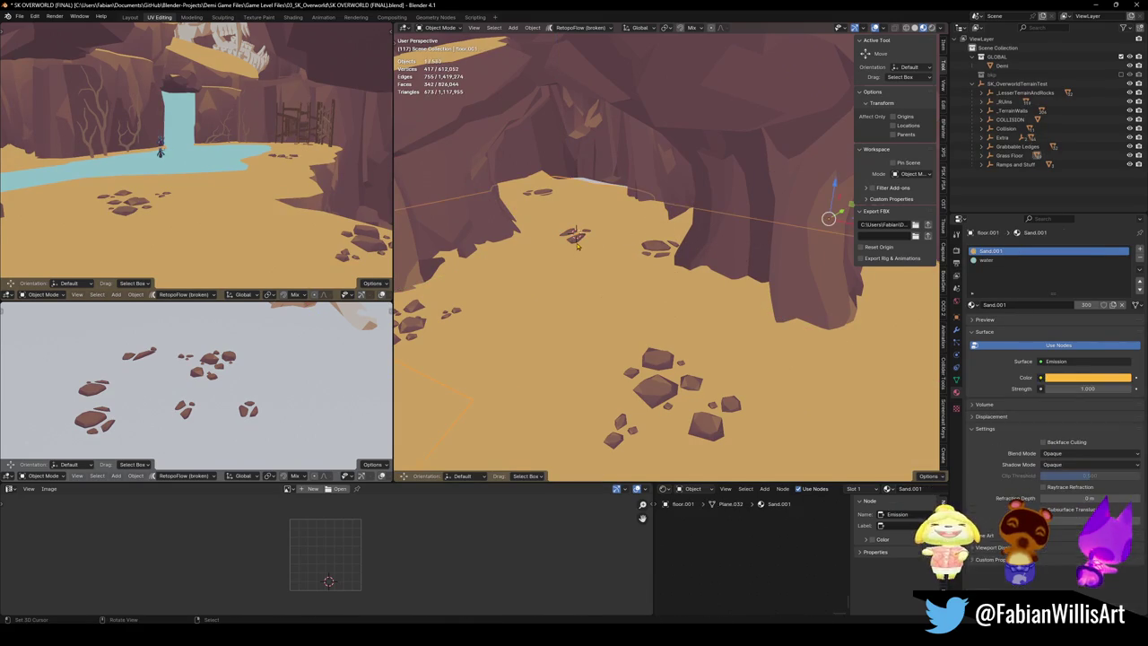
key("ctrl+s")
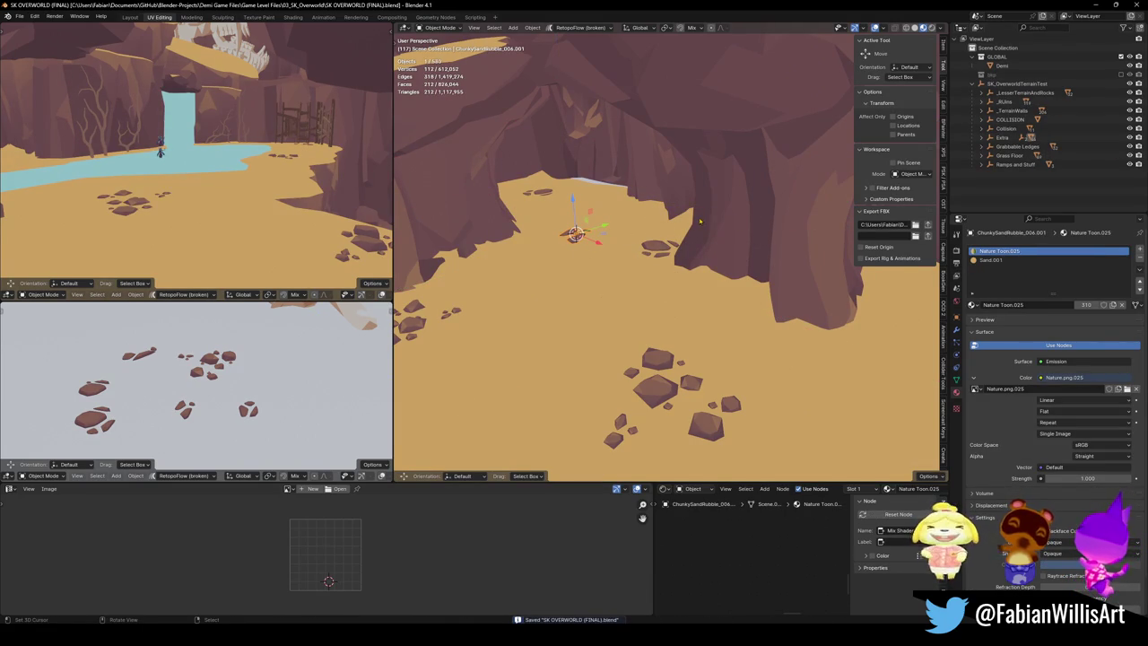
Step: Save the blend file again and search Windows for 'battle.net'
scroll(685, 248, "down", 10)
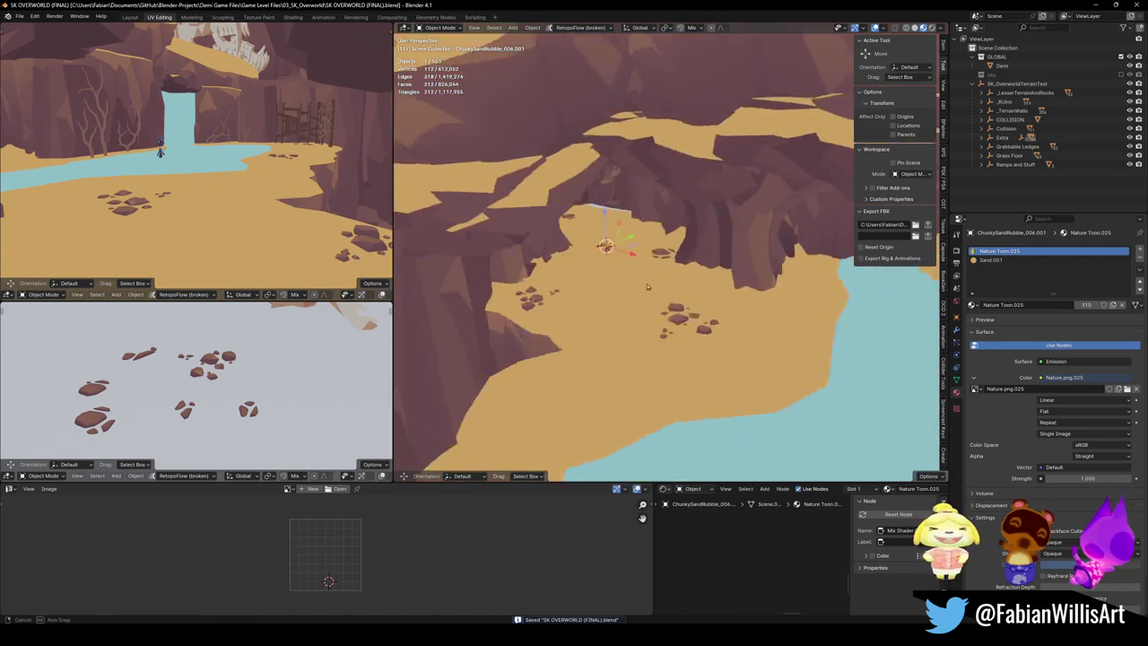
key("shift+grave")
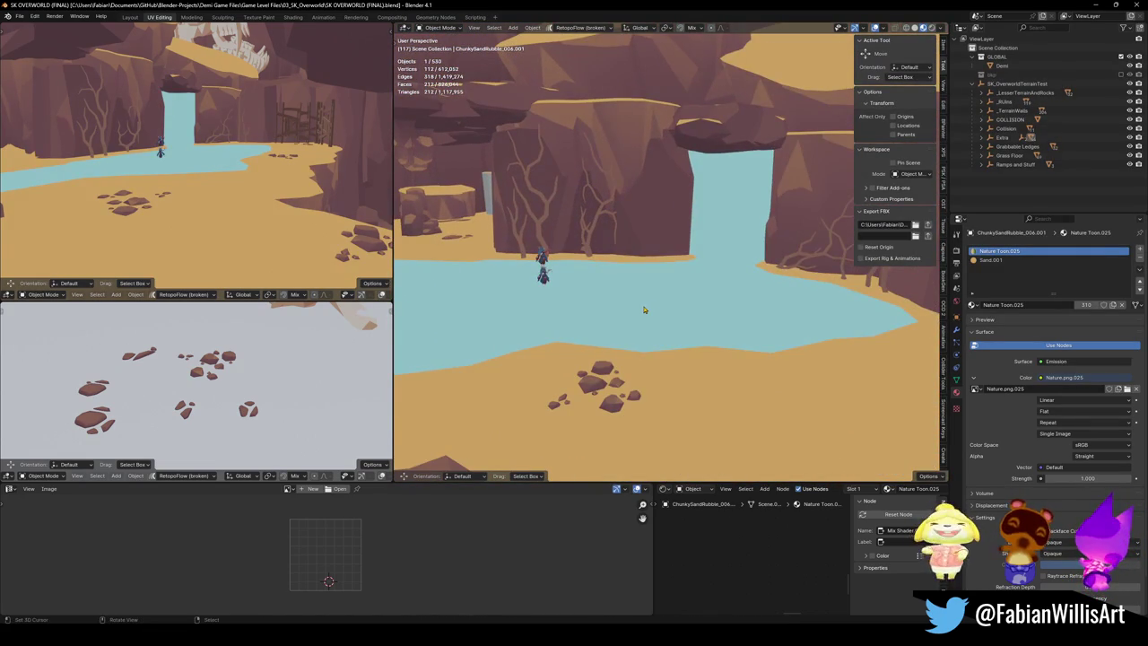
key("ctrl+s")
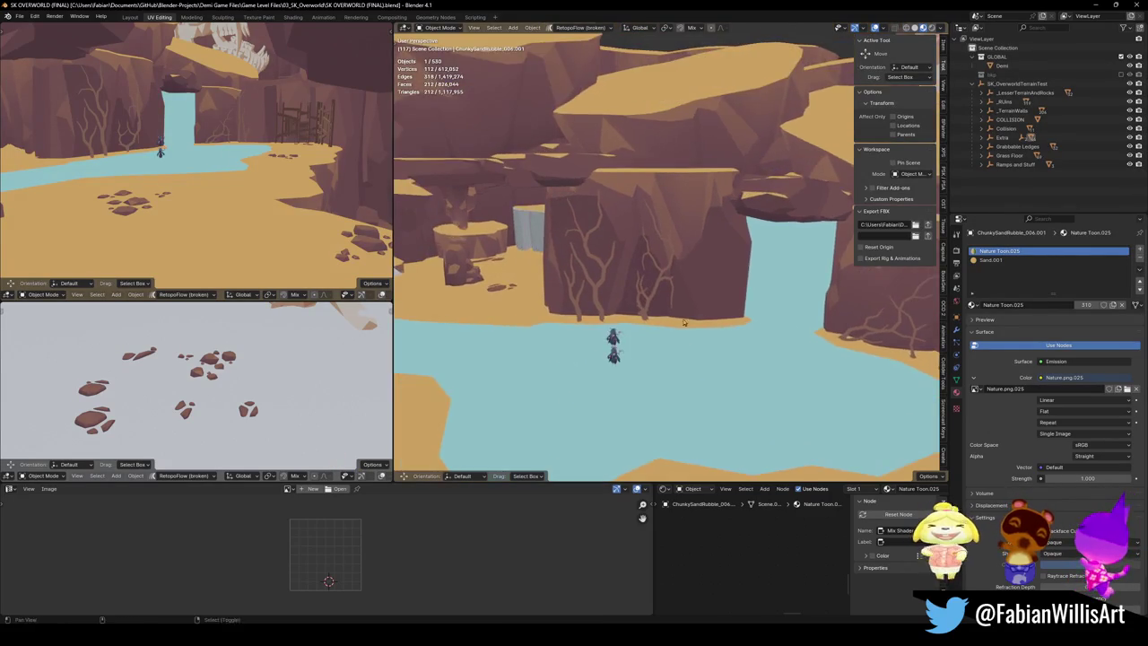
key("ctrl+s")
scroll(667, 319, "up", 2)
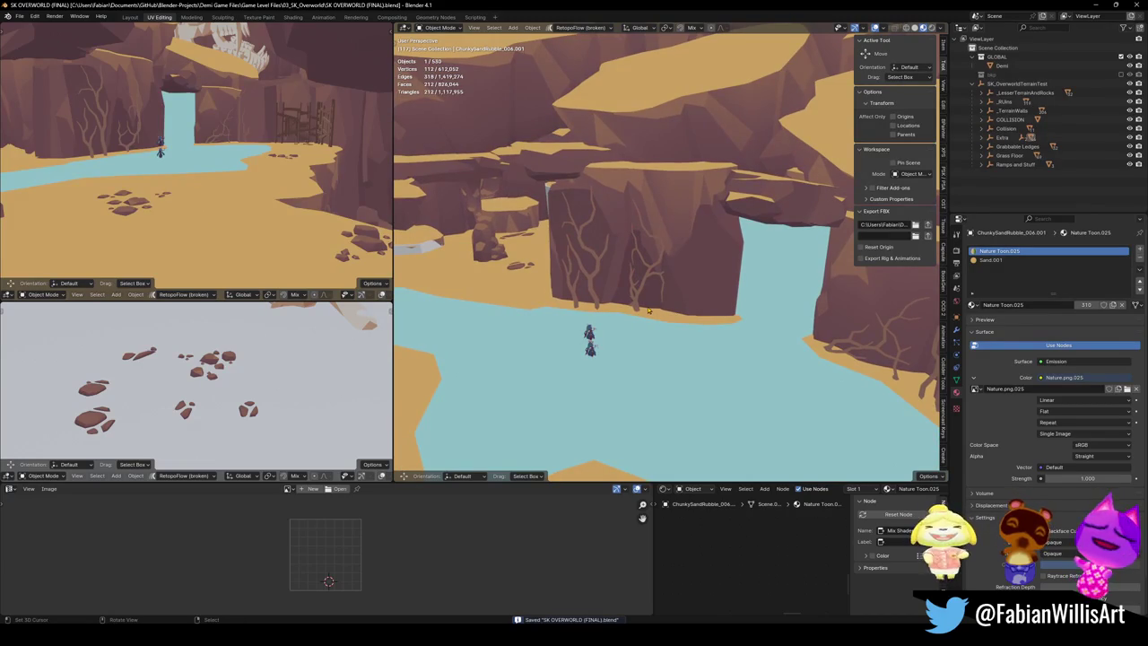
key("super")
type("battle.net")
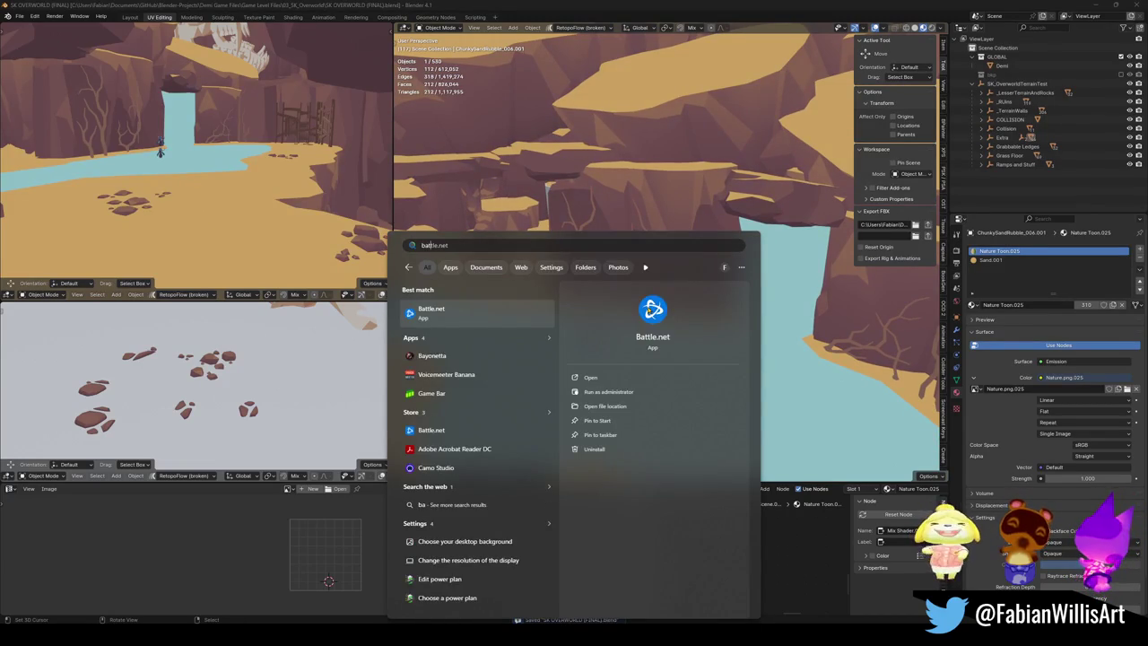
Step: Launch Battle.net from the search results and save the Blender file
key("Return")
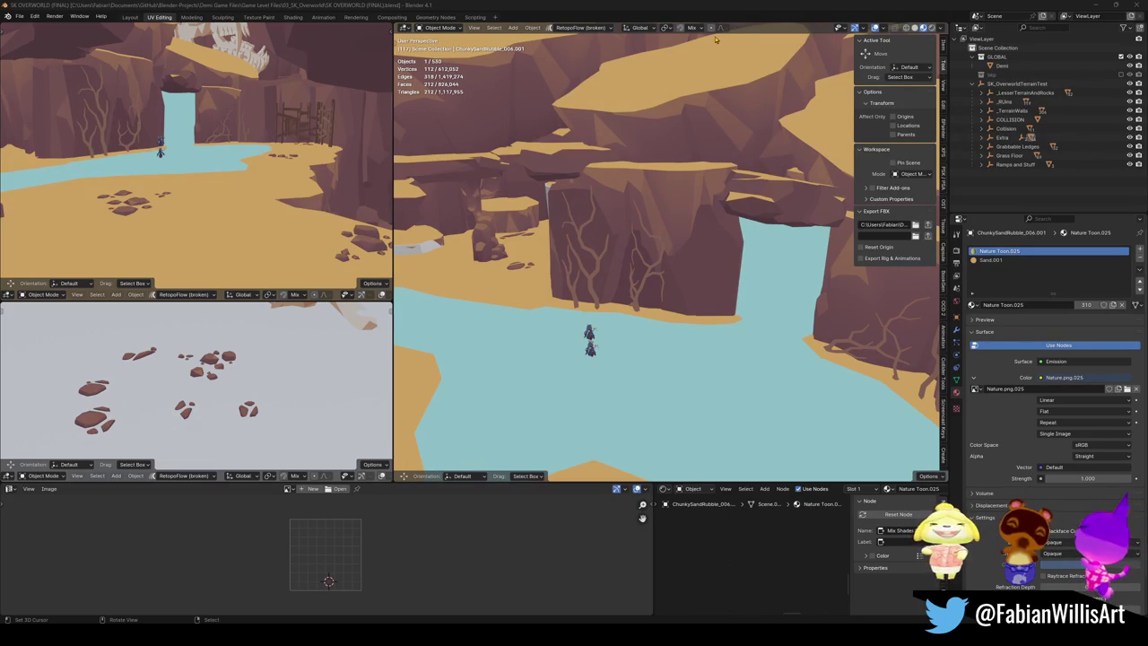
left_click(784, 5)
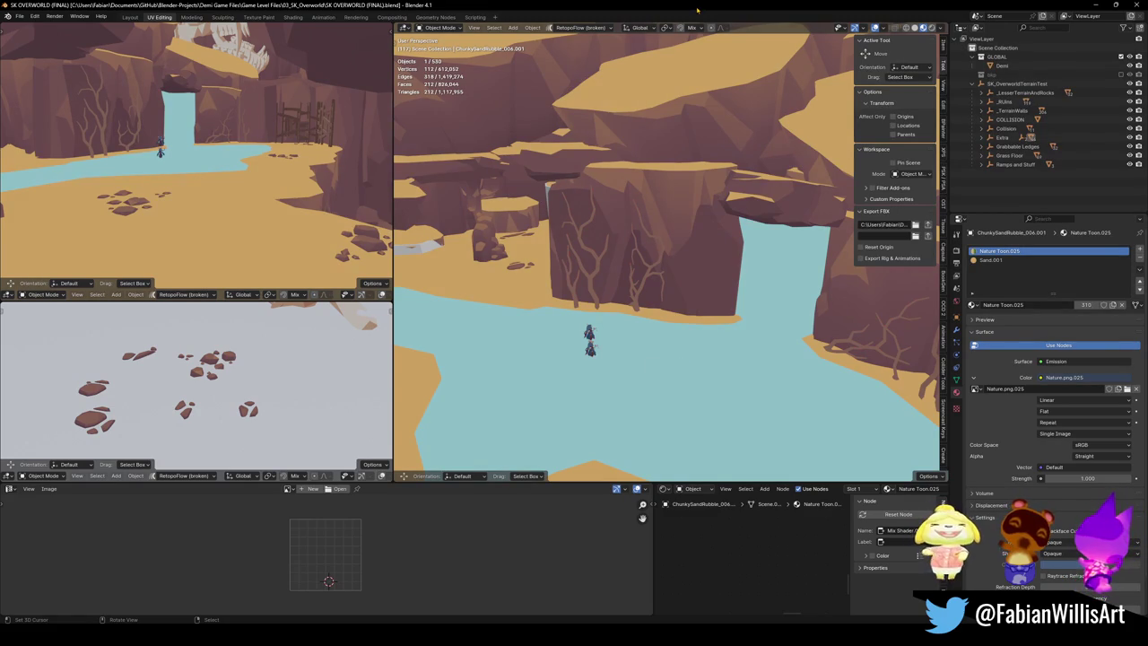
key("ctrl+s")
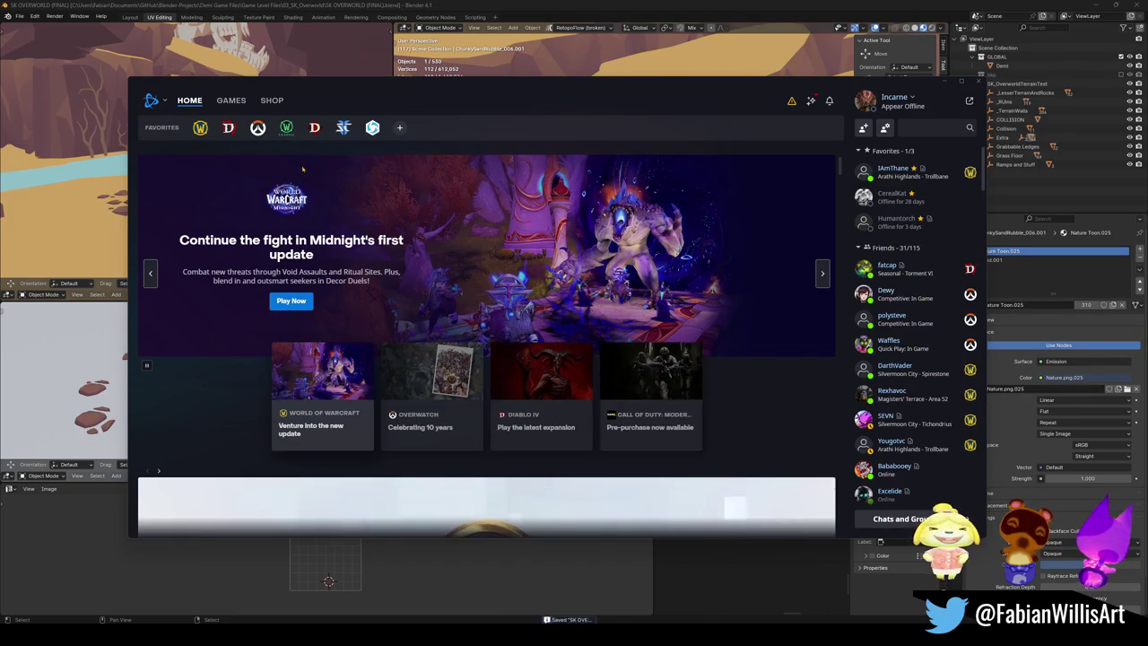
Step: Launch Overwatch from its Battle.net page and minimize the launcher
left_click(258, 128)
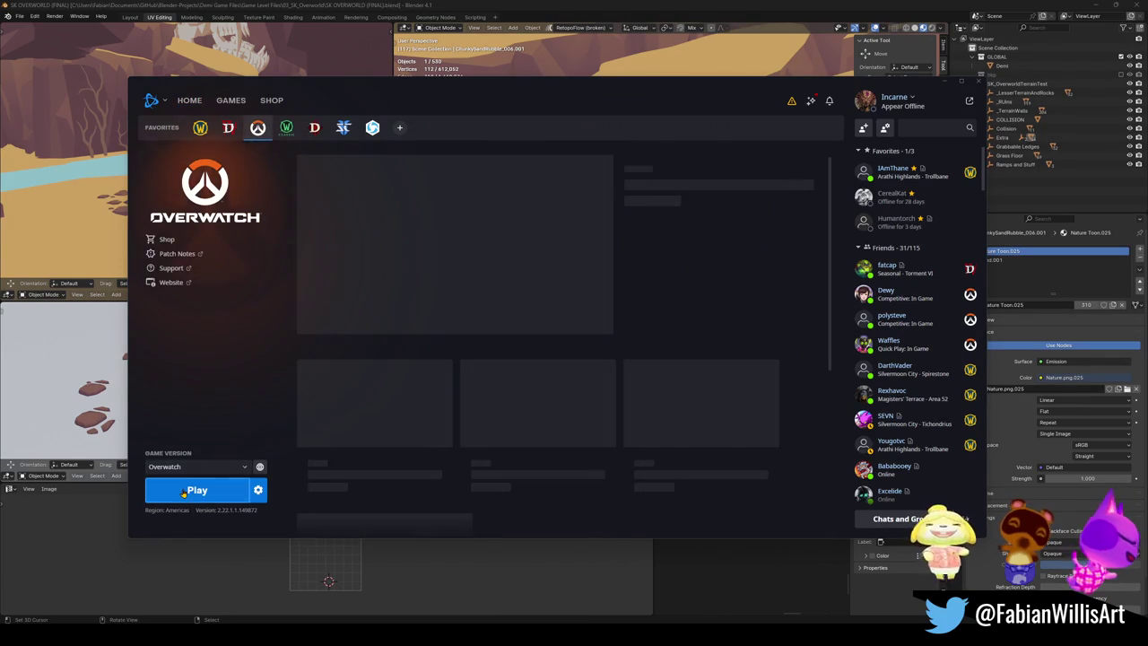
left_click(197, 490)
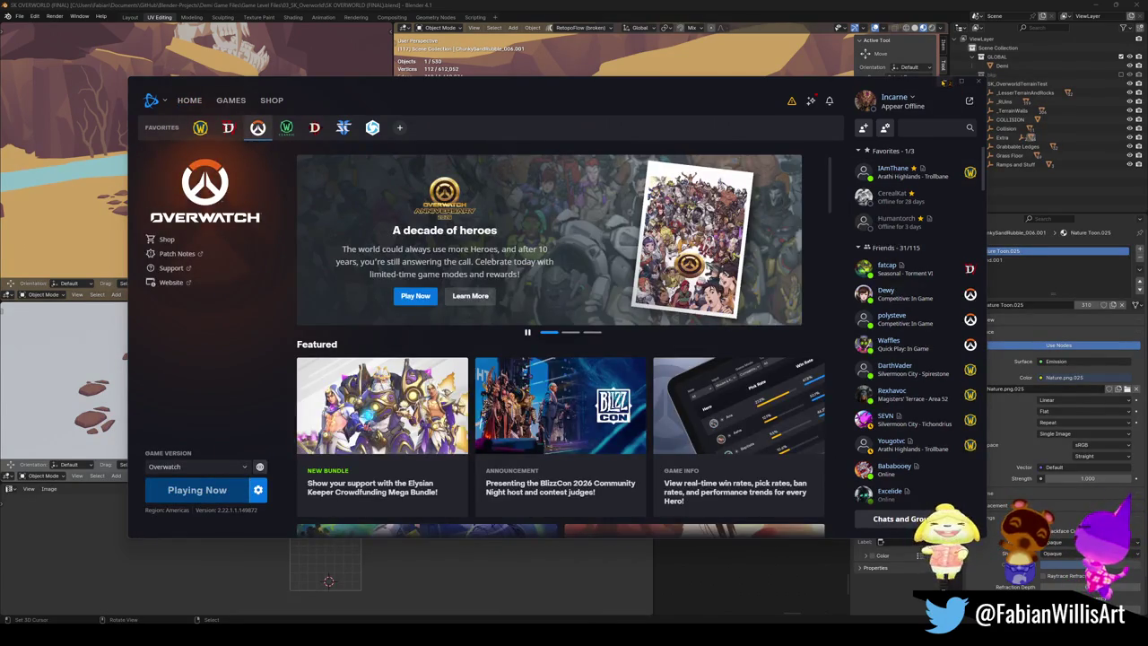
left_click(946, 84)
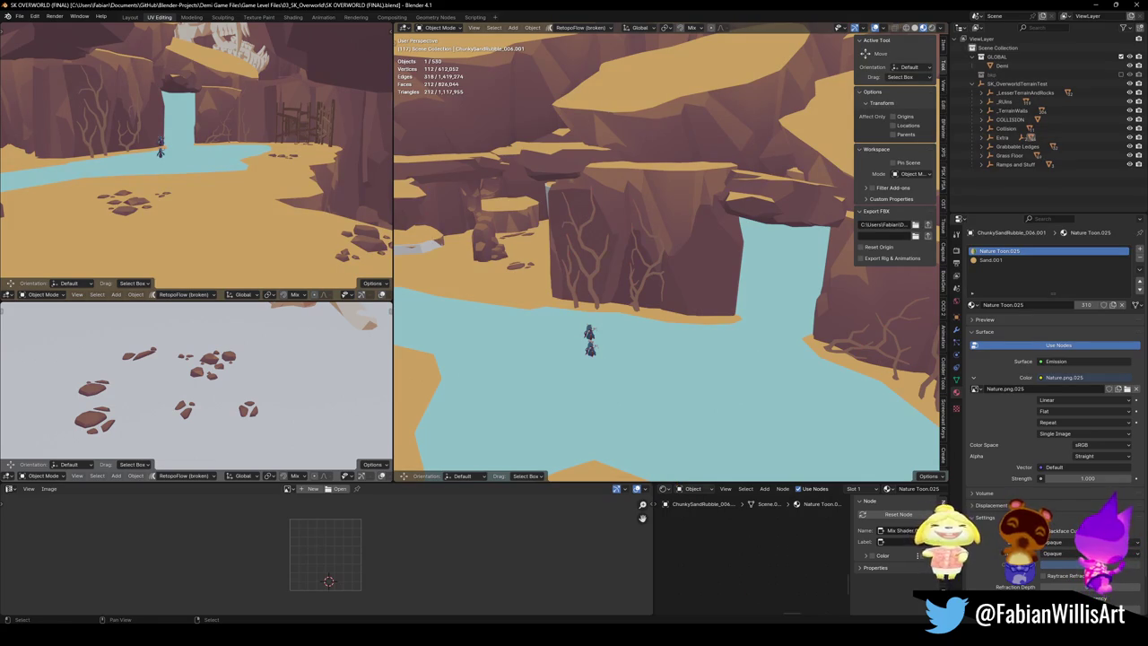
left_click(684, 359)
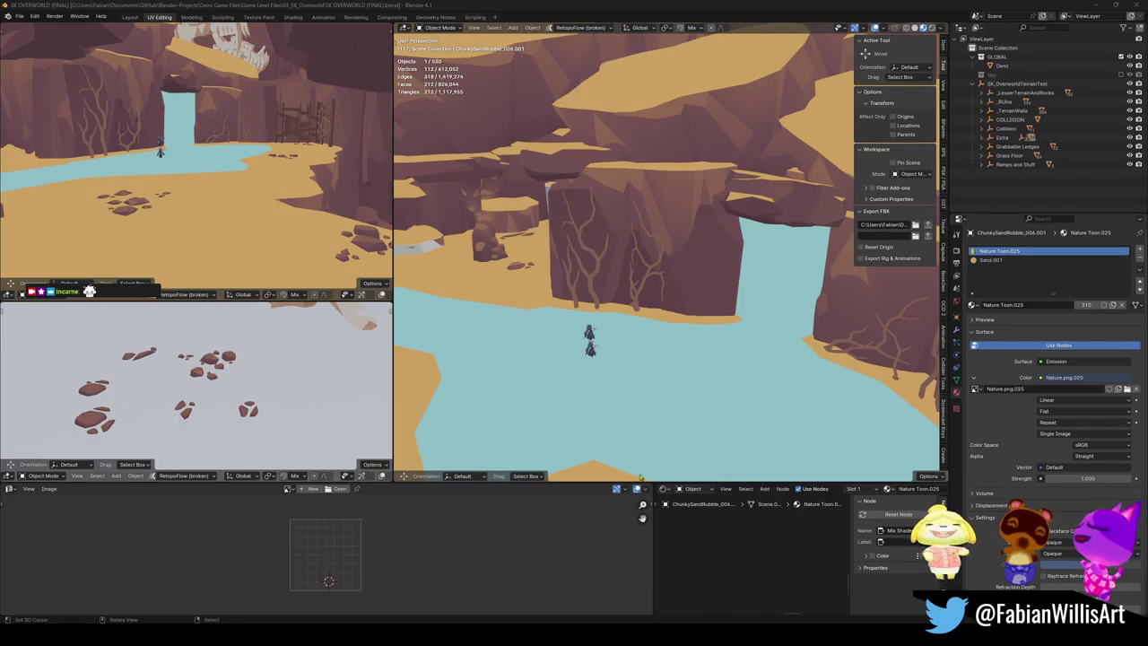
left_click_drag(579, 311, 701, 187)
Step: Save the overworld file, select all SK_OverworldTerrainTest objects, and open the Start menu
key("alt+a")
key("ctrl+s")
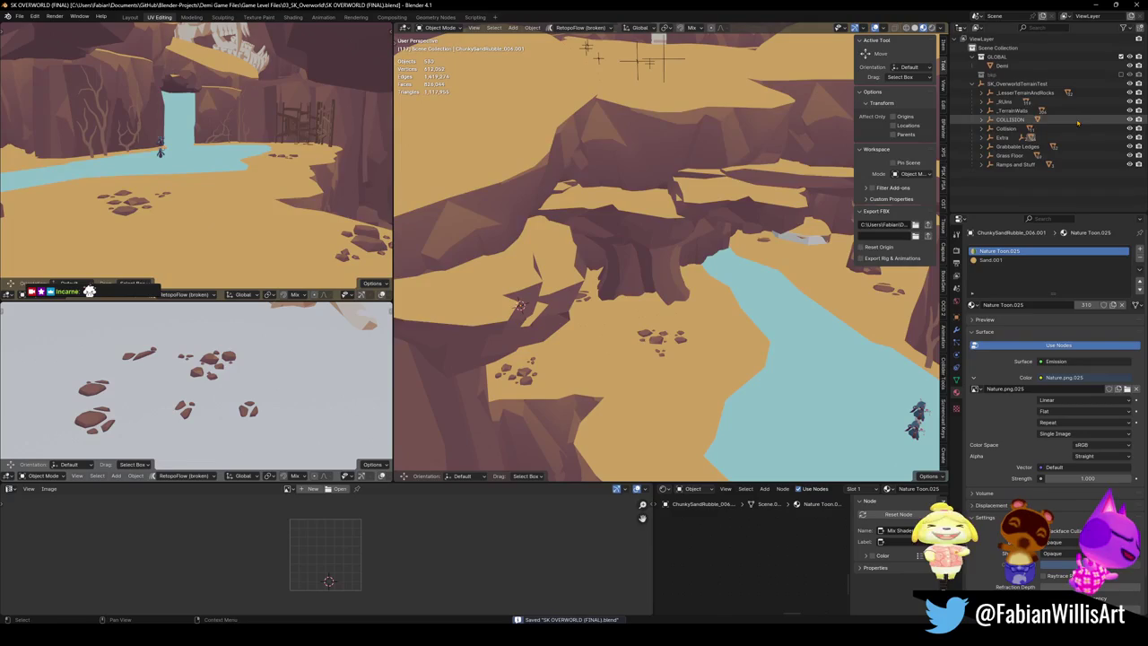
left_click(1016, 84)
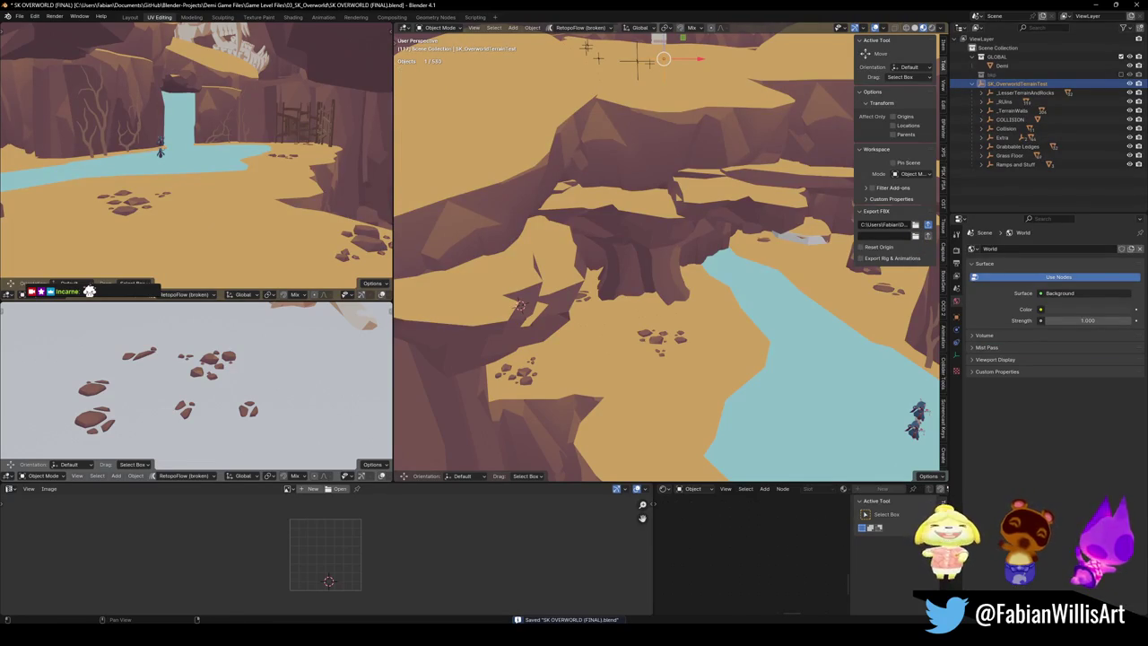
key("a")
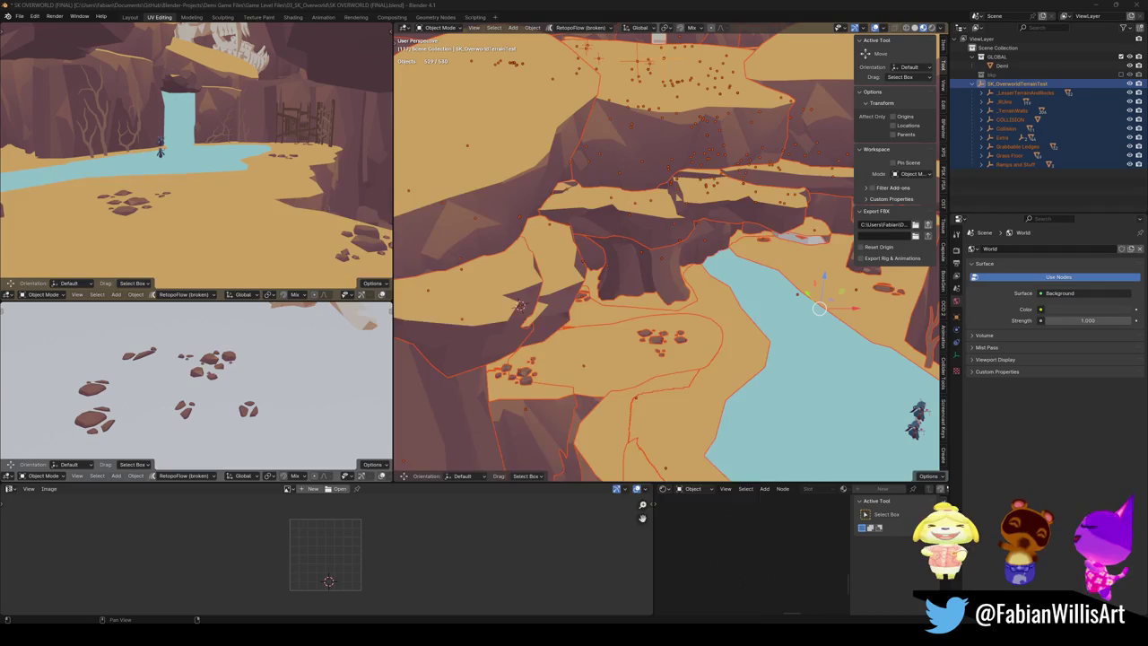
key("super")
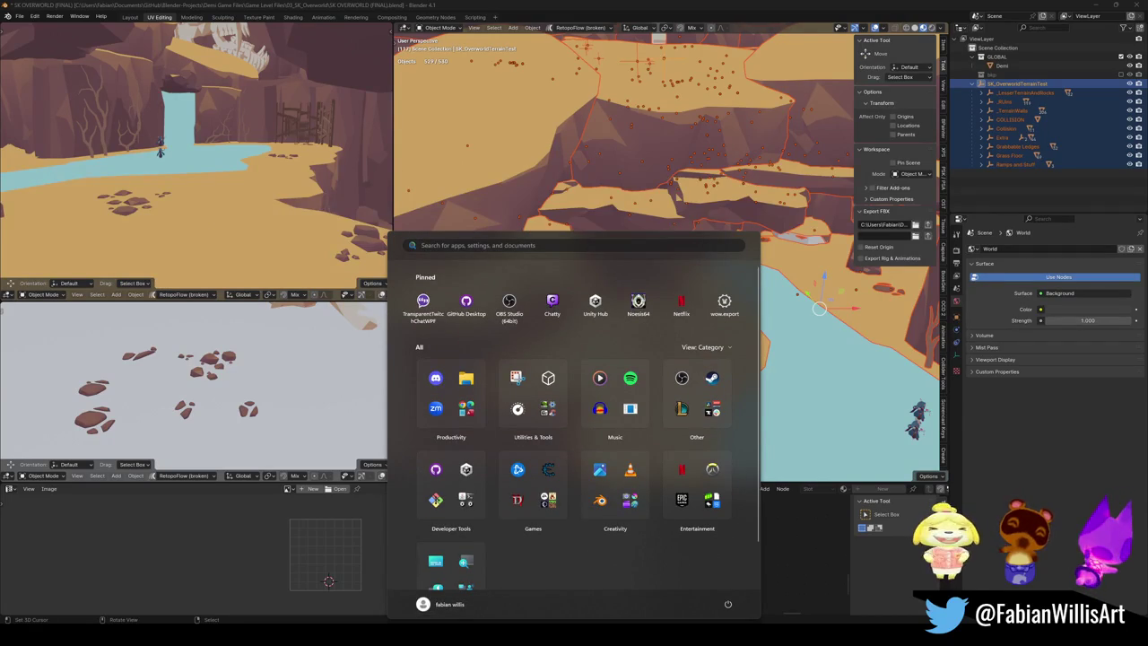
Step: Fly Unity's Scene camera through the cave to the waterfall pool, gate and skull rock
key("Escape")
left_click_drag(682, 296, 704, 326)
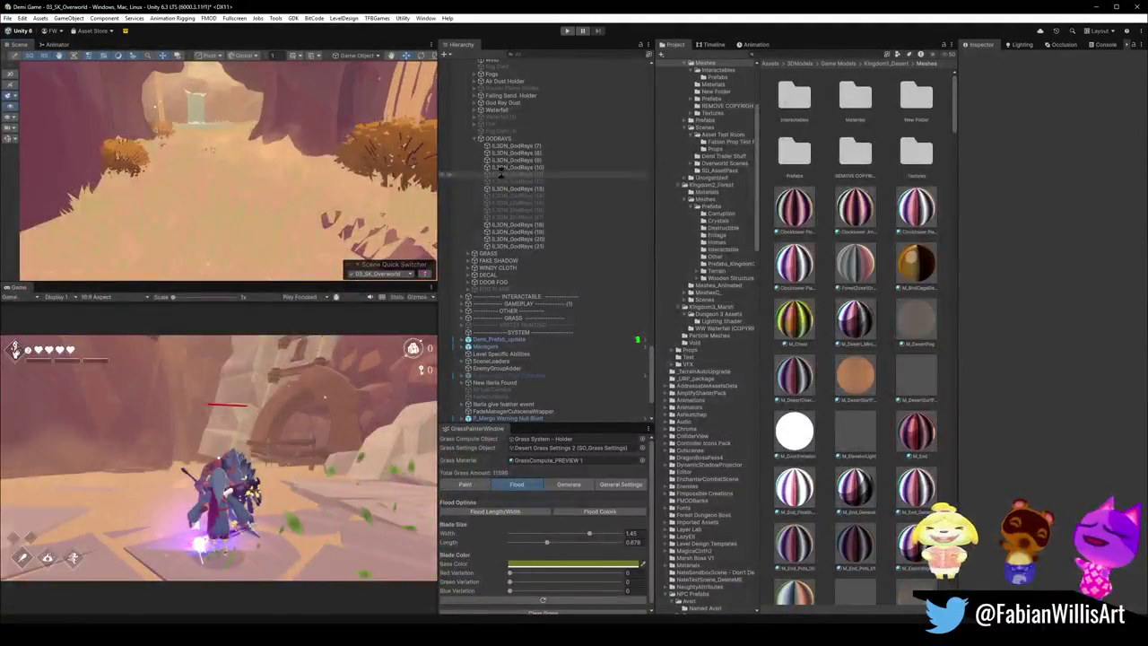
mouse_move(395, 171)
left_mouse_down()
mouse_move(296, 148)
mouse_move(292, 165)
mouse_move(128, 139)
mouse_move(270, 157)
left_mouse_up()
key("w")
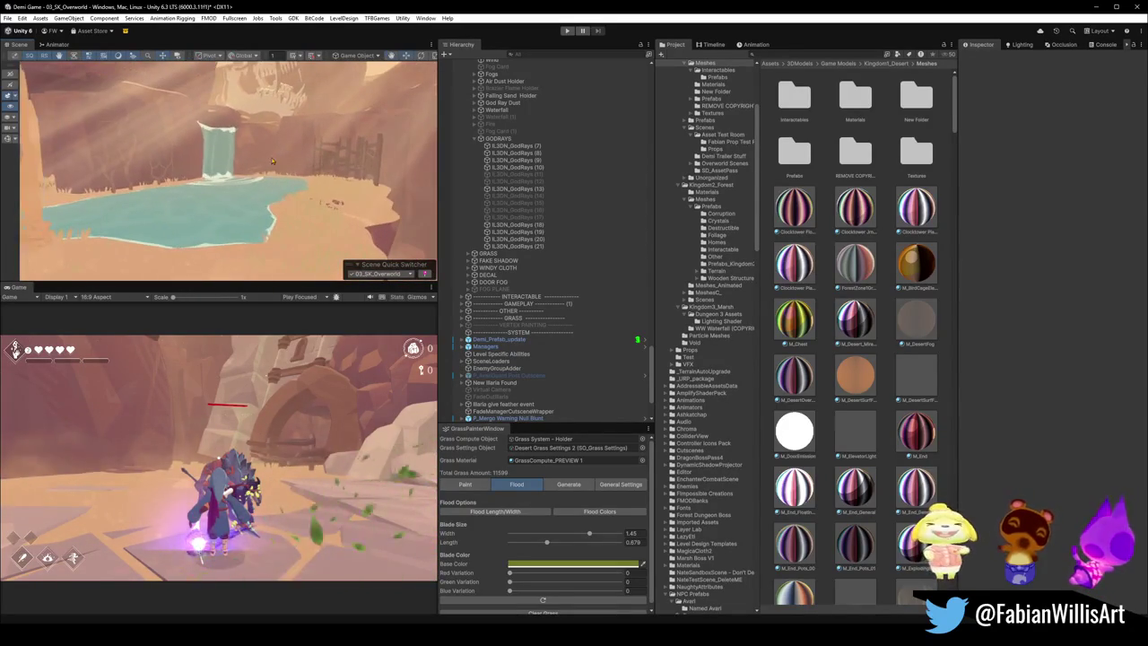
mouse_move(357, 163)
left_mouse_down()
mouse_move(367, 154)
mouse_move(291, 160)
mouse_move(404, 154)
left_mouse_up()
key("w")
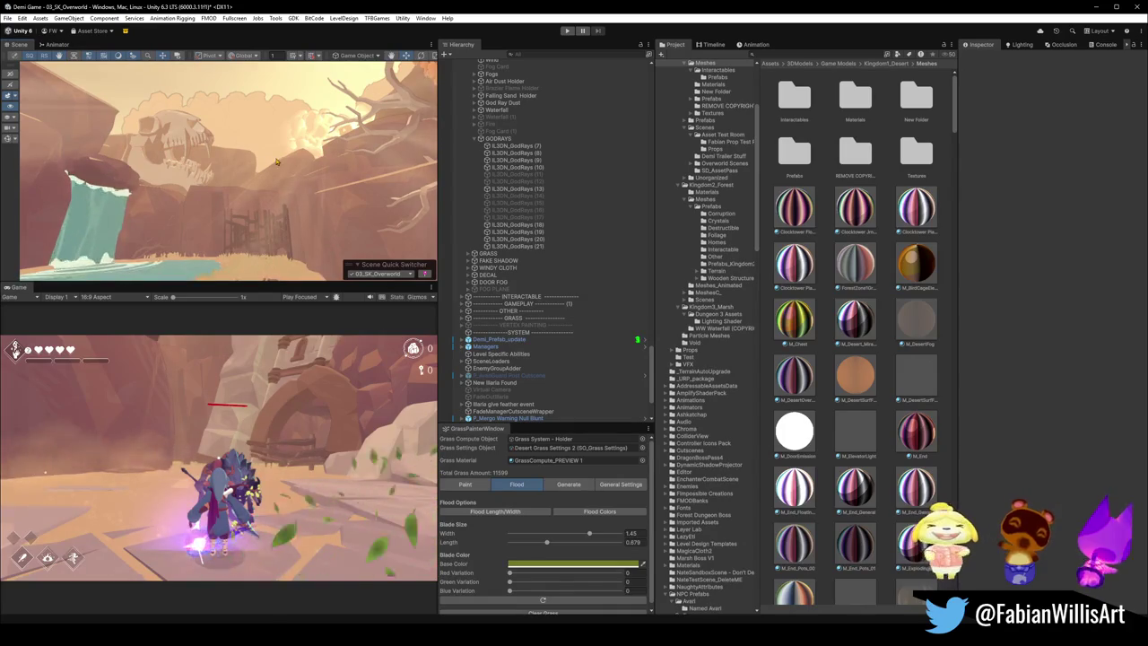
scroll(272, 179, "down", 1)
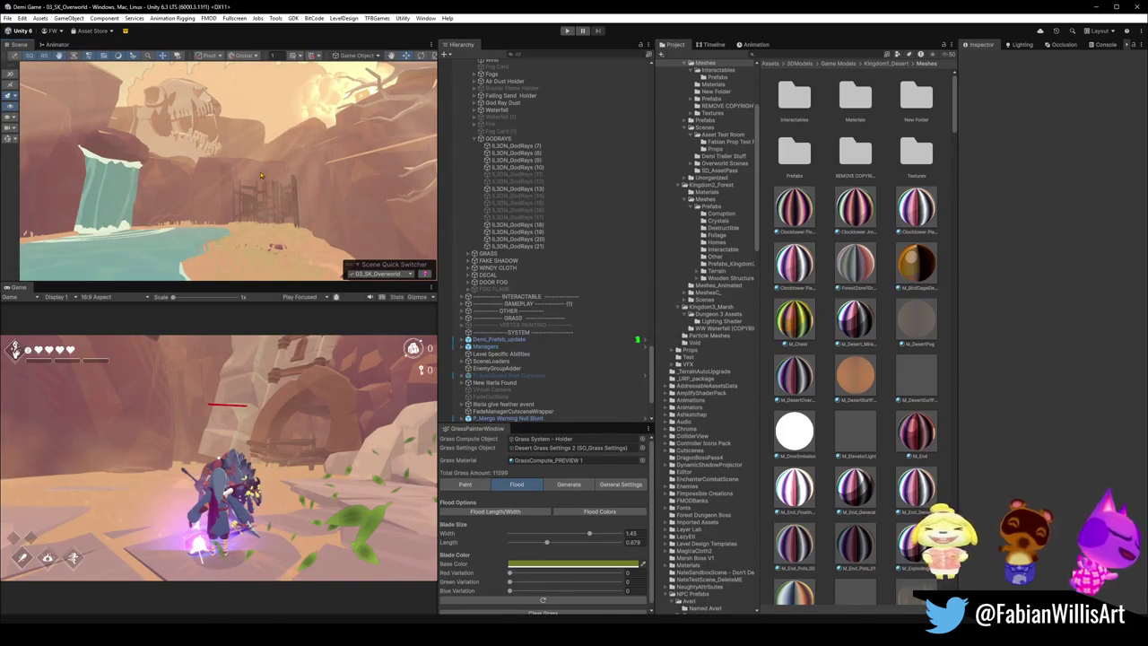
scroll(260, 171, "down", 1)
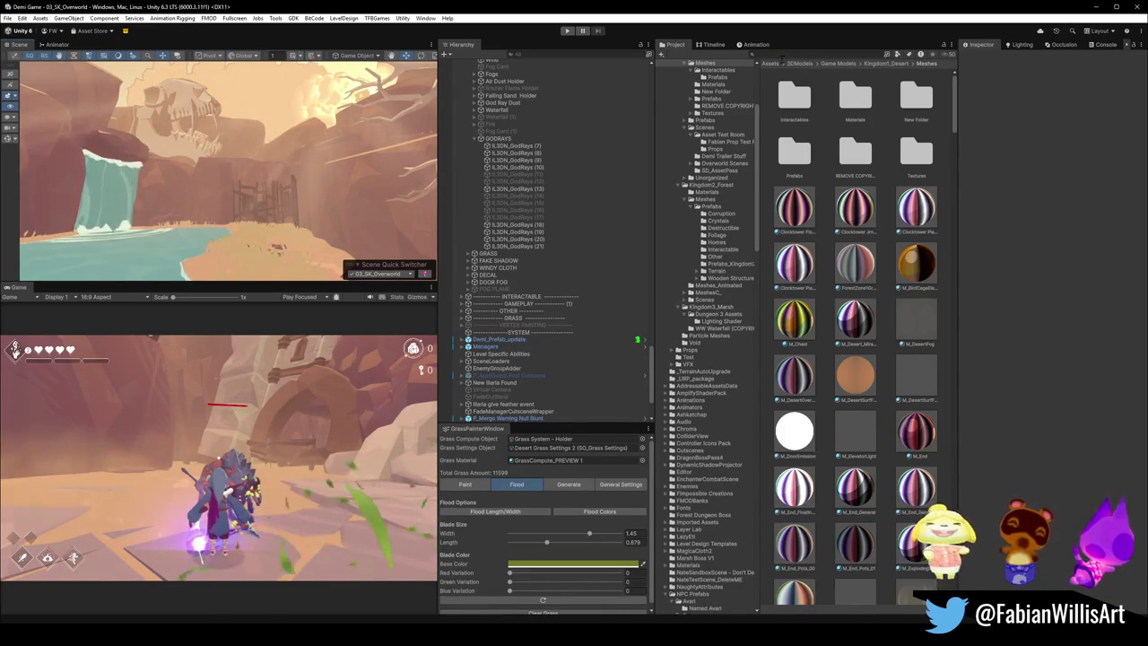
left_click(756, 54)
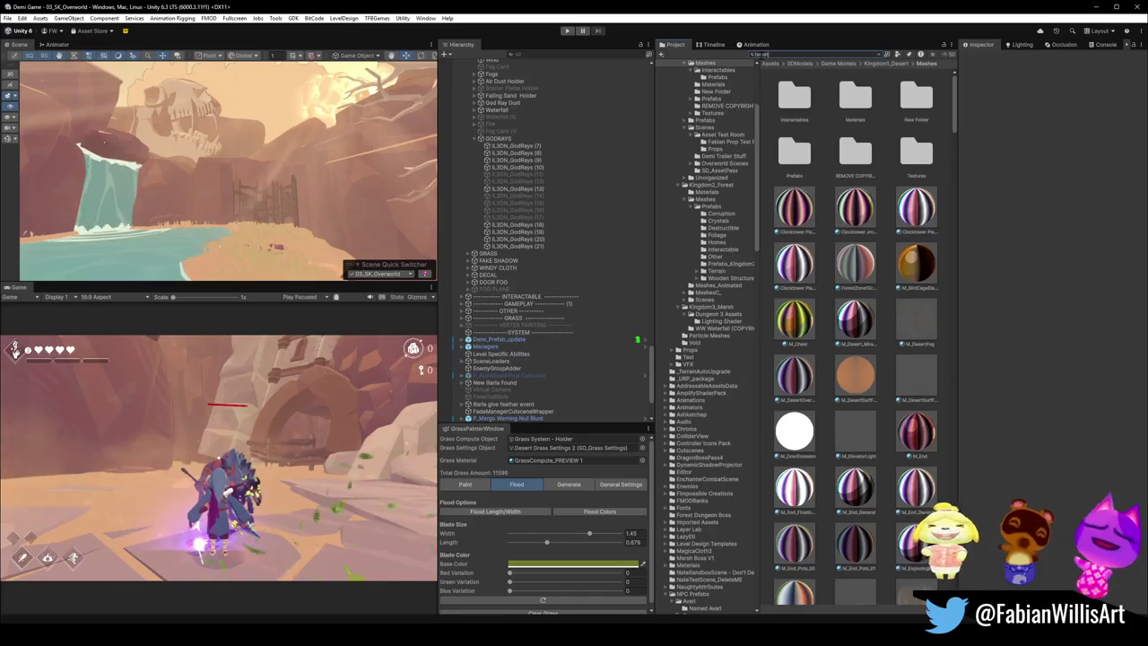
Step: Search 'tablet', drop PREFAB_TabletofPurpose near the pool, and turn it to face the pool
type("et")
mouse_move(785, 105)
left_mouse_down()
mouse_move(238, 250)
mouse_move(254, 235)
left_mouse_up()
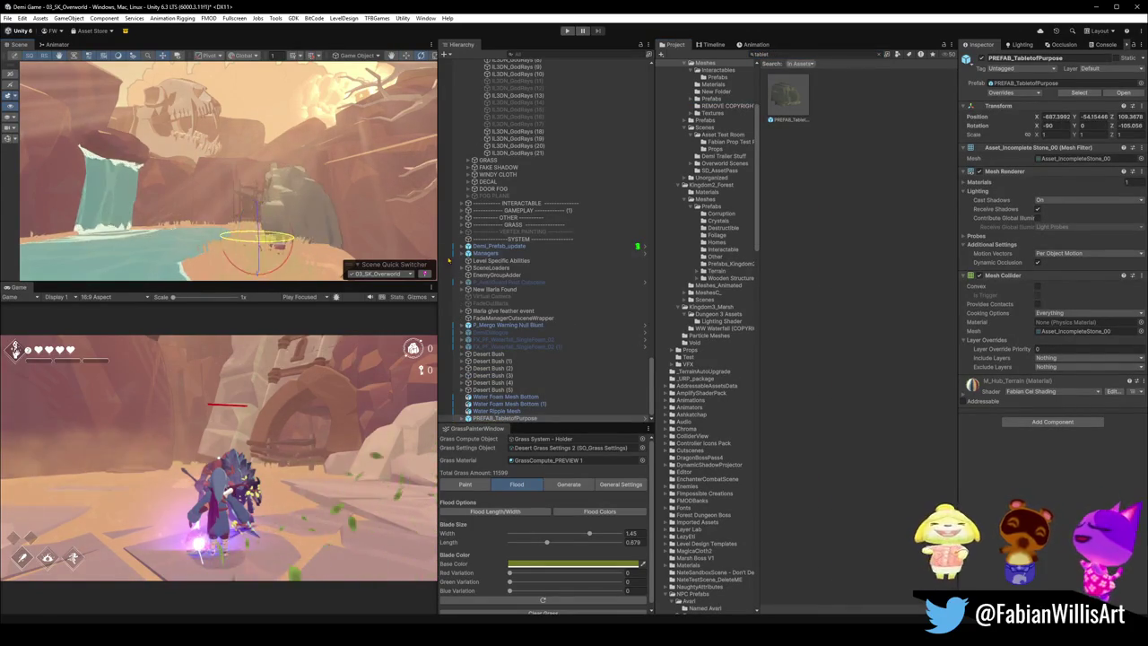
left_click_drag(448, 258, 444, 256)
key("z")
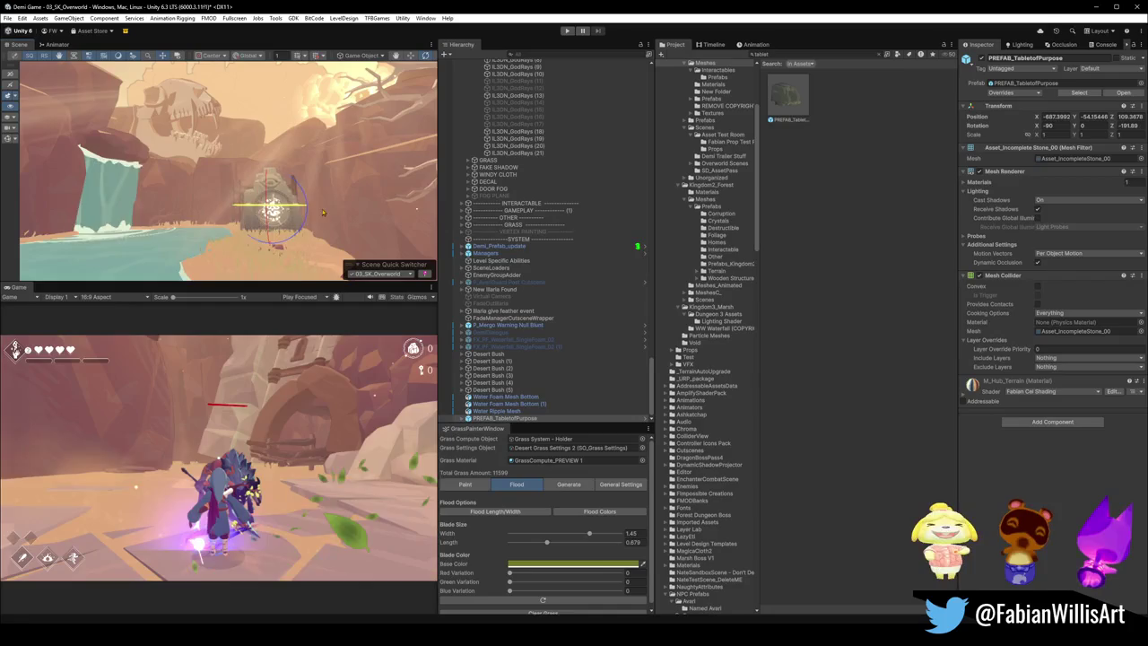
left_click_drag(323, 211, 348, 255)
key("f")
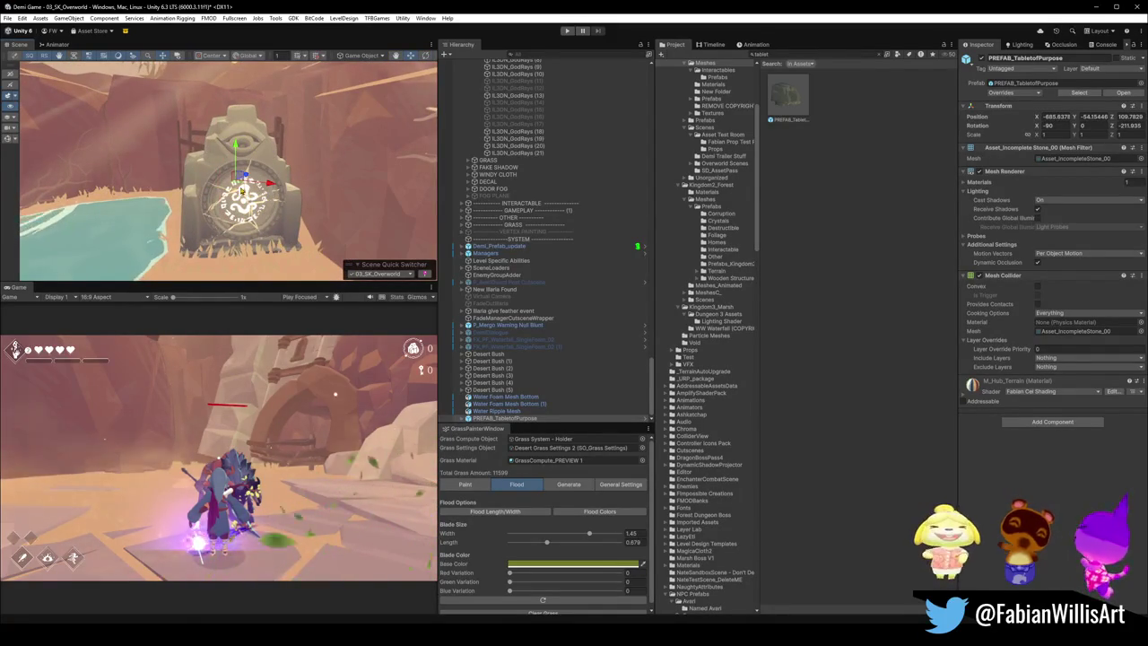
Step: Move the tablet toward the camera, sink it into the ground, and tilt it upright
left_click_drag(230, 197, 218, 166)
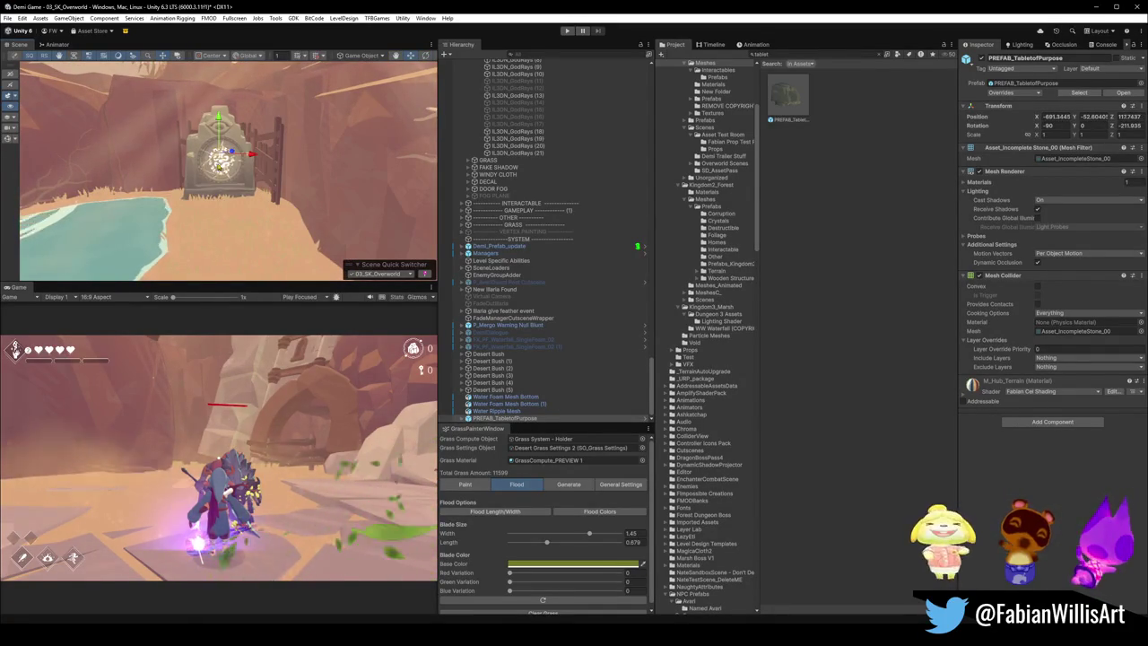
mouse_move(219, 117)
left_mouse_down()
mouse_move(223, 144)
mouse_move(273, 185)
left_mouse_up()
mouse_move(252, 142)
left_mouse_down()
mouse_move(220, 139)
mouse_move(220, 154)
mouse_move(310, 179)
mouse_move(217, 160)
mouse_move(231, 142)
mouse_move(323, 150)
mouse_move(309, 179)
mouse_move(292, 168)
mouse_move(389, 166)
left_mouse_up()
key("w")
left_click(325, 189)
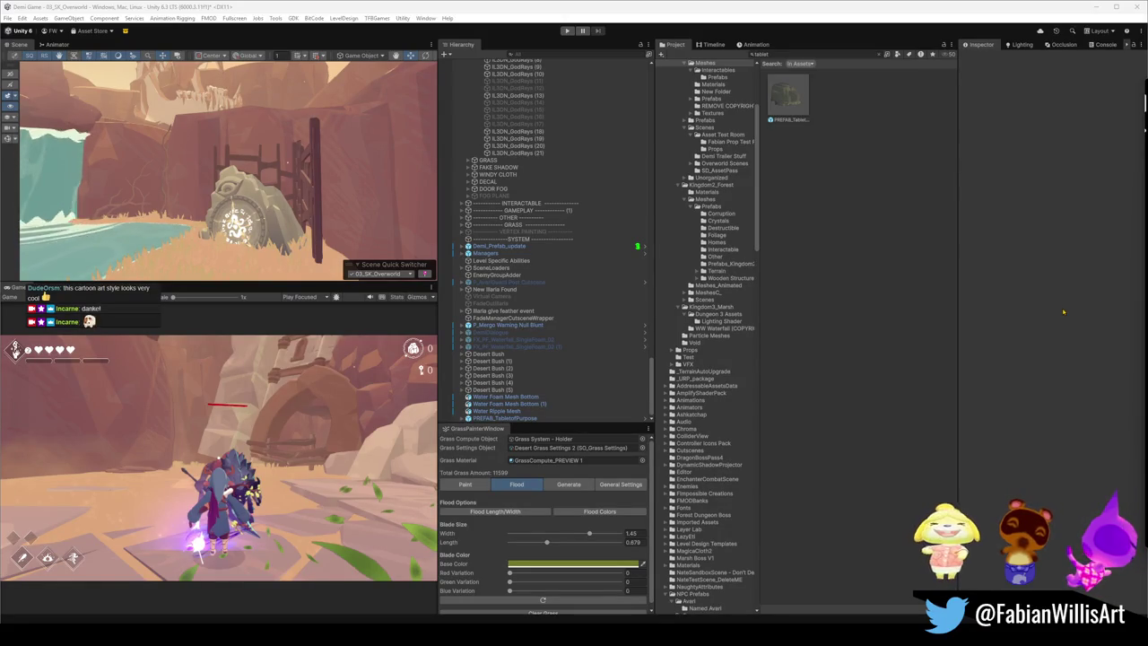
left_click_drag(284, 168, 391, 287)
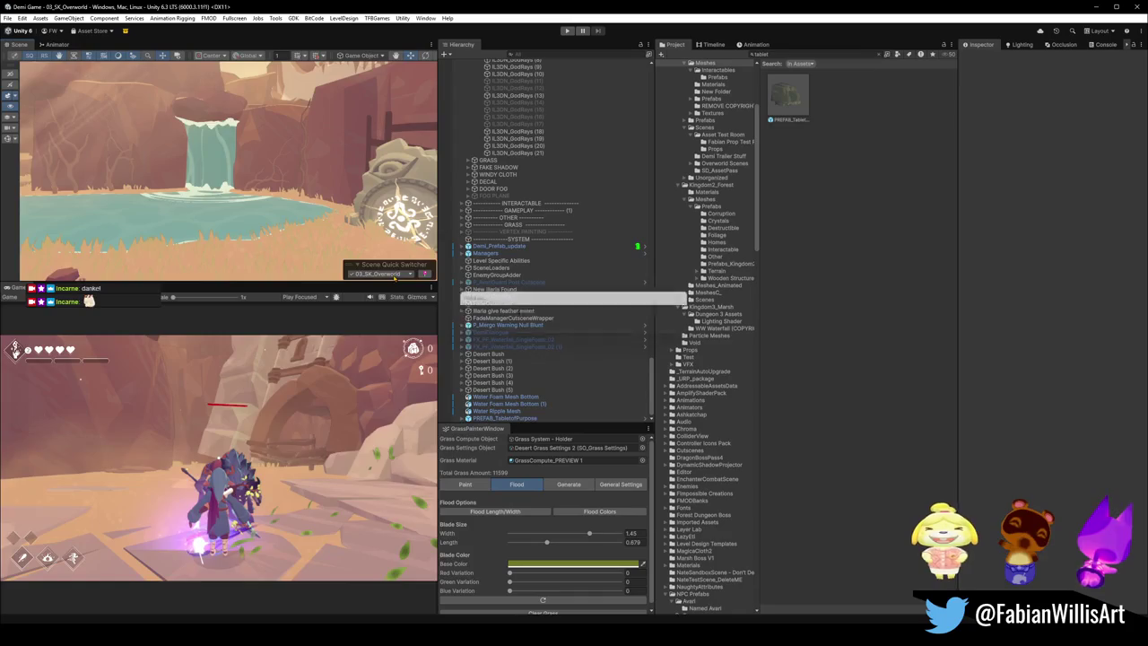
left_click(378, 273)
left_click(536, 464)
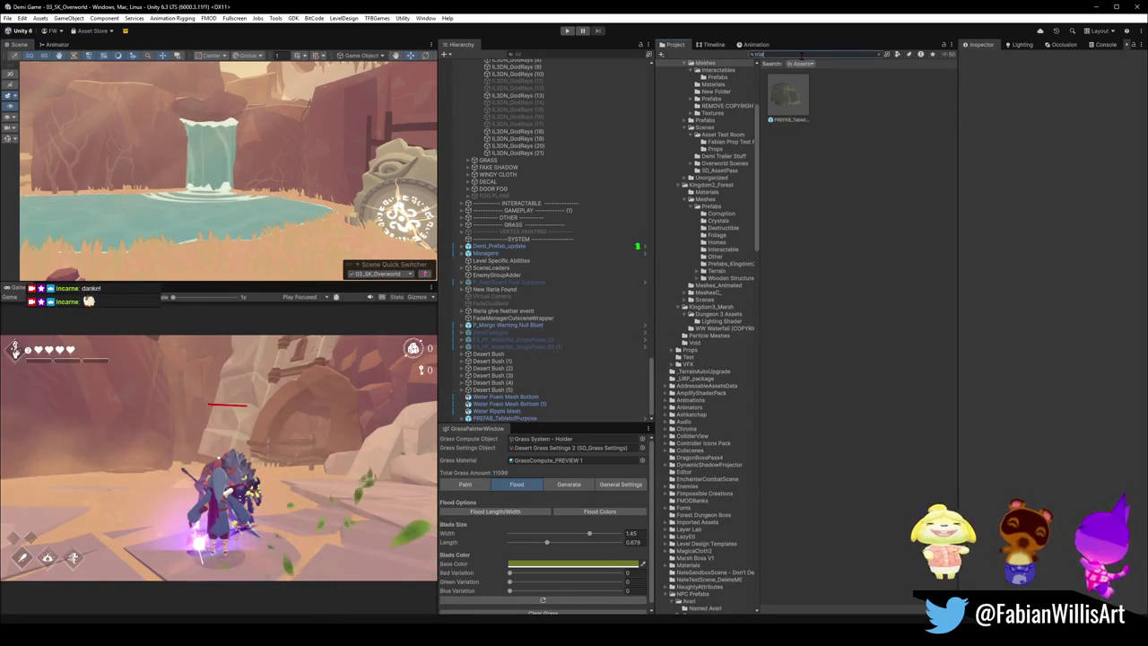
Step: Open 02_01_Trials_Of_Anima and inspect its PREFAB_TabletofPurpose Tablet Dialogue settings
type("rial")
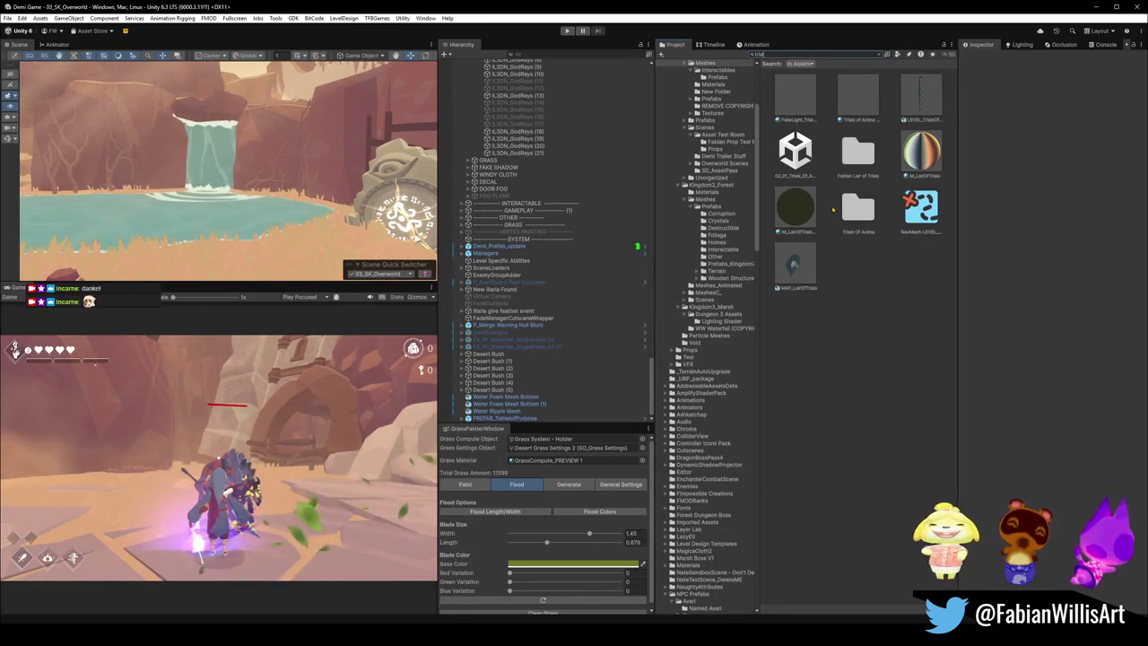
left_click(786, 158)
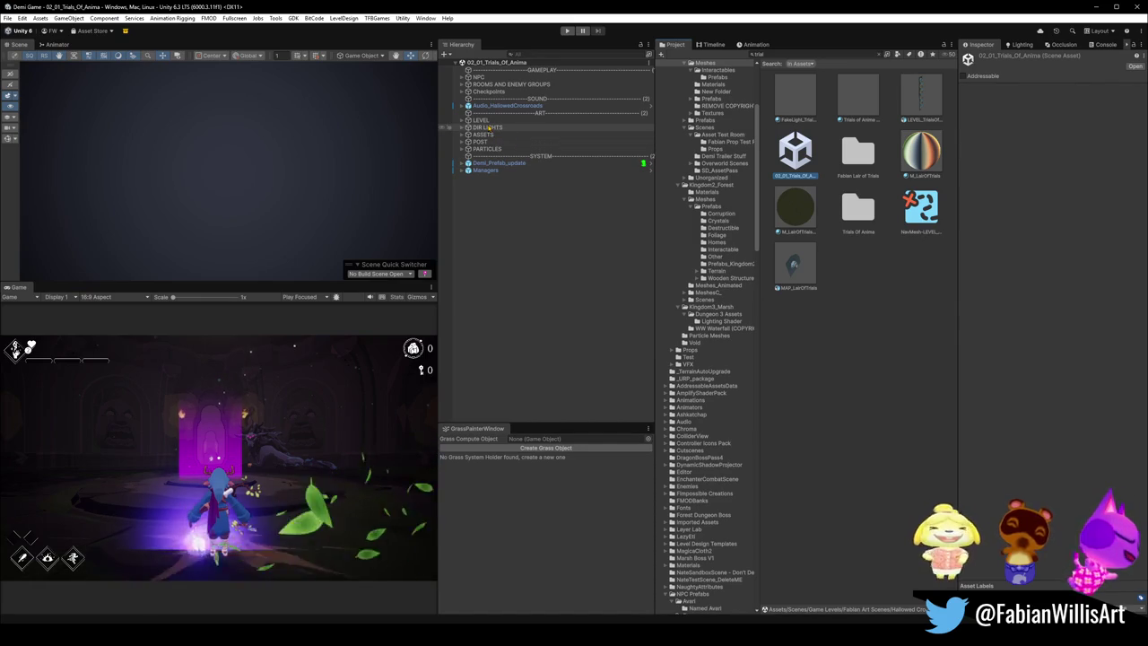
left_click(461, 135)
left_click(468, 164)
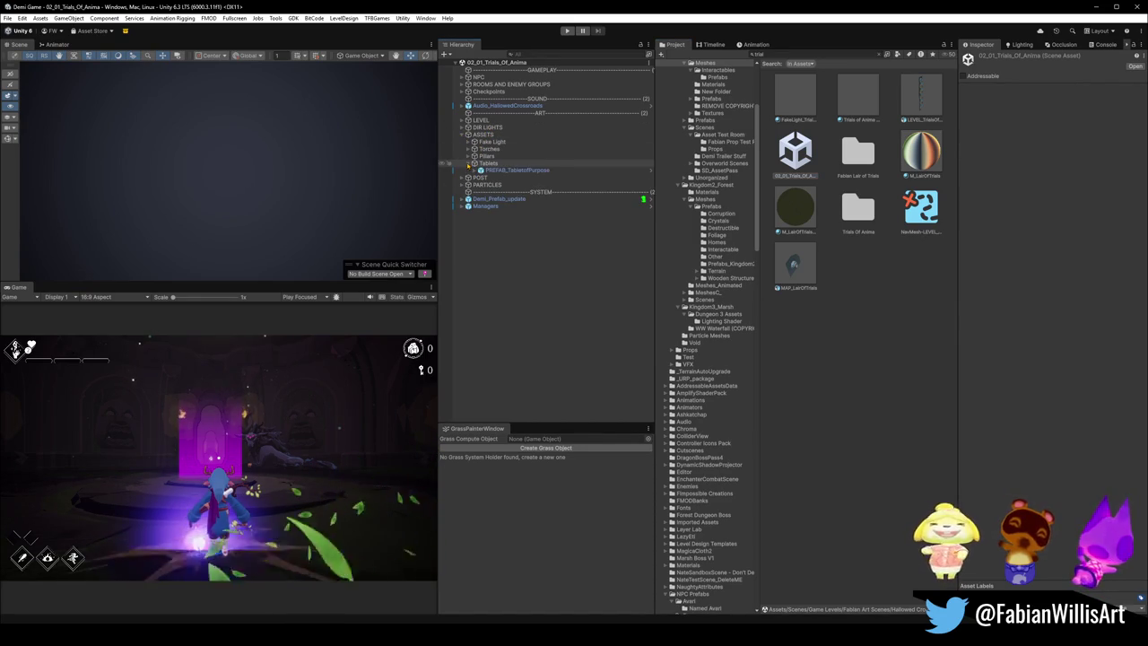
left_click(488, 171)
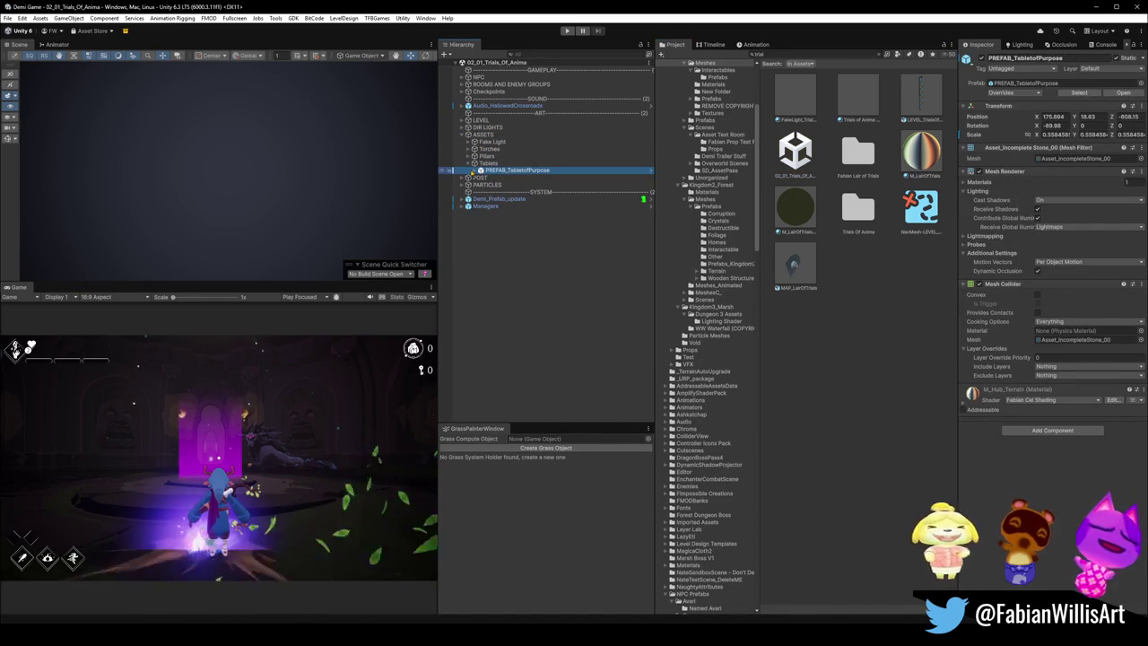
left_click(475, 170)
left_click(498, 184)
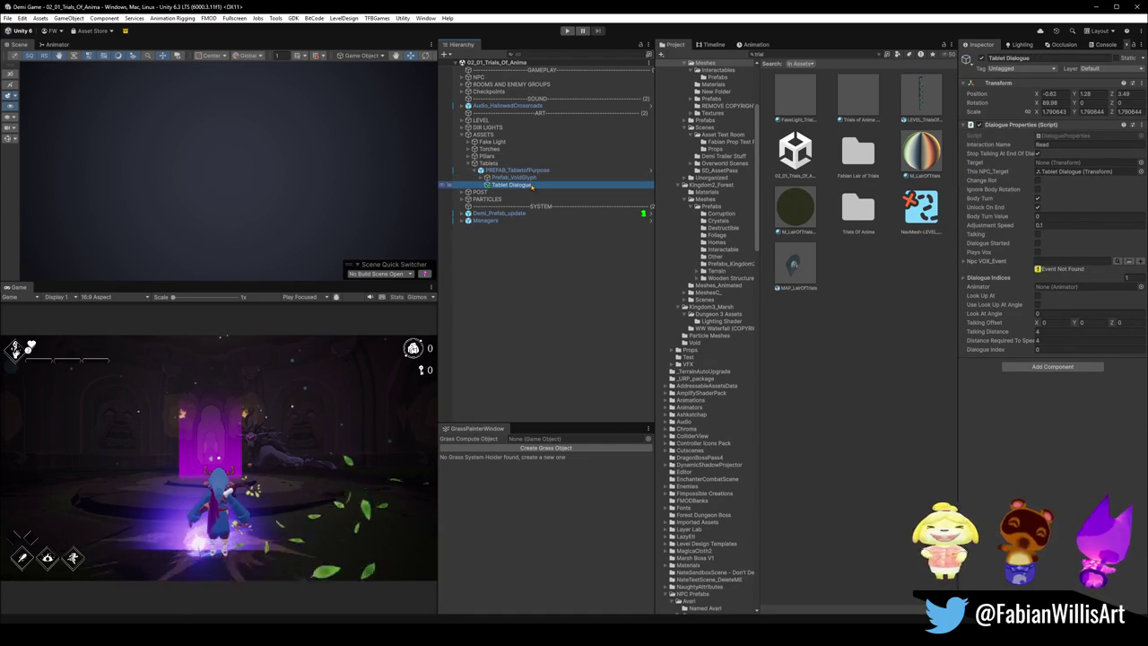
Step: Collapse the Tablets group and switch back to the 03_SK_Overworld scene
left_click(494, 163)
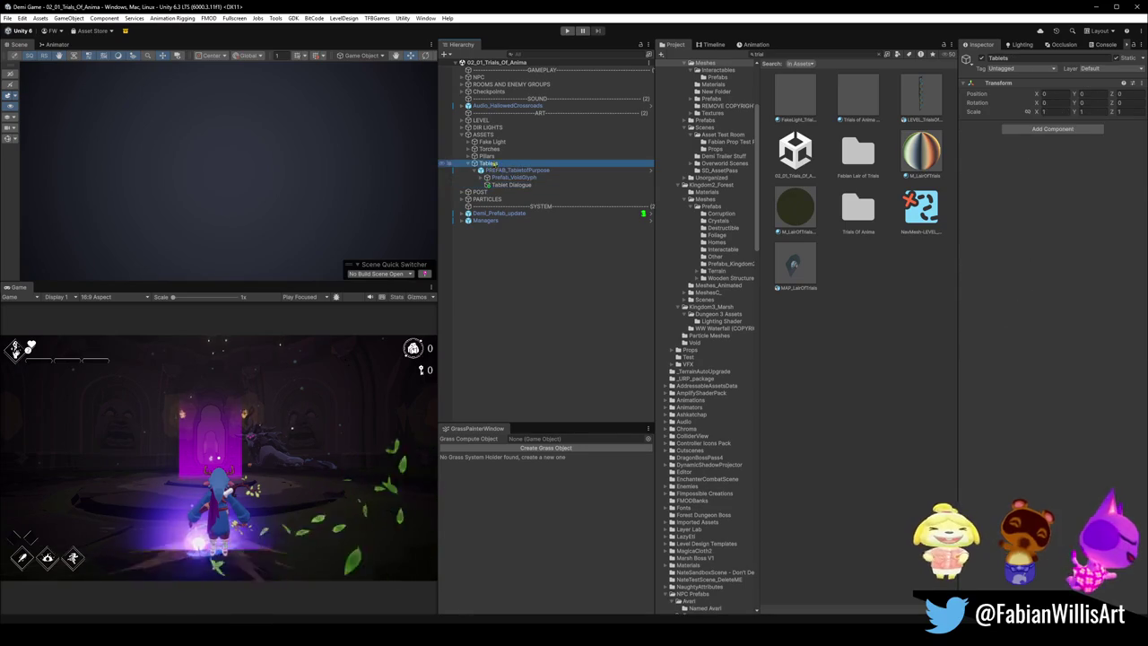
left_click(473, 164)
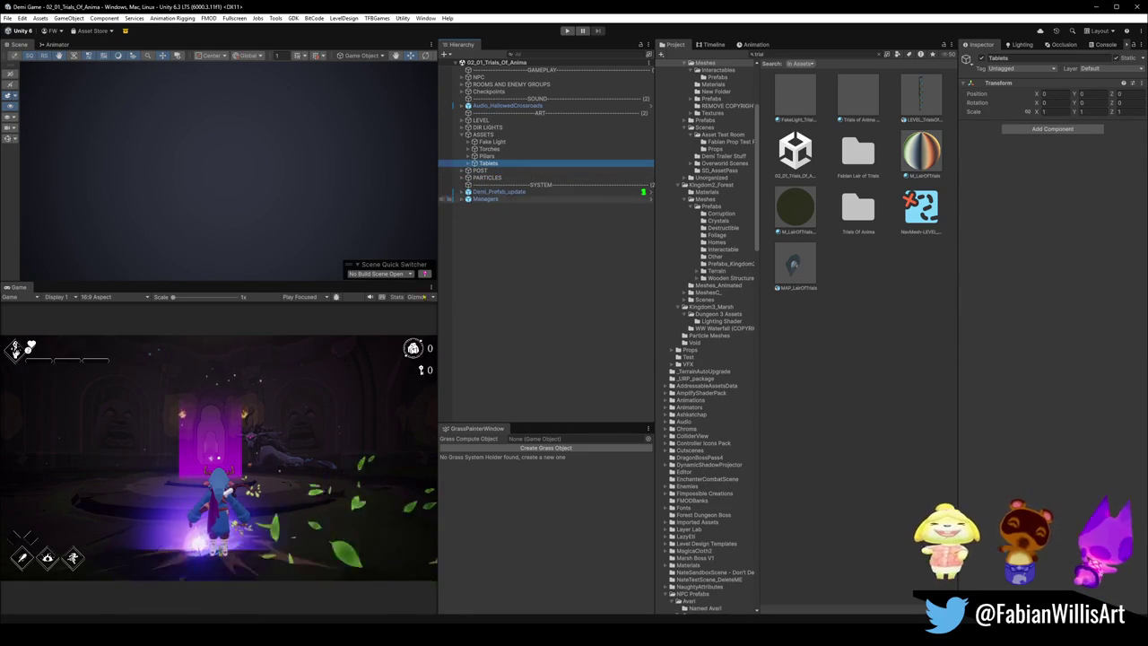
left_click(386, 274)
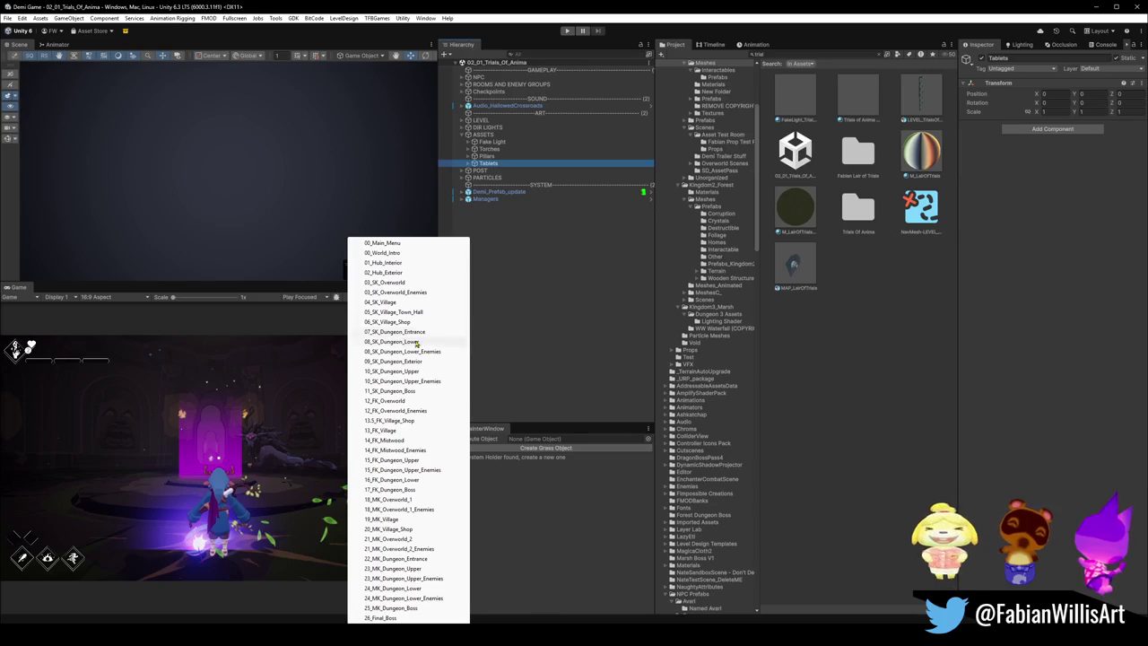
left_click(404, 285)
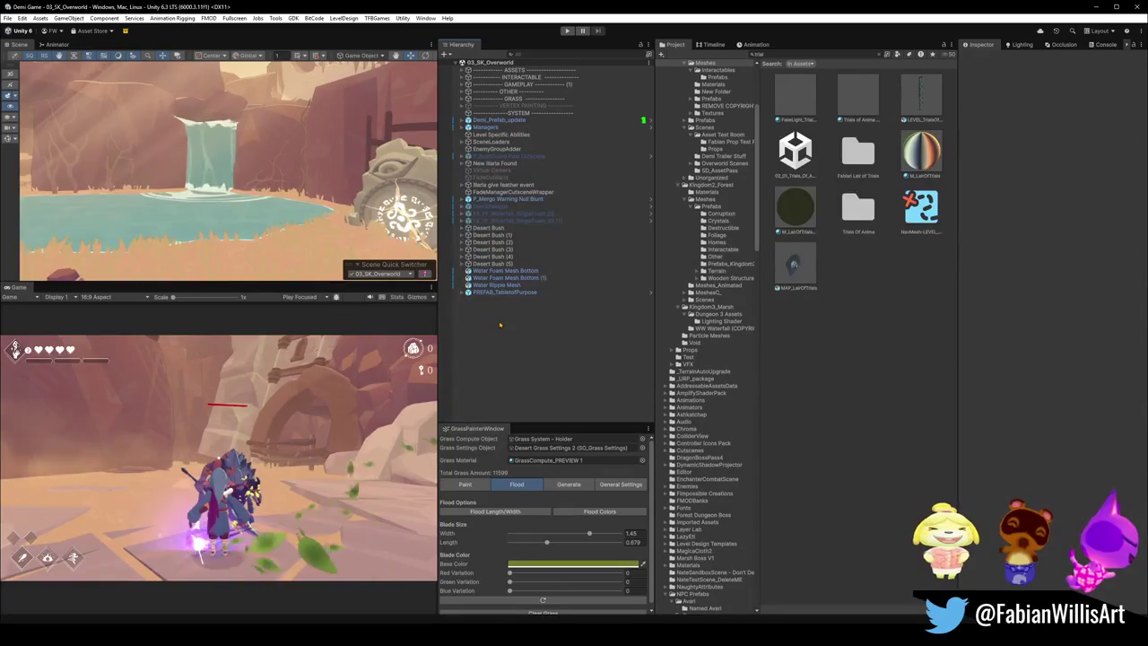
Step: Create a Tablets group, parent the tablet under it, and move it toward the rock
key("ctrl+shift+n")
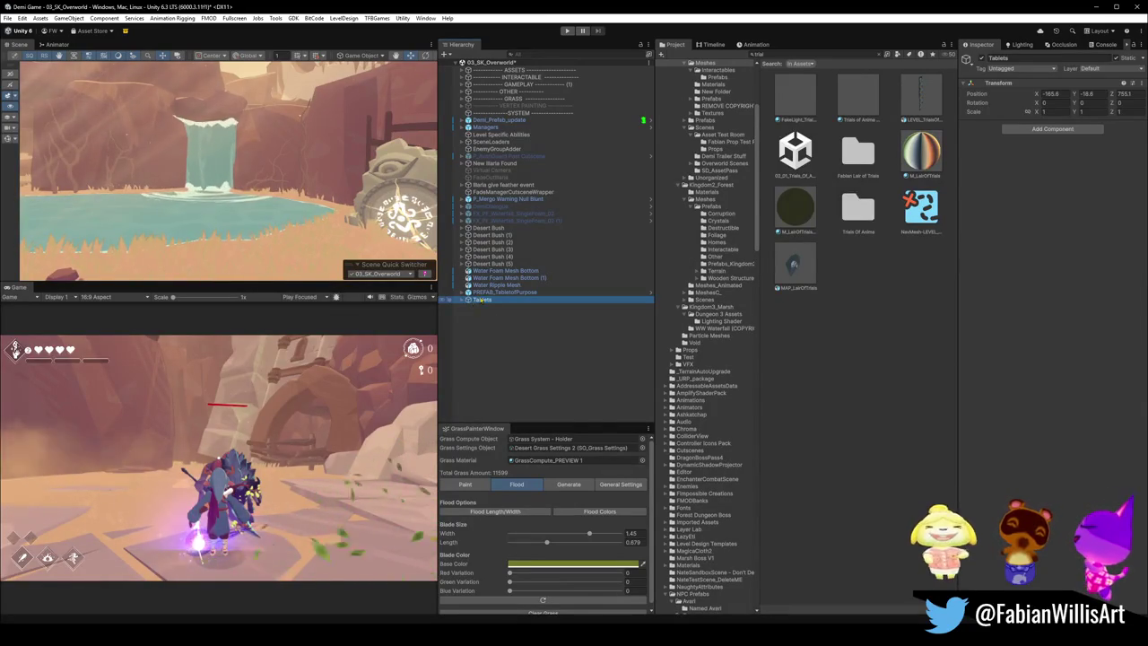
key("Return")
left_click_drag(462, 305, 475, 305)
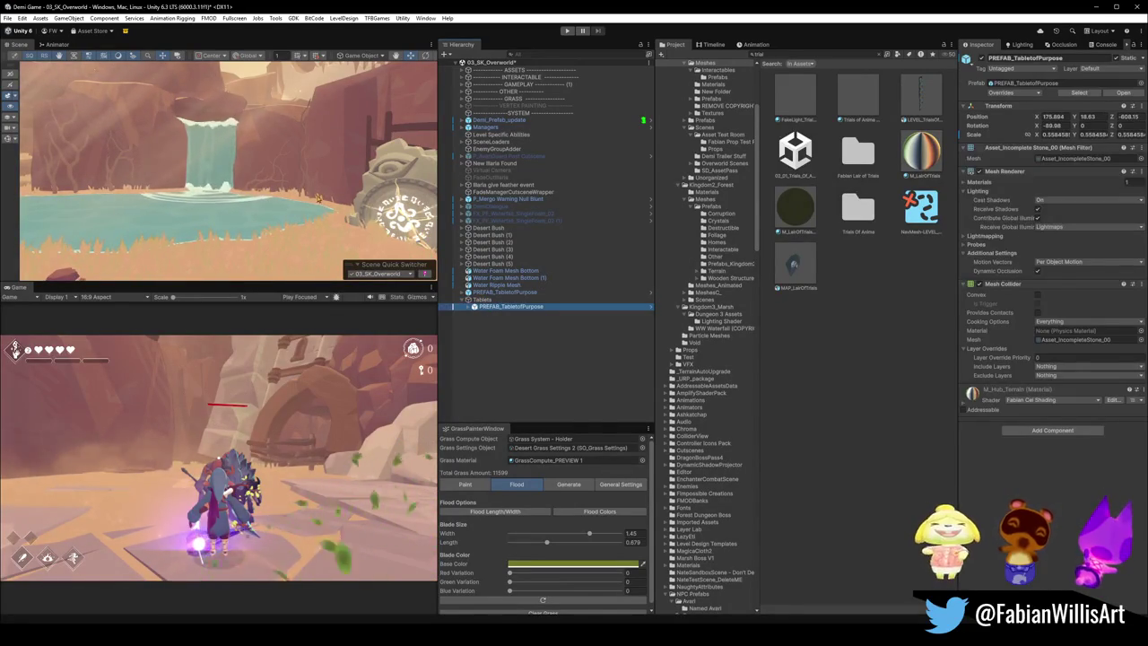
key("f")
mouse_move(232, 176)
left_mouse_down()
mouse_move(289, 199)
mouse_move(106, 163)
left_mouse_up()
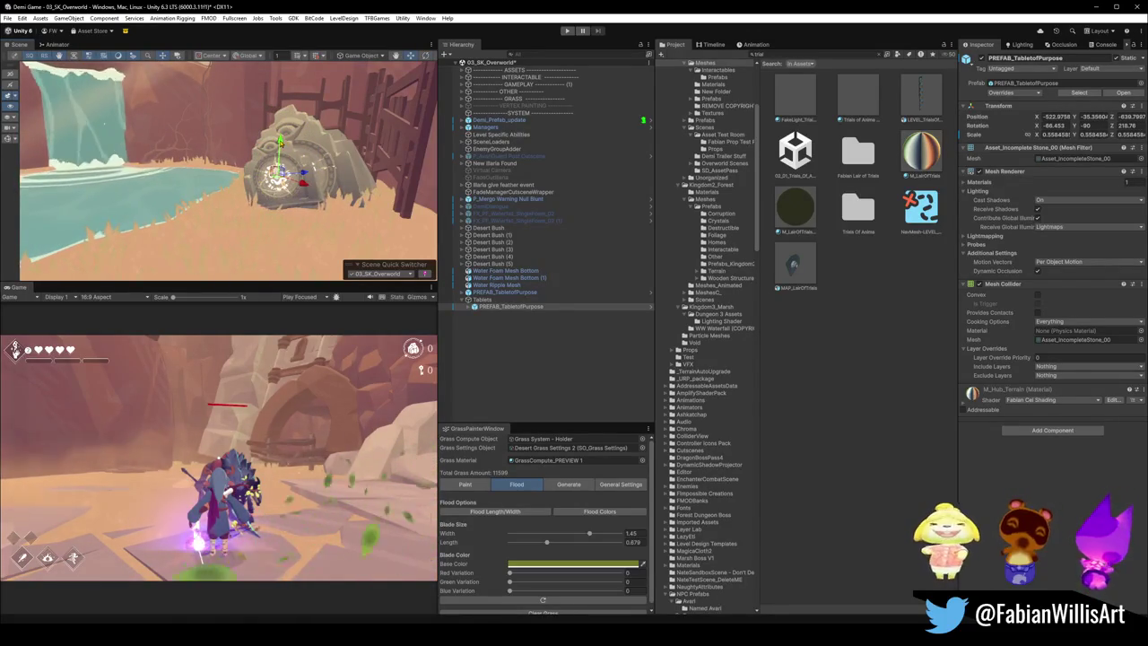
Step: Collapse the GODRAYS group and reselect PREFAB_TabletofPurpose in the Hierarchy
left_click_drag(281, 152, 262, 237)
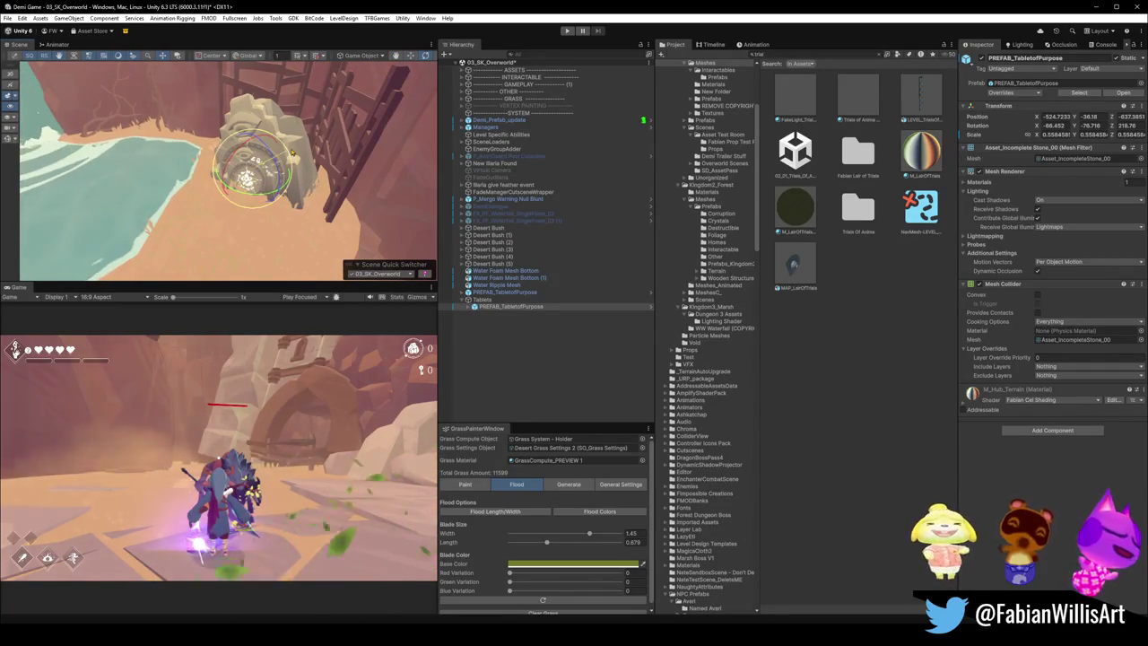
left_click(300, 154)
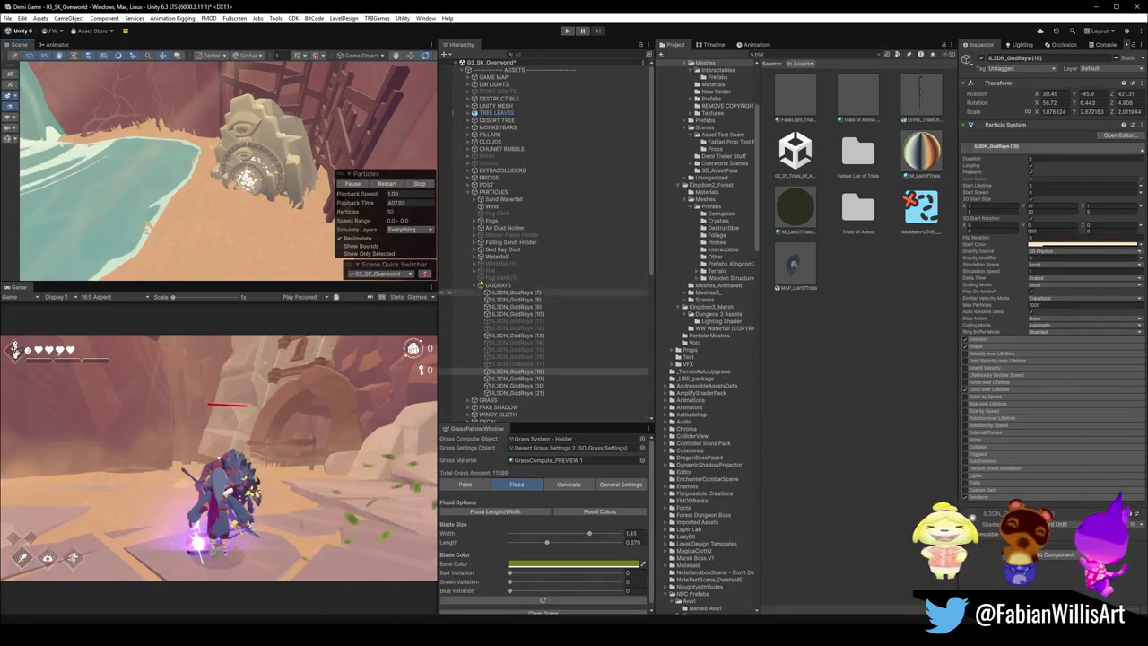
left_click(474, 285)
scroll(508, 366, "down", 5)
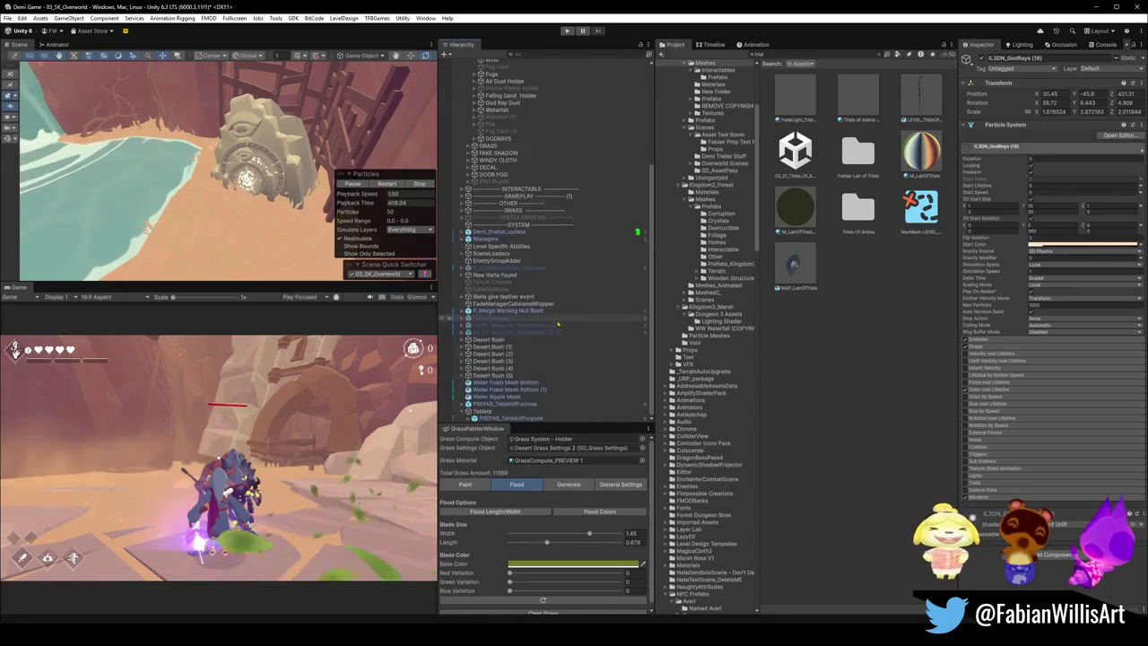
left_click(503, 410)
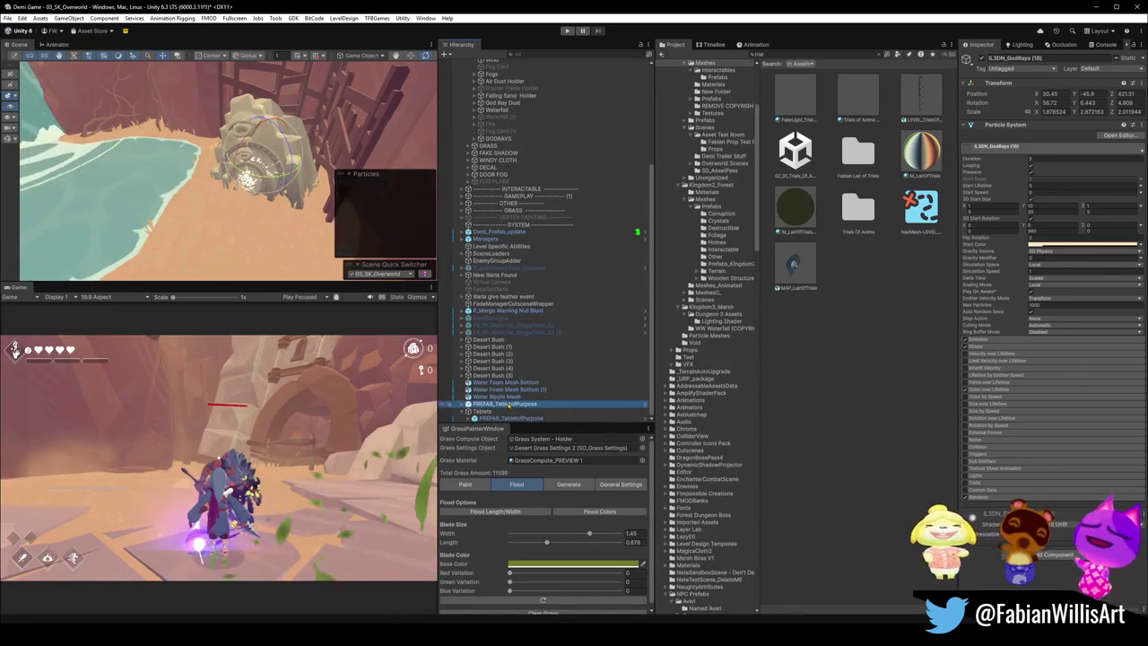
left_click(311, 218)
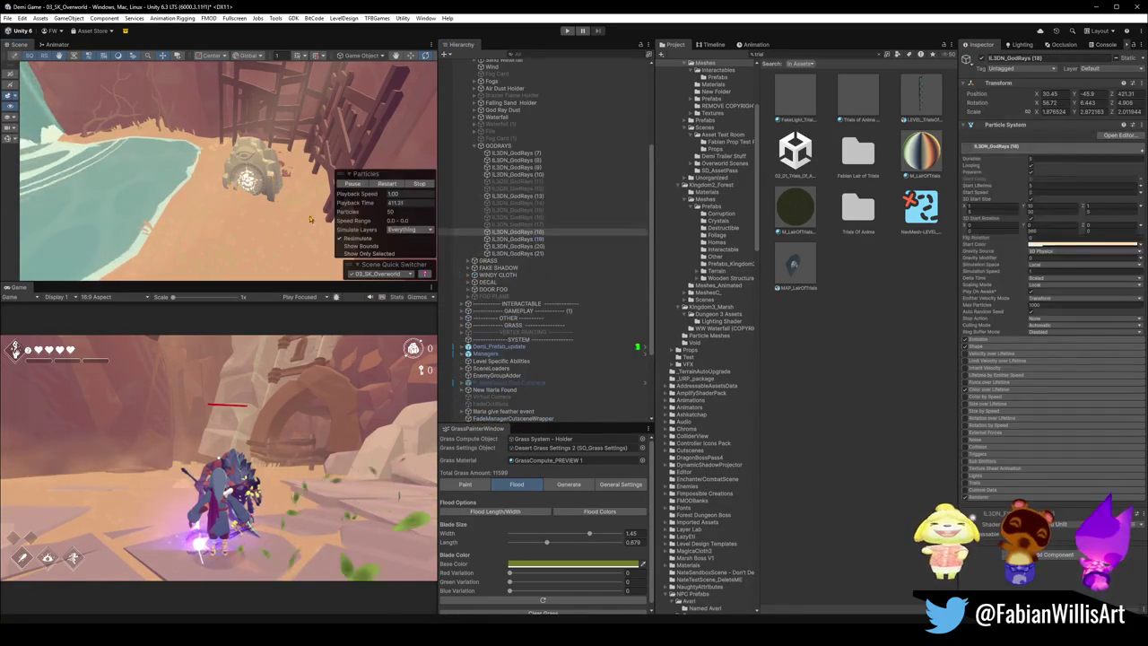
scroll(515, 399, "down", 4)
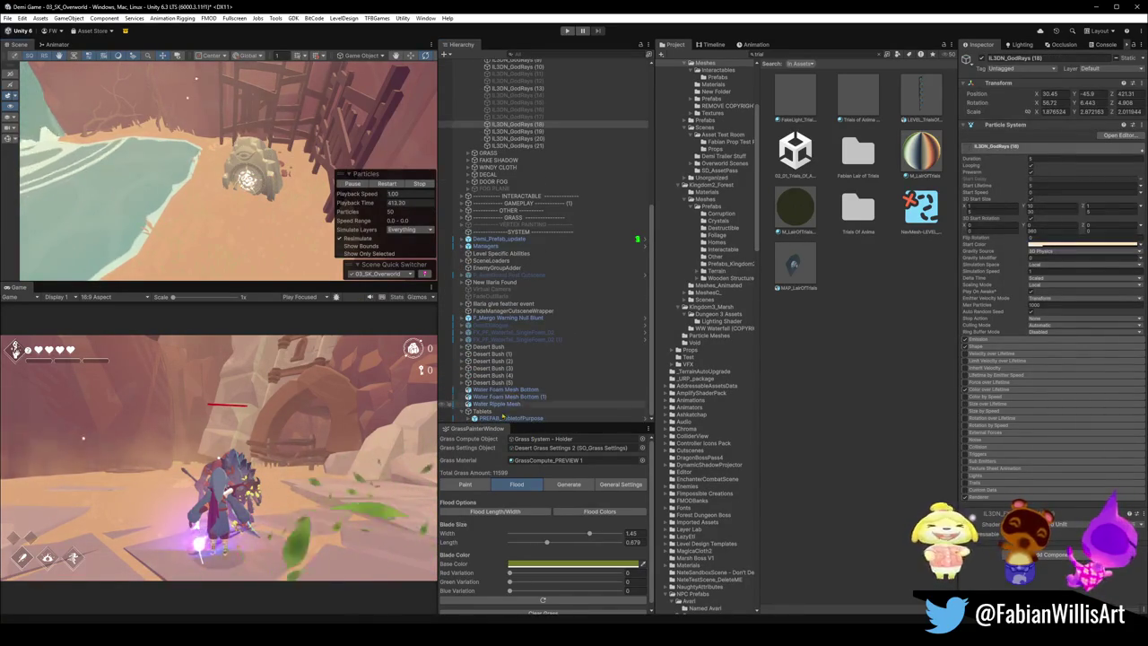
left_click(509, 418)
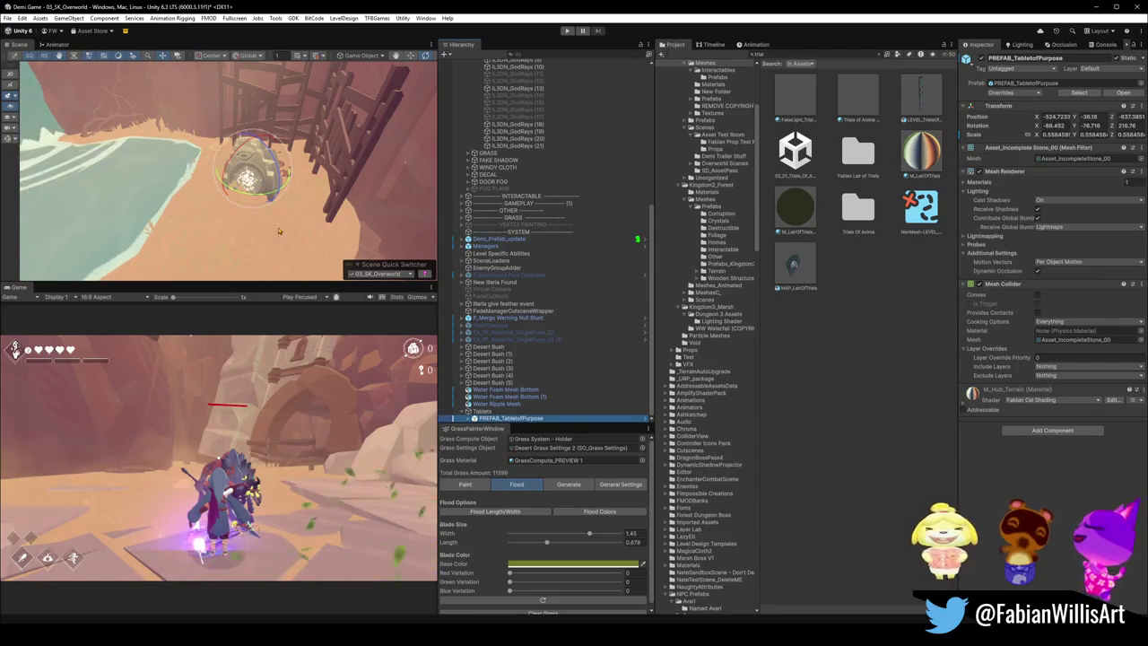
Step: Place the tablet on the pool's left bank at X -541.55, Z -654.28, rotated -126.968° Y
left_click_drag(277, 232, 320, 213)
key("z")
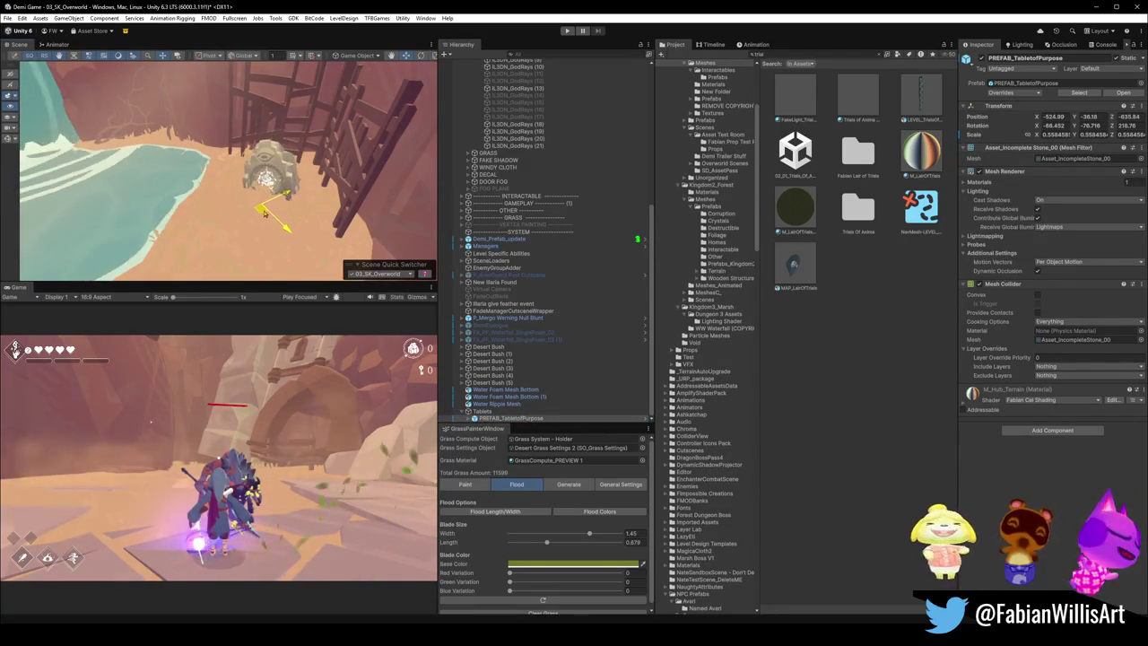
key("w")
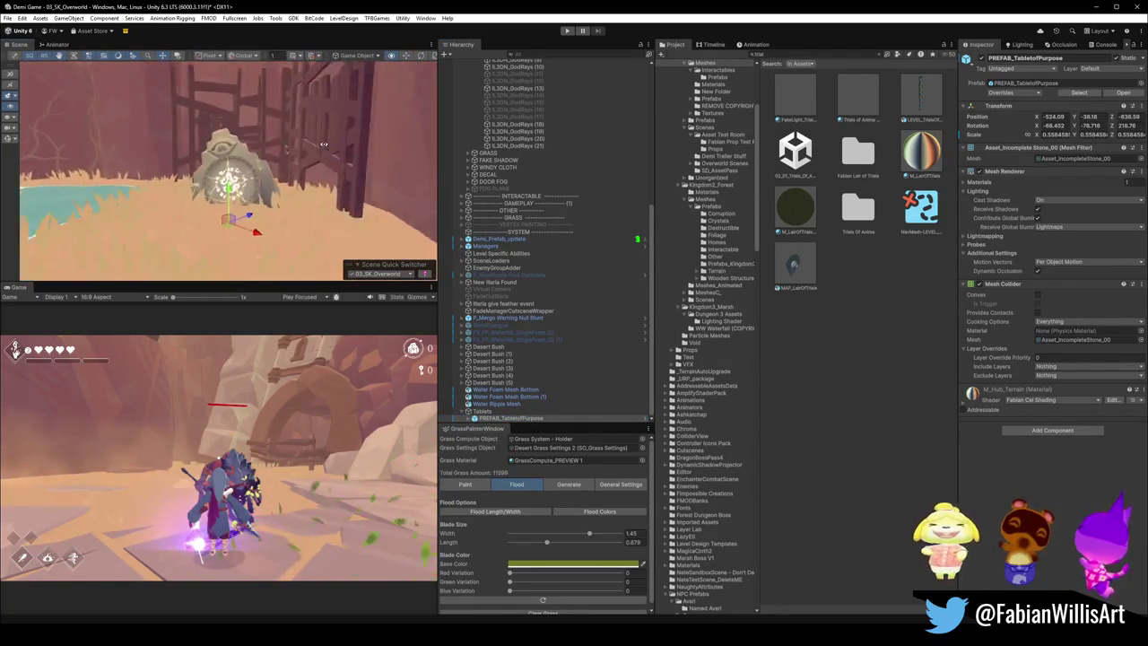
mouse_move(297, 144)
left_mouse_down()
mouse_move(278, 139)
mouse_move(322, 141)
left_mouse_up()
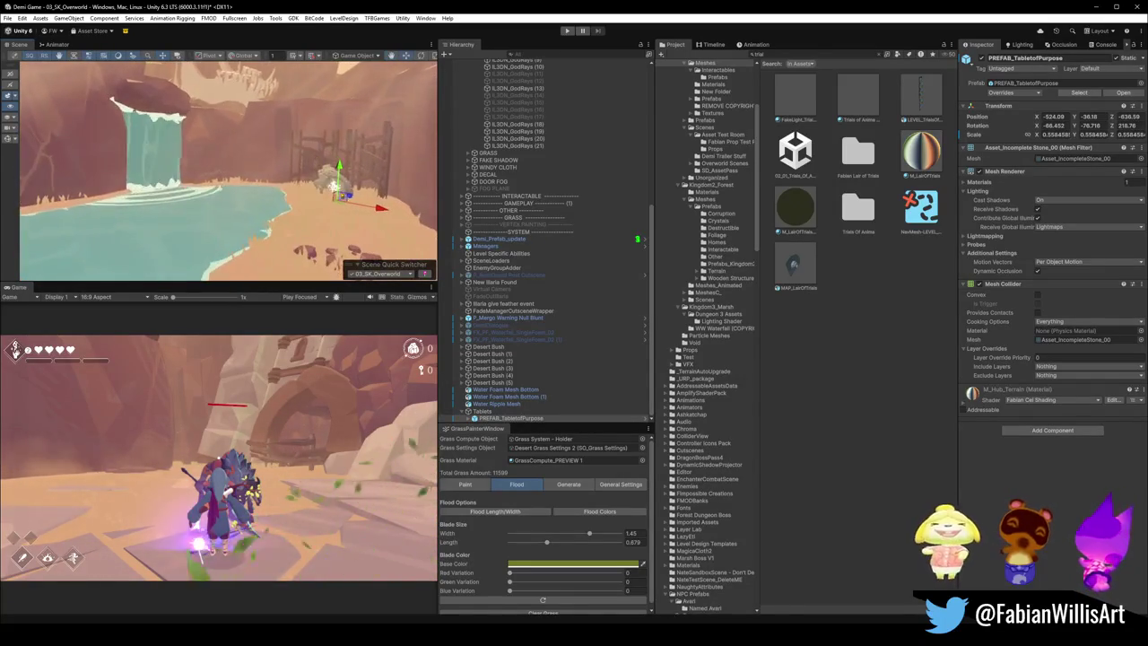
mouse_move(343, 205)
left_mouse_down()
mouse_move(144, 235)
mouse_move(182, 230)
mouse_move(199, 186)
left_mouse_up()
key("w")
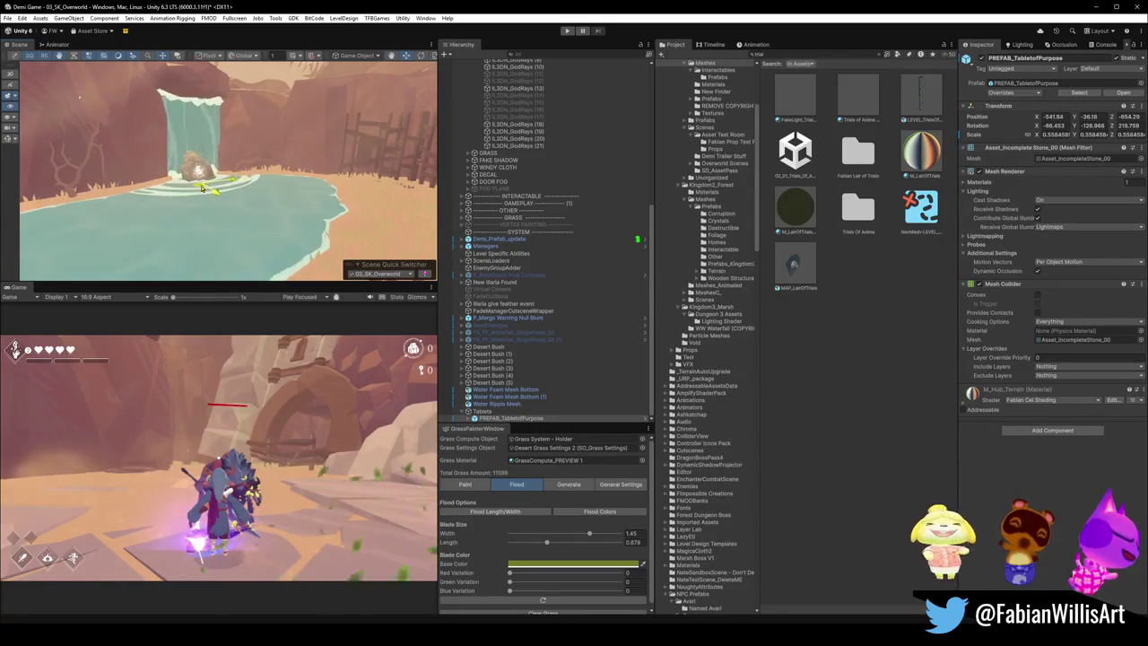
scroll(244, 170, "down", 3)
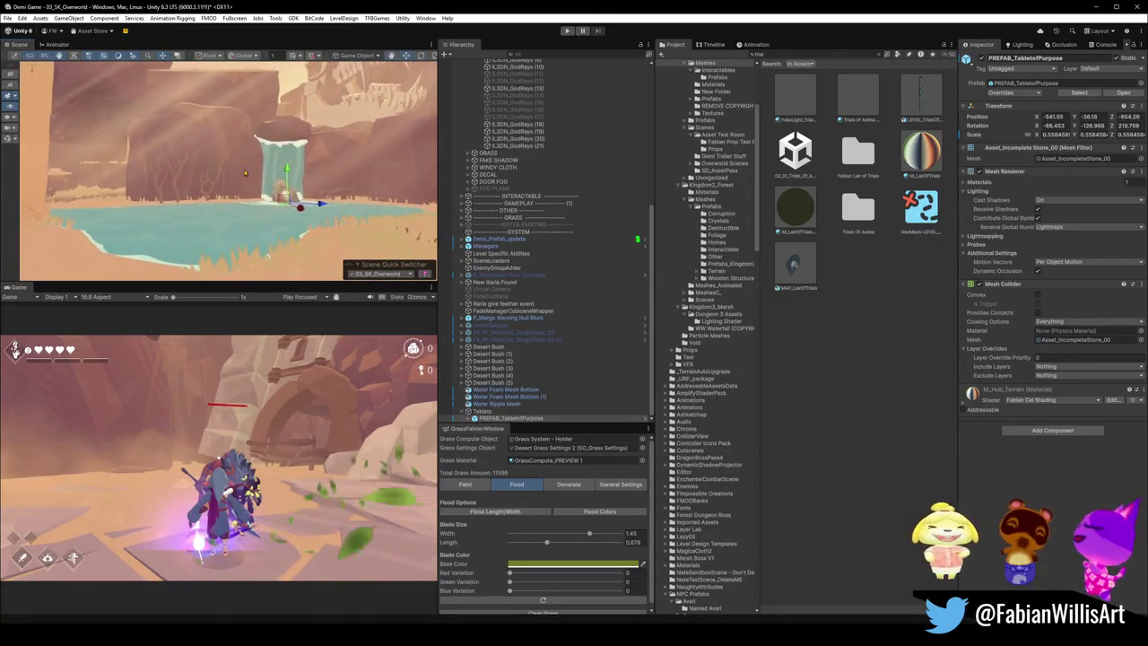
scroll(244, 170, "down", 5)
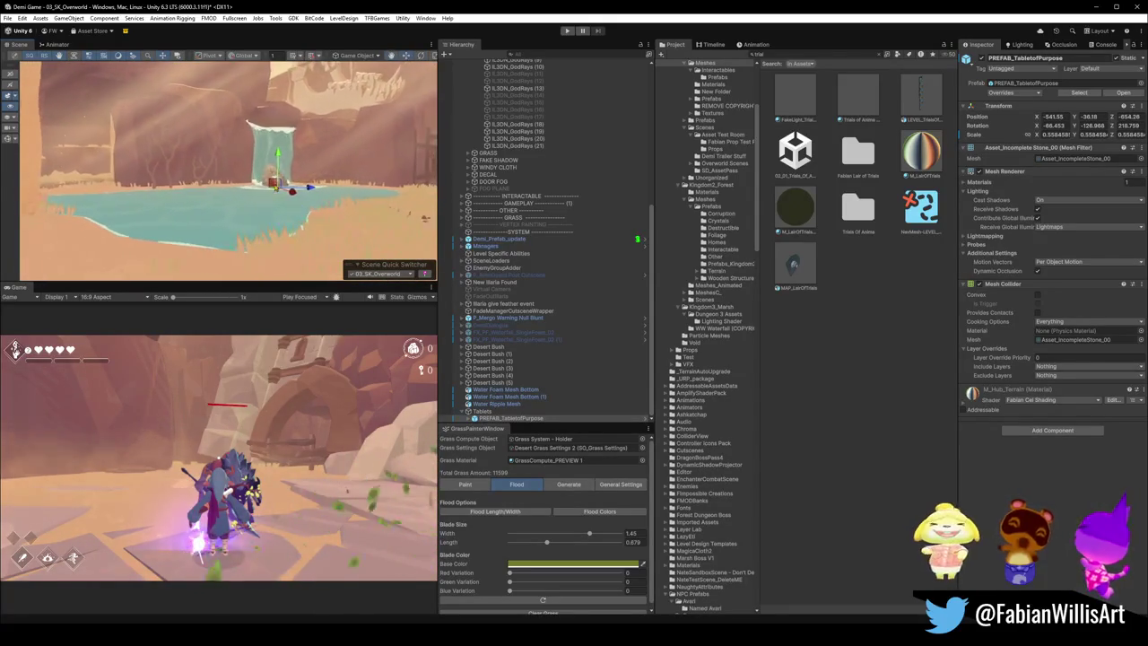
scroll(299, 217, "up", 10)
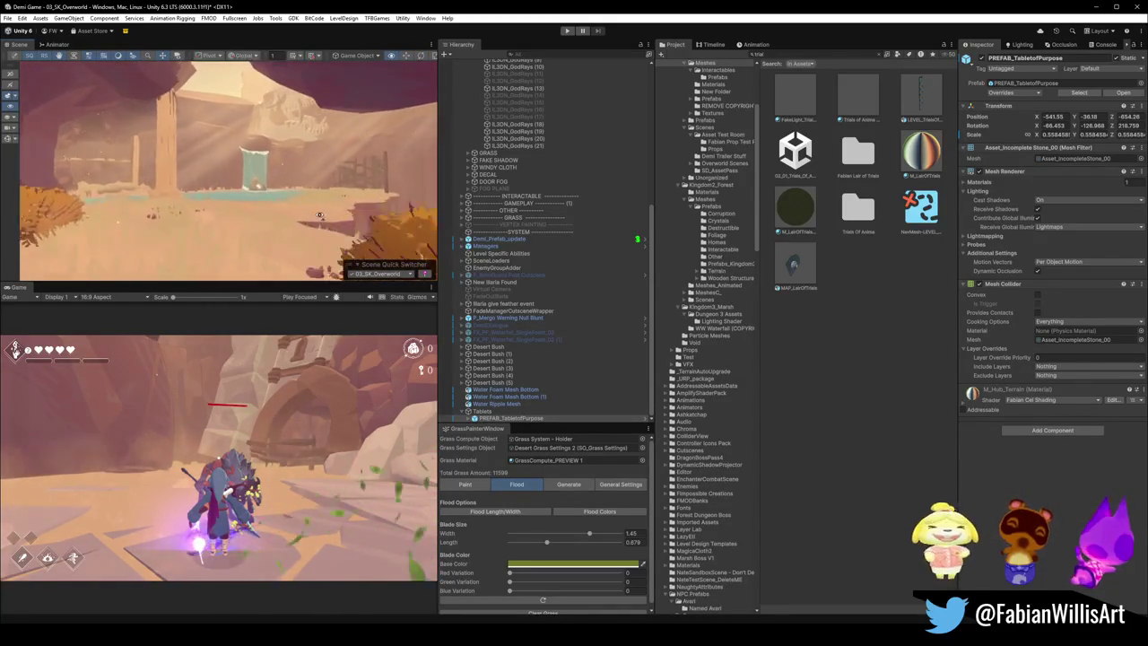
scroll(276, 196, "up", 5)
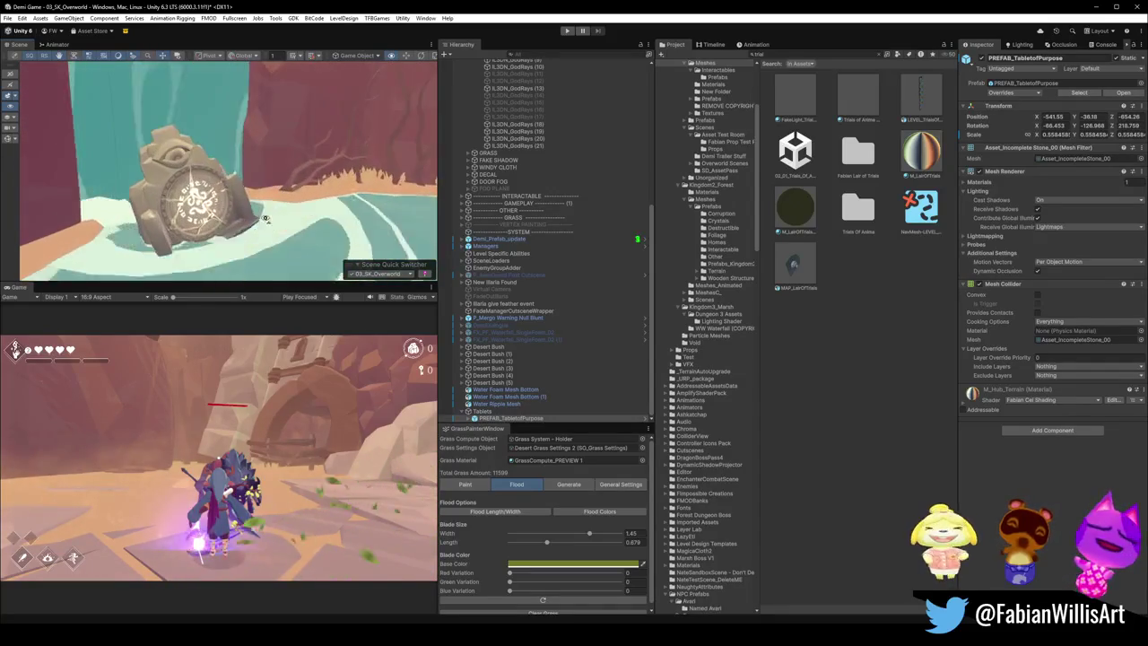
Step: Scale the tablet to about 0.81 and nudge it to X -541.59, Y -36.94, Z -654
mouse_move(212, 196)
left_mouse_down()
mouse_move(216, 244)
mouse_move(305, 221)
mouse_move(259, 215)
mouse_move(237, 189)
left_mouse_up()
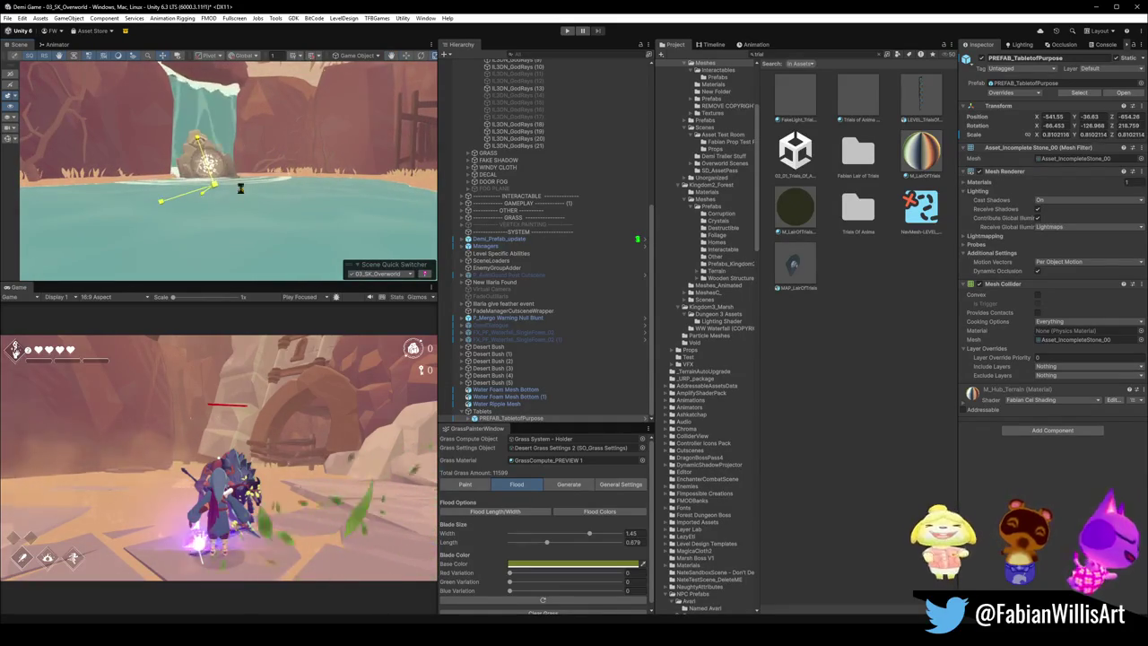
scroll(238, 189, "up", 5)
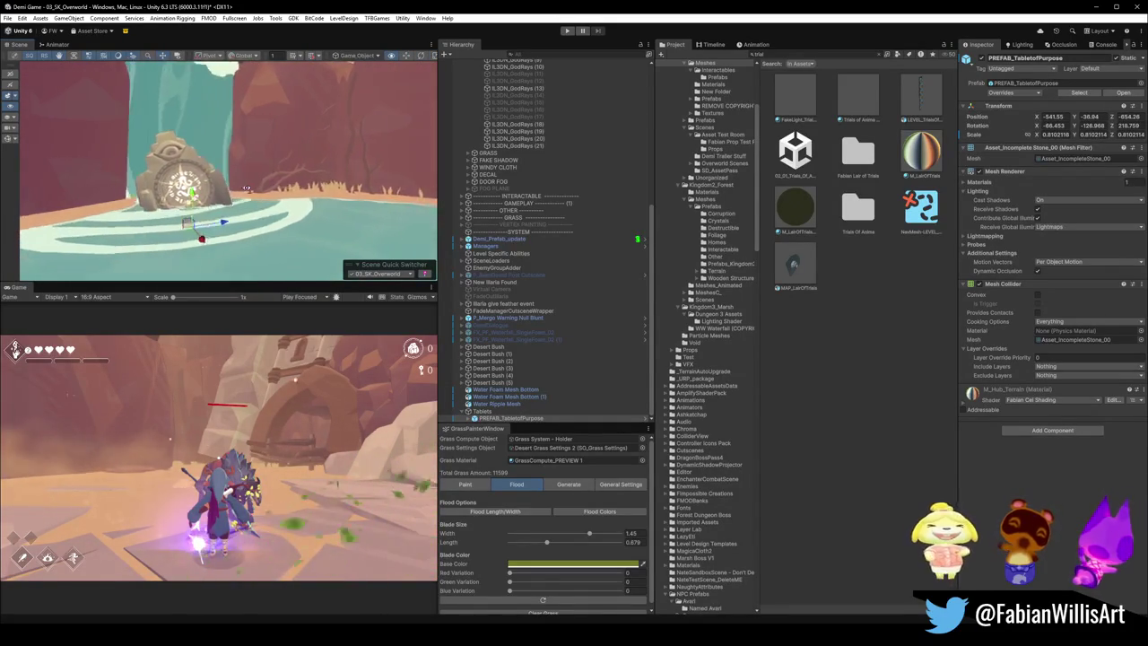
scroll(273, 200, "up", 5)
scroll(261, 208, "down", 5)
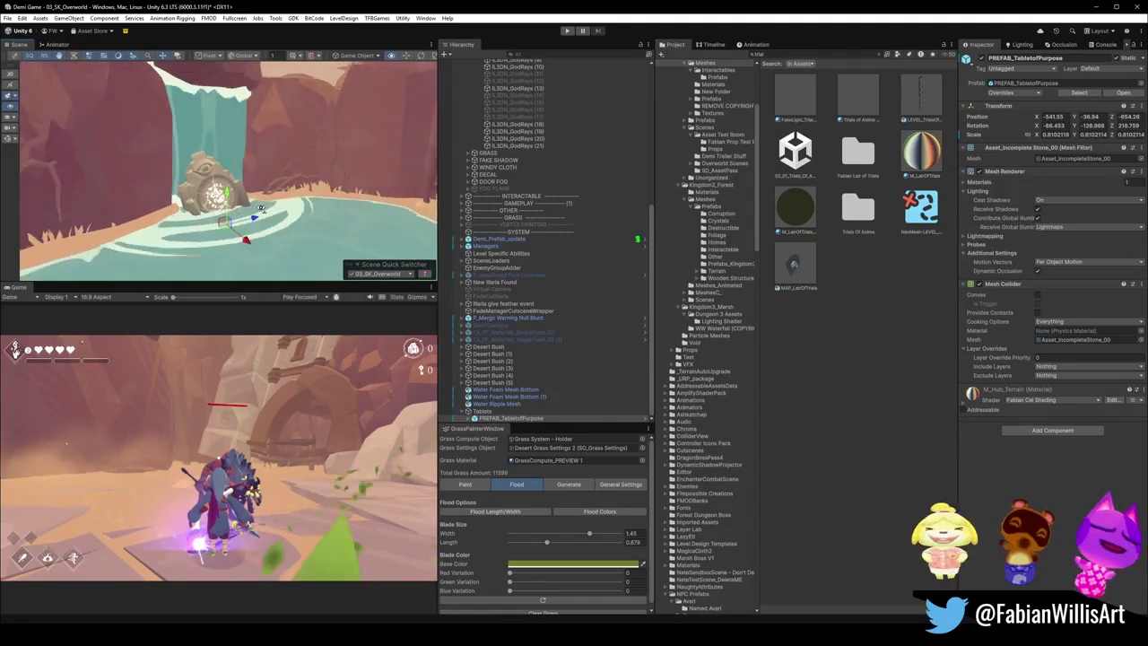
scroll(259, 198, "up", 5)
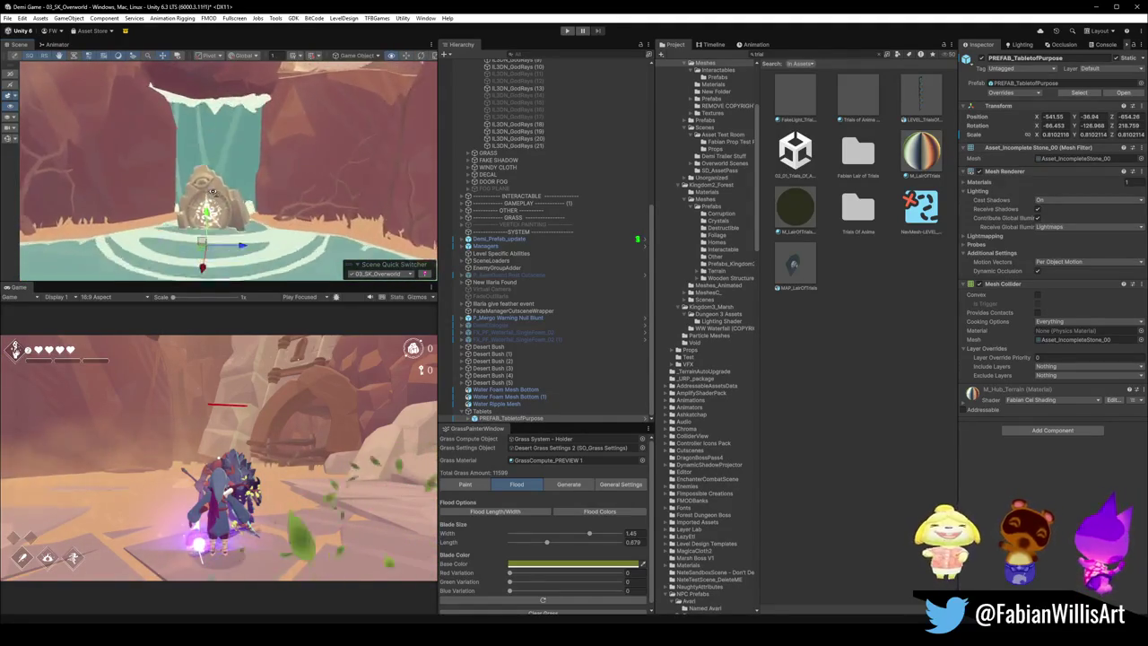
mouse_move(259, 198)
left_mouse_down()
mouse_move(188, 199)
mouse_move(236, 242)
left_mouse_up()
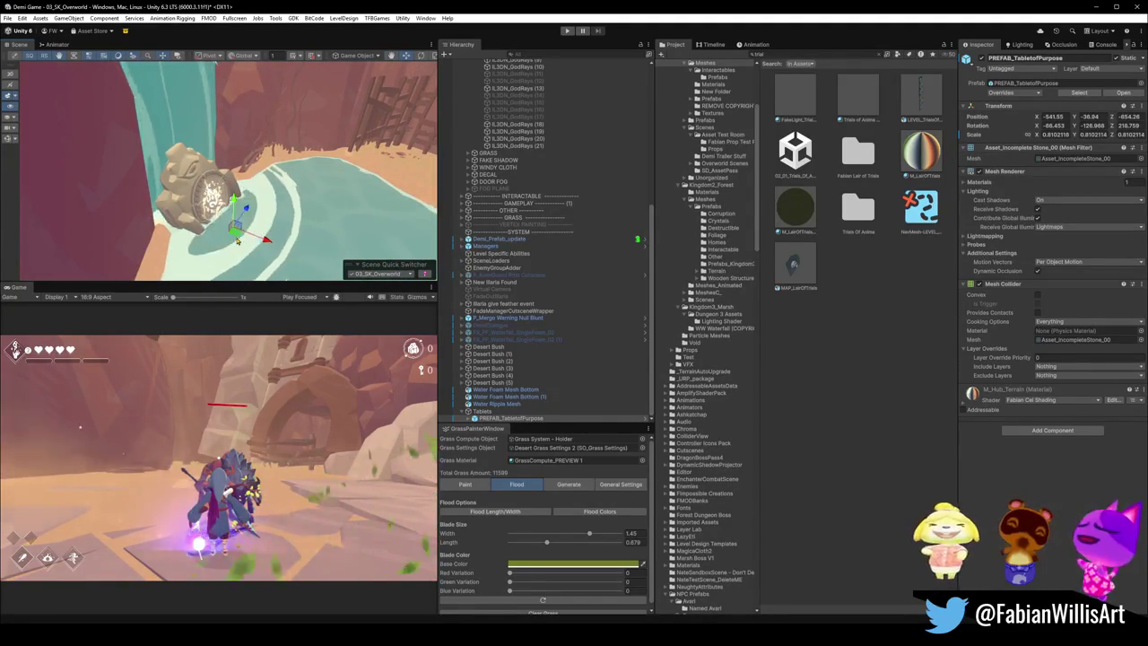
left_click(248, 236)
left_click(247, 234)
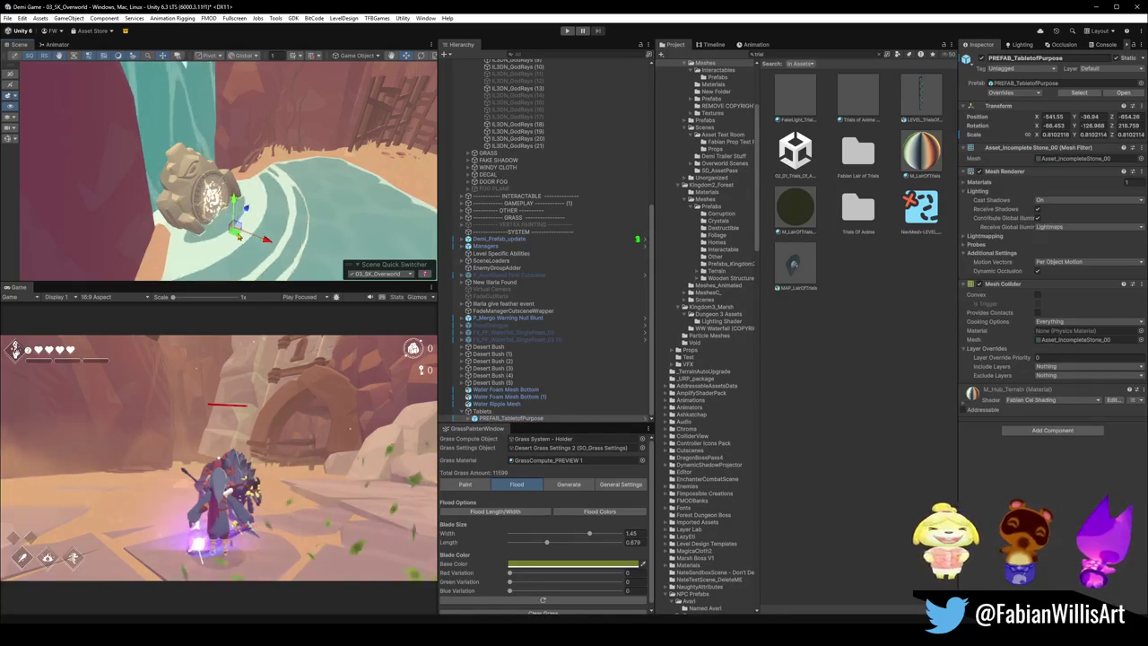
mouse_move(243, 231)
left_mouse_down()
mouse_move(228, 148)
mouse_move(308, 195)
left_mouse_up()
scroll(307, 195, "down", 3)
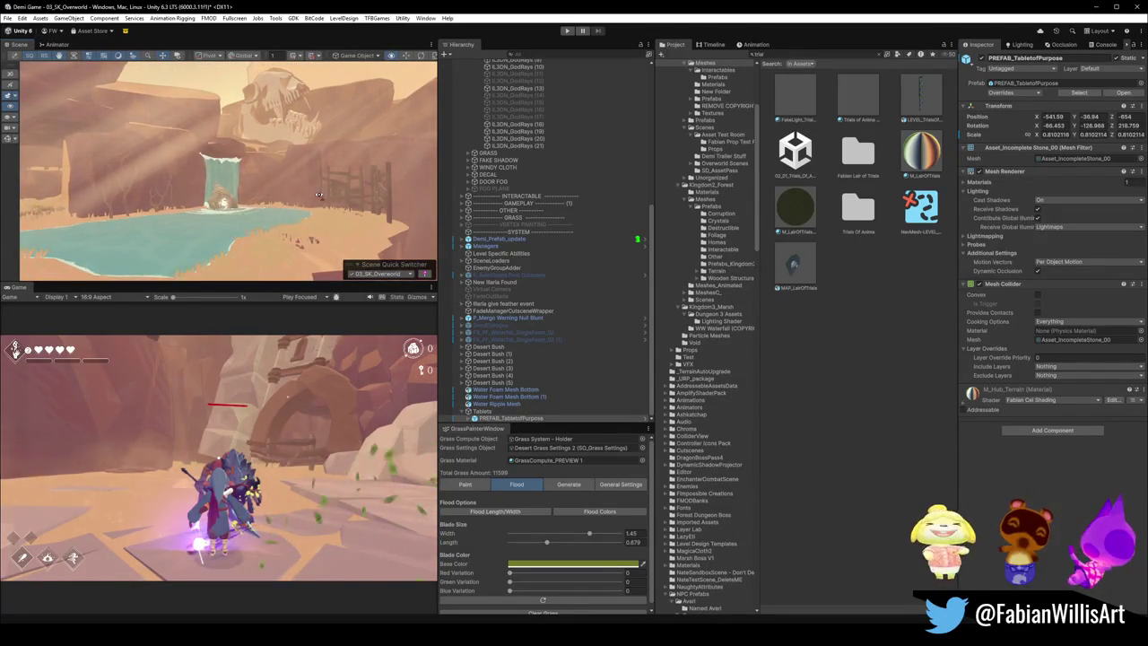
Step: Shift the tablet slightly and scale it to about 0.8675 on all axes
scroll(318, 195, "down", 5)
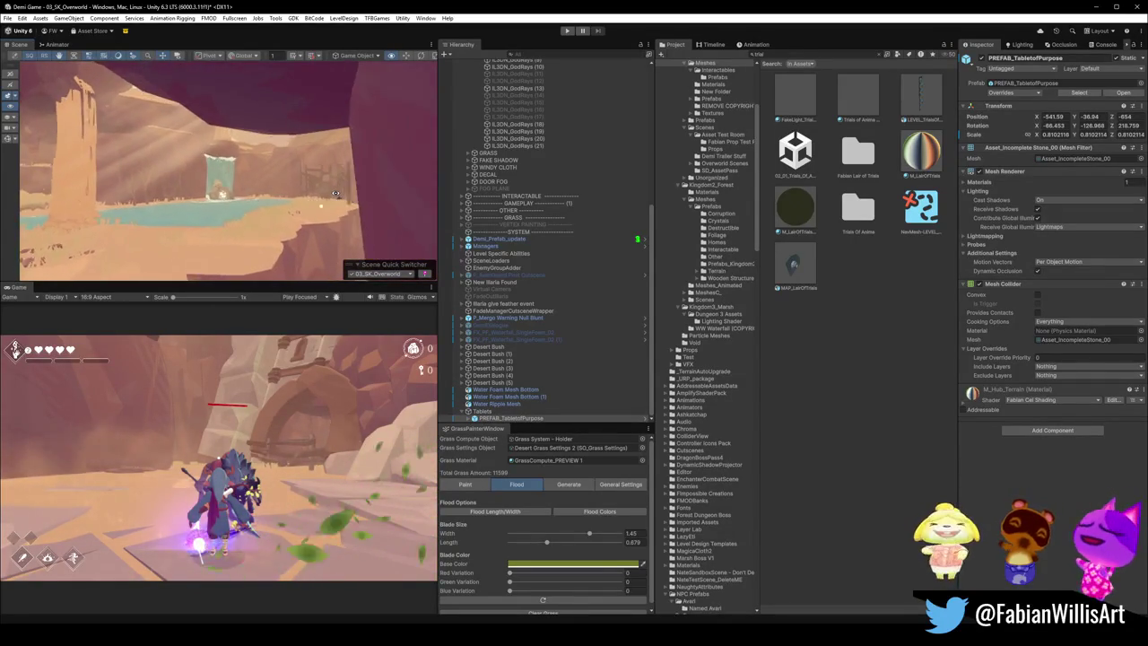
scroll(335, 193, "up", 6)
left_click_drag(247, 244, 264, 258)
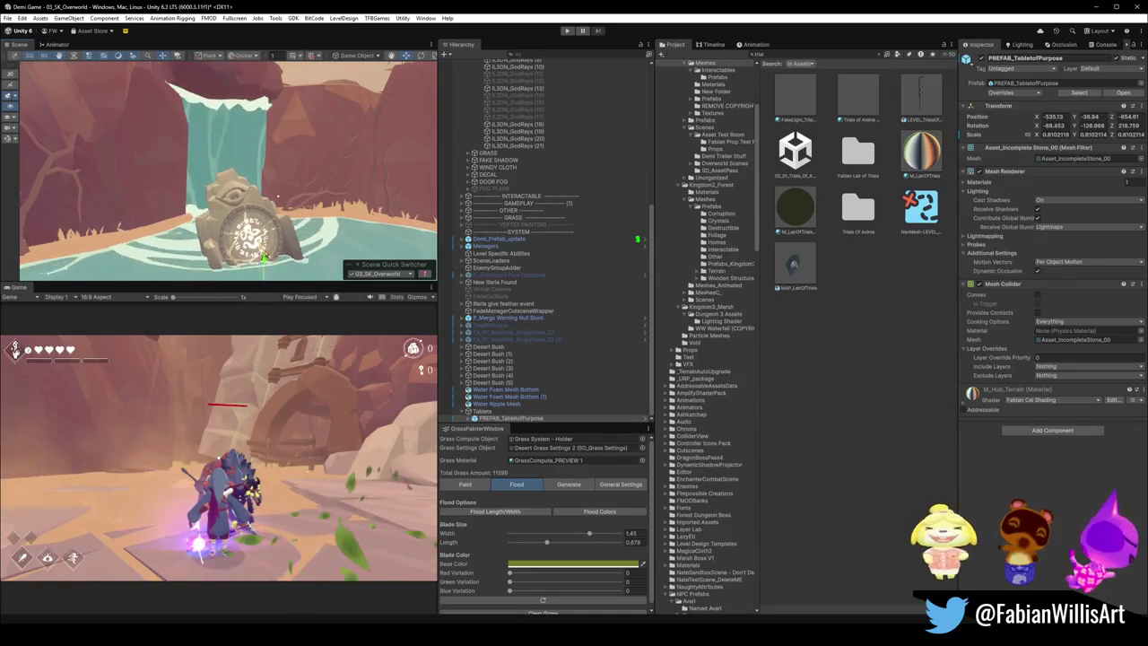
scroll(296, 193, "down", 8)
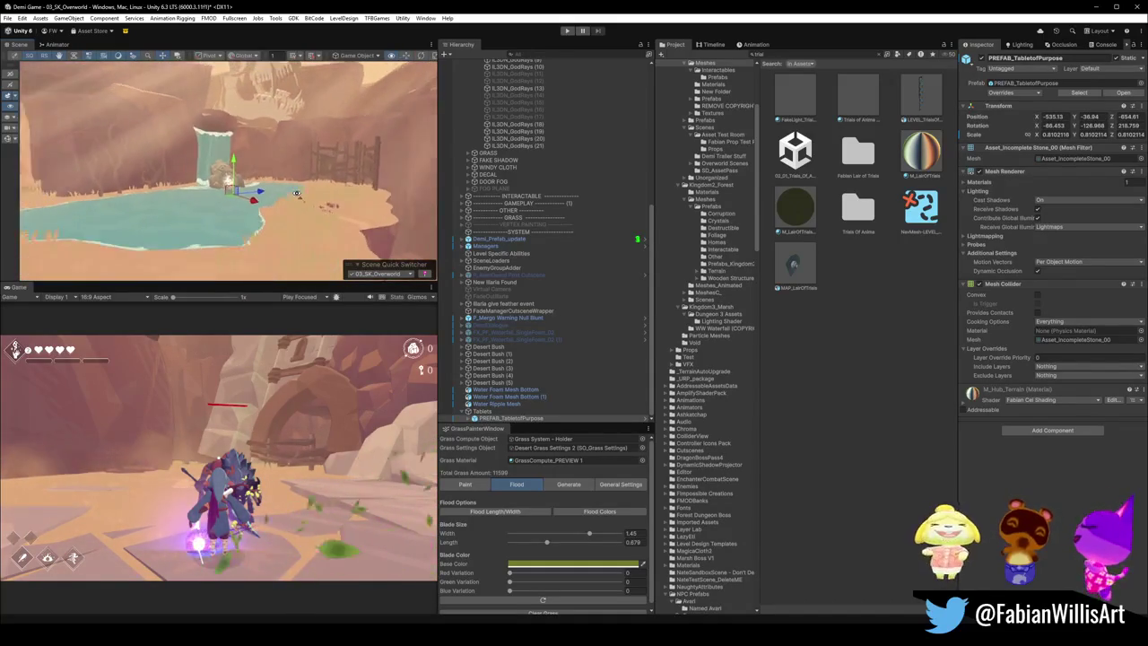
scroll(295, 193, "down", 8)
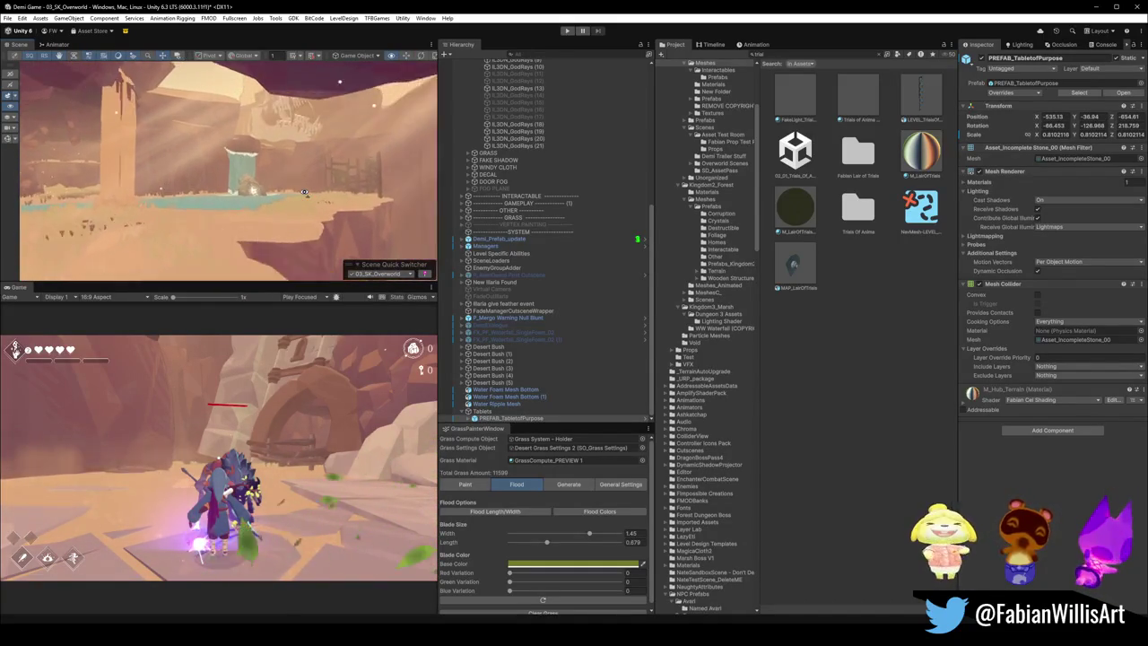
scroll(304, 192, "up", 10)
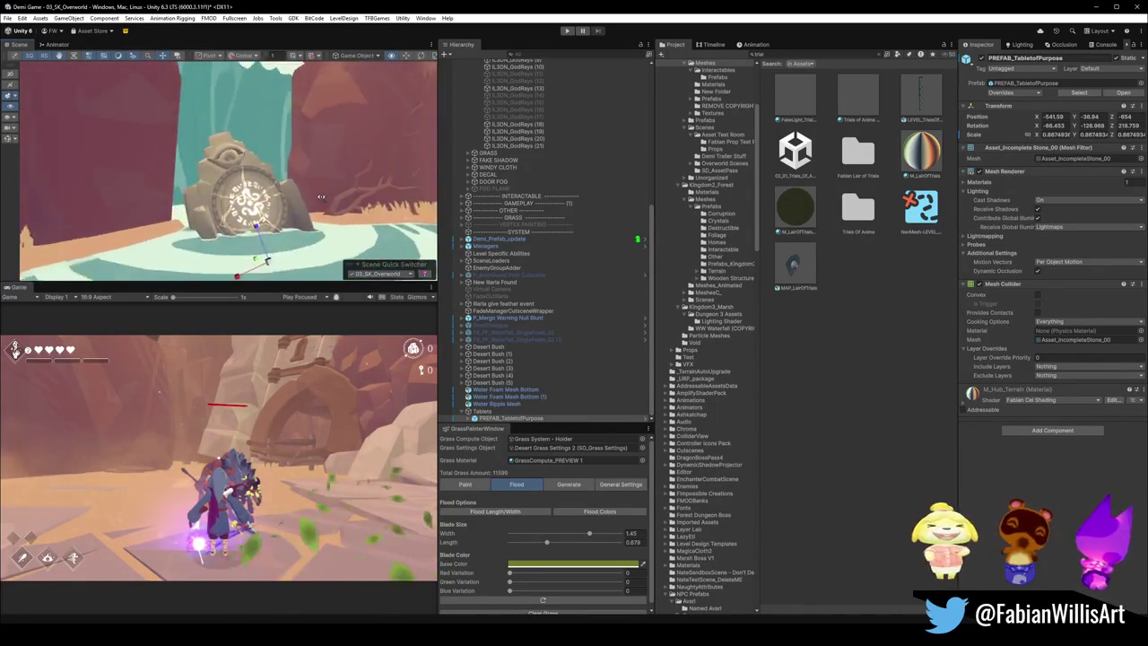
scroll(320, 196, "down", 3)
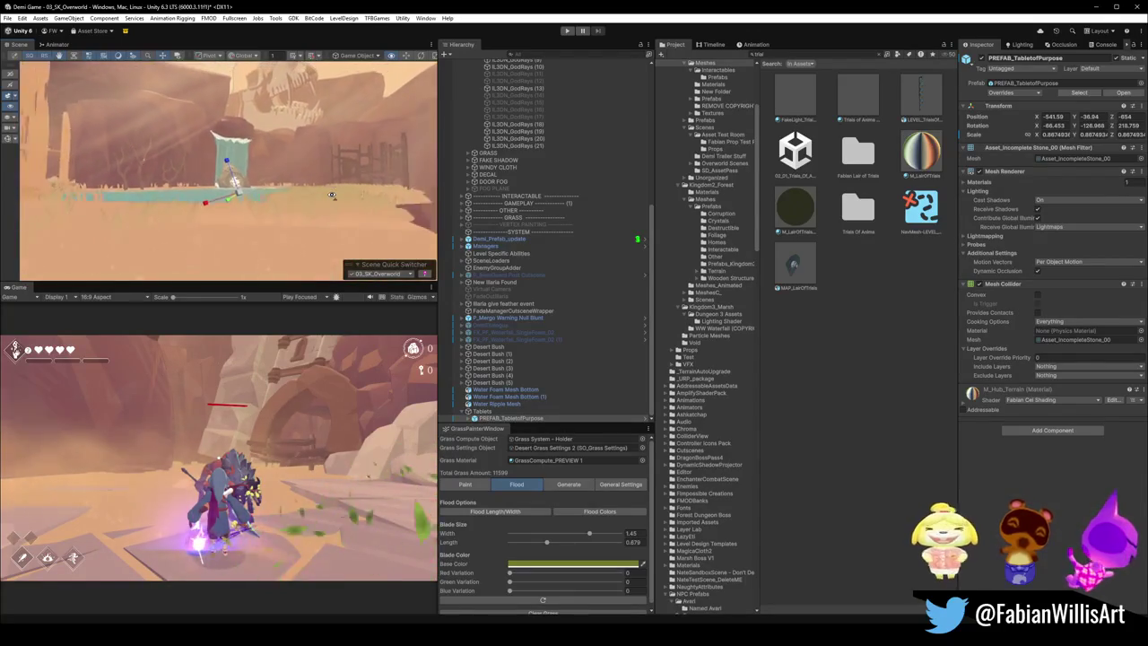
left_click_drag(309, 186, 356, 190)
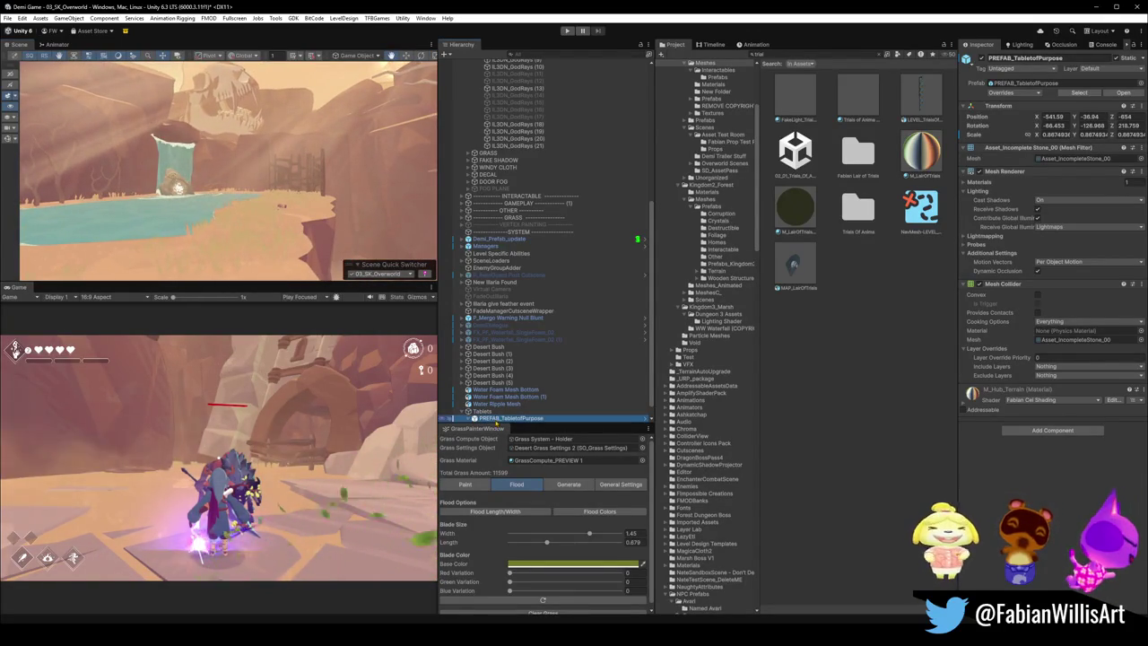
left_click(474, 418)
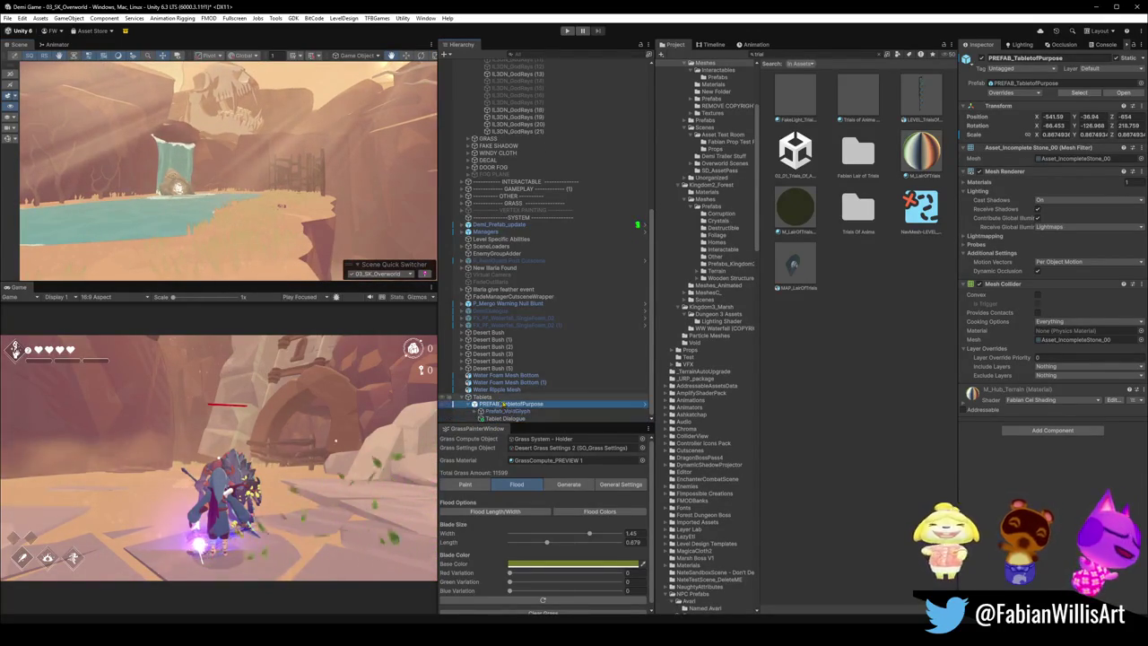
Step: Select the Tablet Dialogue object under PREFAB_TabletofPurpose and frame it in the Scene view
left_click(505, 418)
key("f")
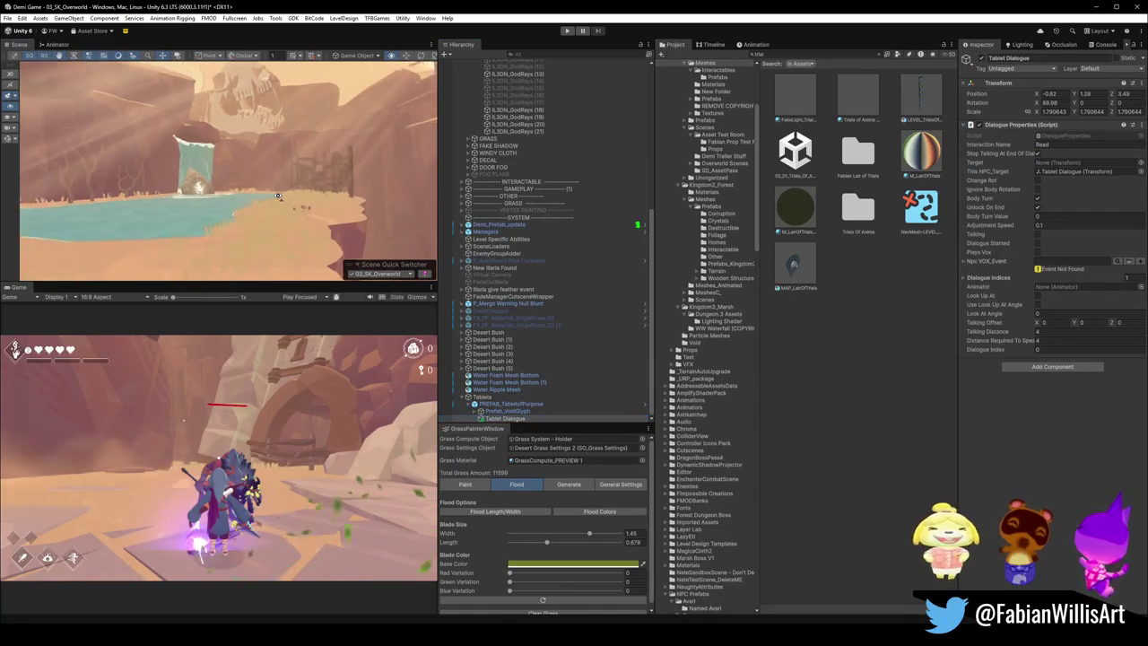
mouse_move(252, 210)
left_mouse_down()
mouse_move(353, 155)
mouse_move(1032, 415)
left_mouse_up()
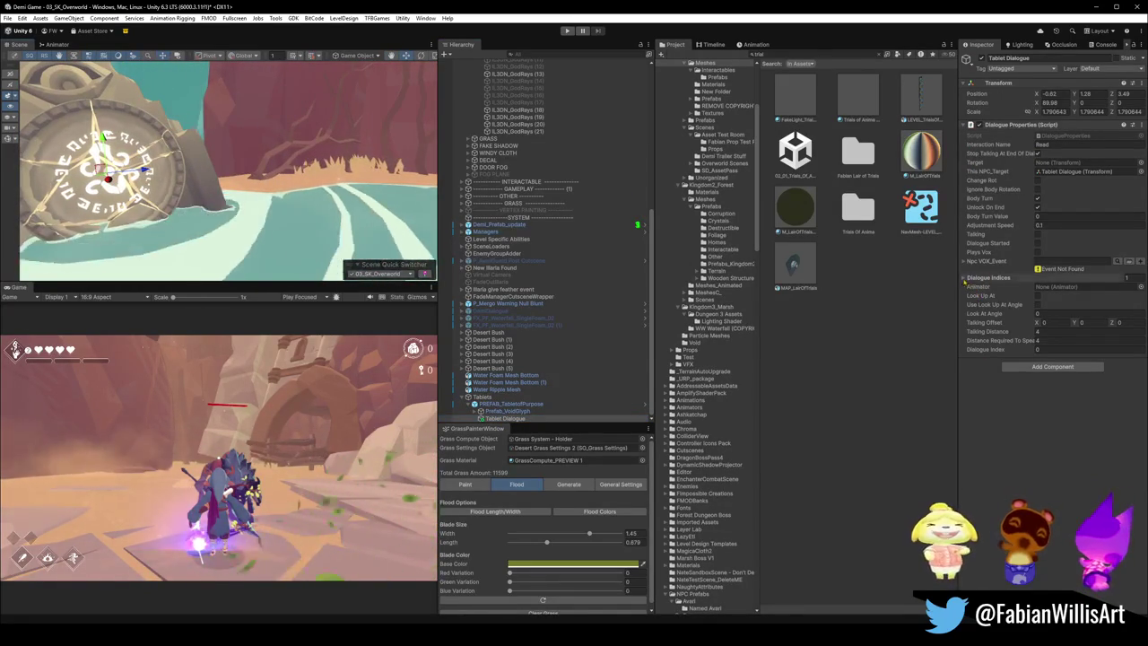
Step: Paste 'Let thought dissolve into the endless night.' into Element 2's Dialogue String under Dialogue Indices
left_click(963, 278)
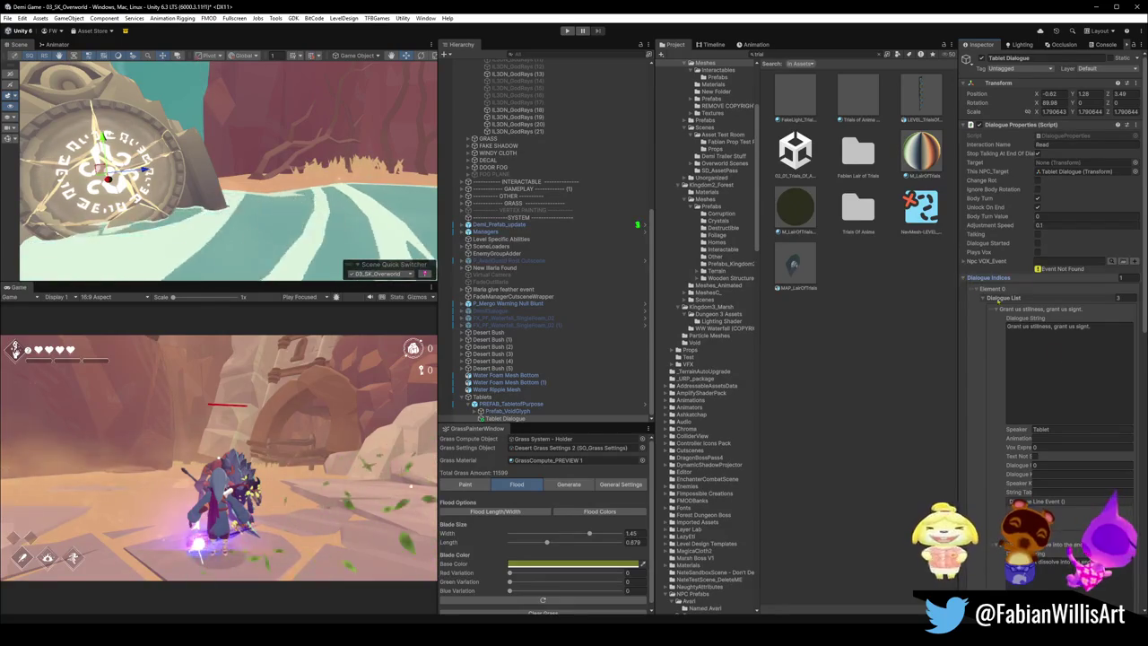
left_click(1060, 349)
scroll(1062, 490, "down", 10)
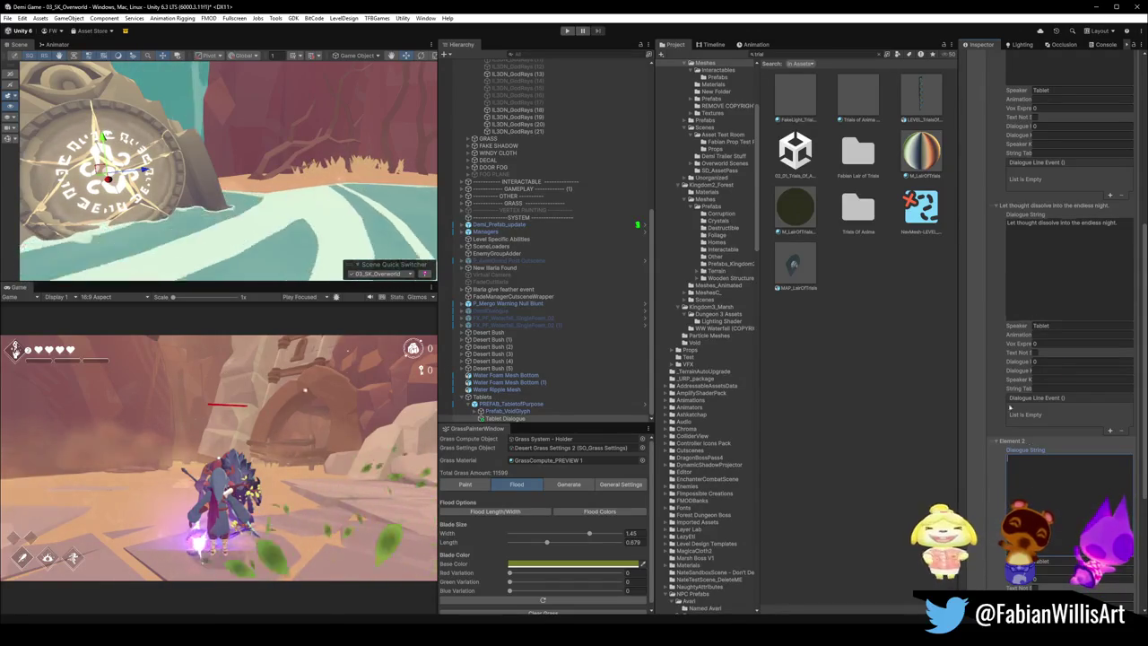
left_click(999, 477)
scroll(1076, 448, "down", 4)
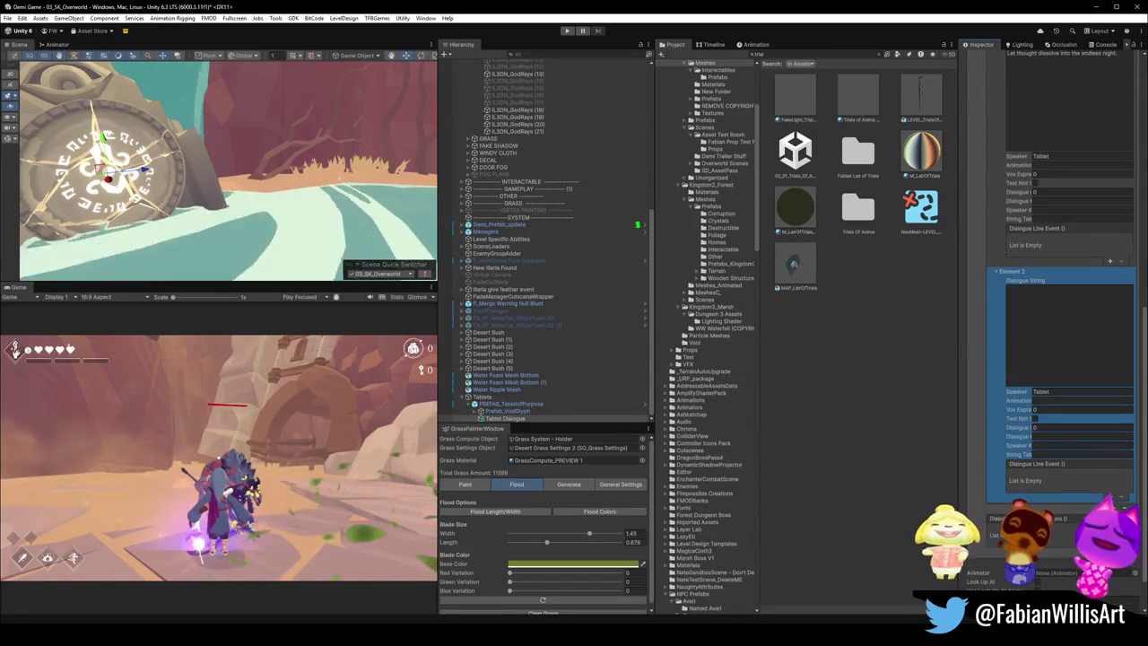
type("Let thought dissolve into the endless night.")
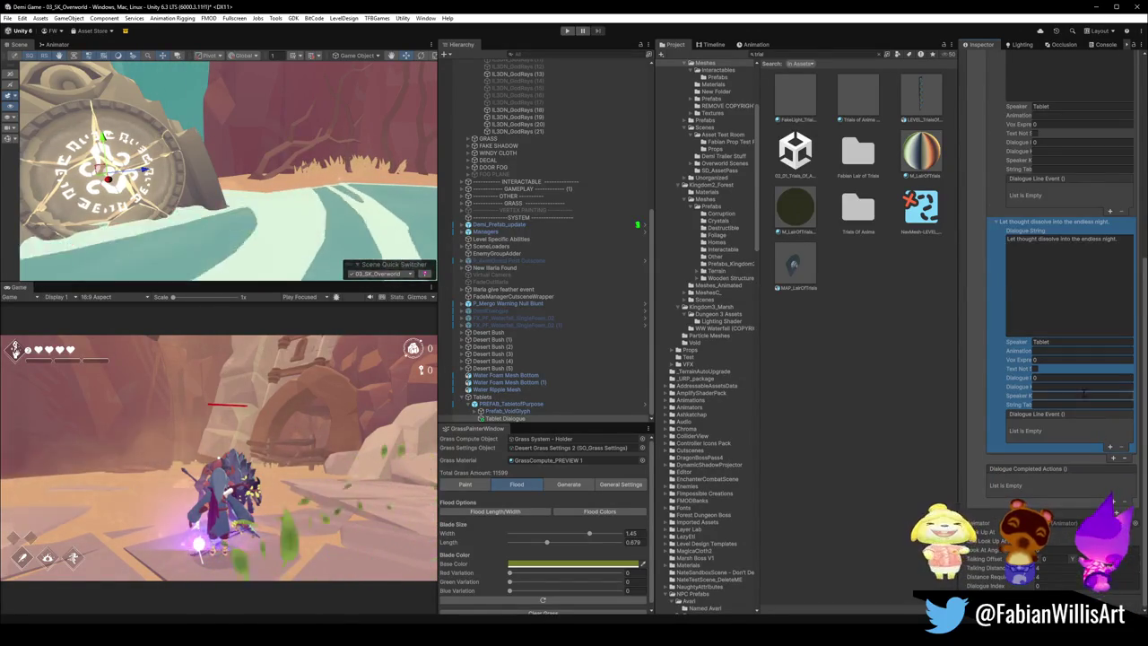
scroll(1052, 324, "up", 2)
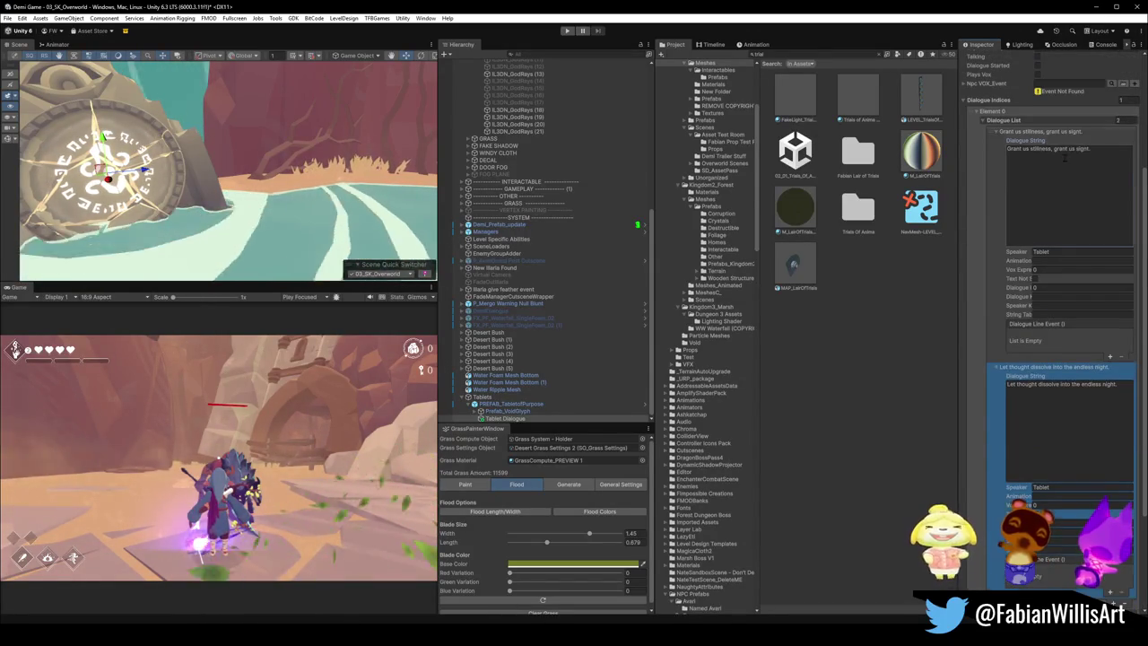
left_click(1064, 156)
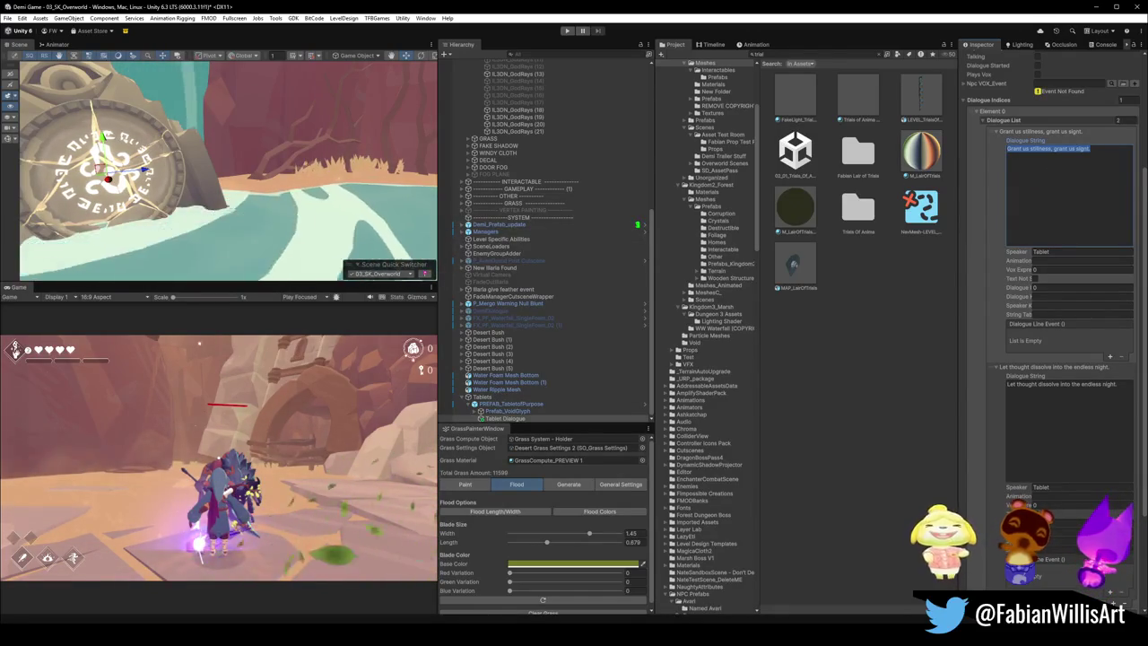
left_click_drag(347, 182, 315, 161)
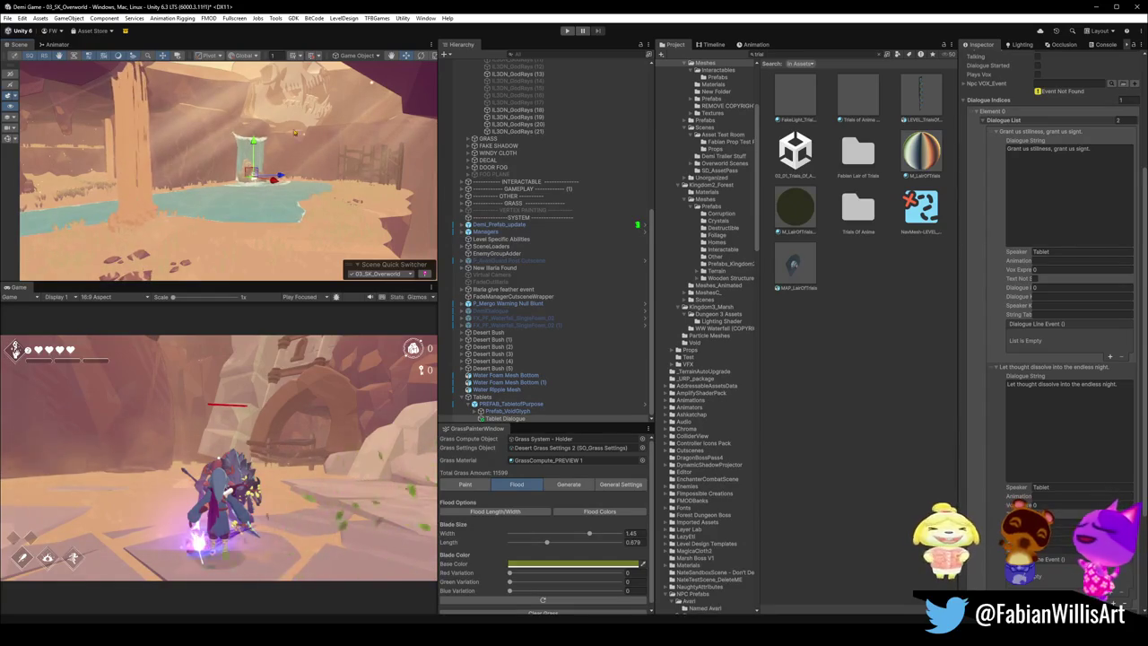
Step: Move the Scene view toward the pillar by the waterfall pool, then enter Play mode
scroll(287, 240, "up", 5)
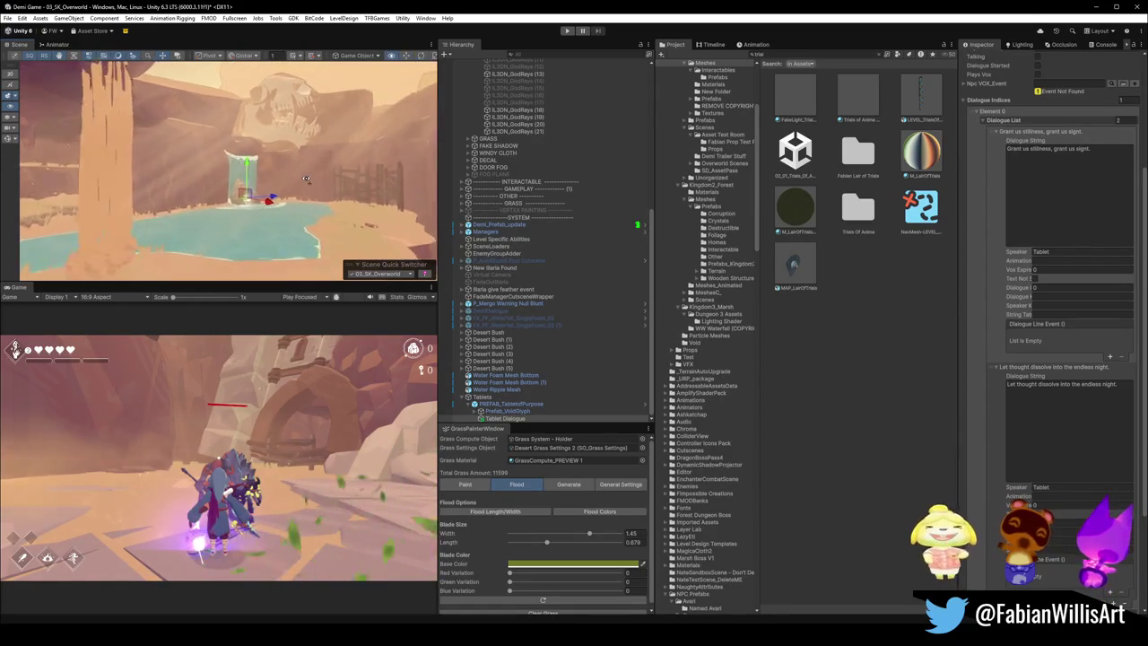
scroll(320, 167, "down", 3)
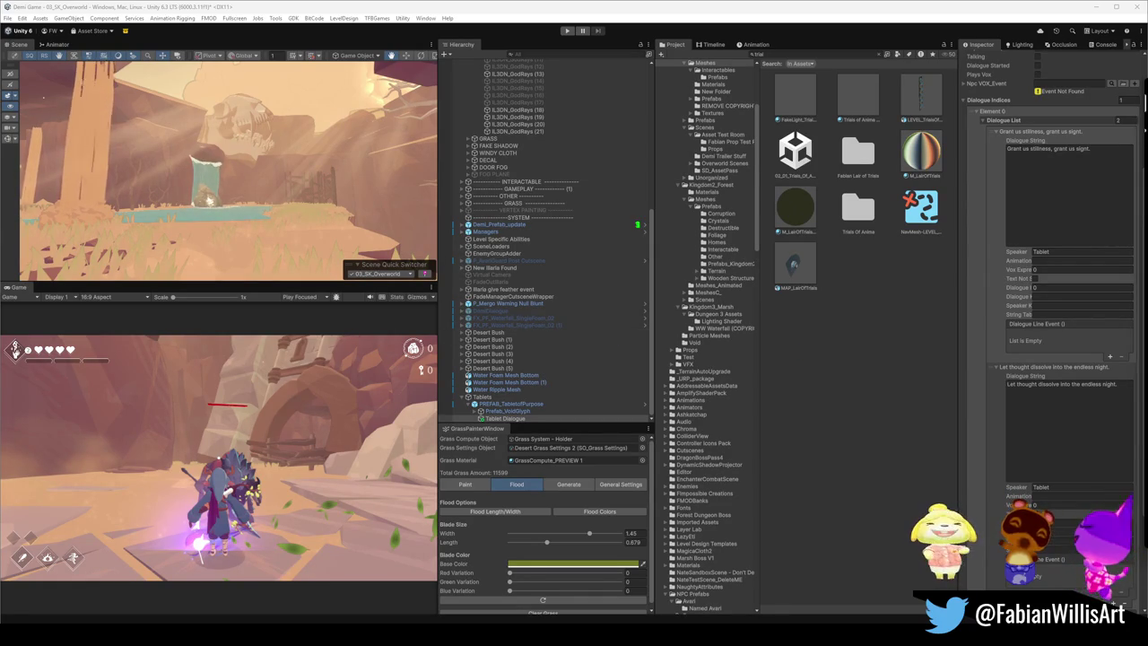
mouse_move(316, 157)
left_mouse_down()
mouse_move(202, 179)
mouse_move(332, 201)
mouse_move(310, 197)
left_mouse_up()
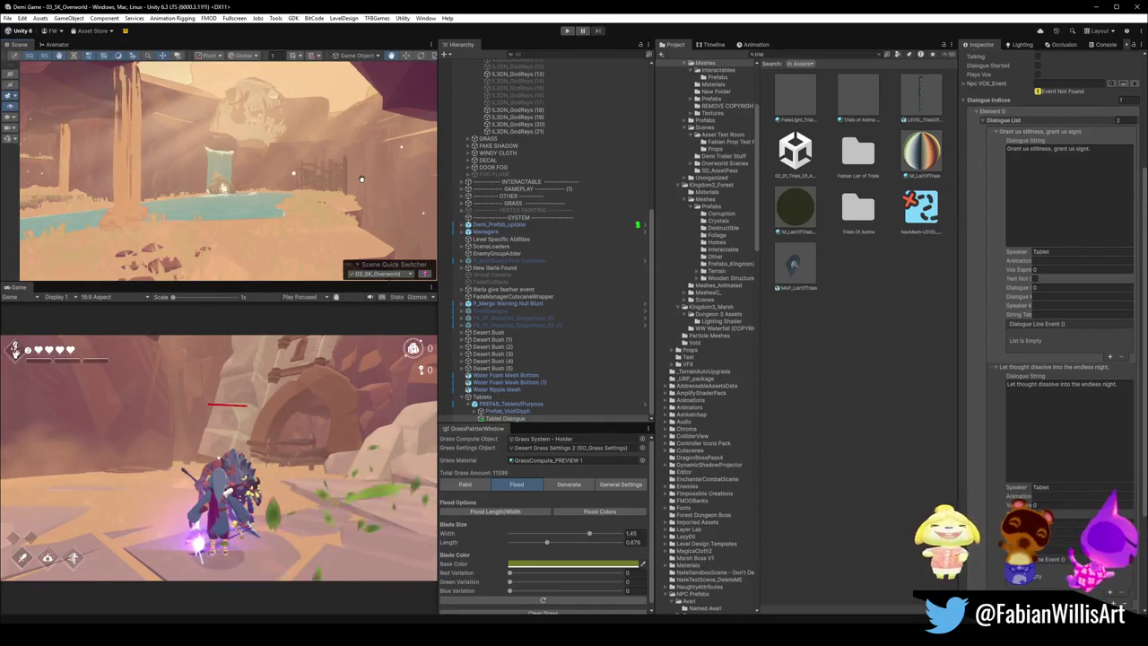
left_click(567, 30)
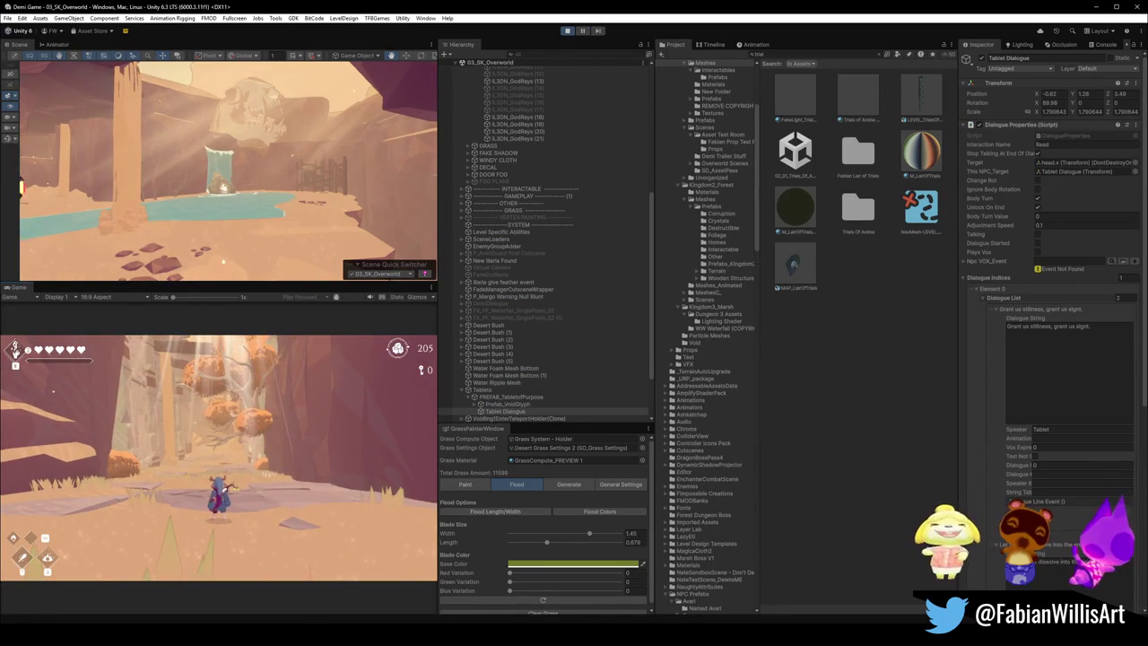
Step: Maximize the Game view and run the character up the canyon path toward the enemy
key("F10")
left_click(219, 462)
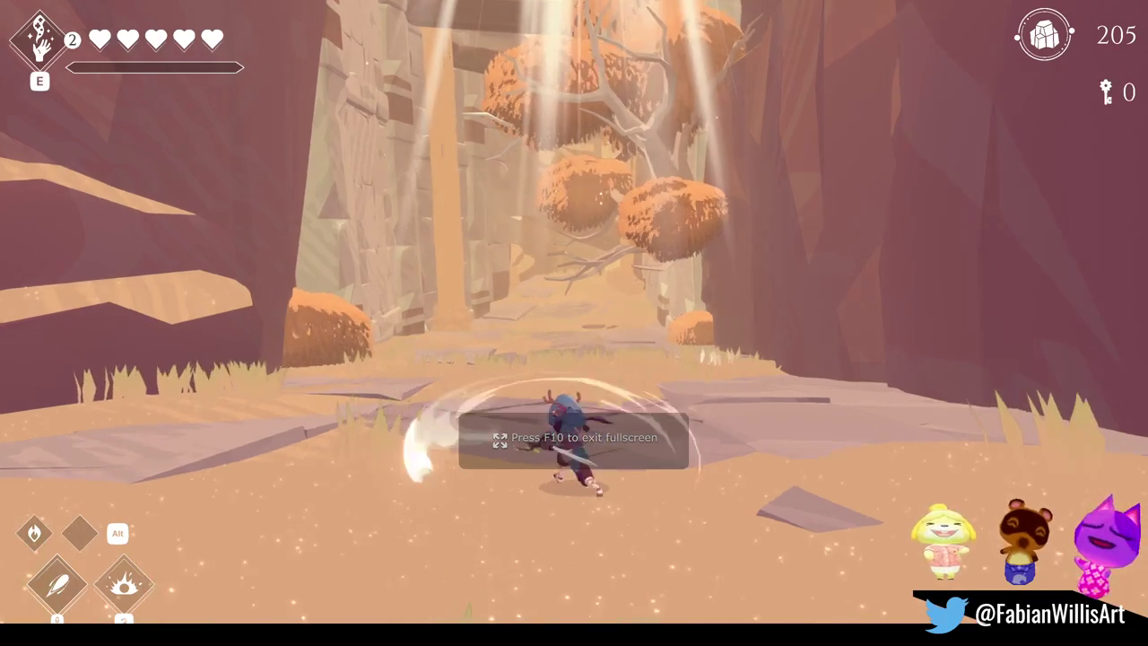
key("w")
key("w")
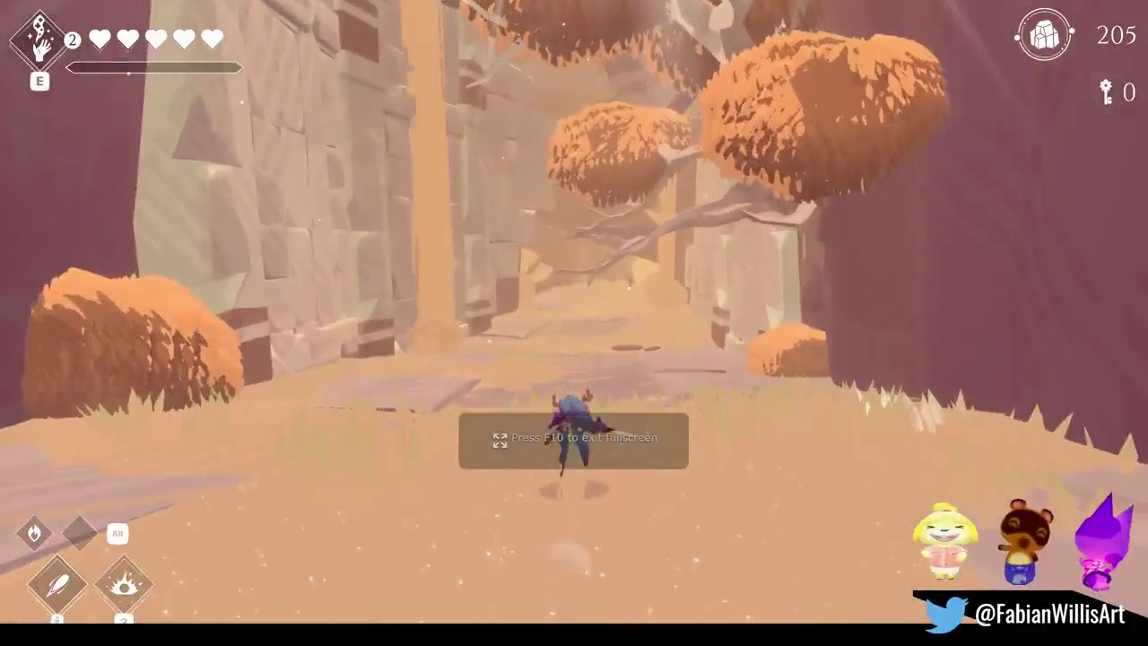
key("w")
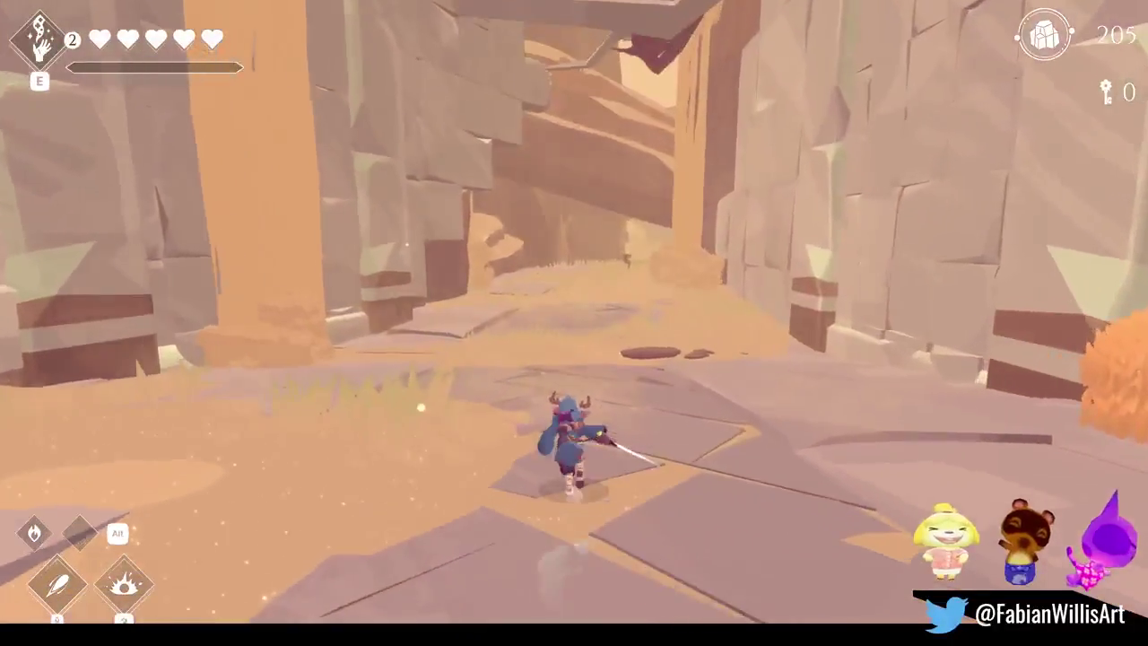
key("w")
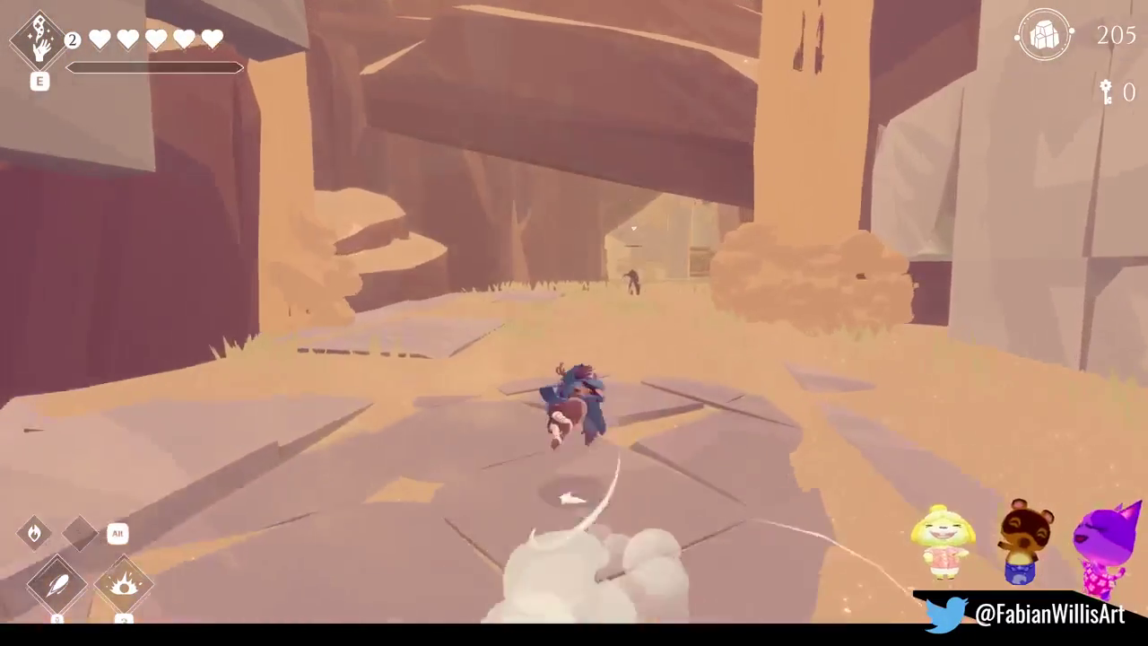
key("w")
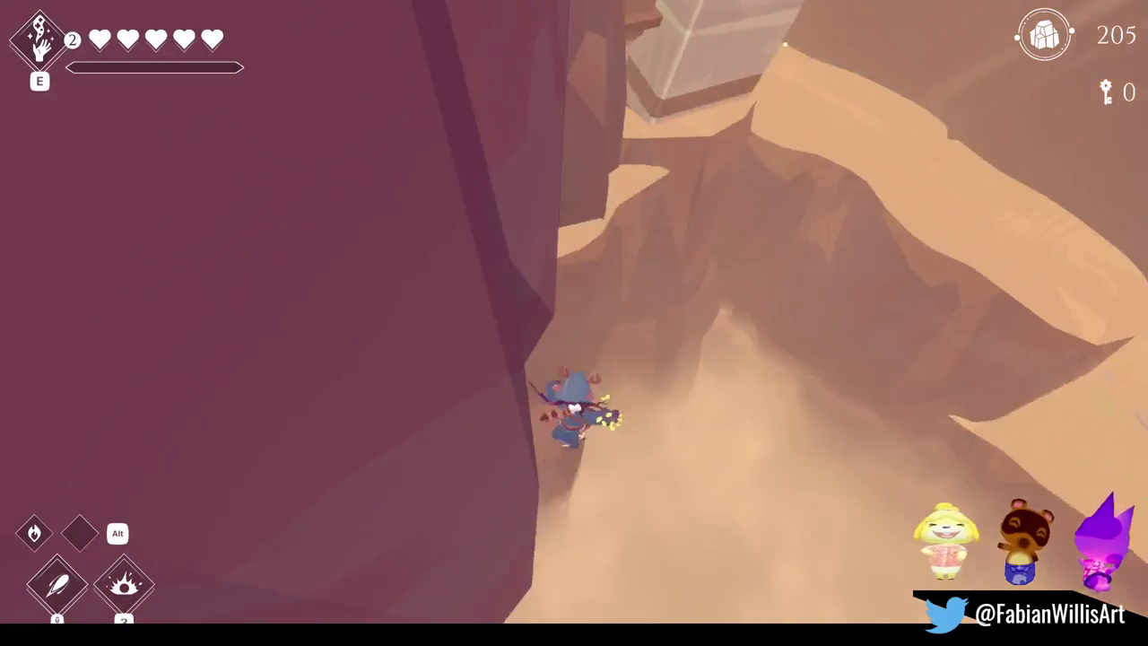
Step: Run through the stone archway and barred gate toward the statue, then pause the game
key("w")
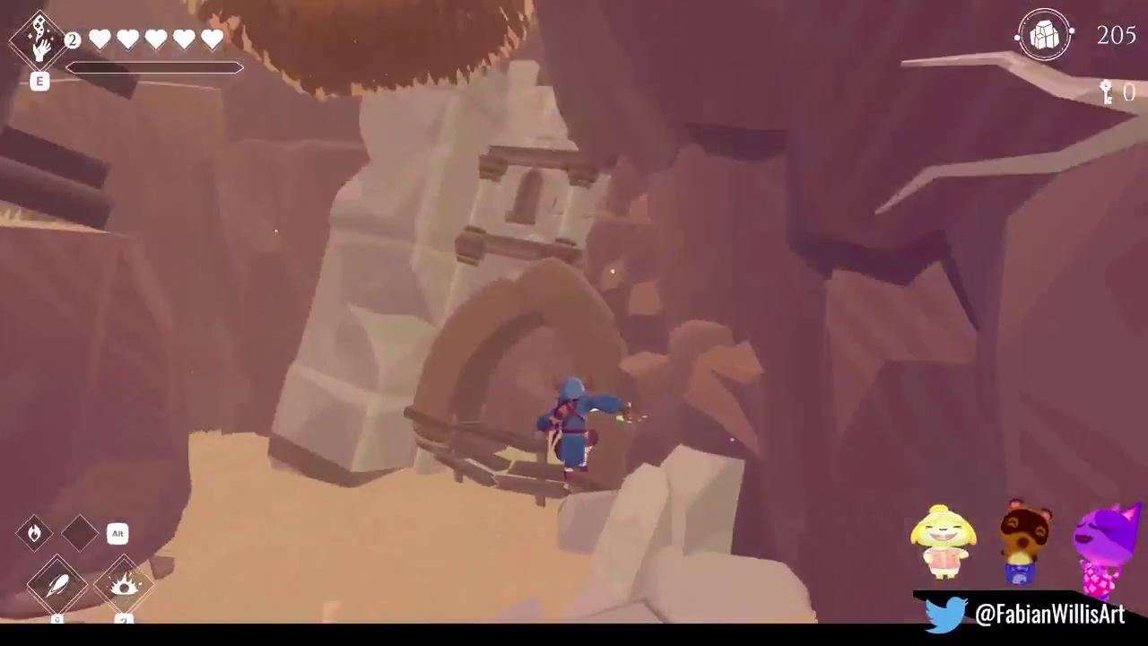
key("w")
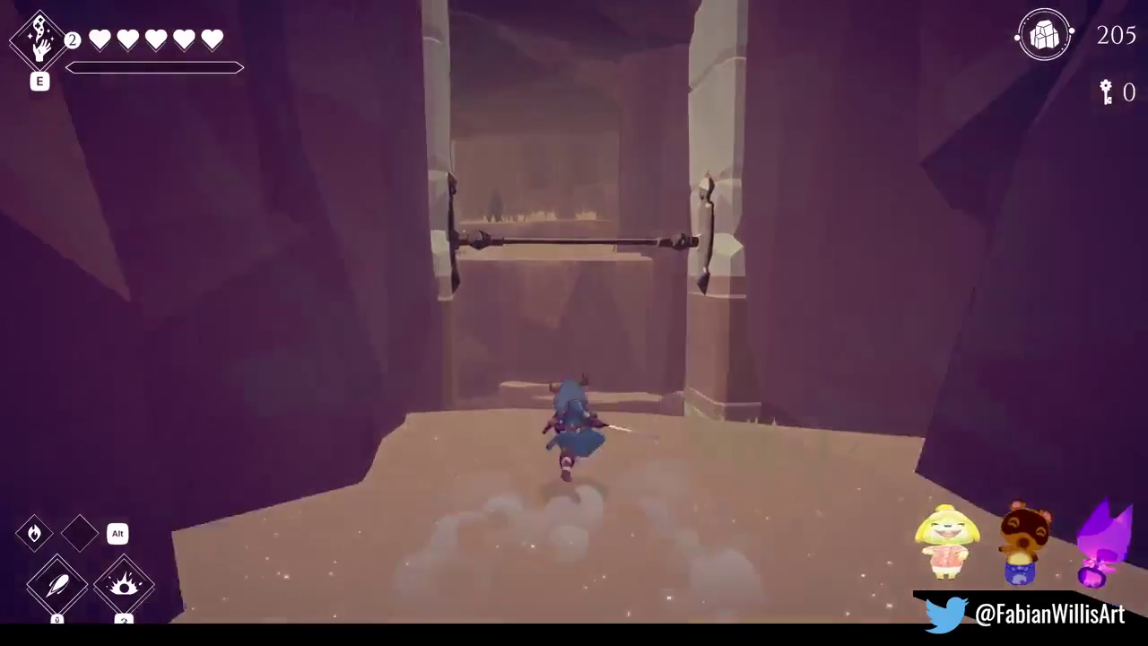
key("w")
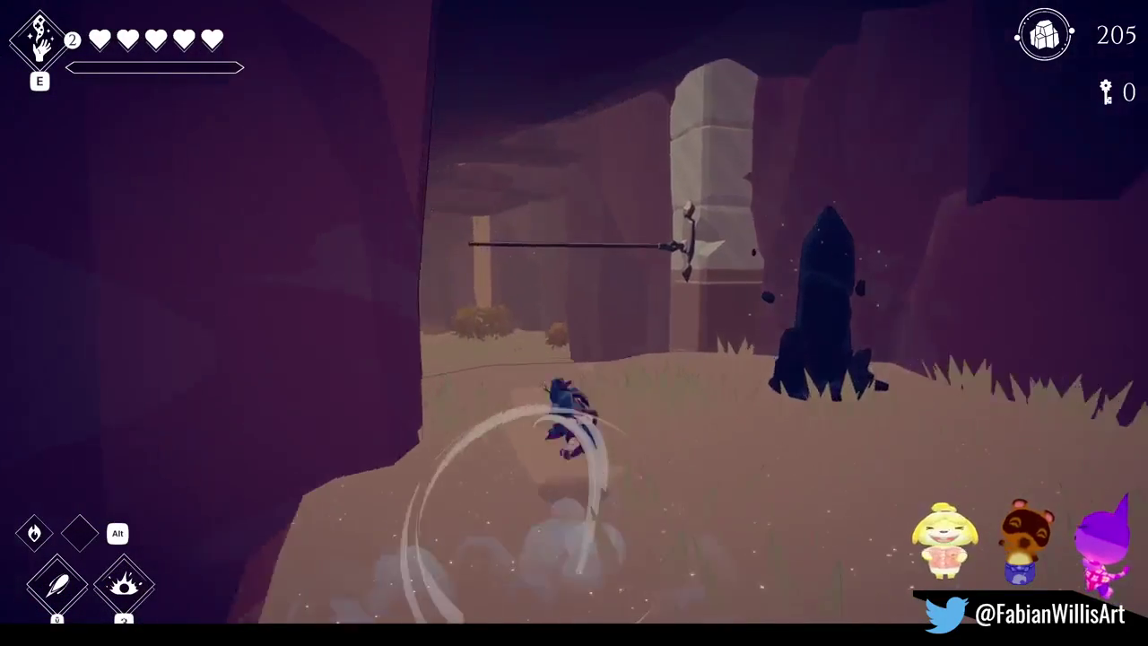
key("w")
key("w")
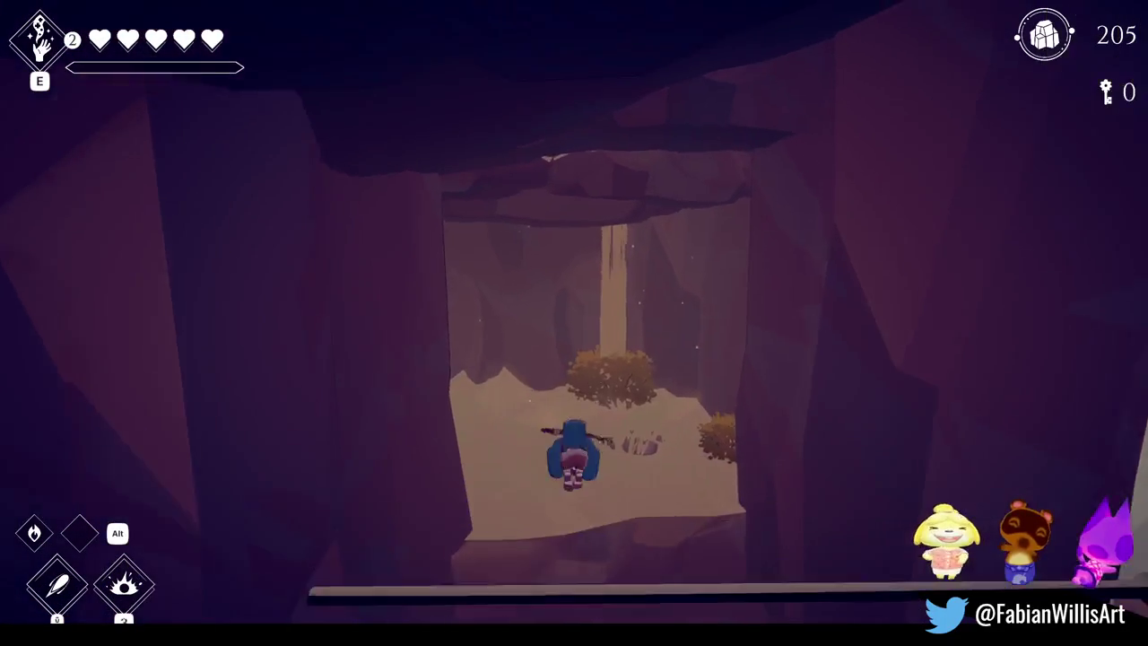
key("Escape")
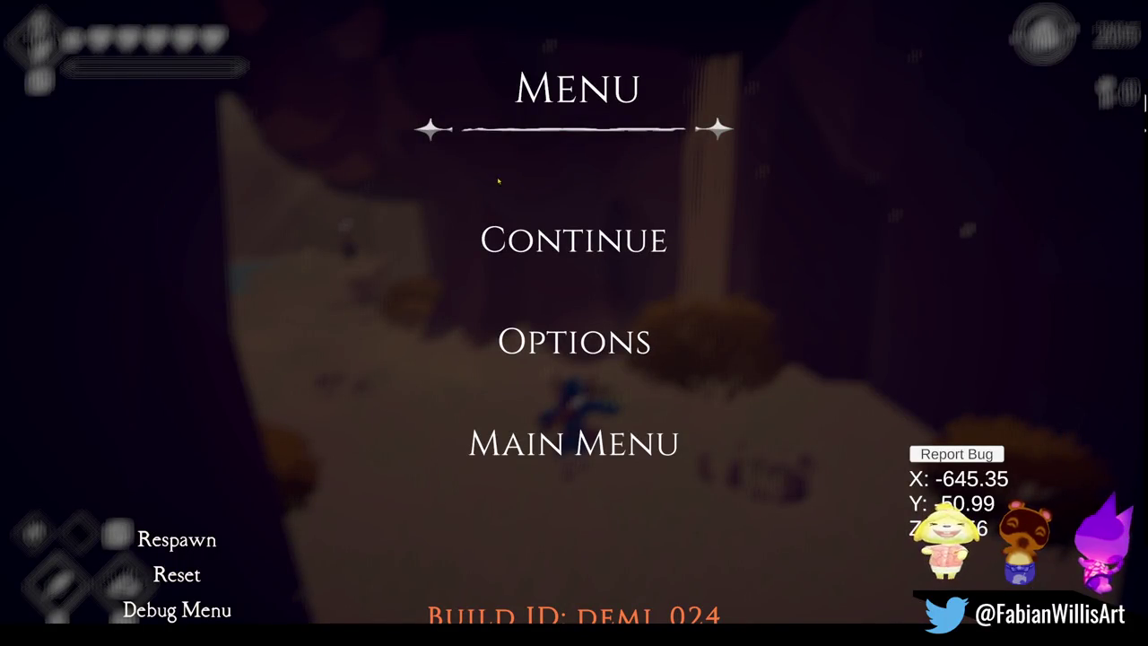
Step: Resume the game from the pause menu
key("Escape")
Step: Fight through the cave bats and wade into the waterfall pool up to the runed tablet
key("w")
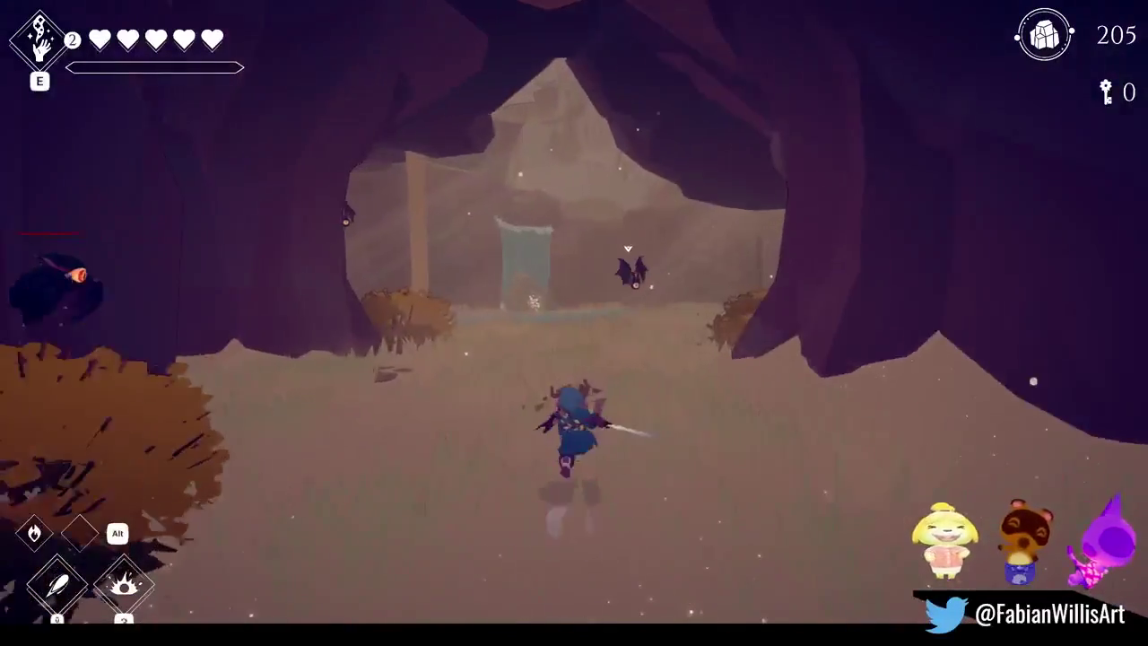
key("w")
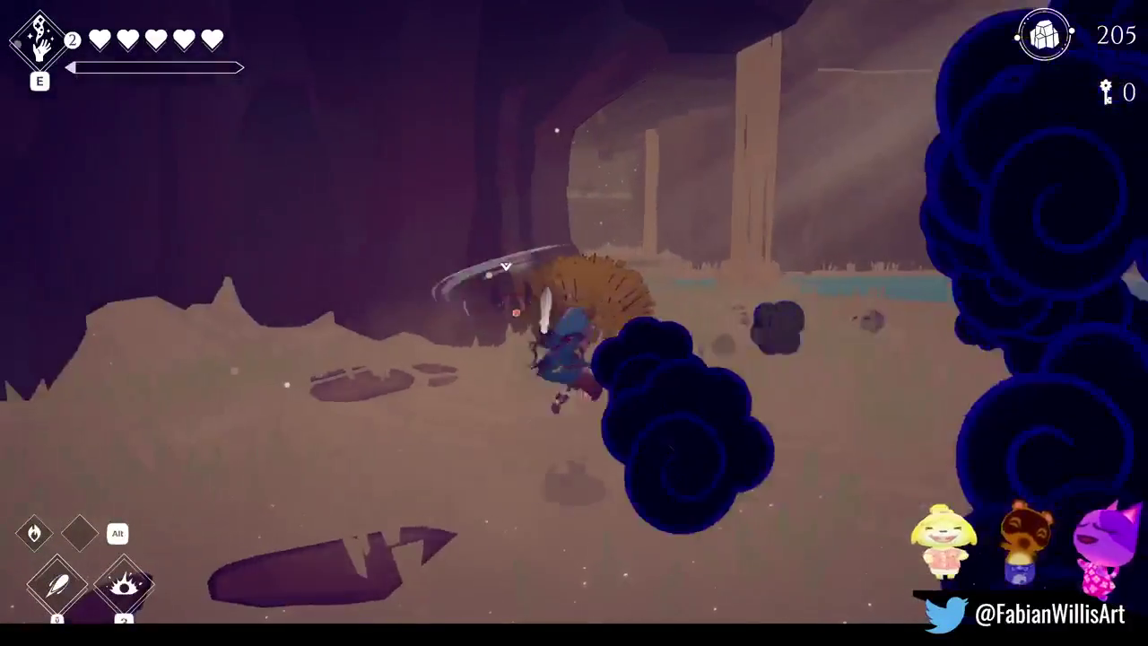
key("w")
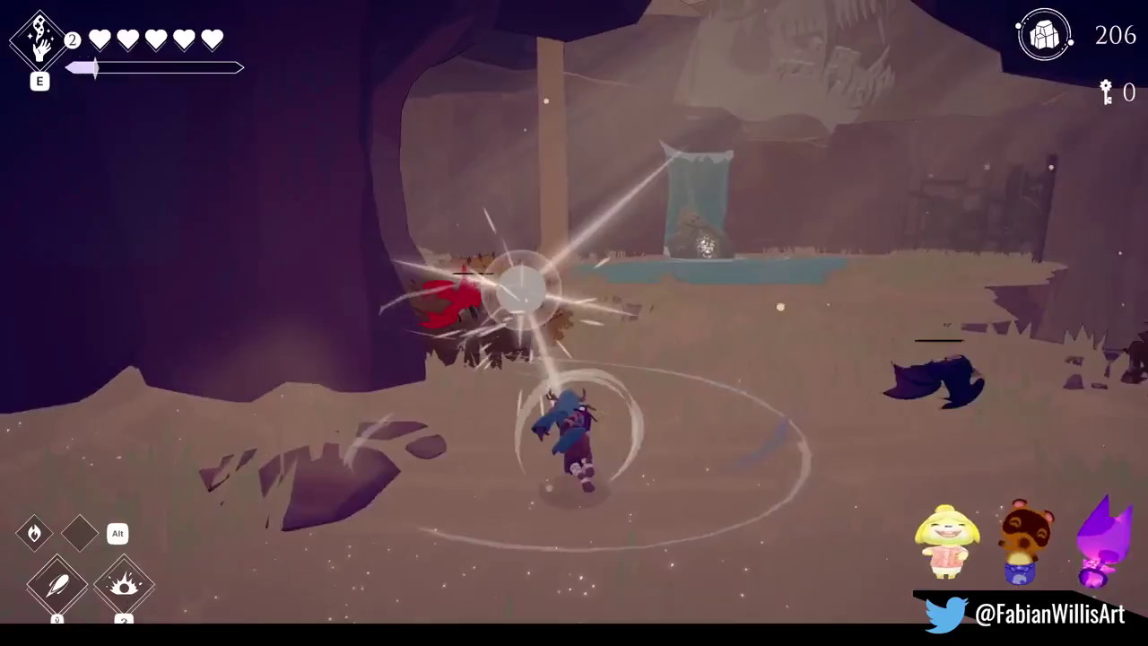
key("w")
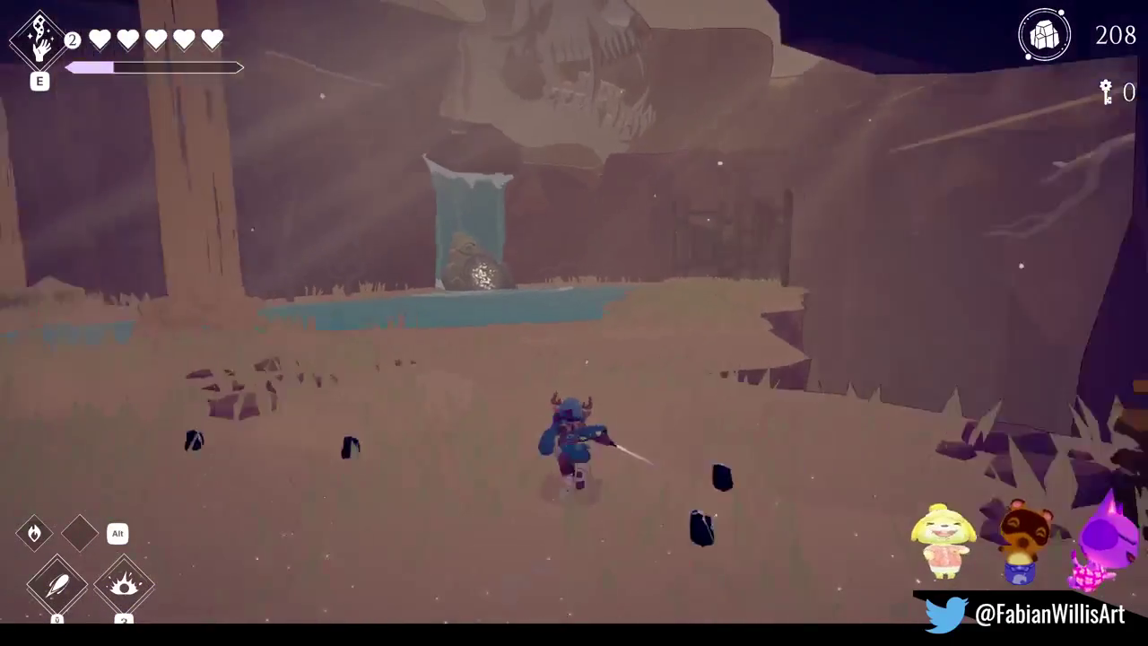
key("w")
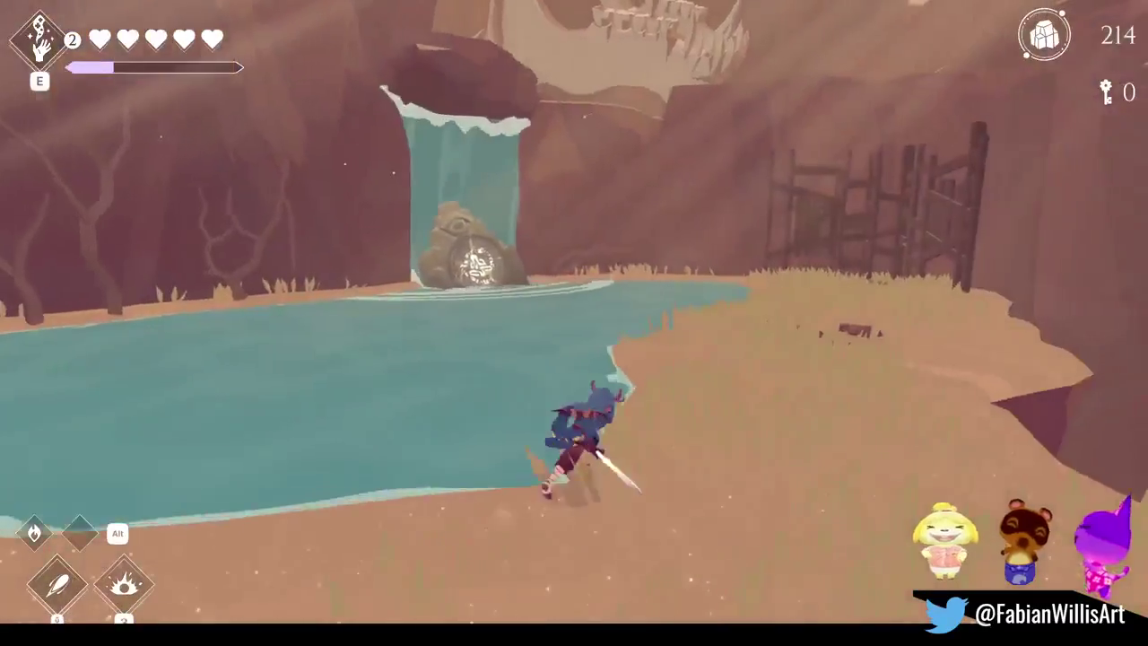
key("w")
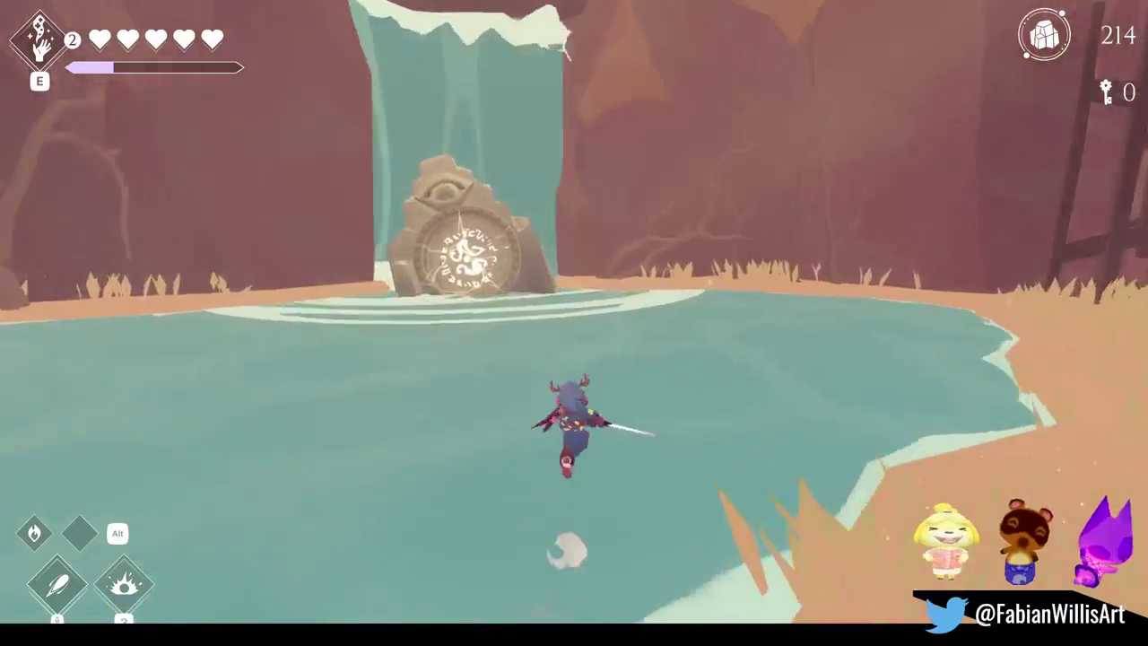
key("w")
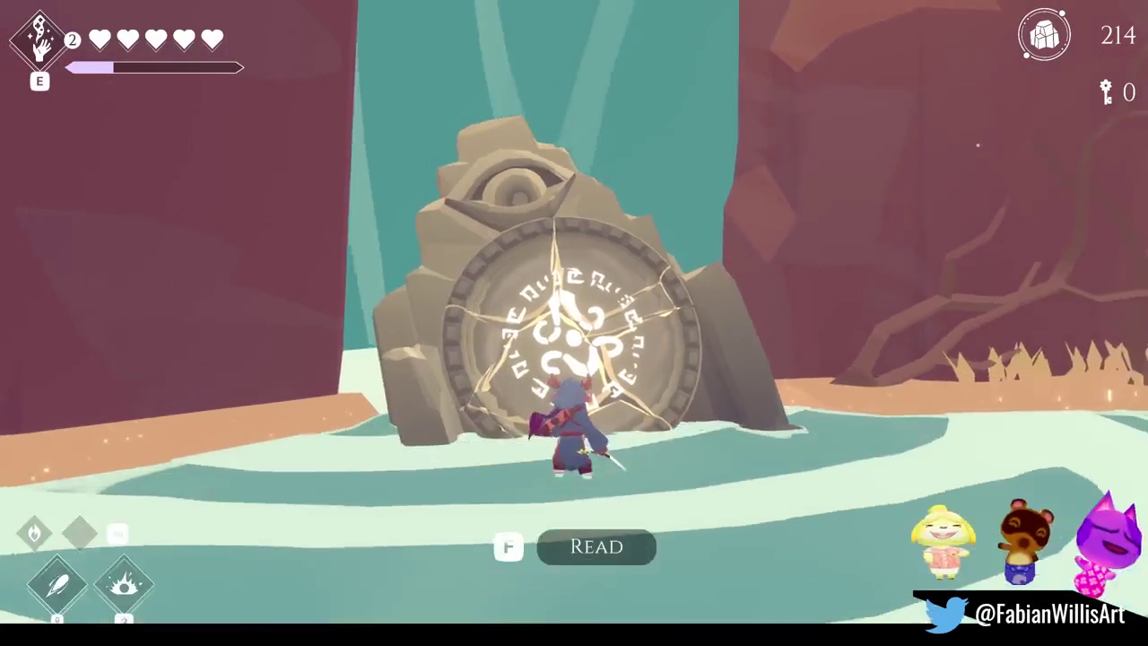
Step: Read the tablet through both dialogue lines, close the dialogue and step away
key("f")
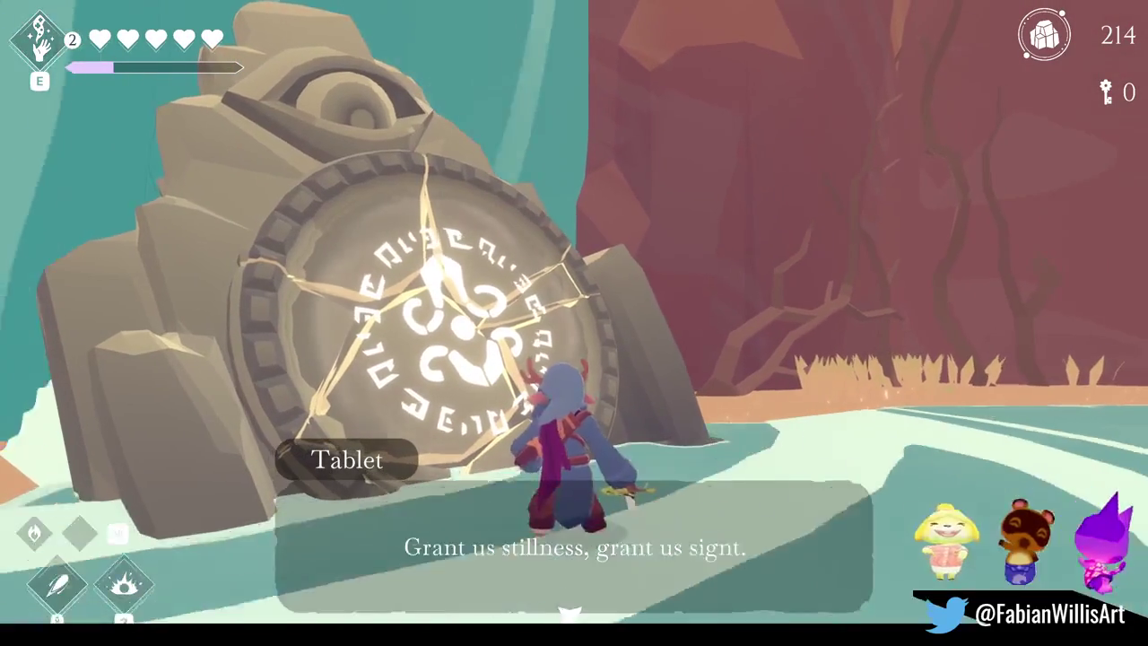
key("f")
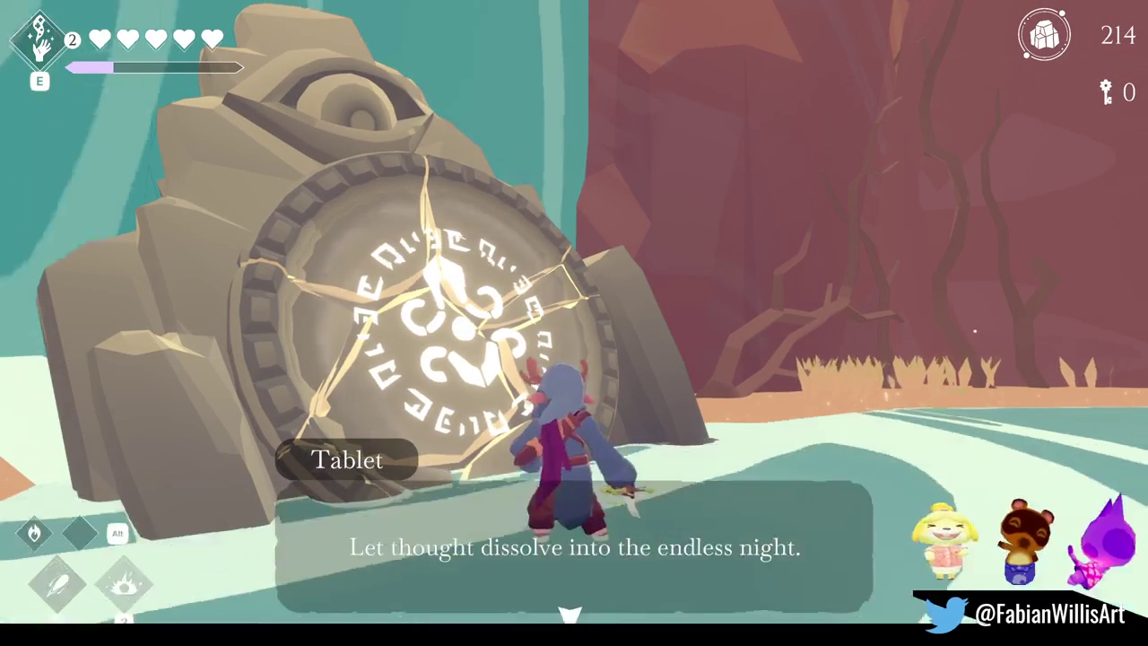
key("f")
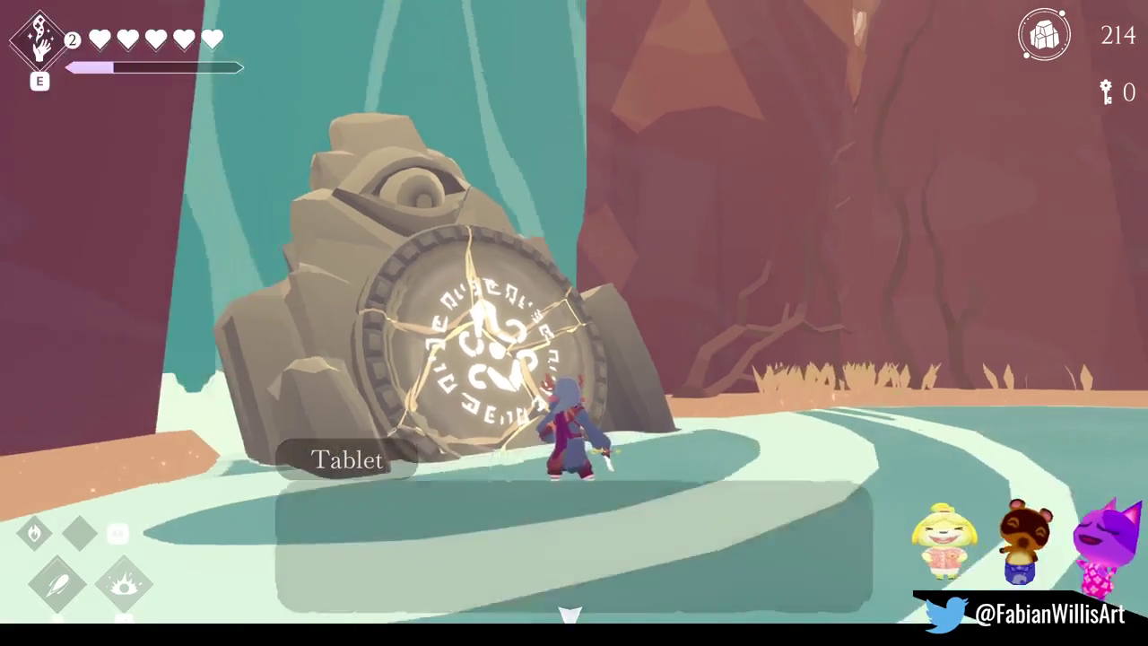
key("s")
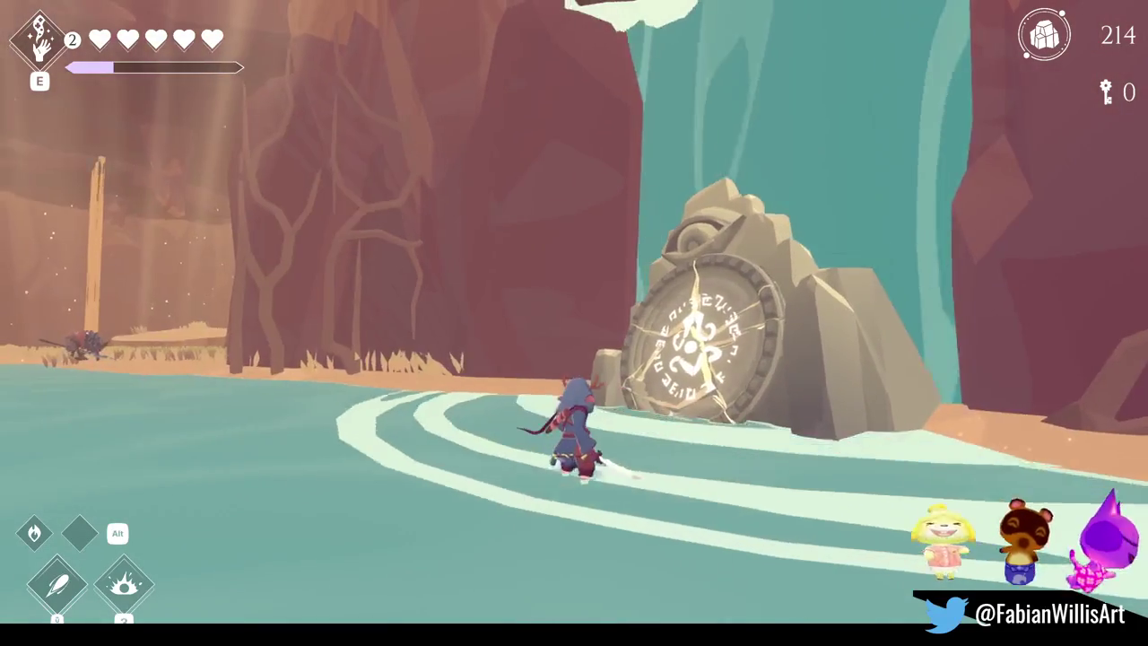
Step: Leave the pool for the bank, then run and dodge-roll past the rock archway toward the open canyon
key("a")
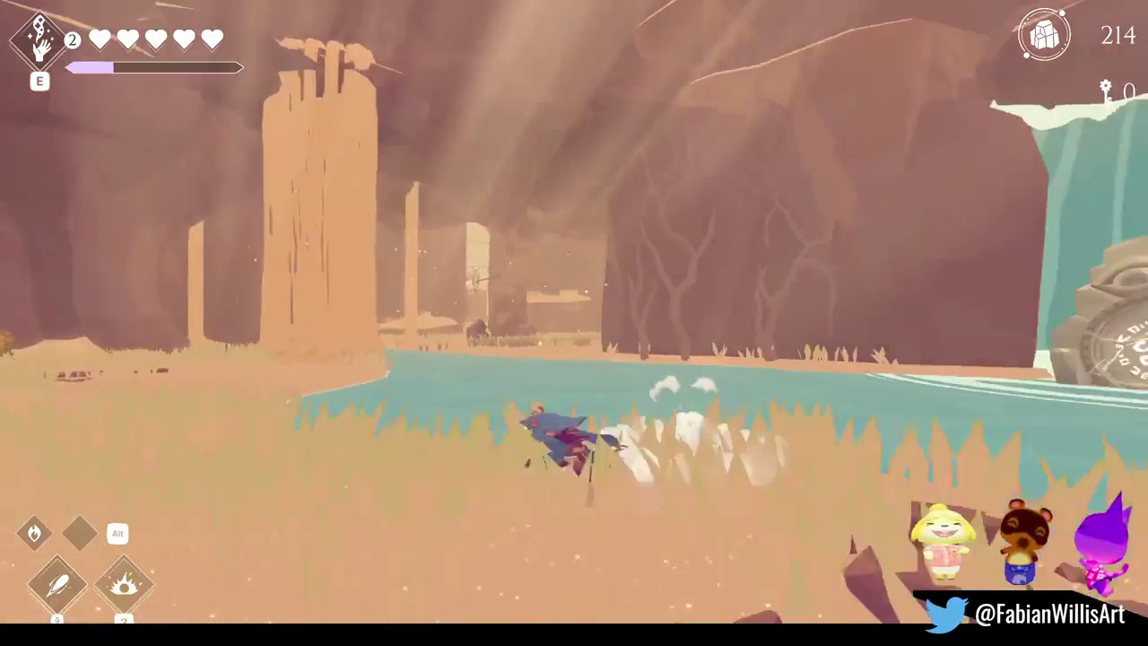
key("s")
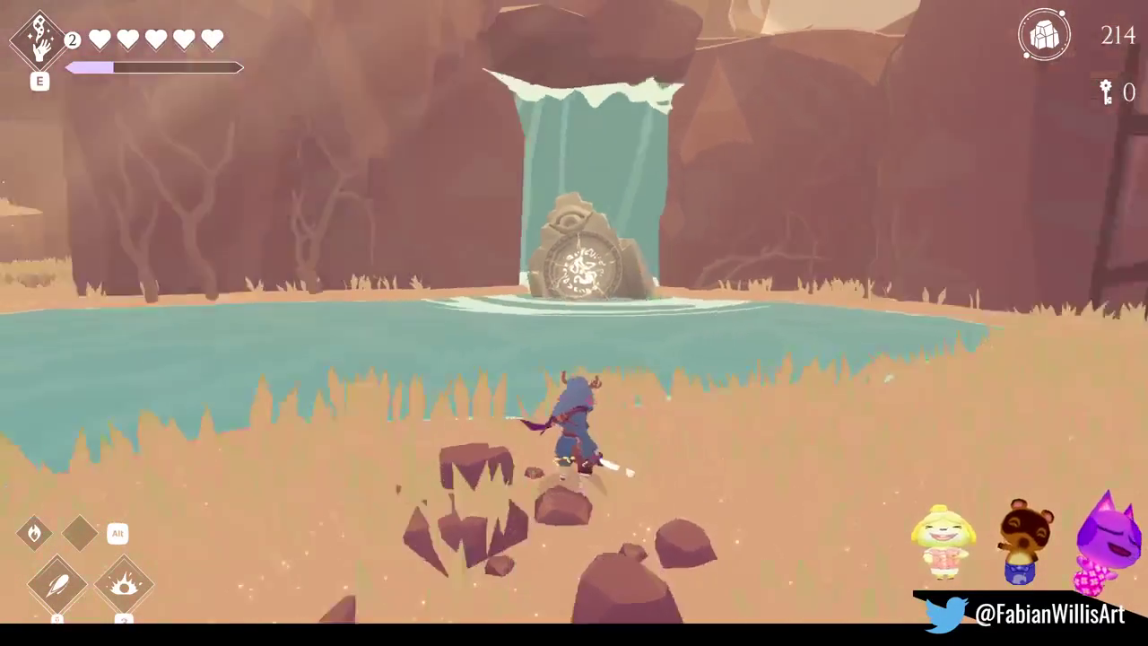
key("a")
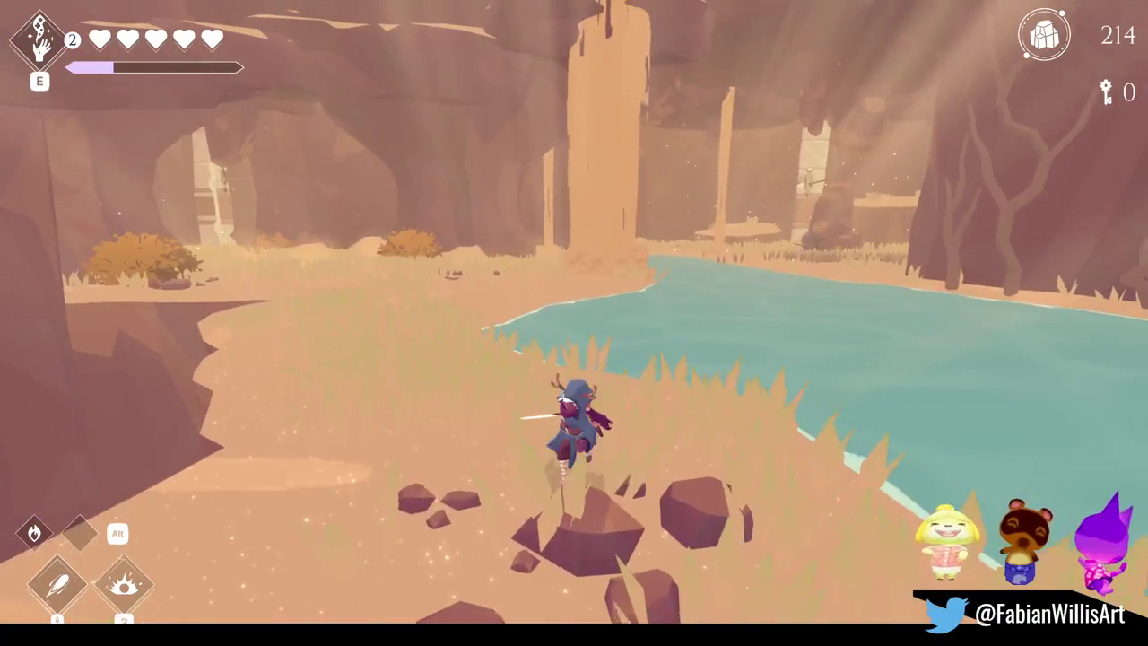
key("space")
key("w")
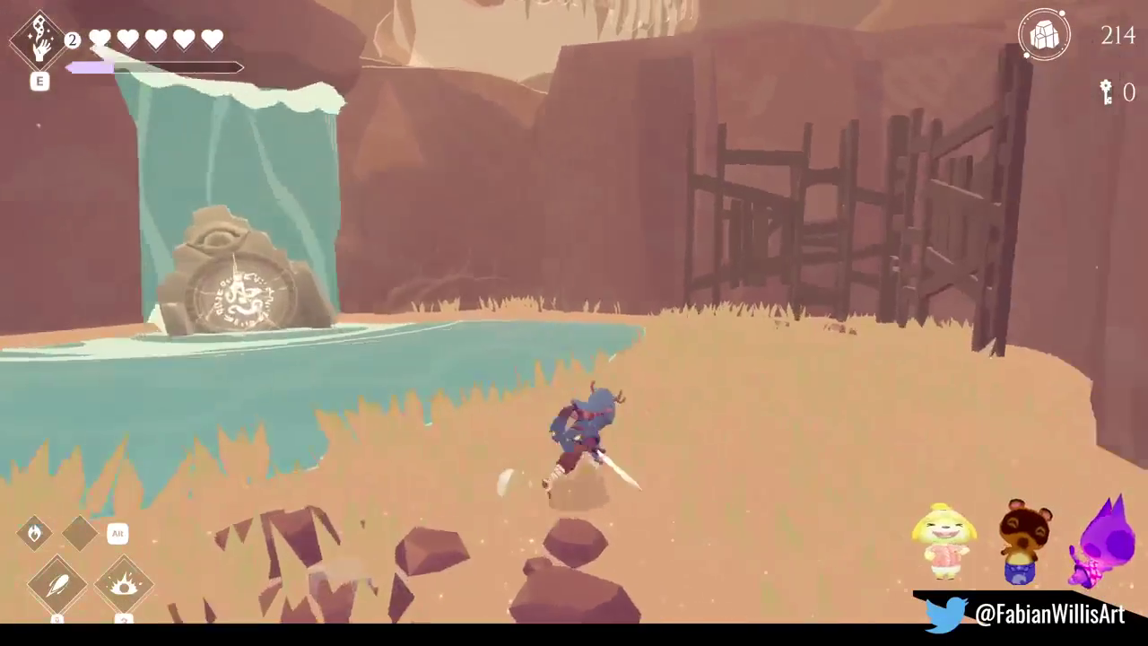
key("a")
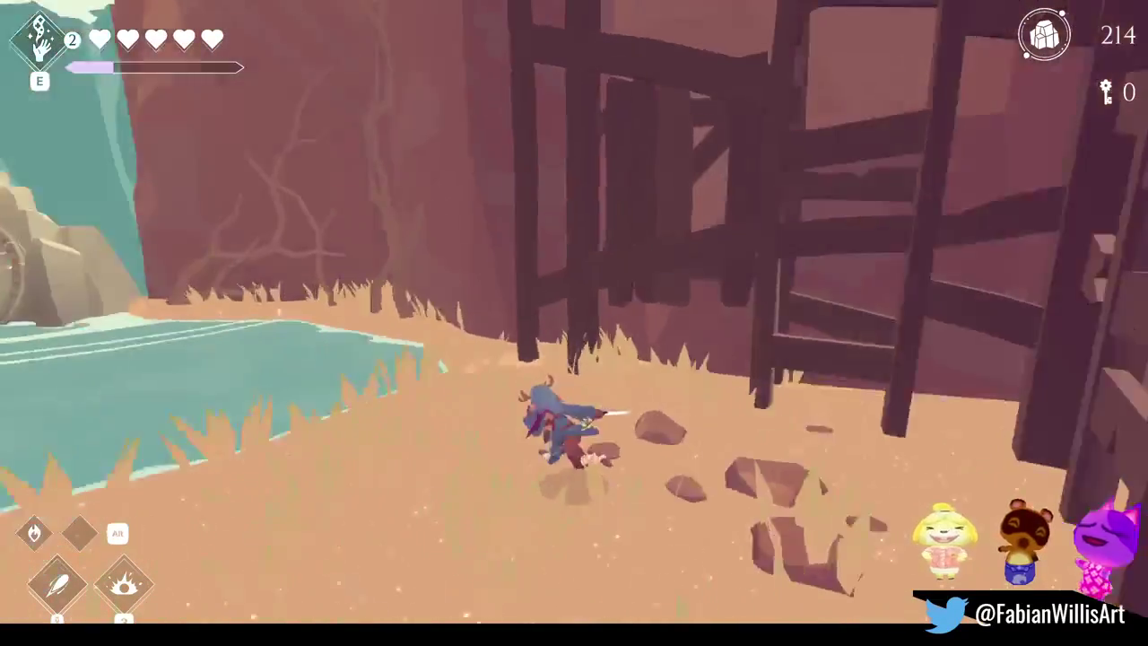
key("space")
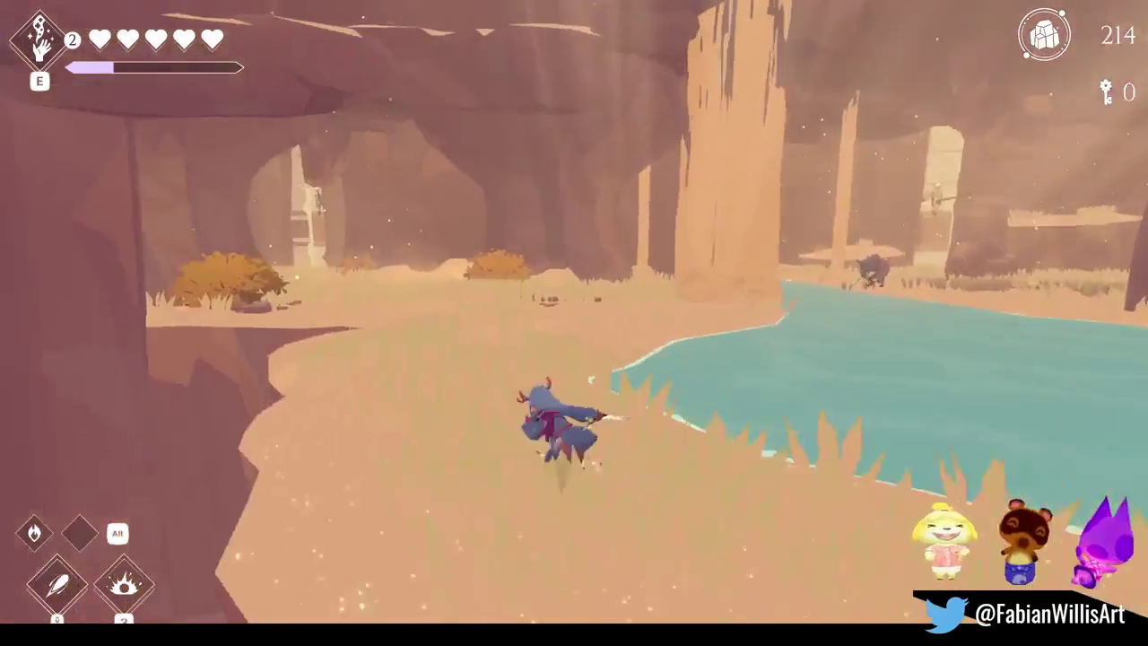
Step: Run past the tall rock pillar and attack the enemy by the river
key("w")
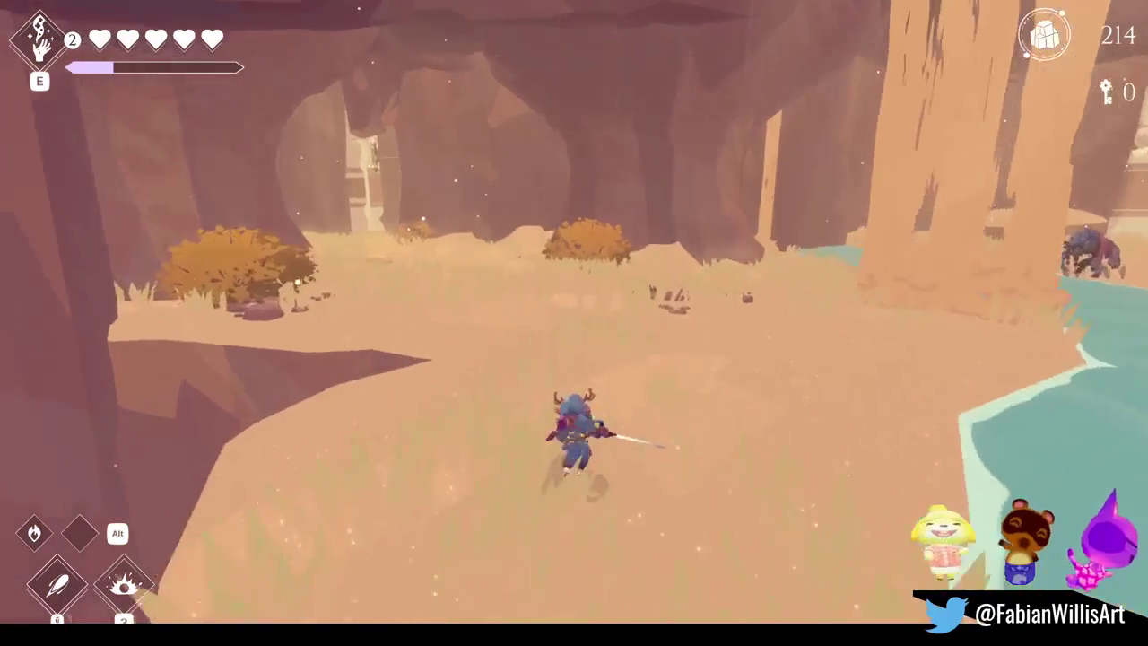
key("w")
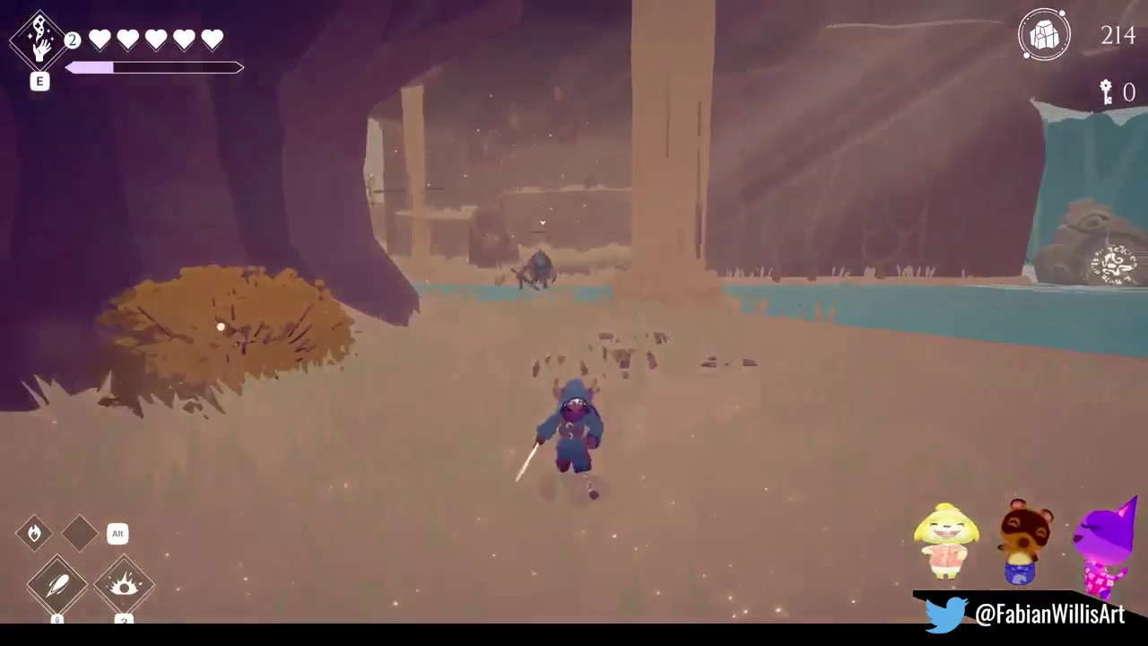
key("w")
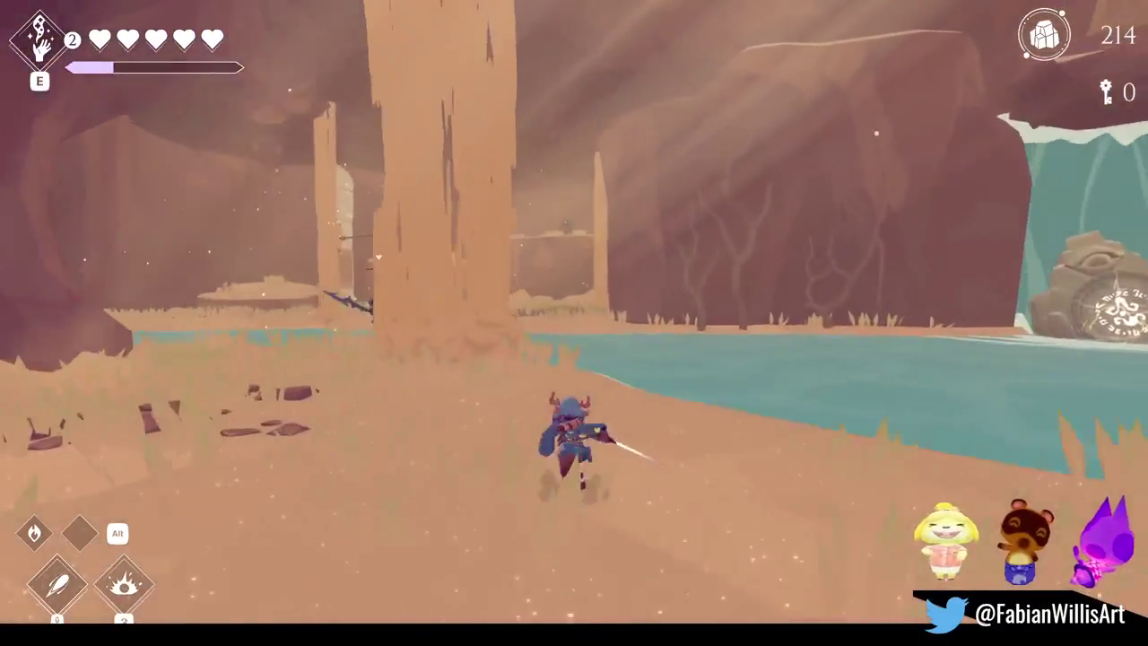
key("w")
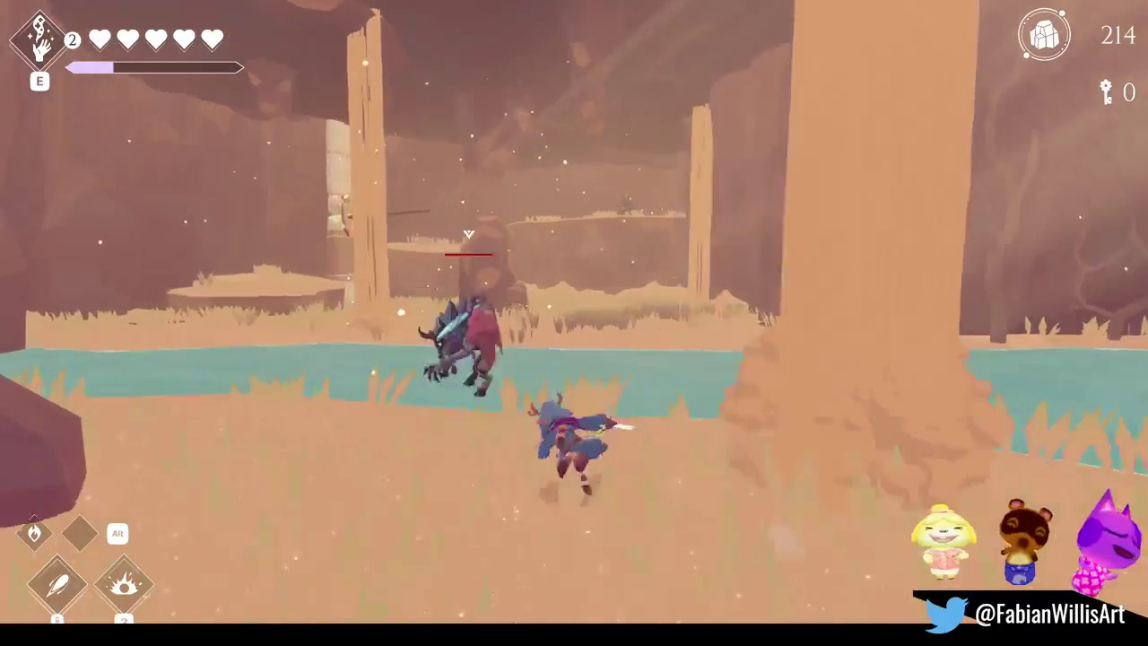
key("w")
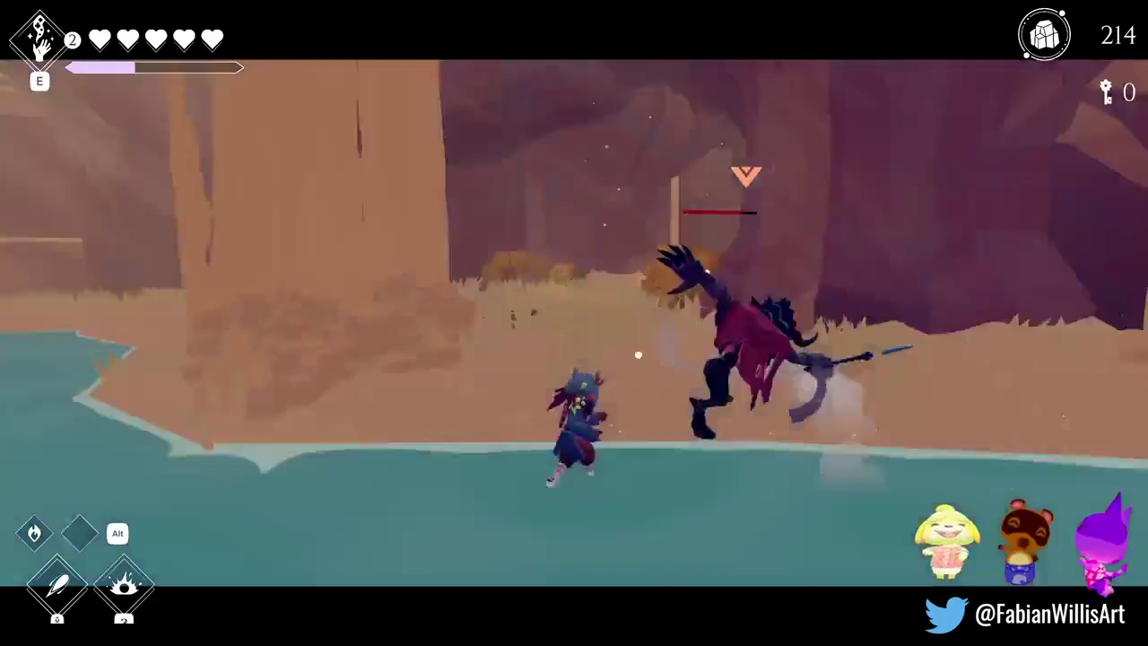
key("w")
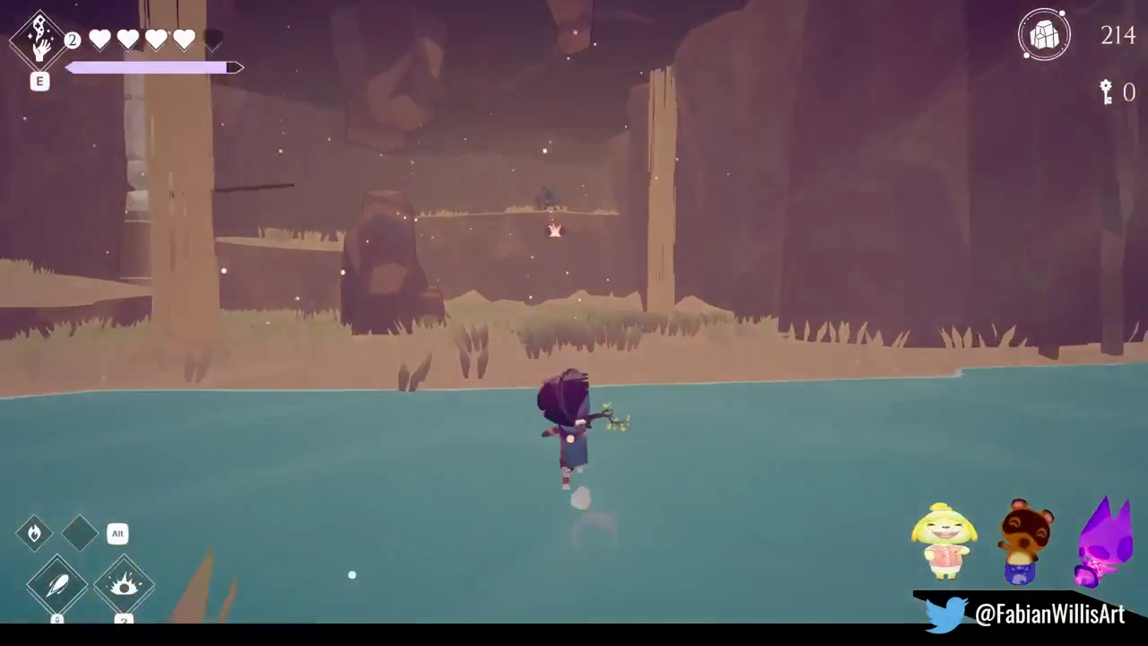
Step: Cross the river, pass through the cave and defeat the horned enemy on the ledge
key("w")
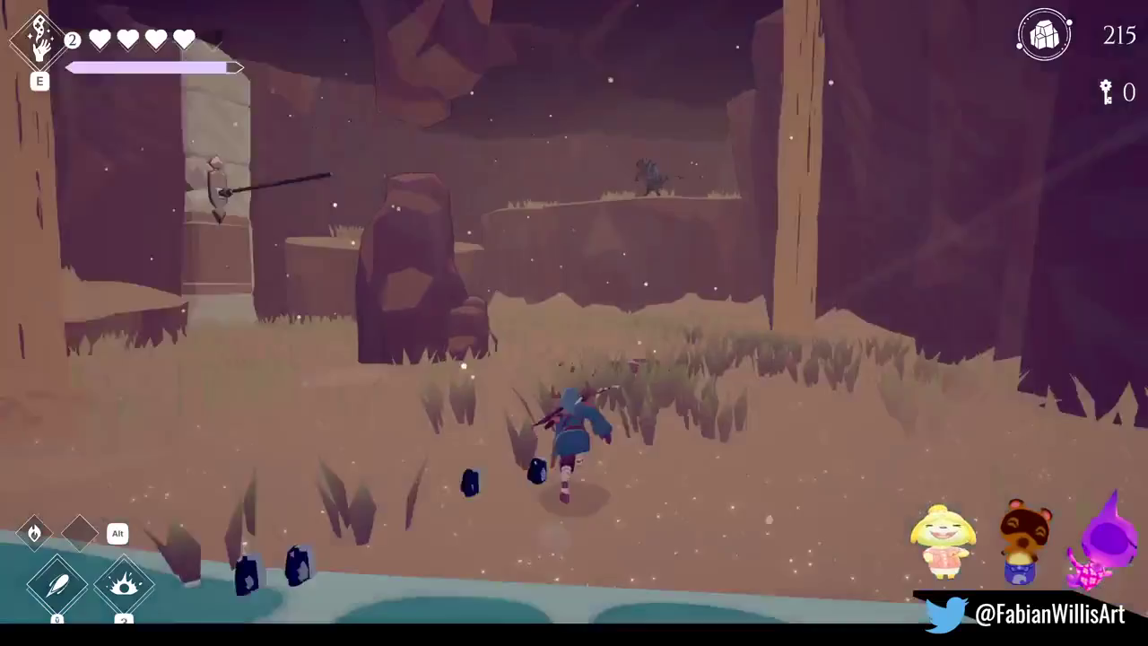
key("w")
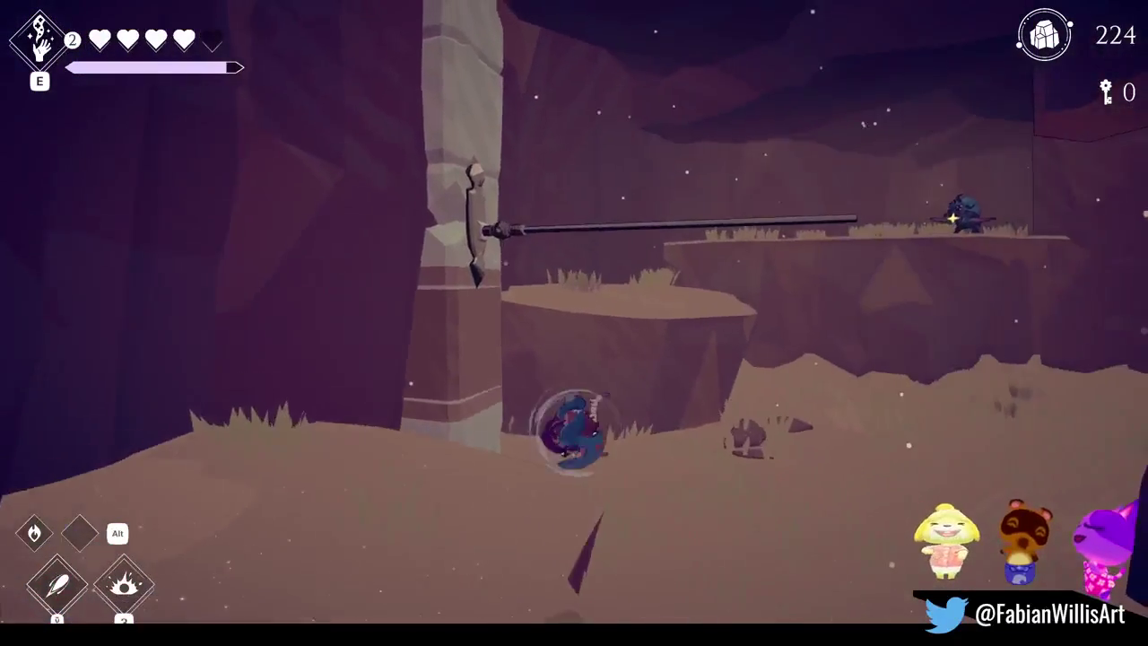
key("w")
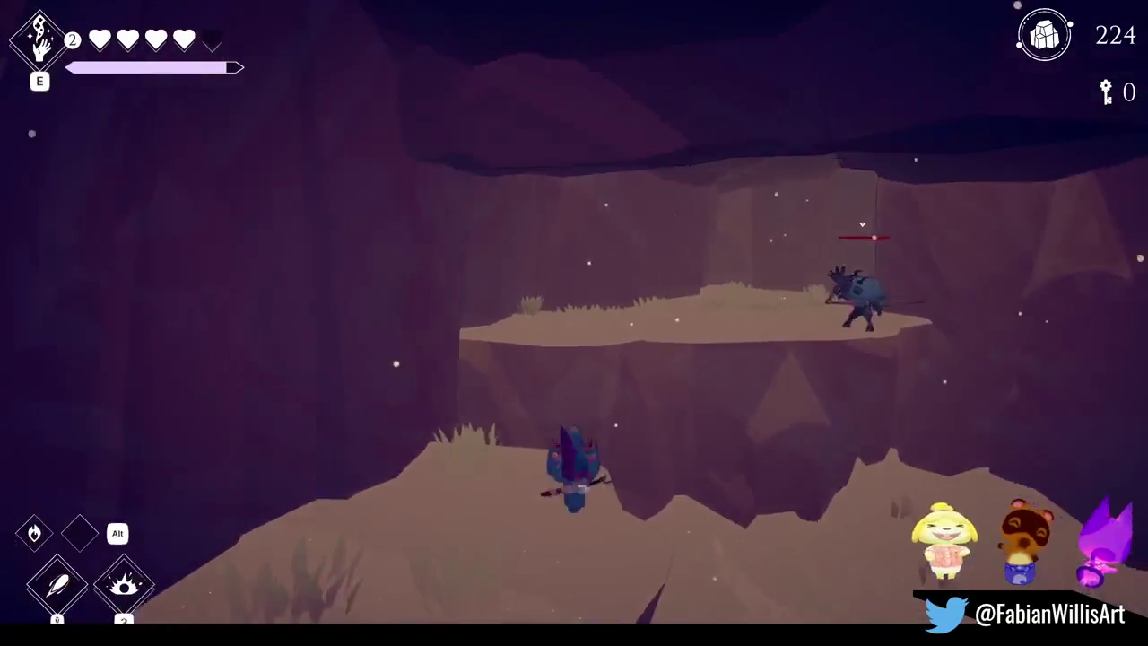
key("w")
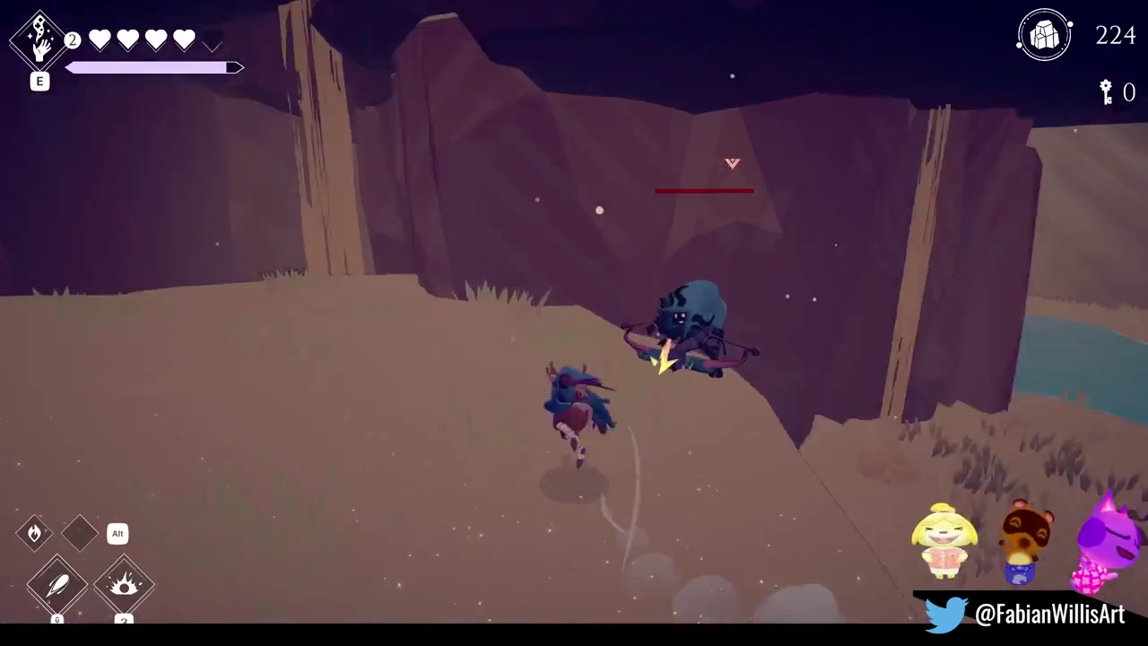
key("w")
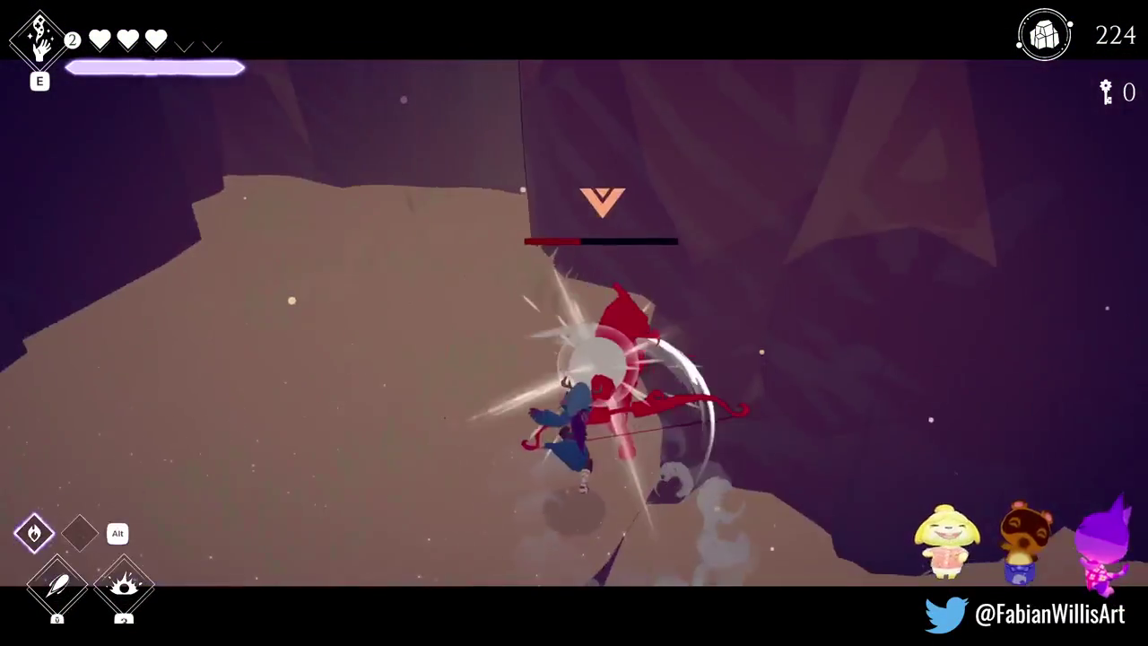
key("w")
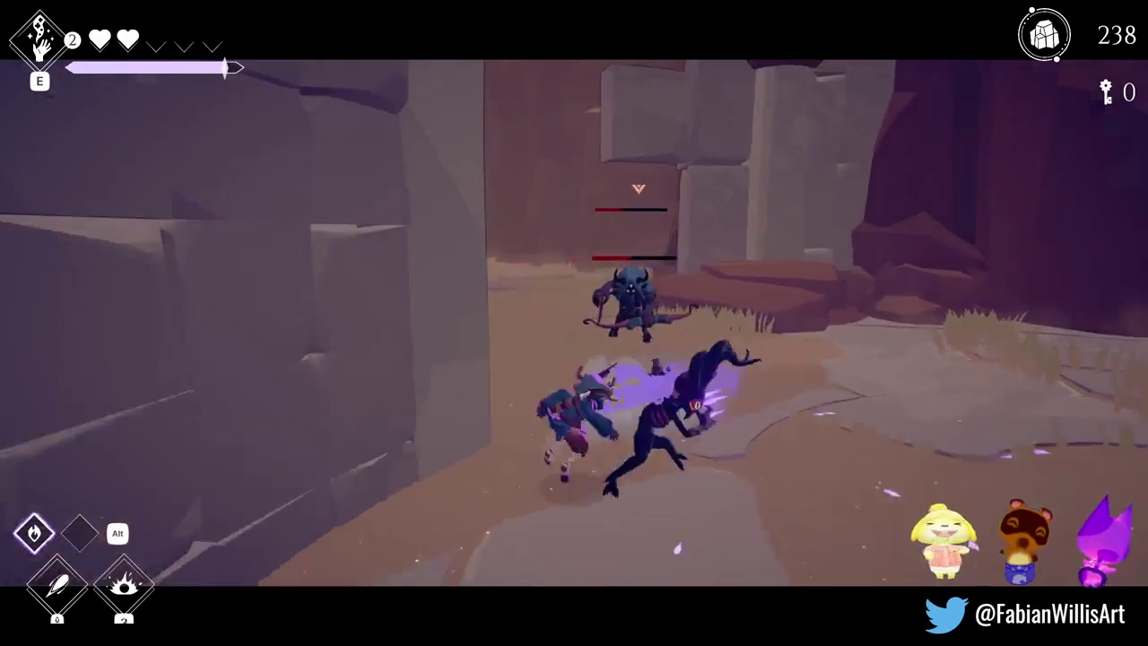
Step: Defeat the dark enemy, heal with a spin attack and charge the archer
key("w")
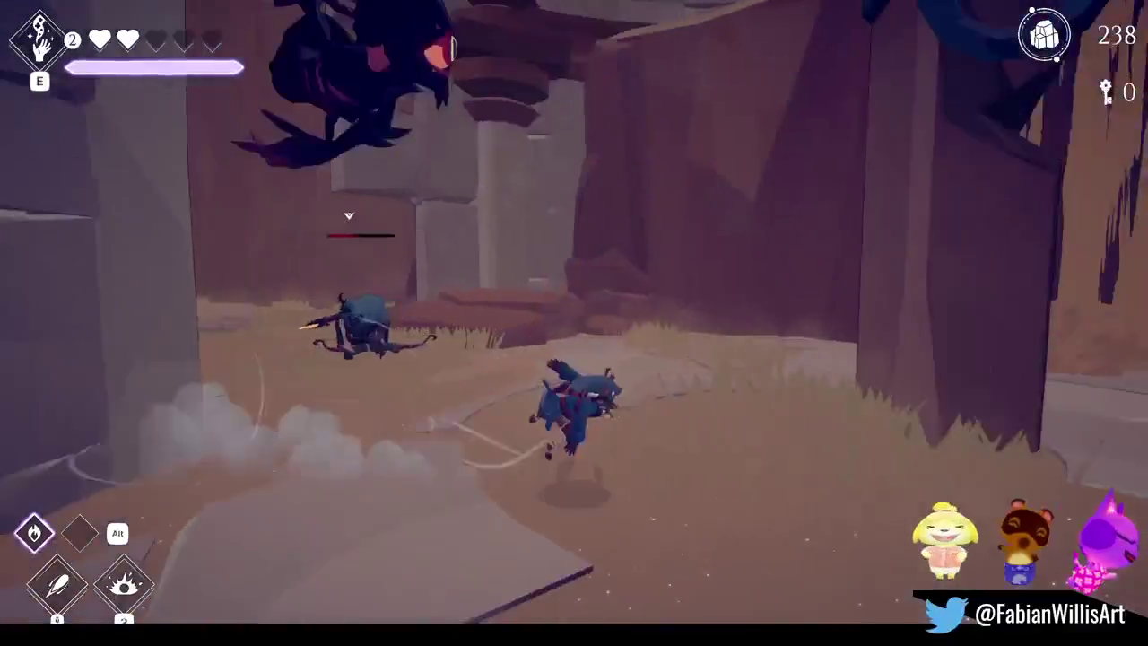
key("w")
key("w")
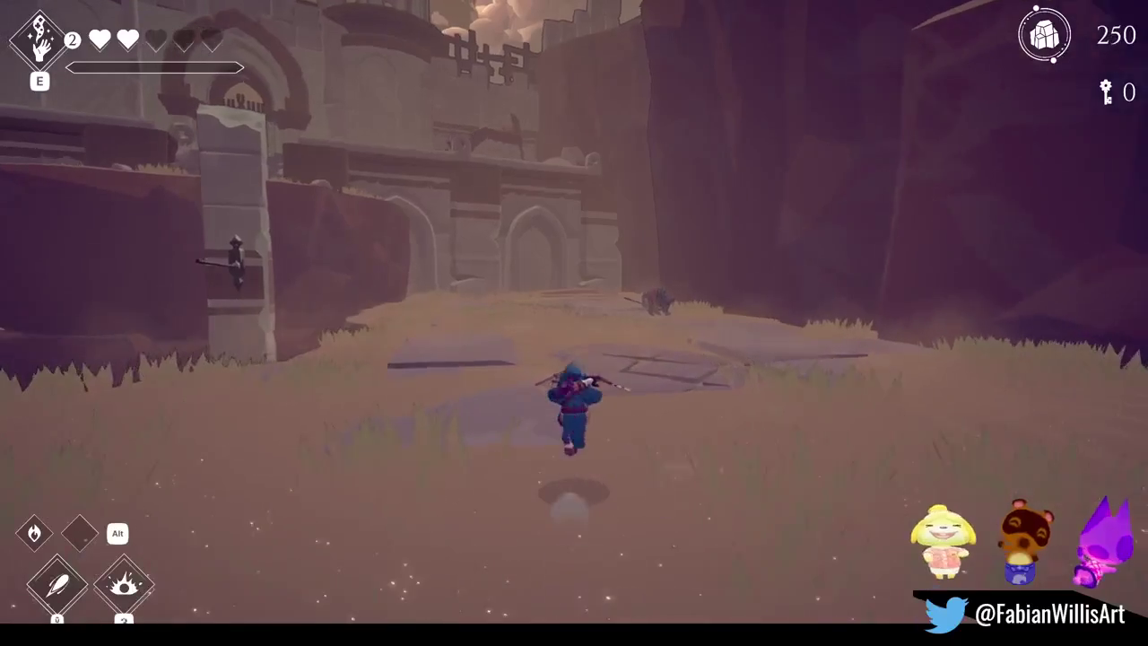
key("e")
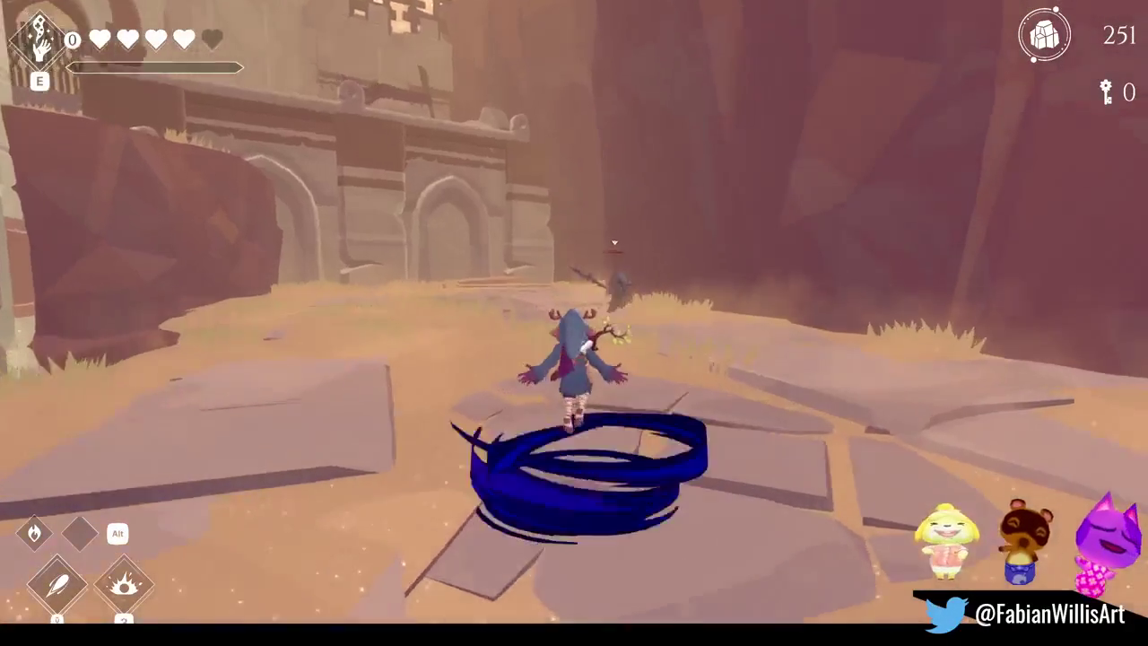
key("w")
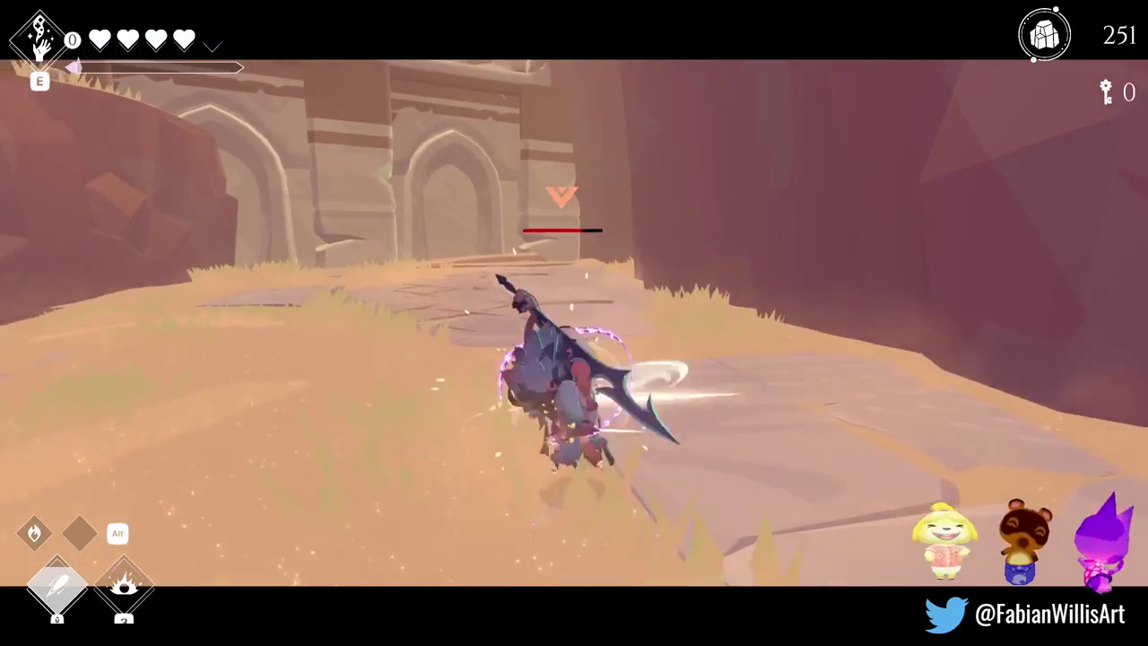
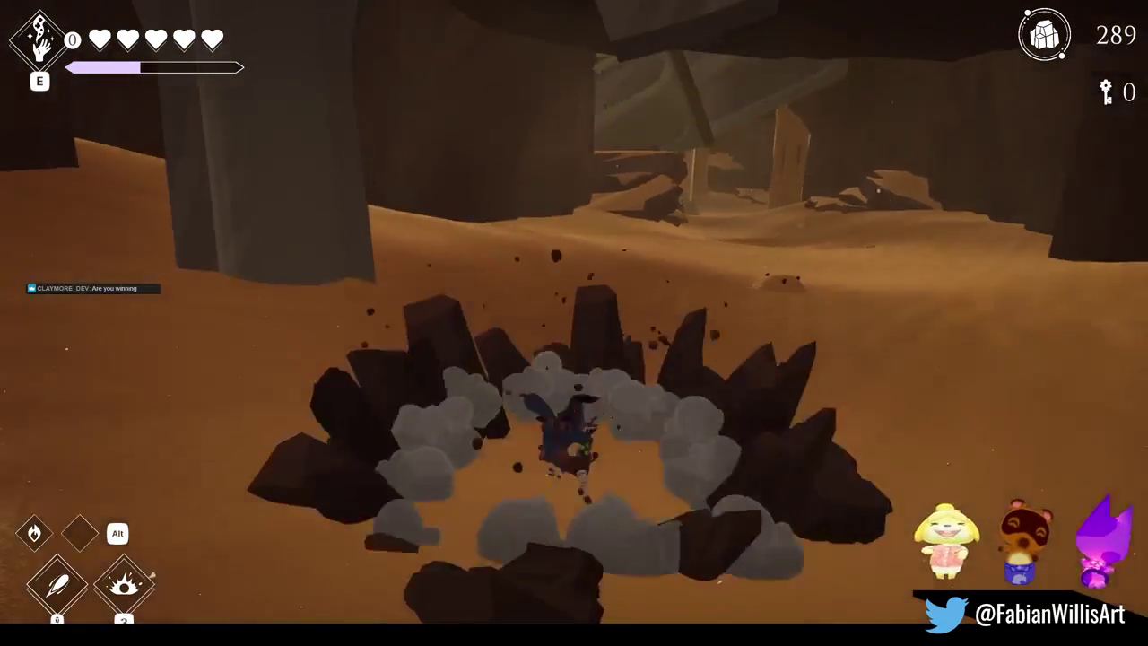
Step: Stop the Unity dungeon entrance playtest and switch to the 03_SK_Overworld desert scene
key("Escape")
key("F11")
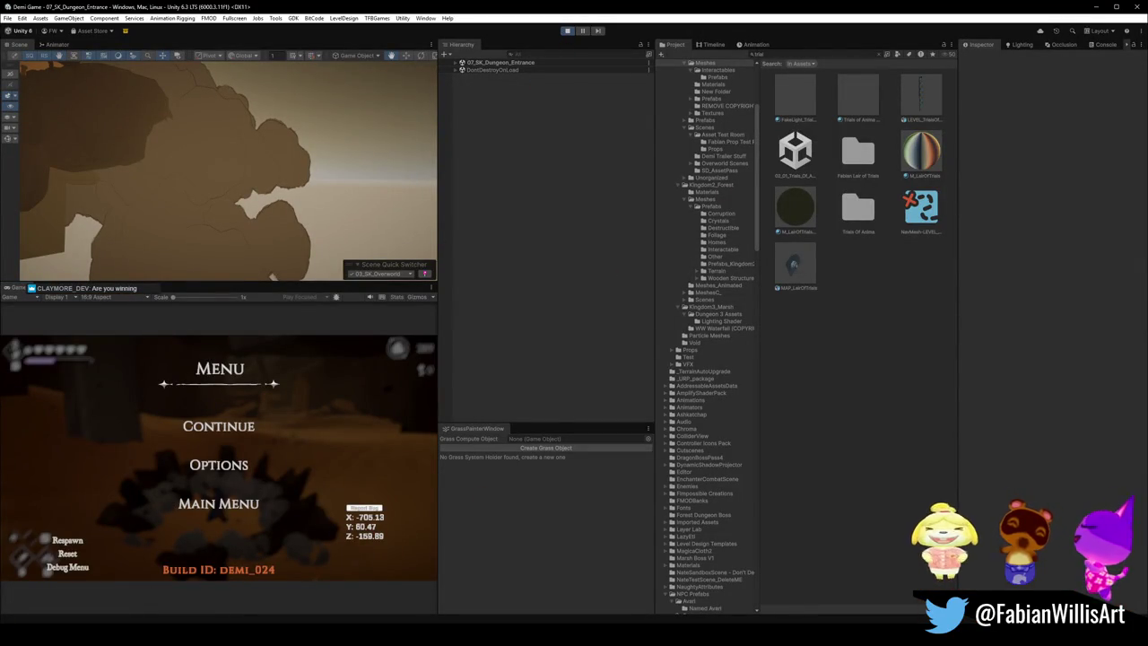
key("ctrl+p")
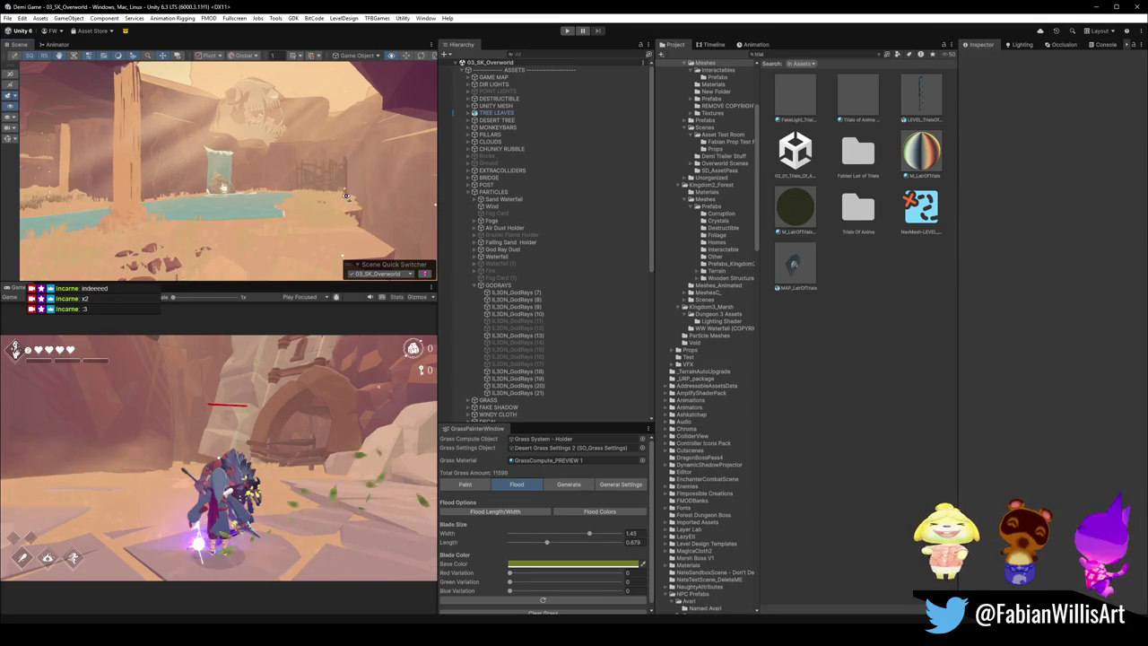
scroll(346, 195, "down", 3)
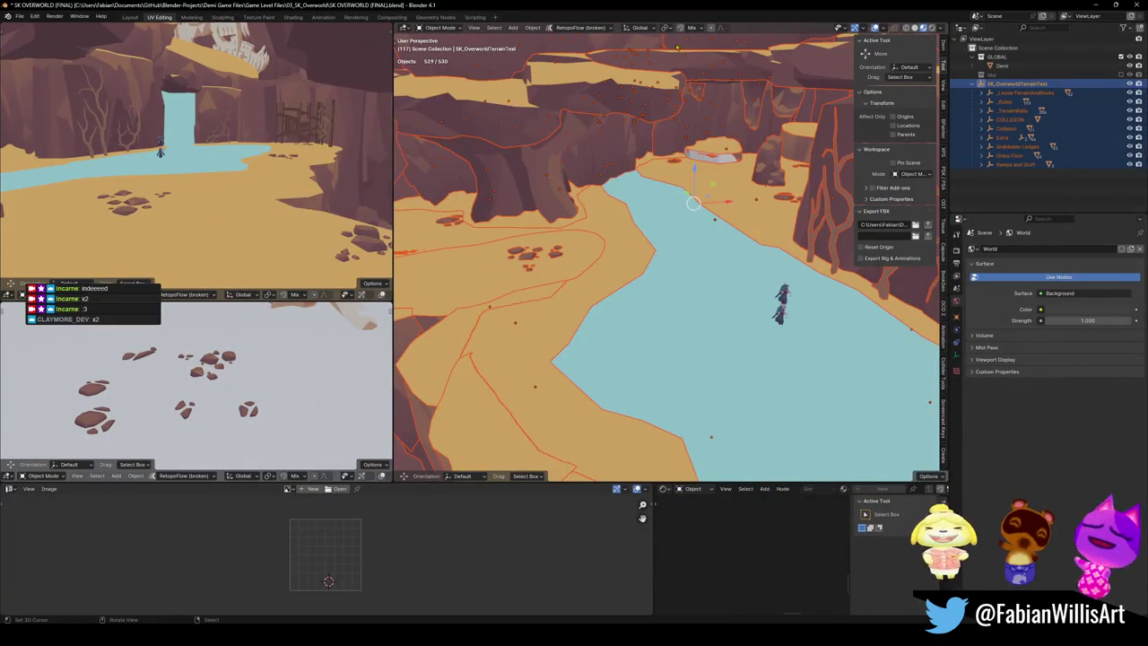
Step: Fly the Blender view past the castle gate, white walls and domed tower to the brown cliff
mouse_move(671, 237)
left_mouse_down()
mouse_move(611, 282)
mouse_move(729, 312)
mouse_move(626, 252)
left_mouse_up()
key("shift+grave")
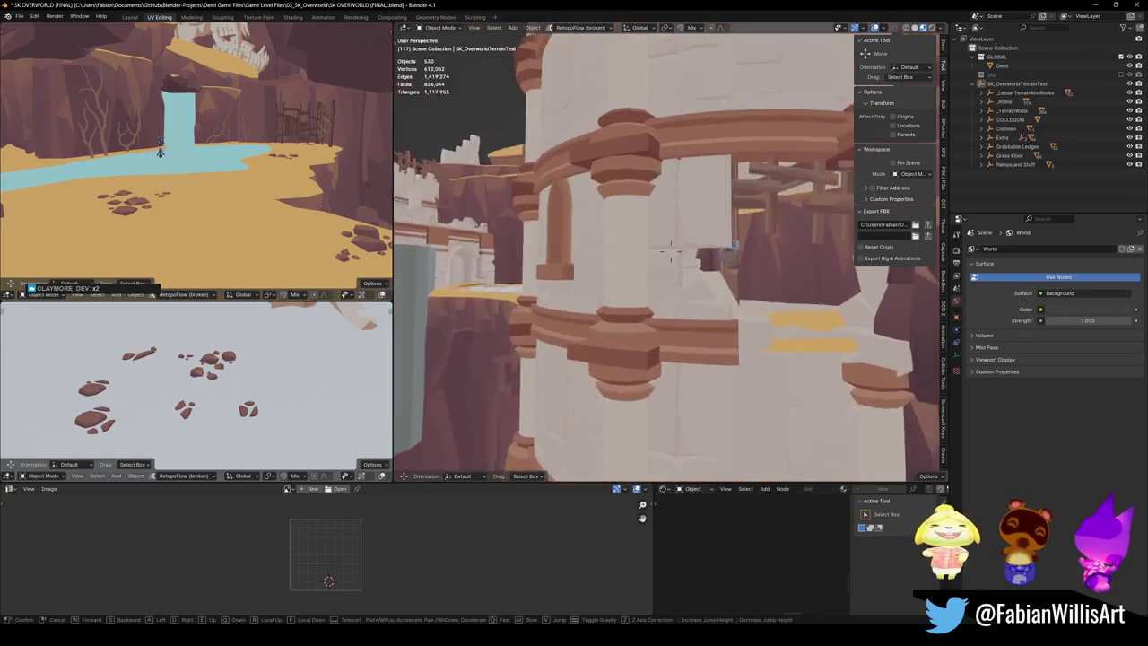
key("w")
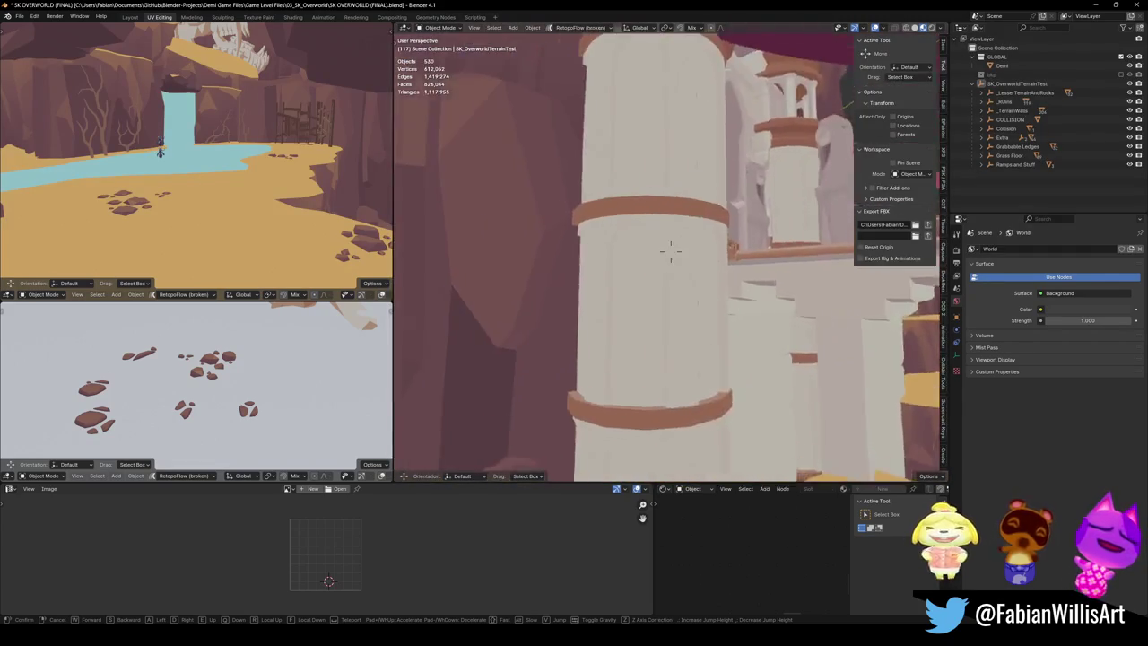
key("w")
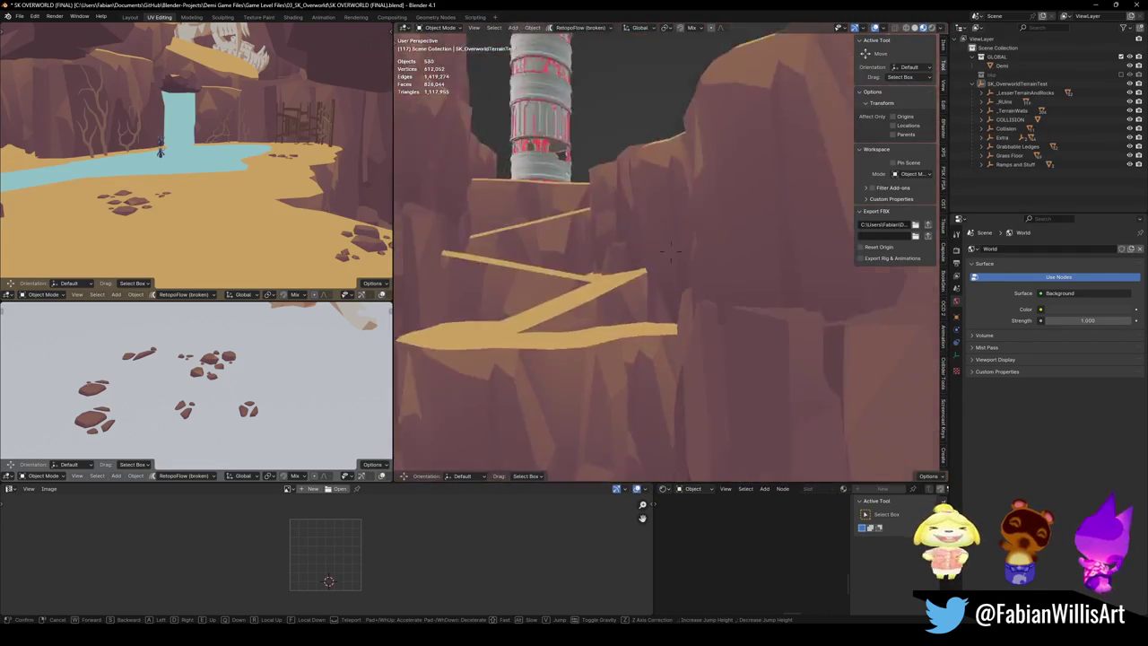
key("w")
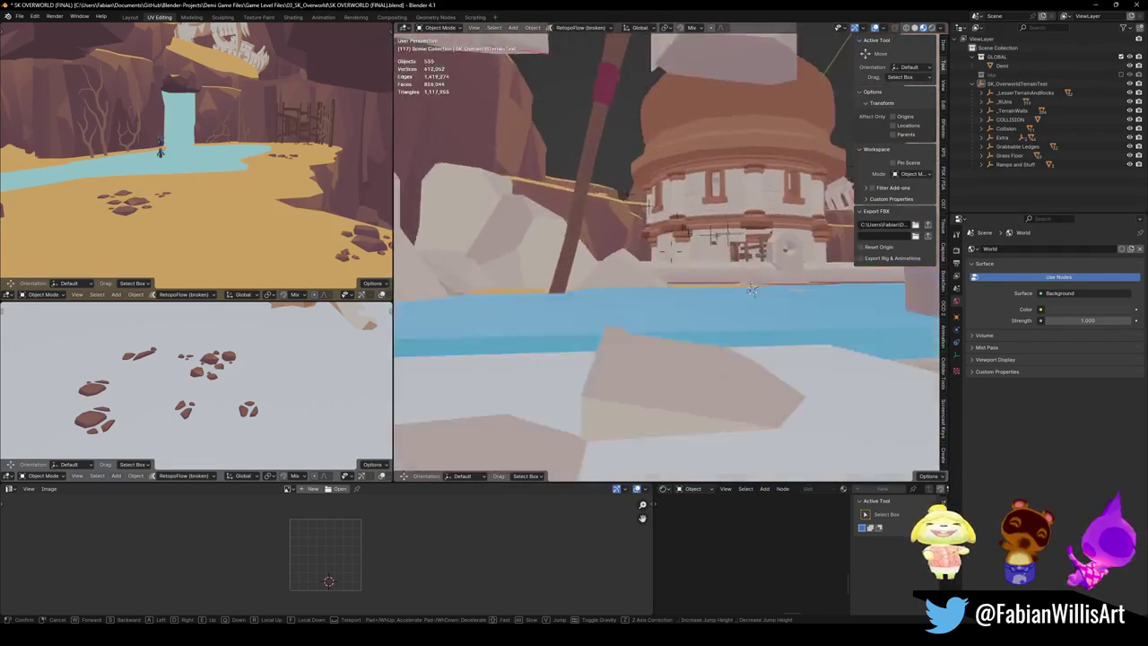
key("w")
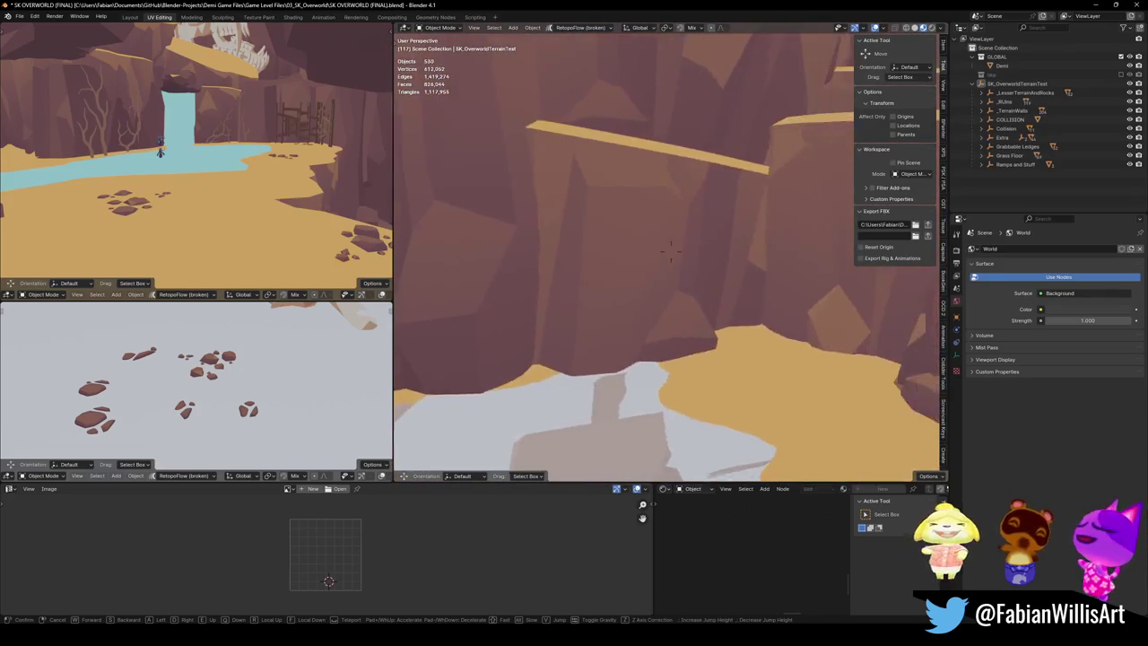
key("w")
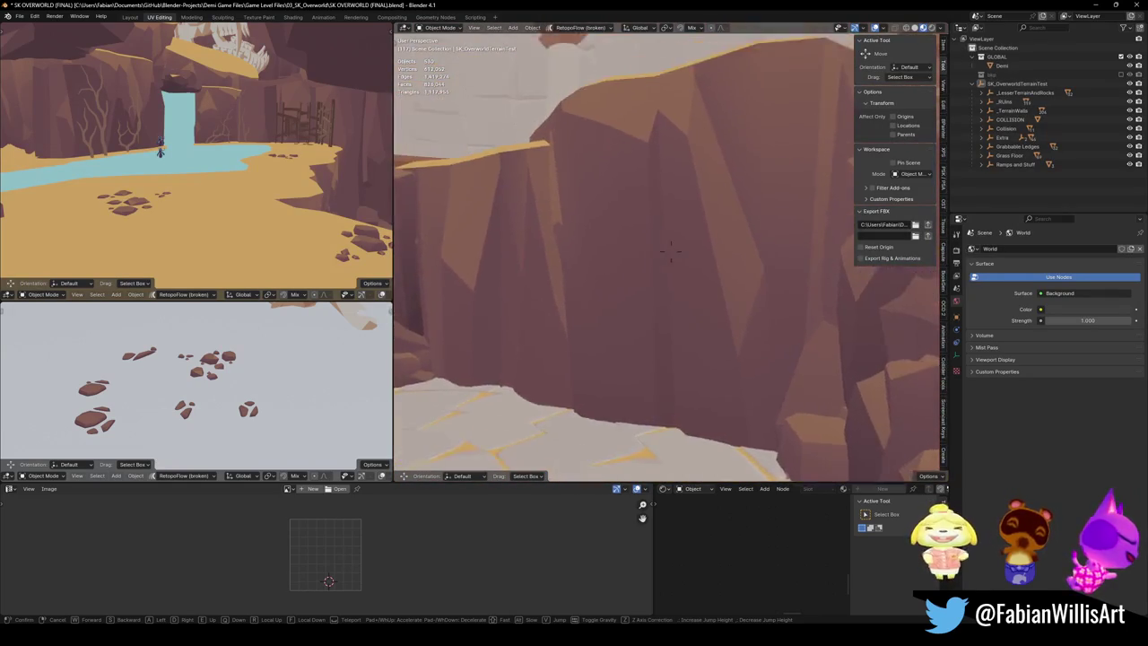
left_click(655, 340)
left_click(655, 341)
key("shift+grave")
key("w")
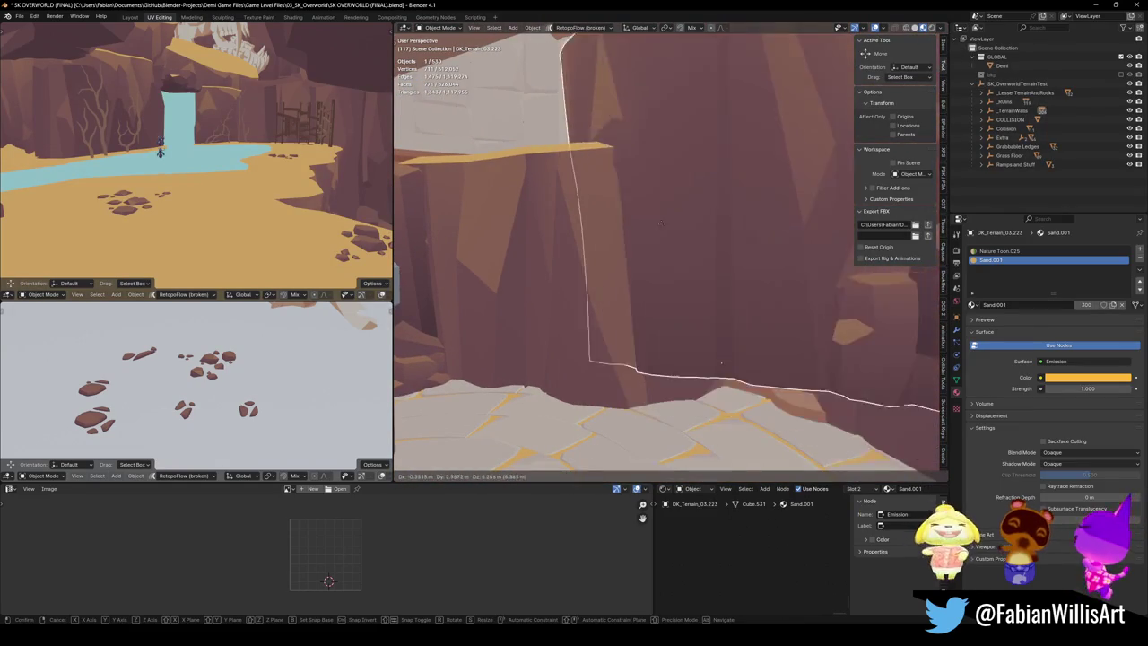
left_click(661, 261)
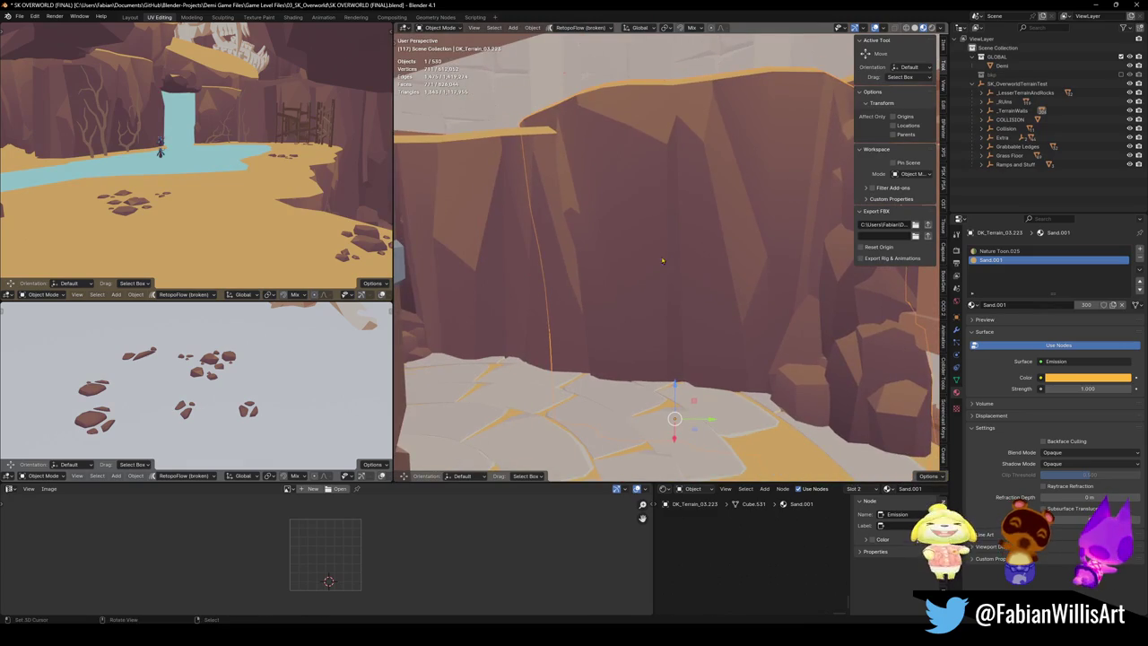
left_click(536, 301)
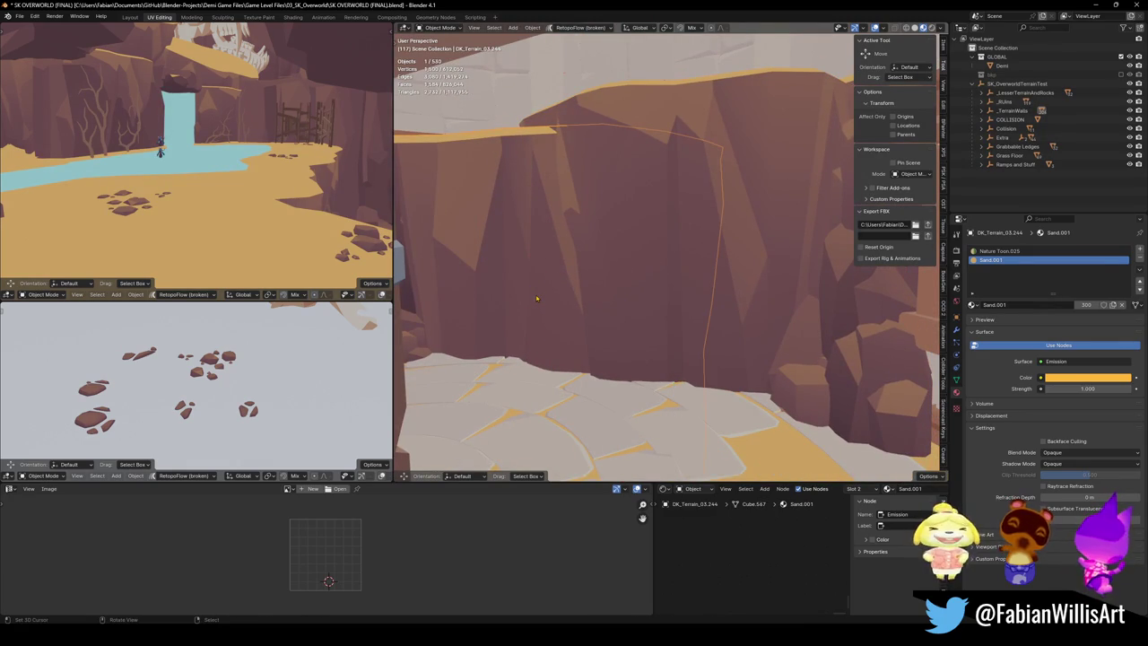
key("shift+grave")
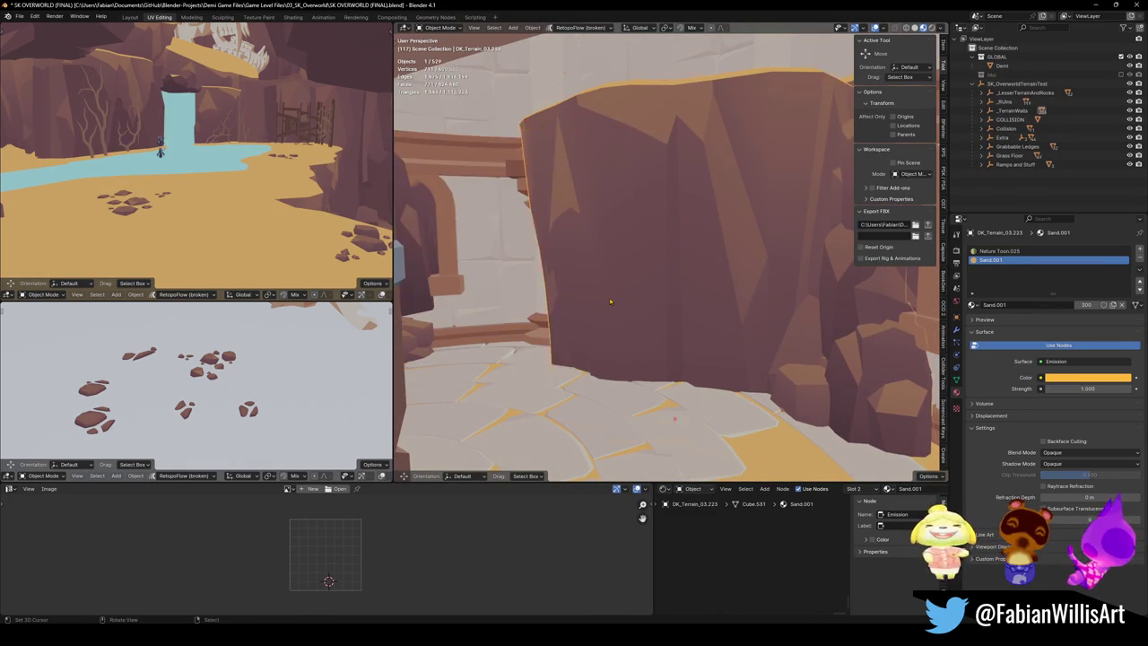
left_click(584, 313)
key("shift+grave")
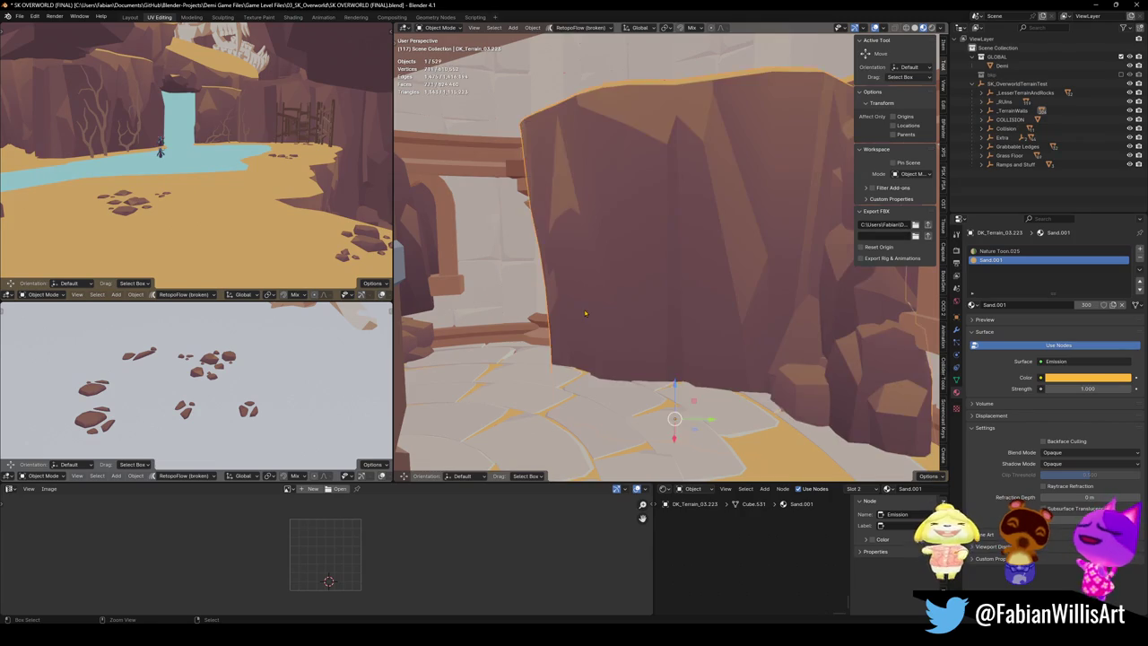
left_click(575, 362)
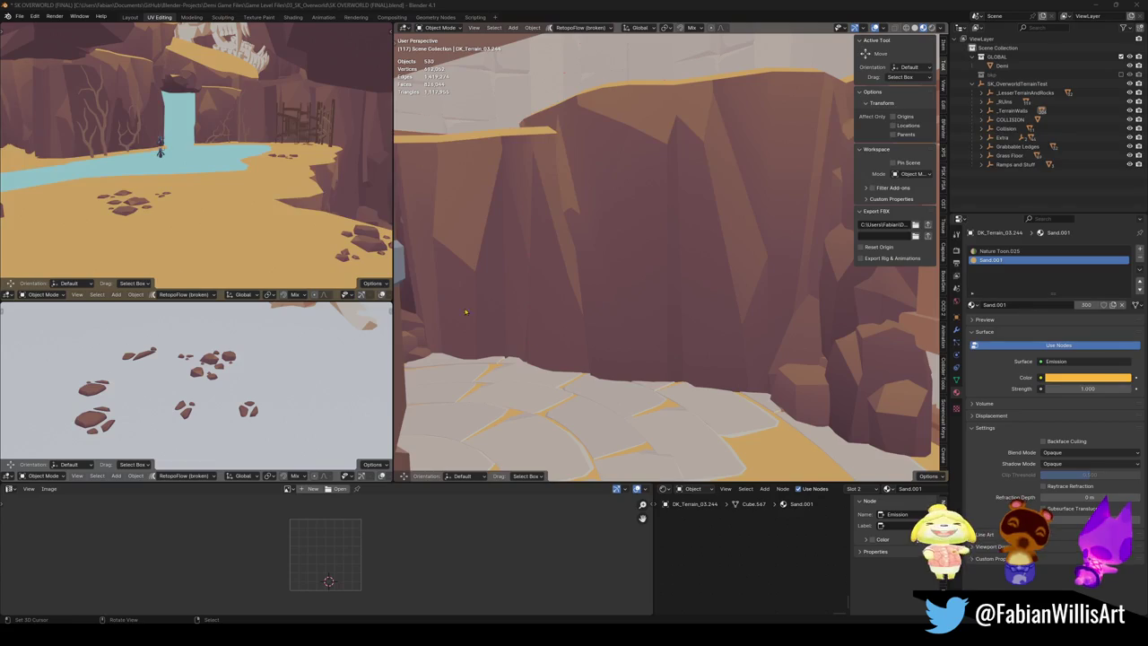
scroll(538, 323, "down", 2)
left_click(552, 309)
left_click(553, 309)
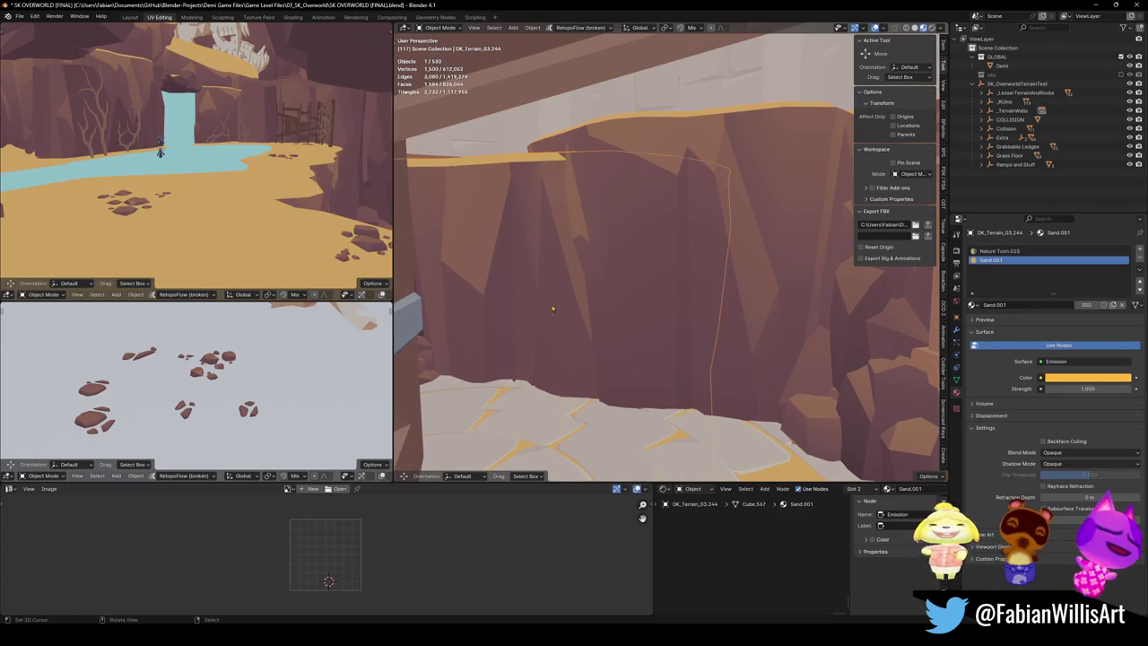
key("s")
key("z")
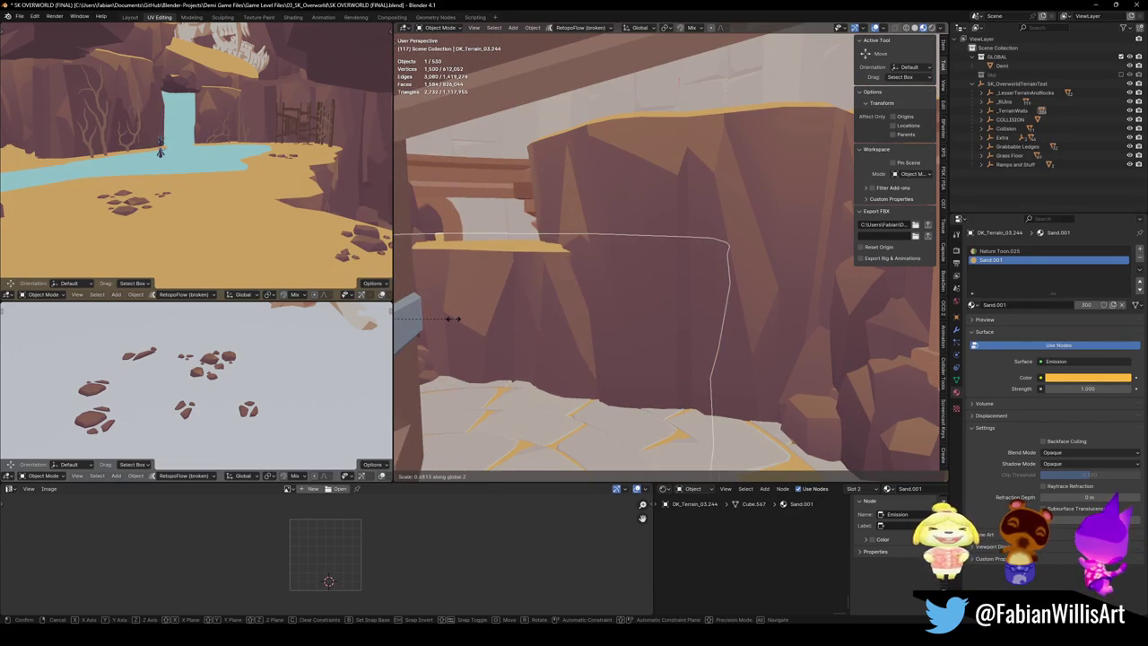
right_click(452, 318)
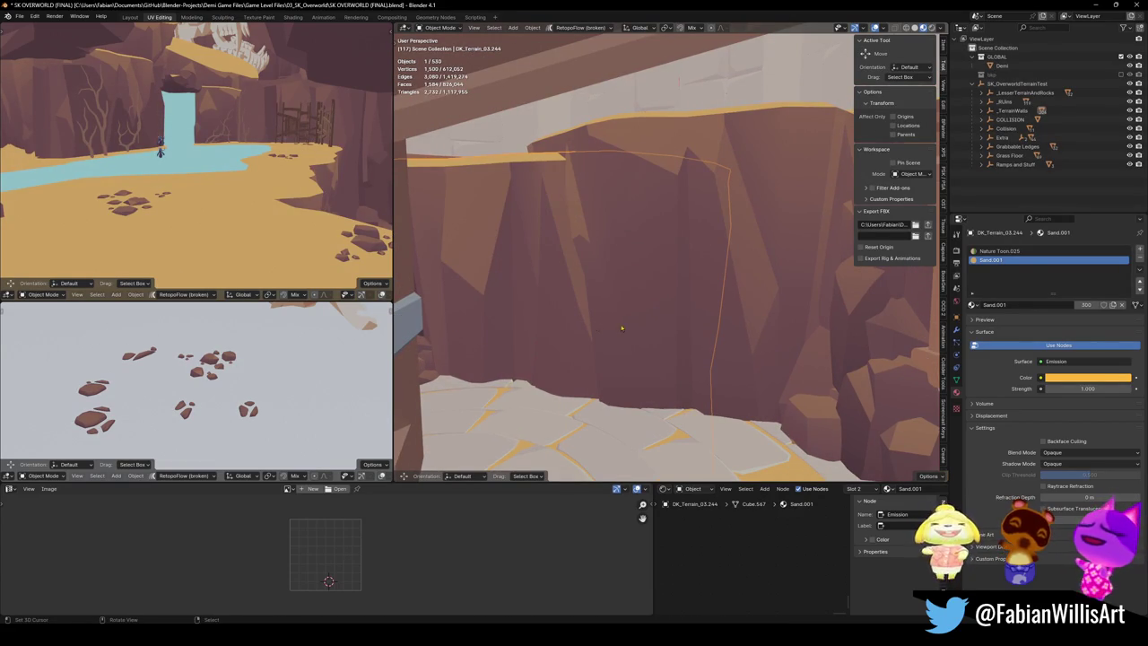
middle_click(621, 285, "alt")
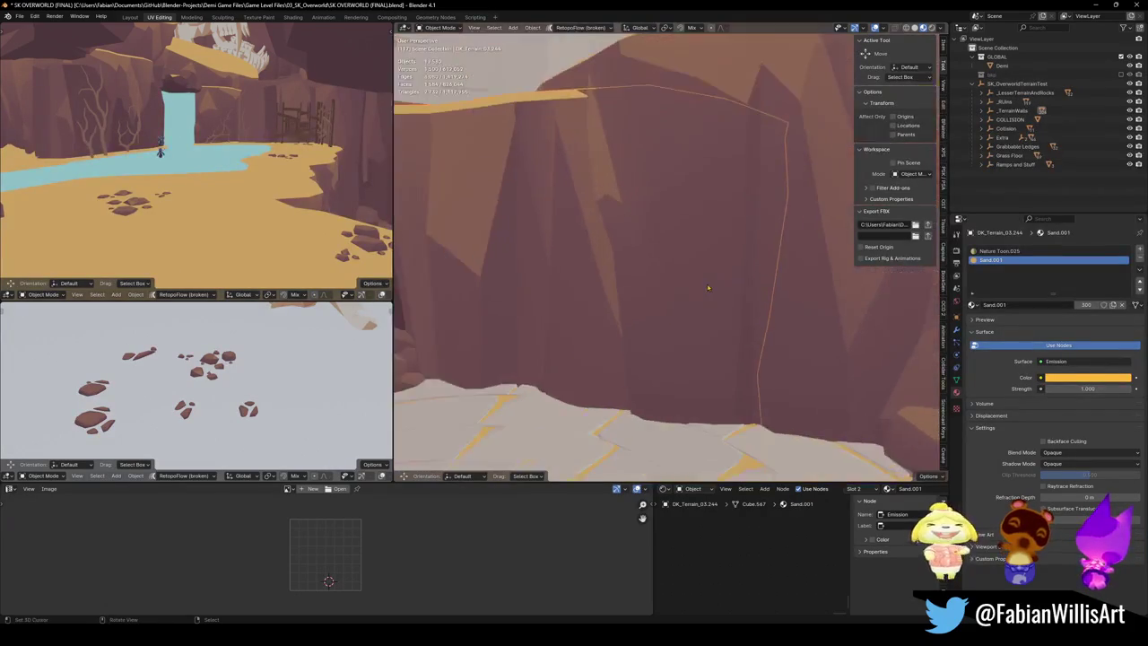
mouse_move(626, 298)
left_mouse_down()
mouse_move(619, 372)
mouse_move(618, 344)
mouse_move(685, 313)
left_mouse_up()
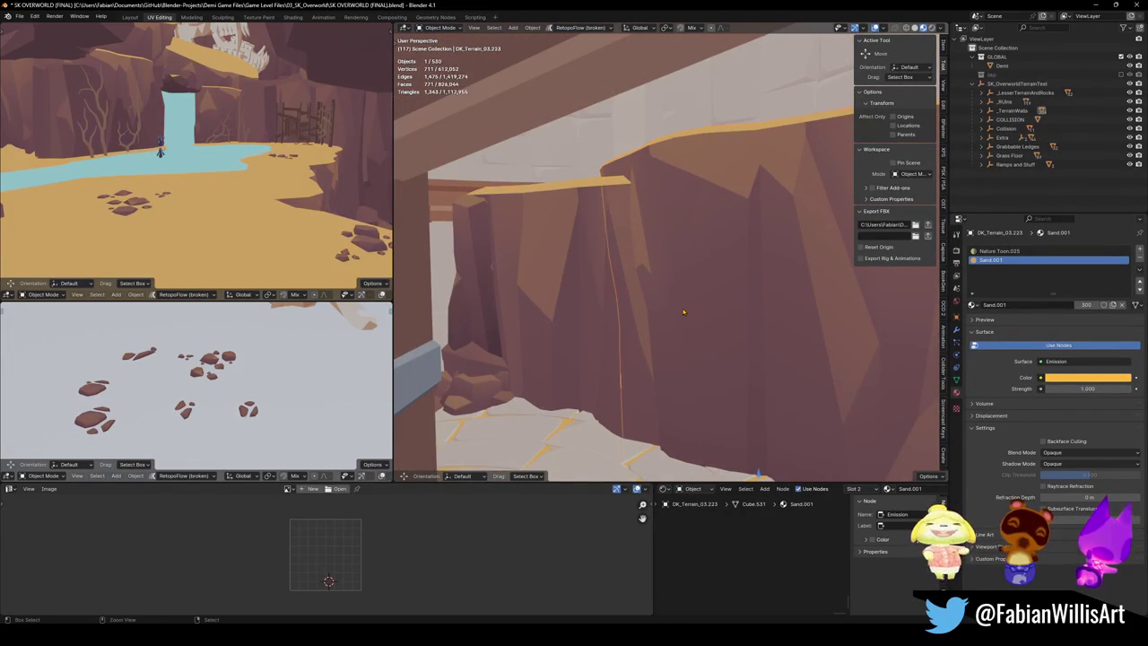
key("Delete")
scroll(681, 311, "down", 4)
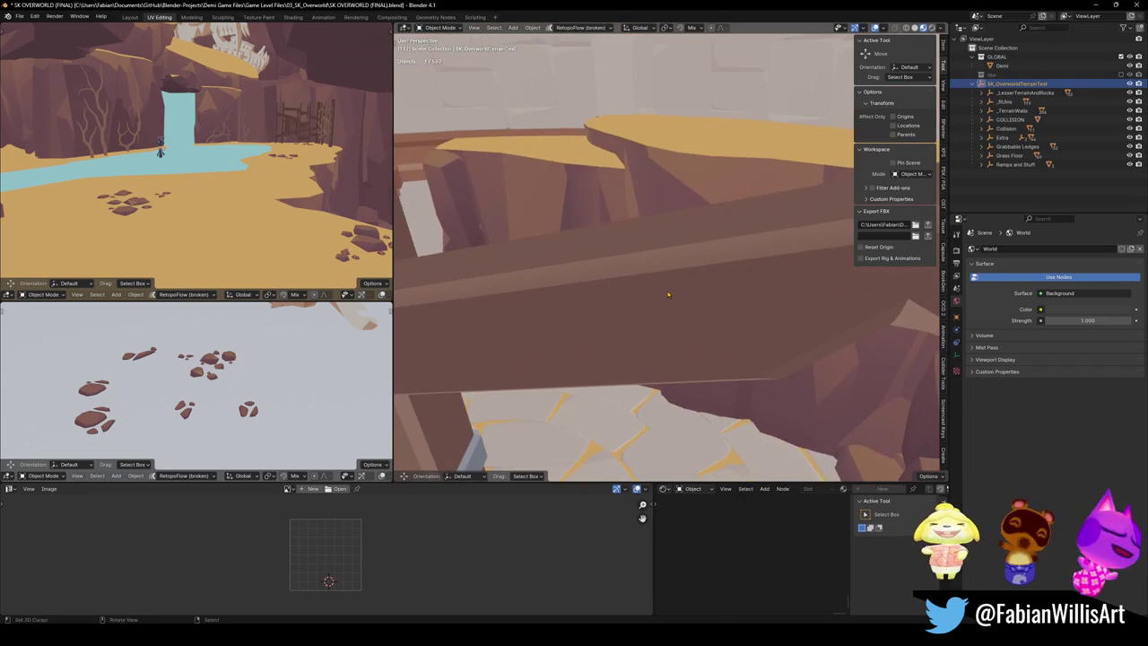
Step: Delete the sand rubble piece and orbit to an open view of the cliff
left_click(668, 294)
key("Delete")
left_click_drag(668, 296, 708, 257)
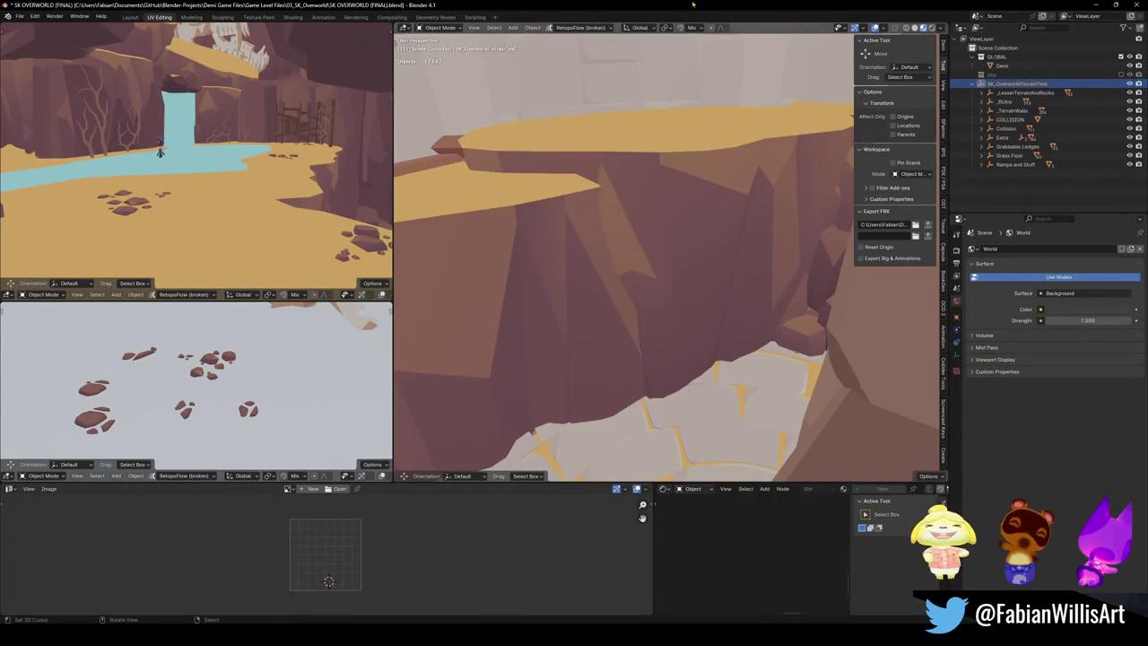
Step: Fly through the tower to the rock ledges and open the archway wall's mesh in Edit Mode
key("shift+grave")
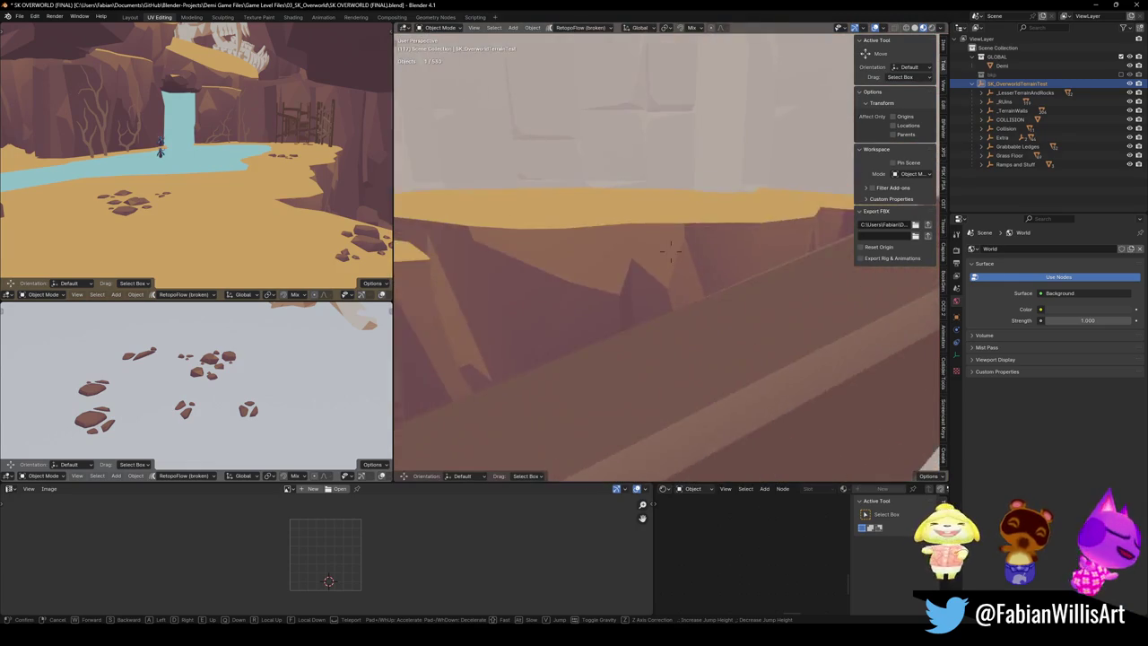
key("w")
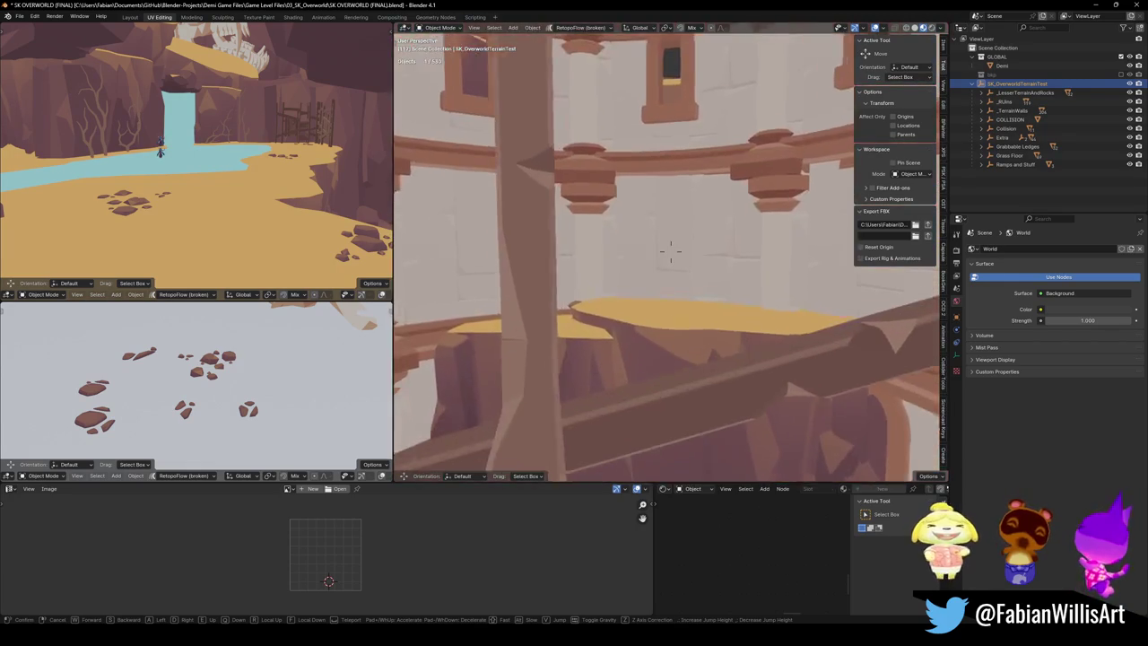
key("w")
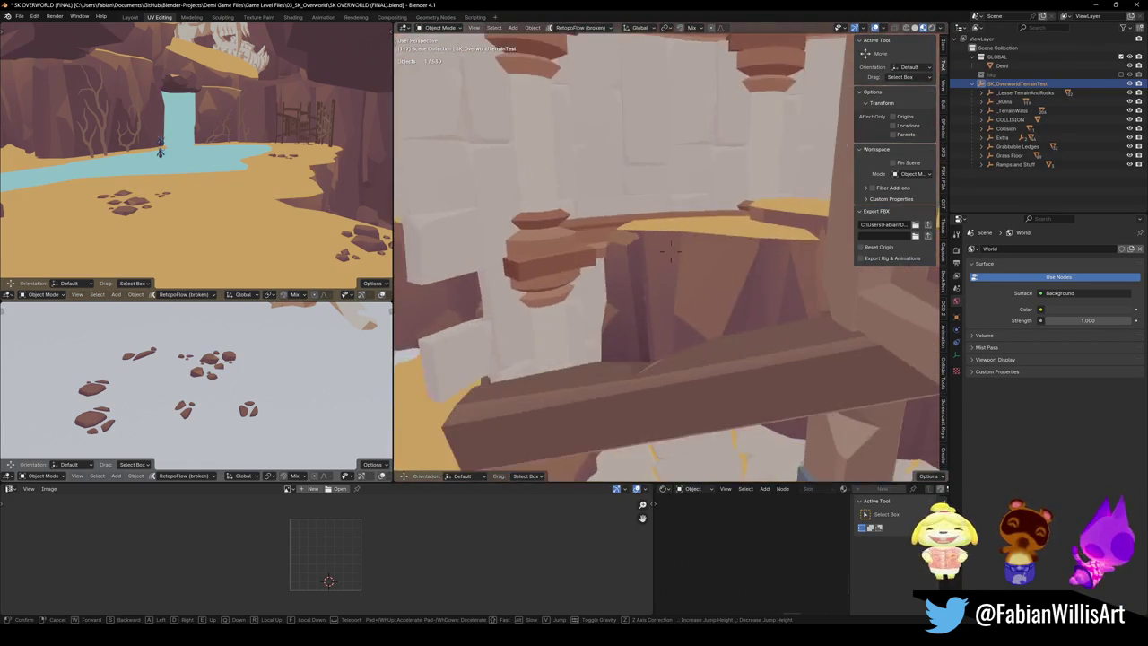
key("w")
key("w")
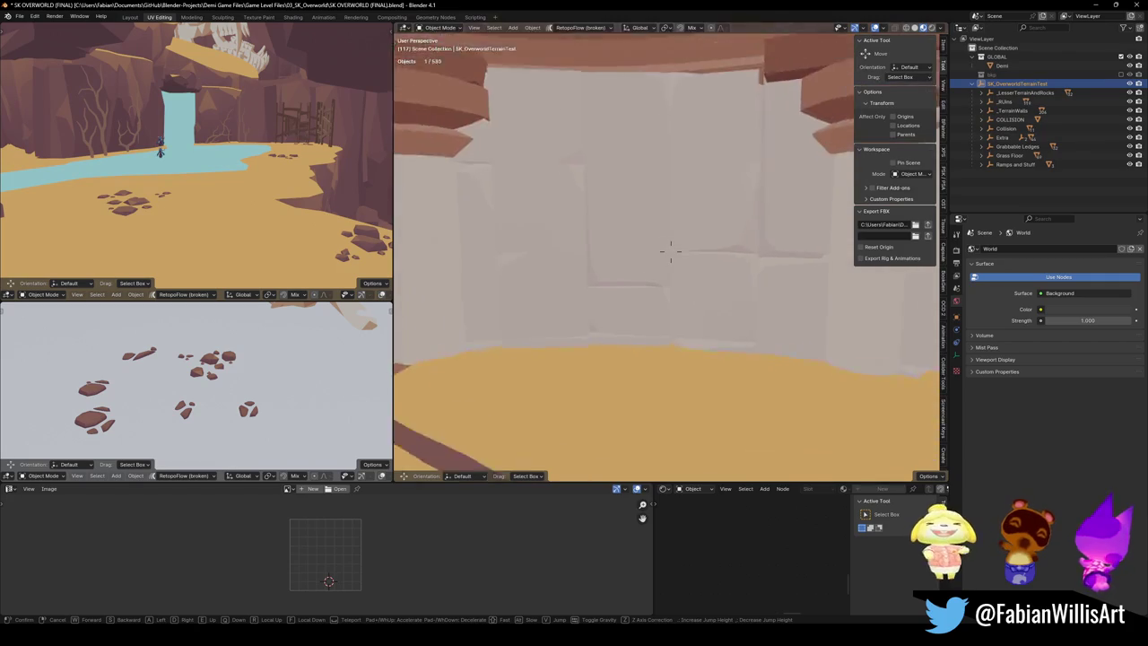
key("w")
left_click(631, 282)
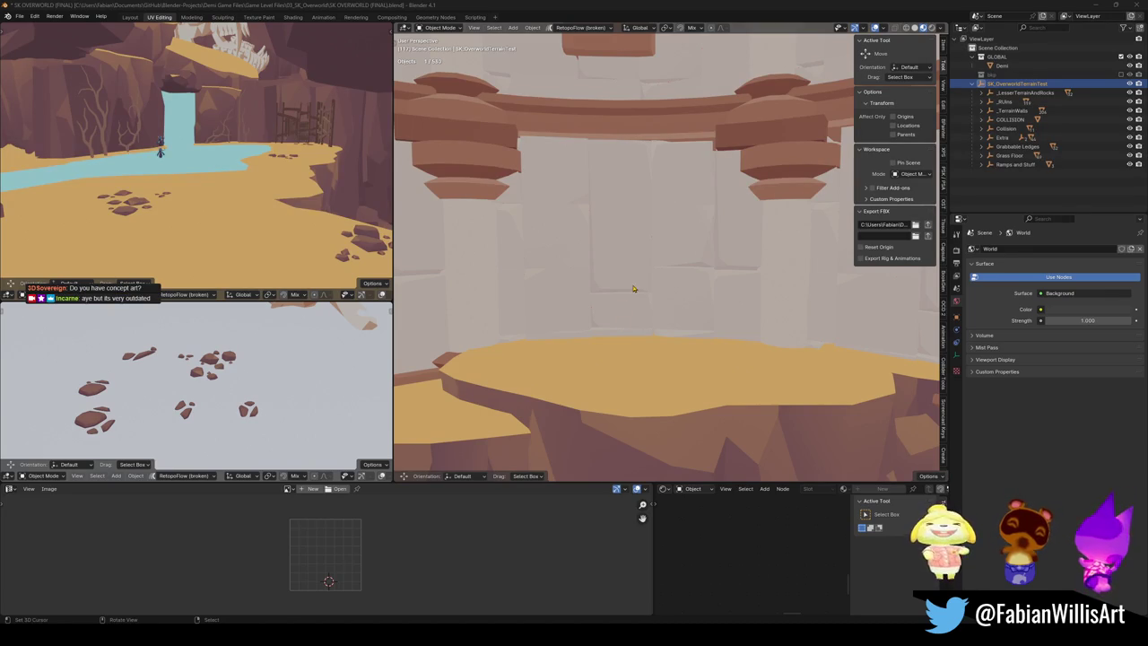
scroll(663, 283, "up", 4)
left_click(679, 282)
key("Tab")
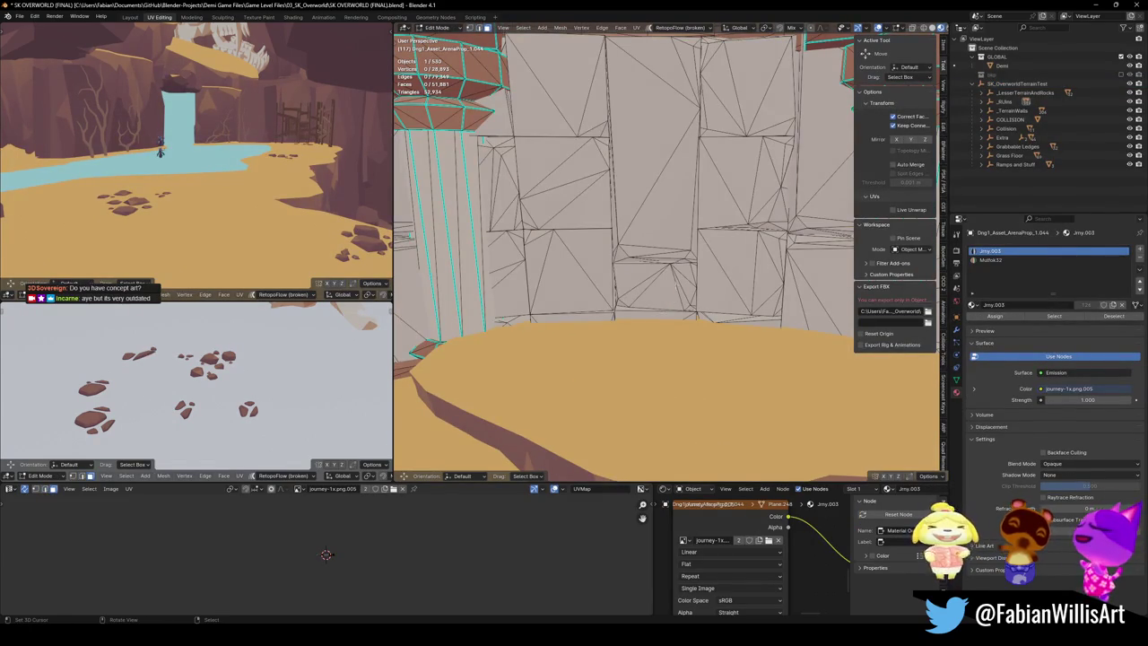
Step: Return to Object Mode, save SK OVERWORLD (FINAL).blend and show its 03_SK_Overworld folder in Explorer
key("Tab")
scroll(664, 275, "down", 3)
key("ctrl+s")
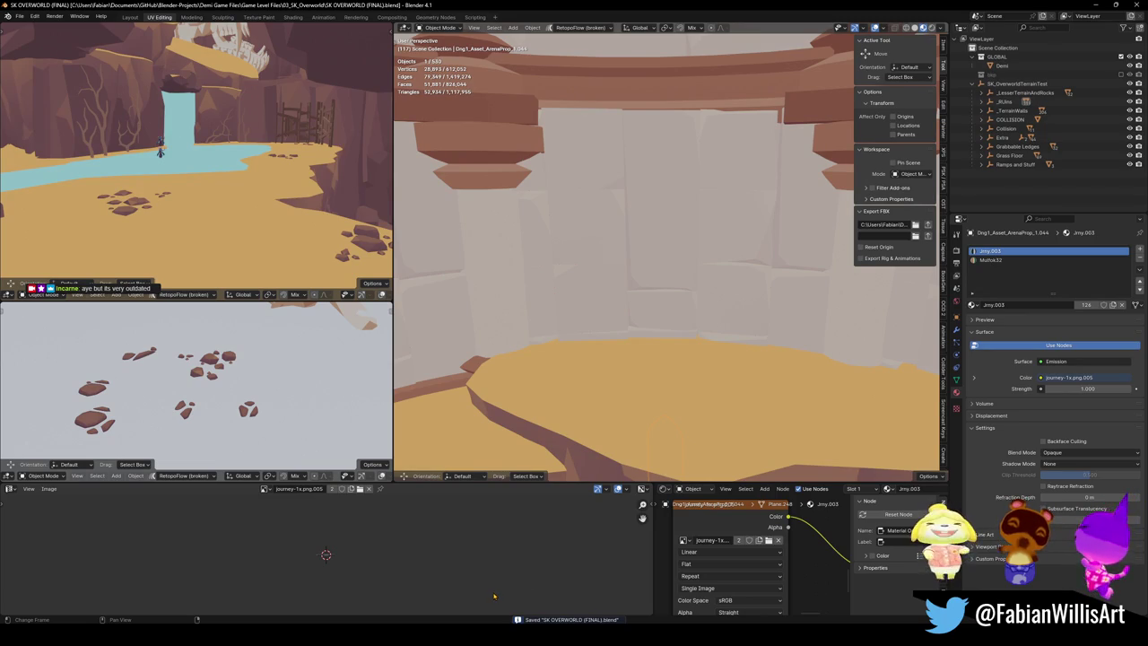
key("super+e")
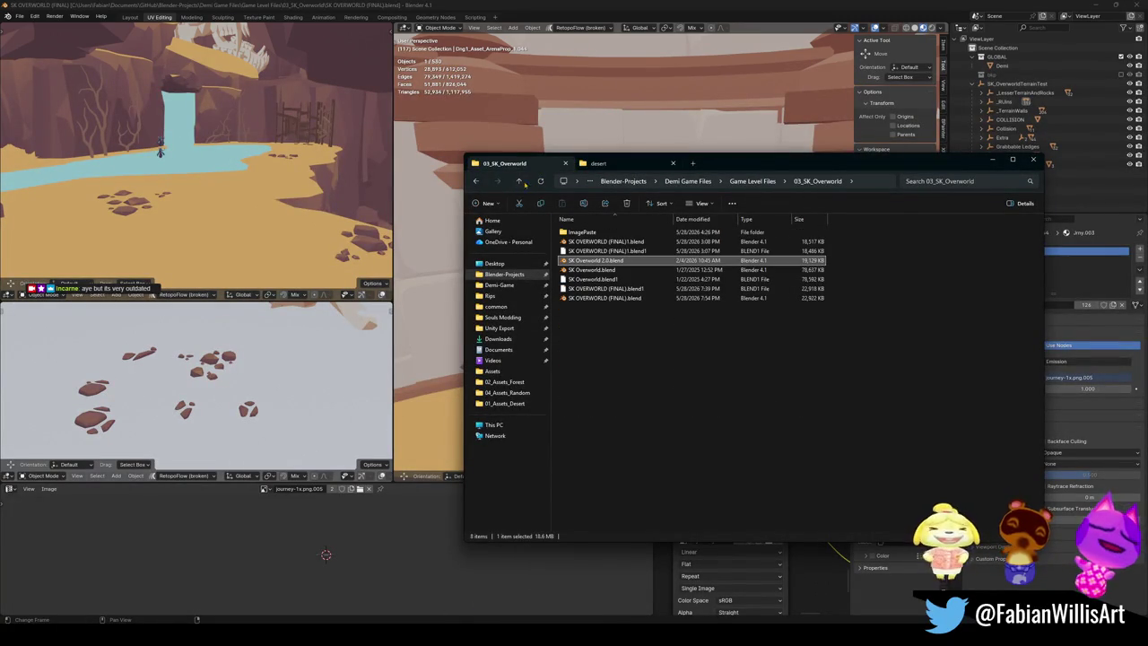
Step: Go up to Game Level Files and highlight 02_Hub_Exterior, then 01_Hub_Interior
left_click(520, 182)
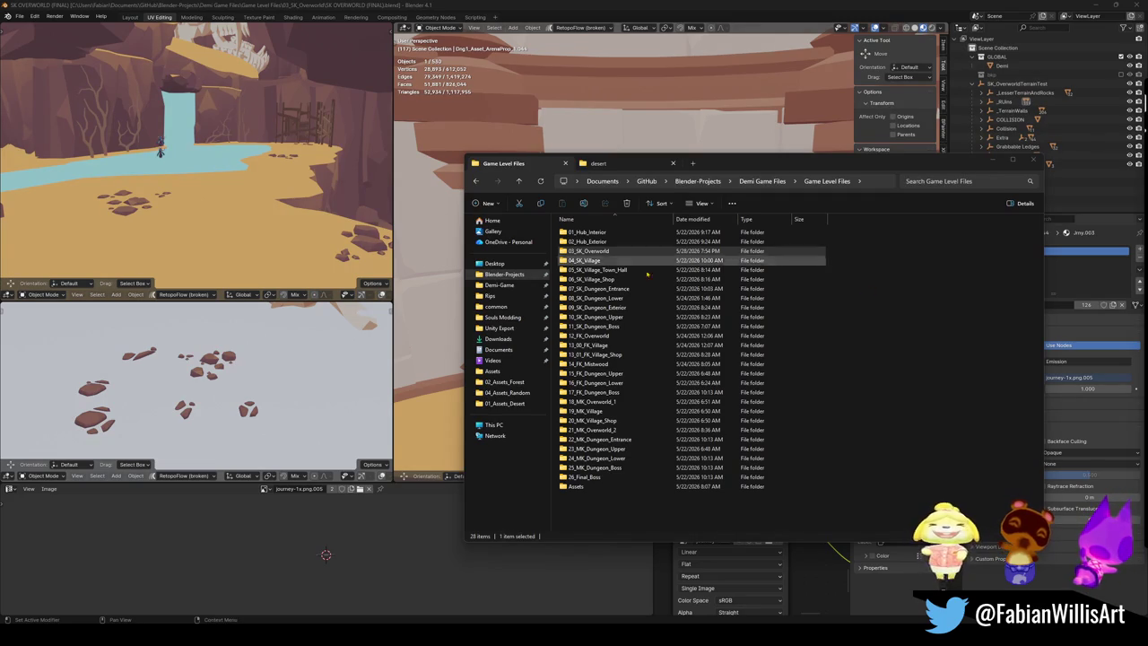
left_click(599, 240)
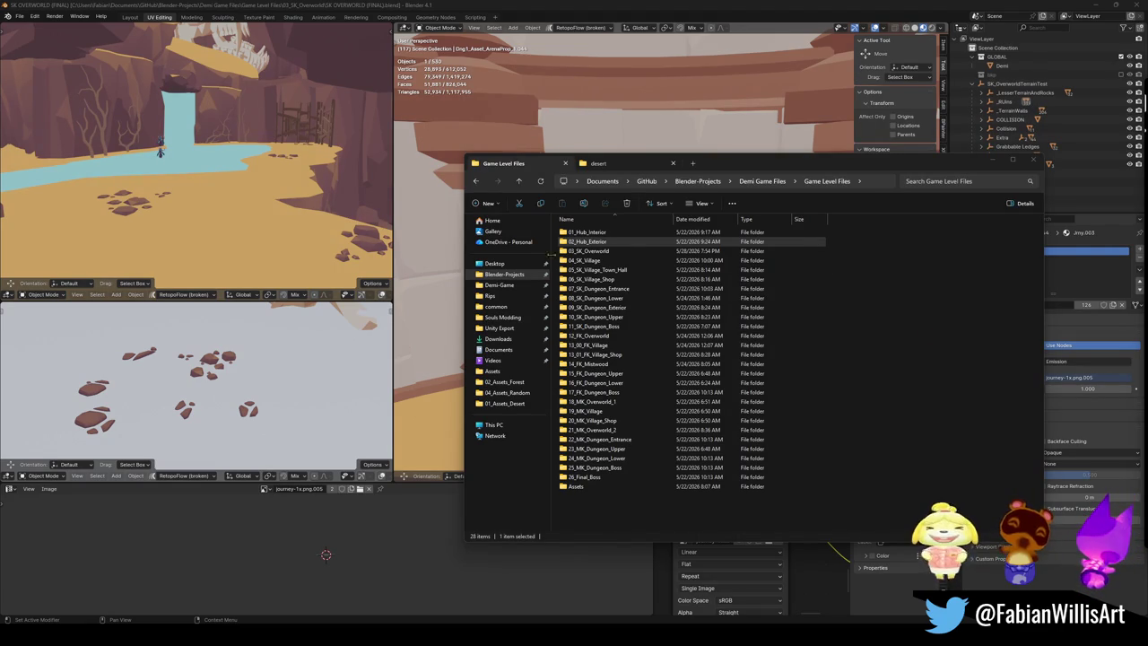
left_click(596, 235)
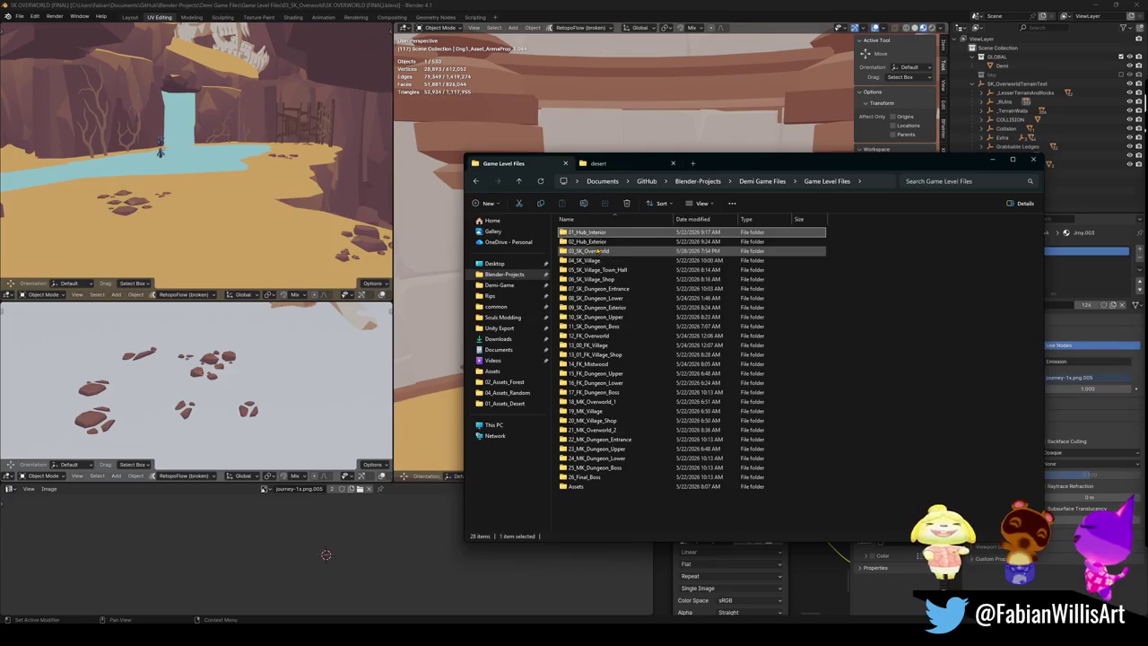
Step: Open the 01_Hub_Interior folder to list the Eternal Shrine blend files
mouse_move(602, 243)
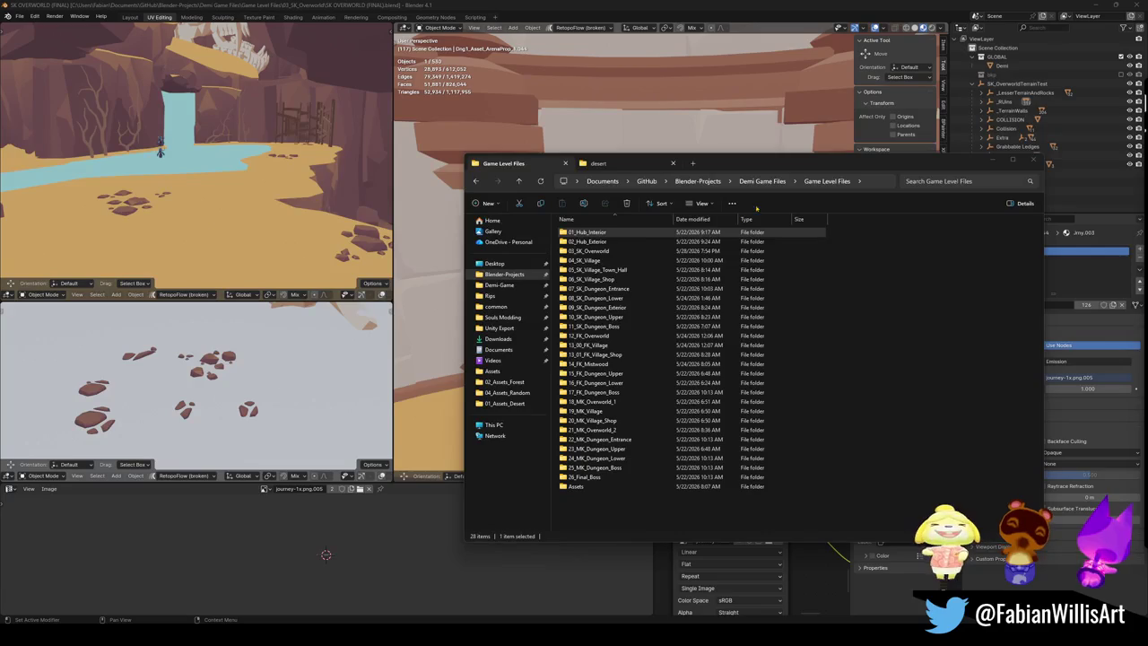
double_click(589, 233)
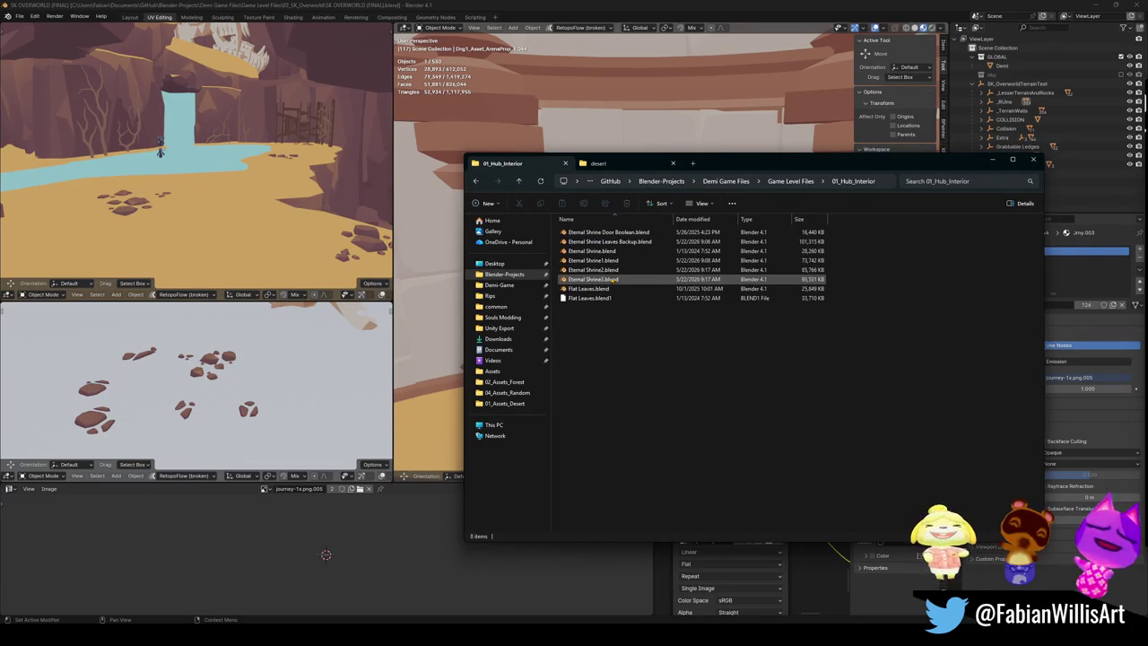
Step: Open Eternal Shrine Door Boolean.blend and select the door's left and right spirals
left_click(637, 236)
double_click(637, 233)
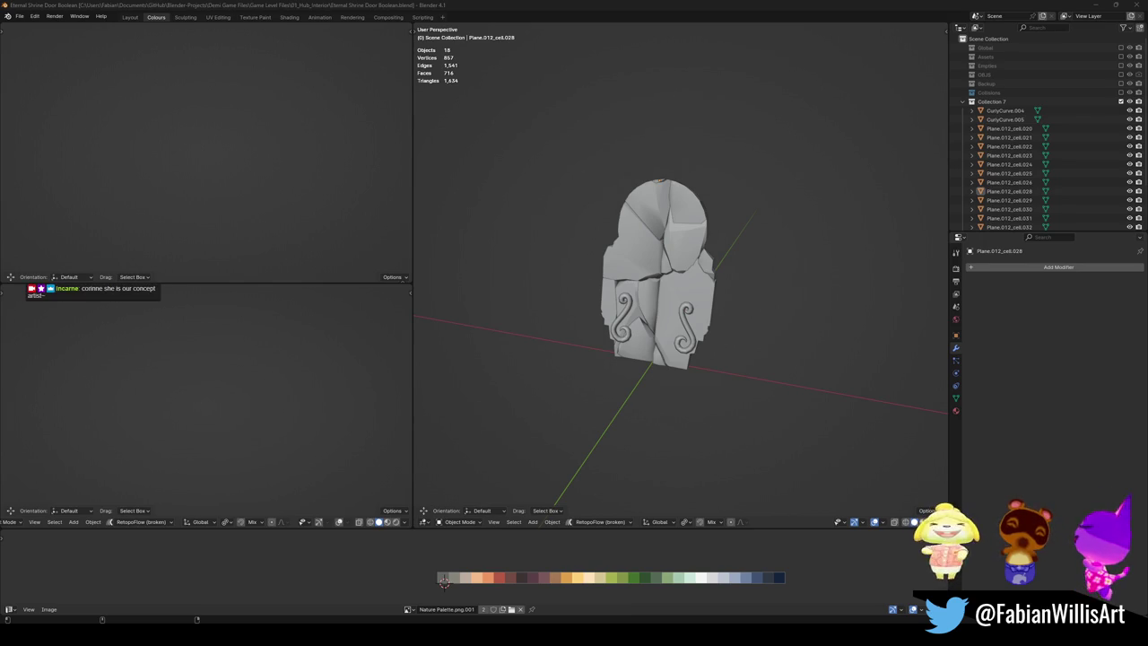
left_click(621, 321)
scroll(648, 328, "up", 5)
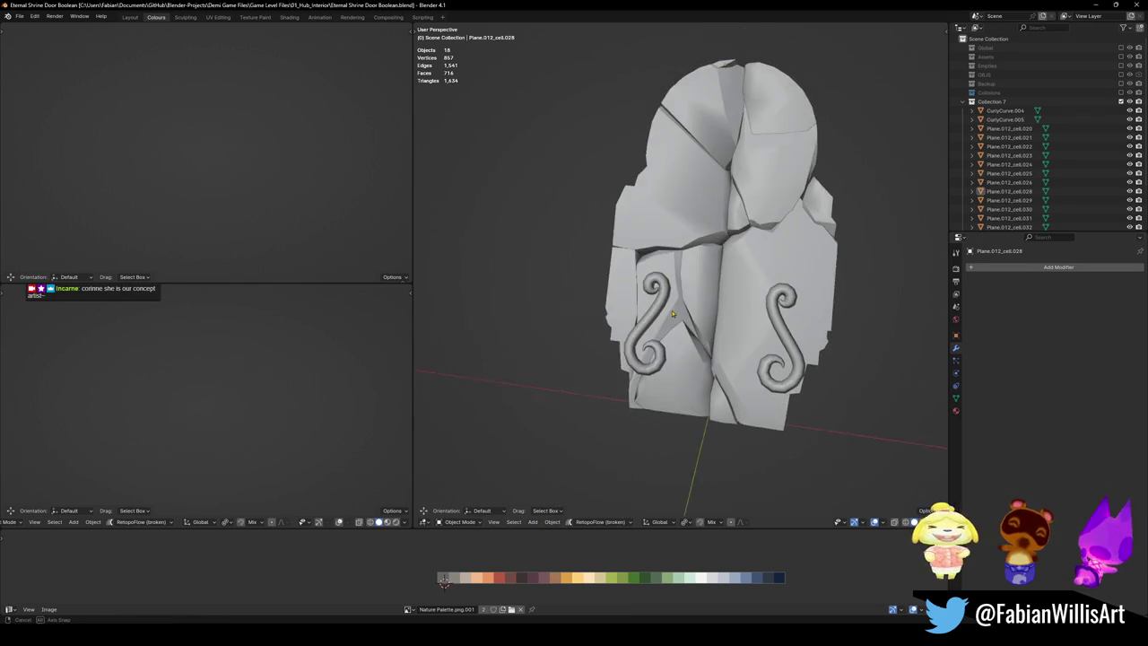
left_click(780, 323, "shift")
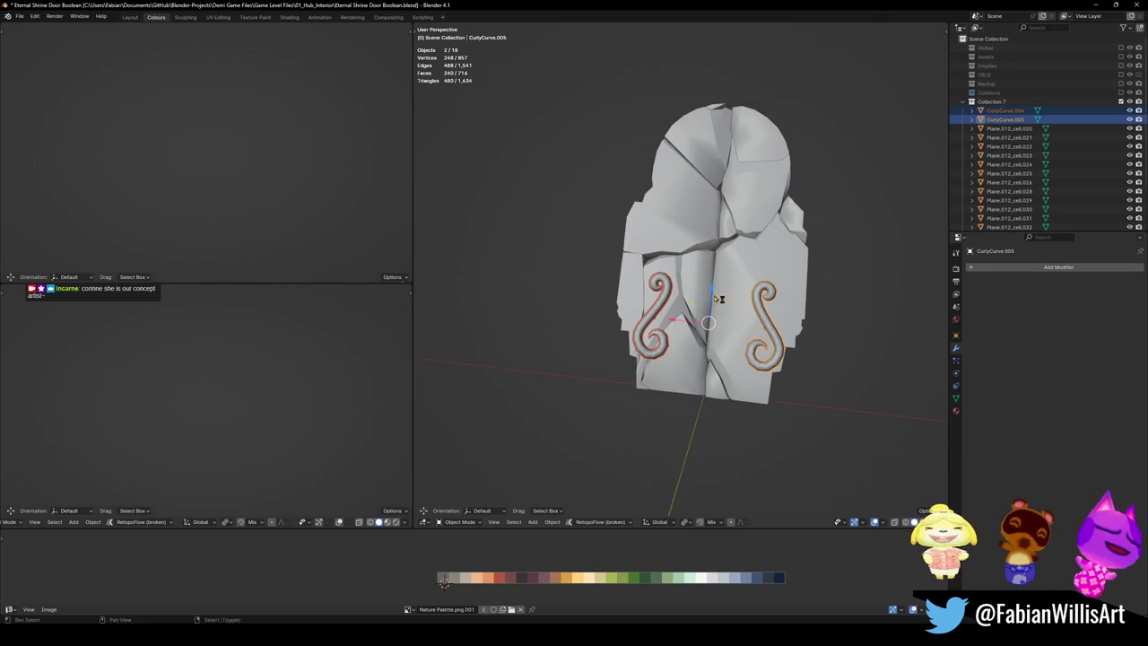
Step: Select the door's centre rock piece and test-move it back into its gap
left_click(738, 334)
key("g")
left_click(696, 285)
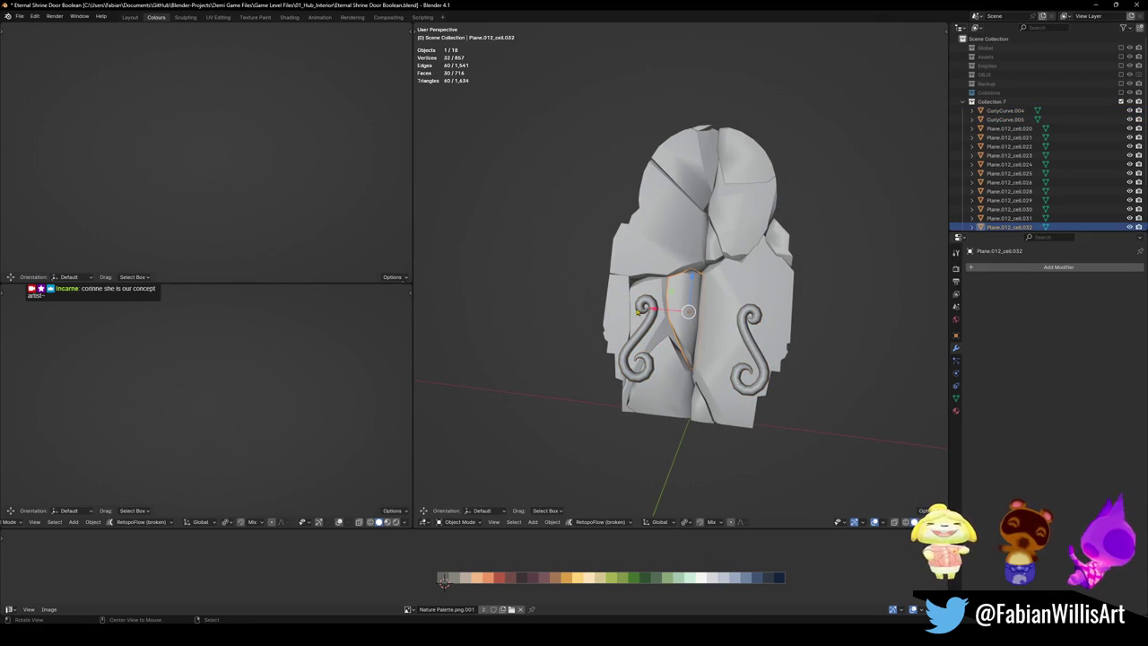
scroll(639, 310, "up", 3)
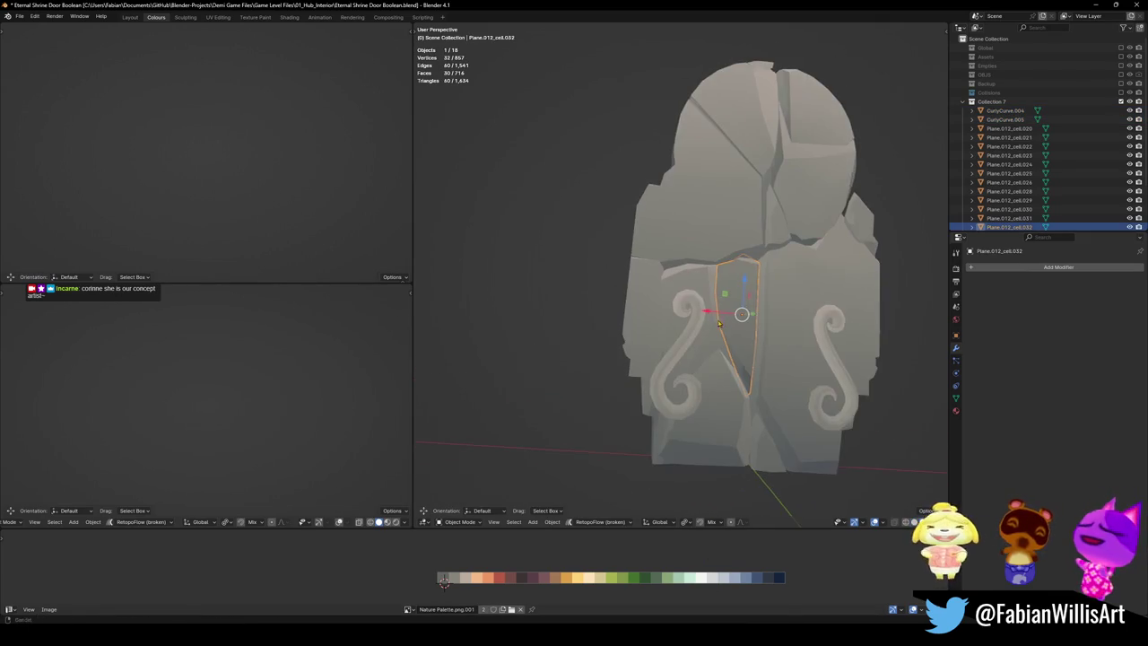
scroll(718, 324, "down", 2)
Step: Add the left, middle and upper door rock pieces to the selection
left_click(627, 386, "shift")
left_click(681, 341, "shift")
left_click(717, 422, "shift")
left_click(735, 269, "shift")
left_click(627, 206, "shift")
left_click(680, 143, "shift")
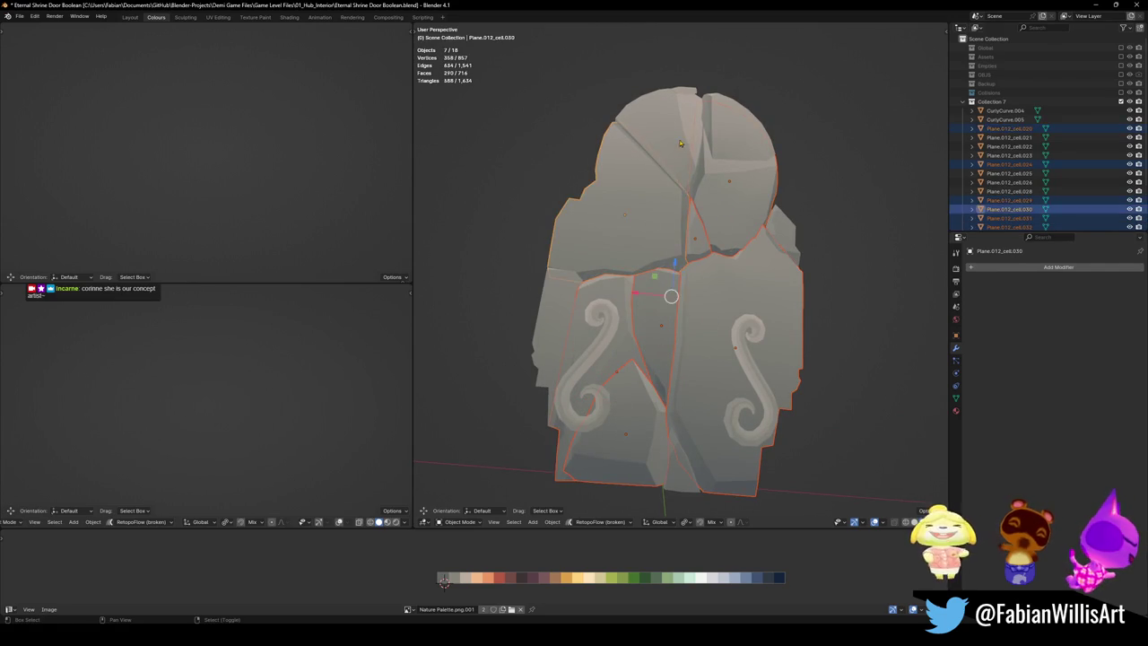
left_click(721, 133, "shift")
key("space")
key("space")
scroll(739, 189, "down", 3)
scroll(694, 260, "up", 2)
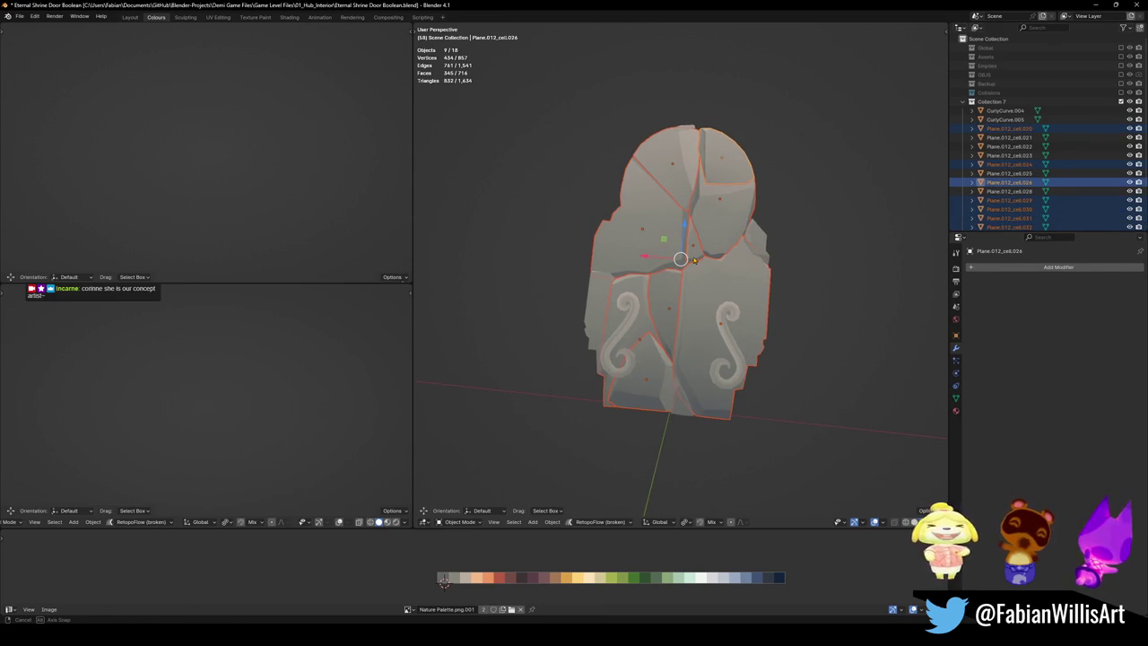
scroll(694, 260, "up", 3)
scroll(686, 328, "down", 2)
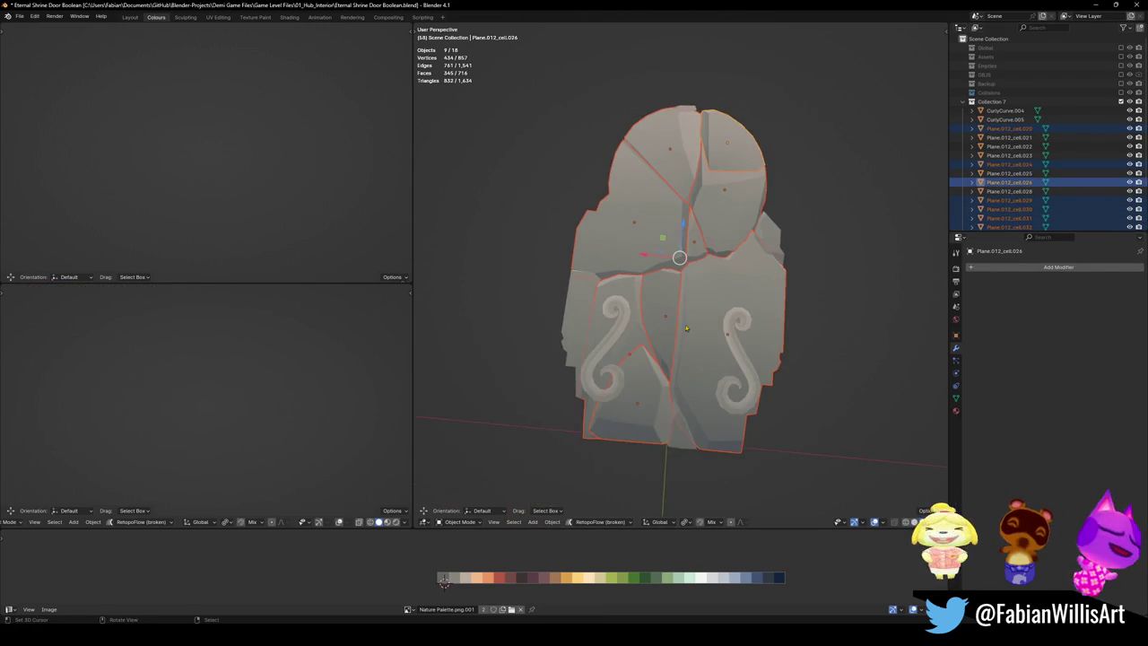
Step: Add four more rock pieces and test-move the selection, then cancel
left_click(672, 269, "shift")
left_click(663, 255, "shift")
left_click(655, 258, "shift")
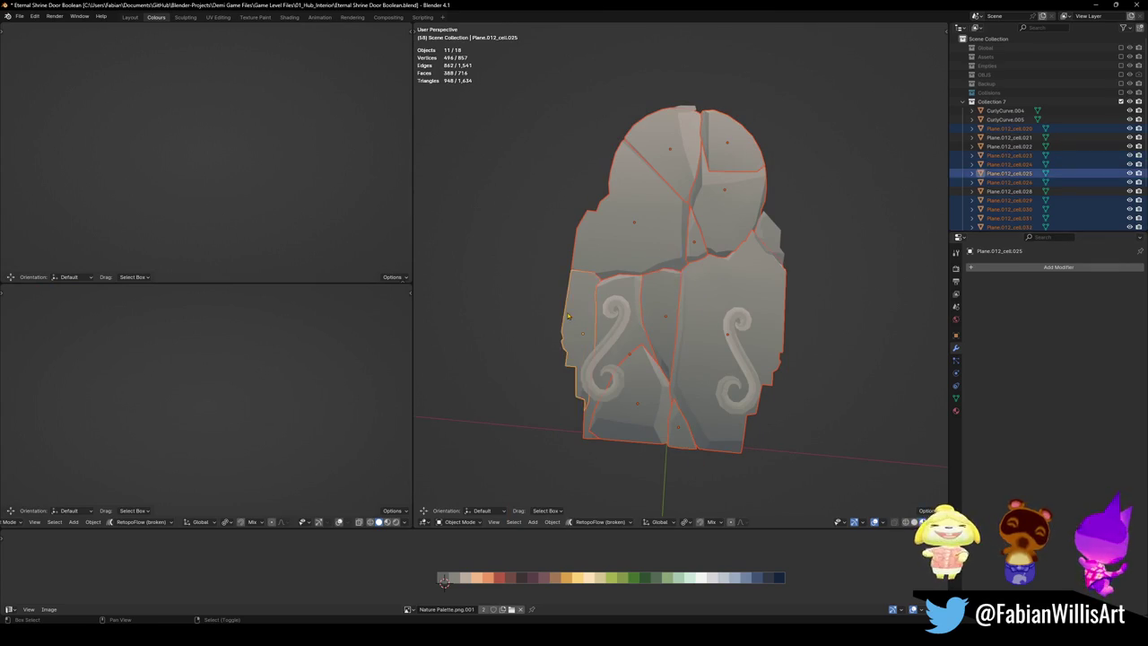
left_click(623, 262, "shift")
key("g")
key("Escape")
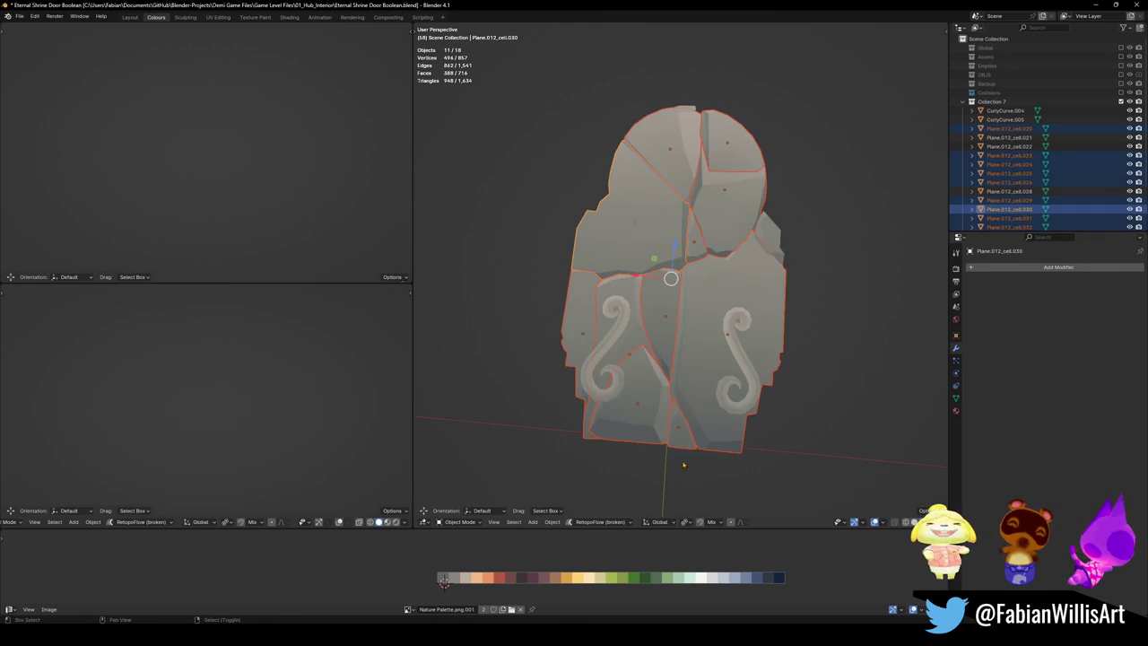
Step: Add the last two rock pieces, confirm the spirals stay put, and duplicate the rocks
left_click(757, 361, "shift")
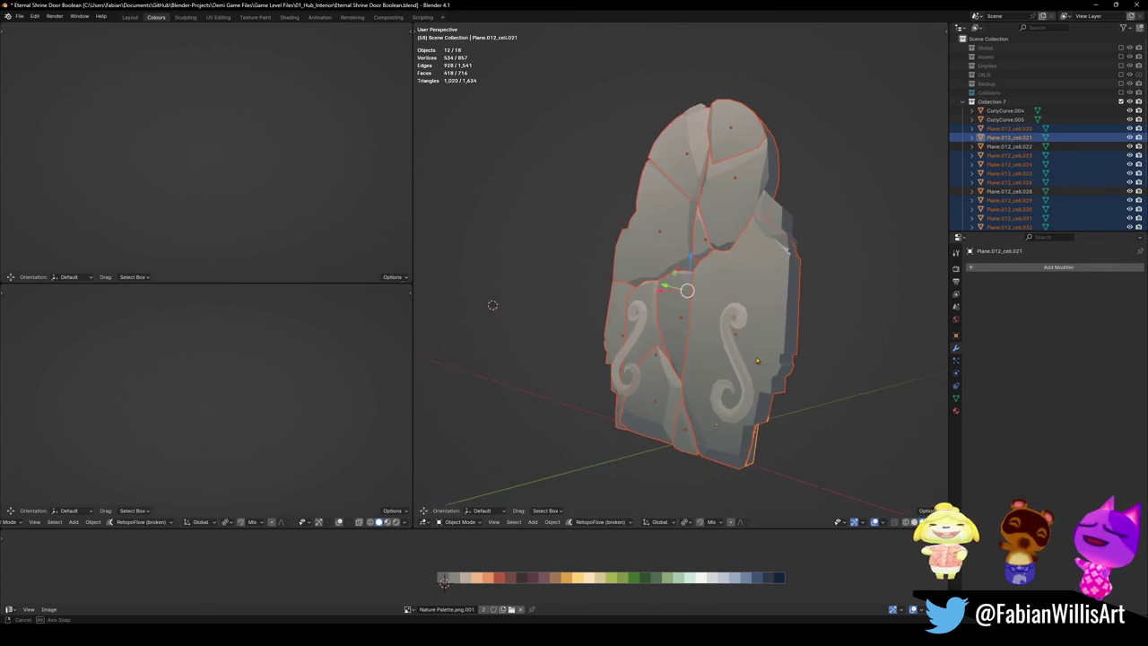
left_click(780, 231, "shift")
key("g")
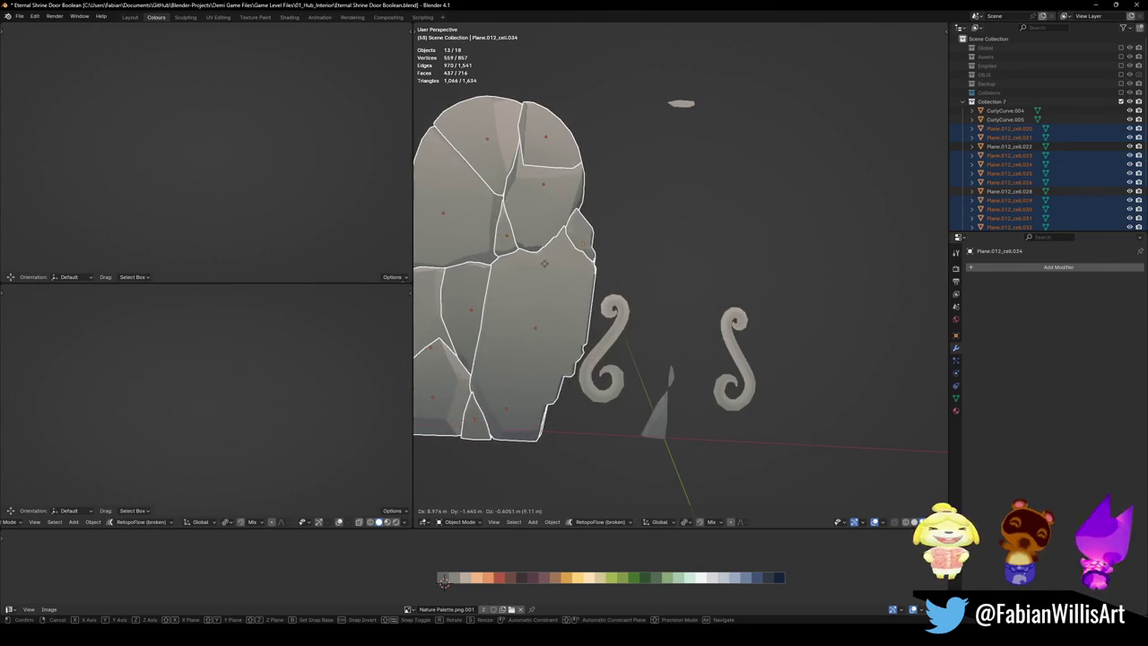
key("Escape")
key("g")
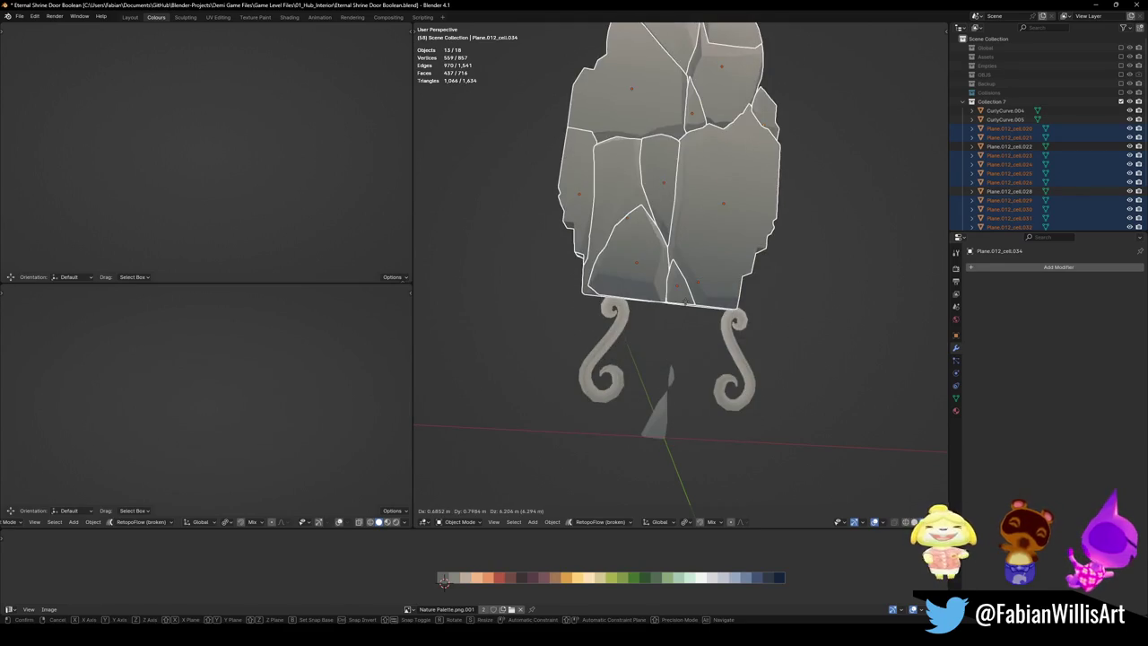
key("Escape")
mouse_move(660, 430)
left_mouse_down()
mouse_move(781, 415)
mouse_move(717, 430)
mouse_move(652, 413)
left_mouse_up()
key("g")
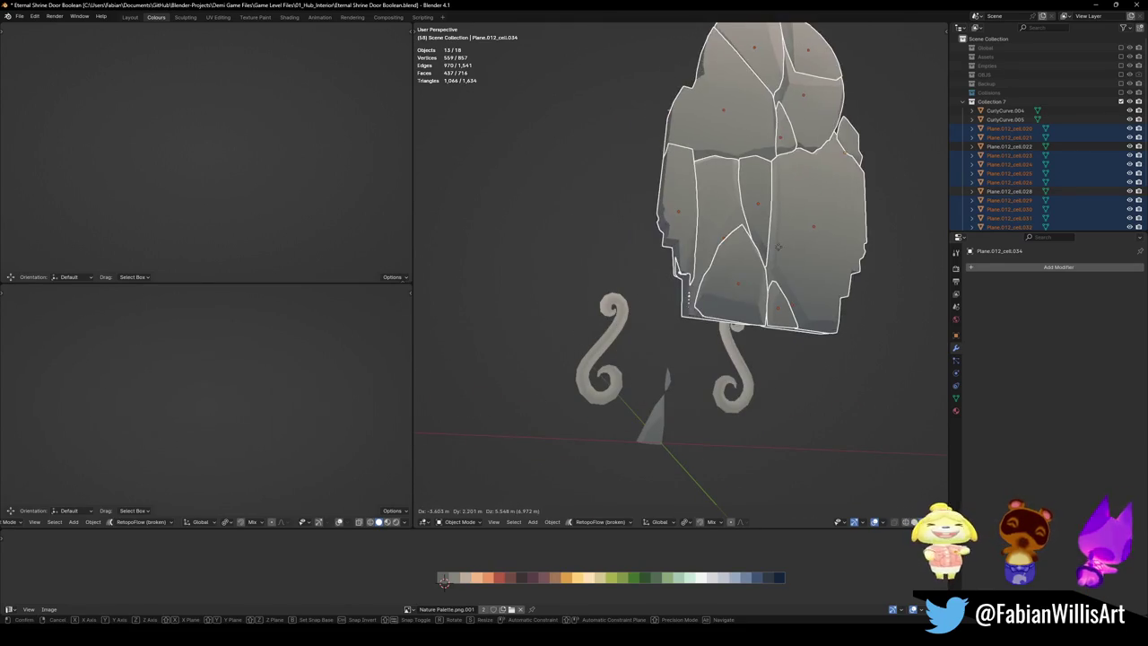
key("Escape")
left_click(667, 337, "shift")
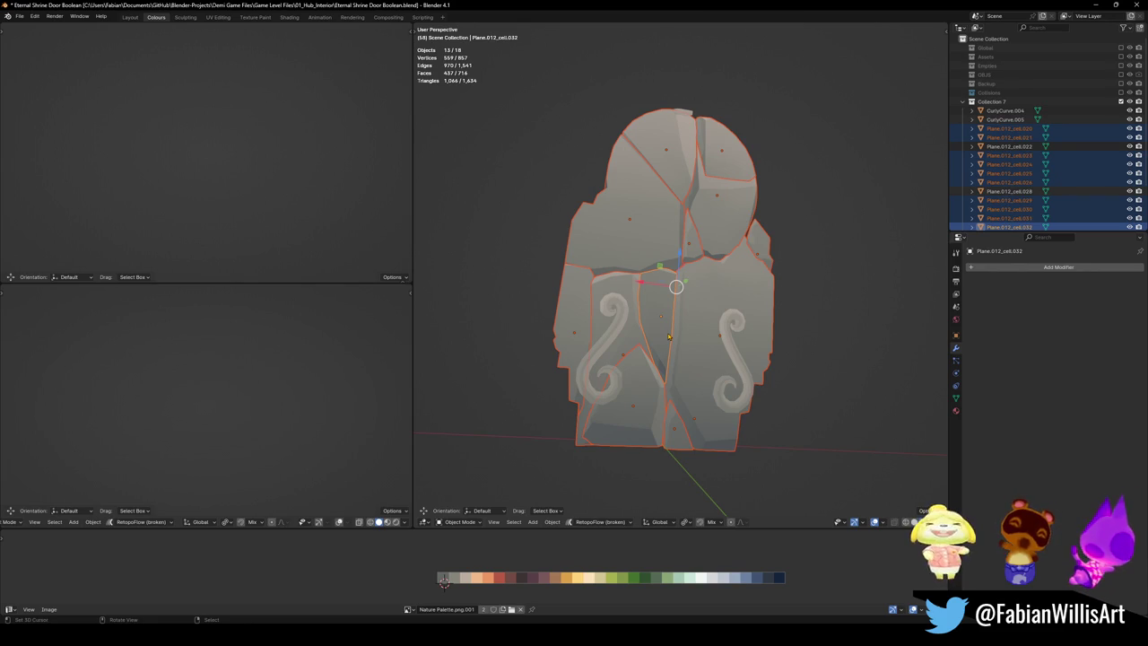
key("shift+d")
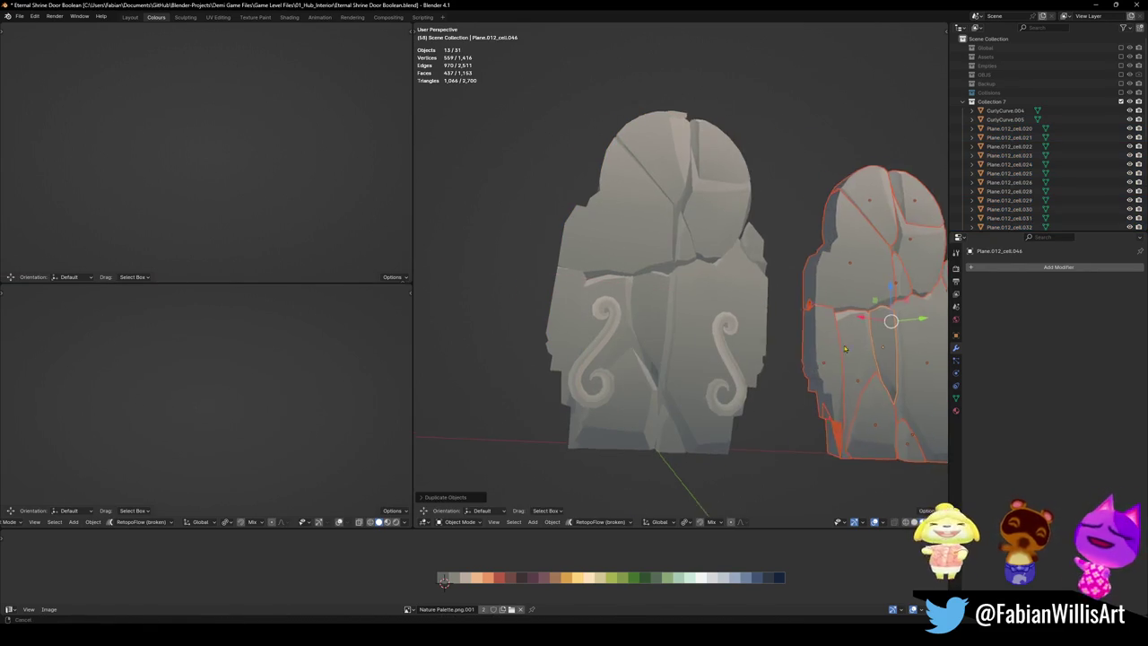
Step: Place the duplicated rocks beside the door and join them into one object
left_click(733, 344)
scroll(734, 343, "up", 2)
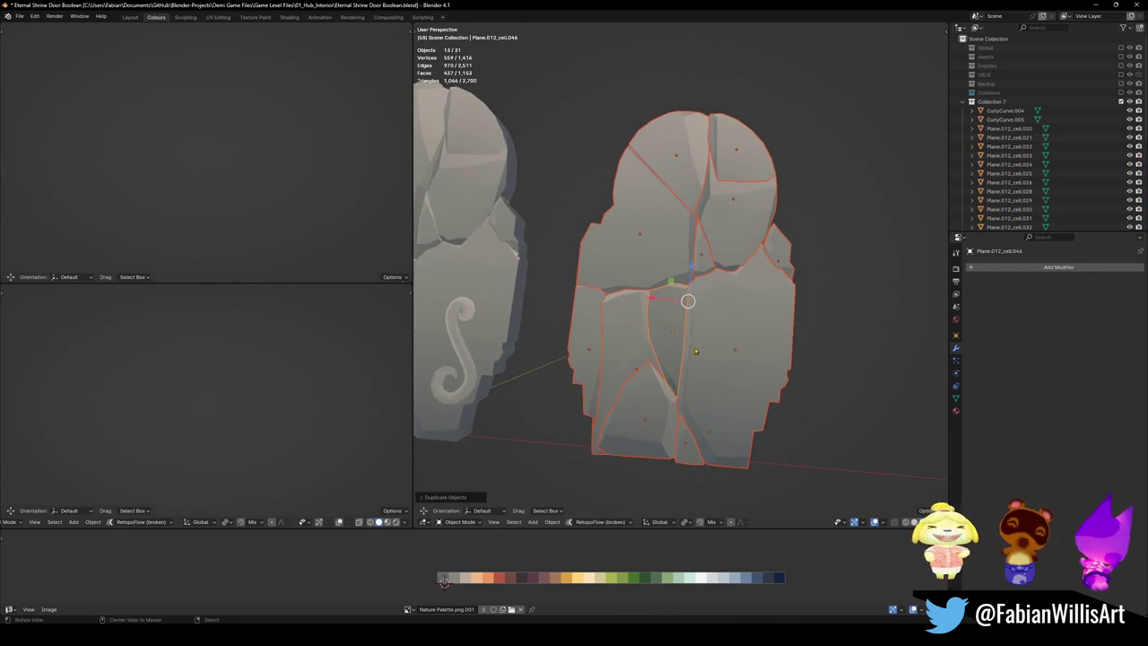
key("ctrl+j")
Step: Copy the merged door object and clear its parent, keeping its transformation
key("alt+a")
left_click(701, 352)
key("ctrl+c")
left_click(698, 346)
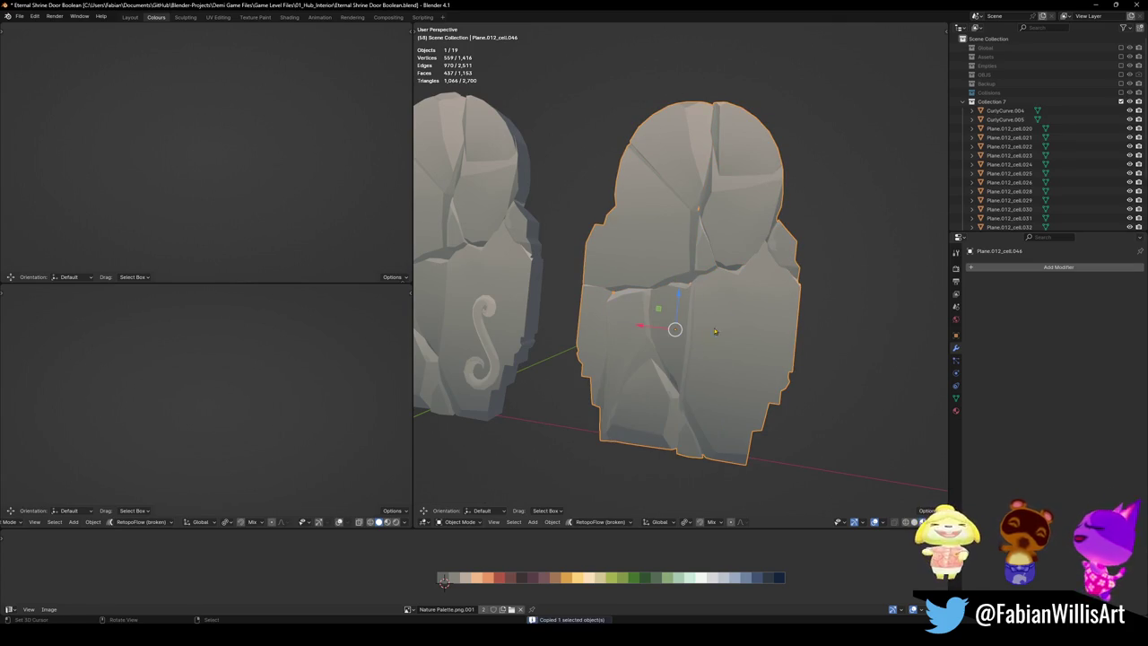
key("alt+p")
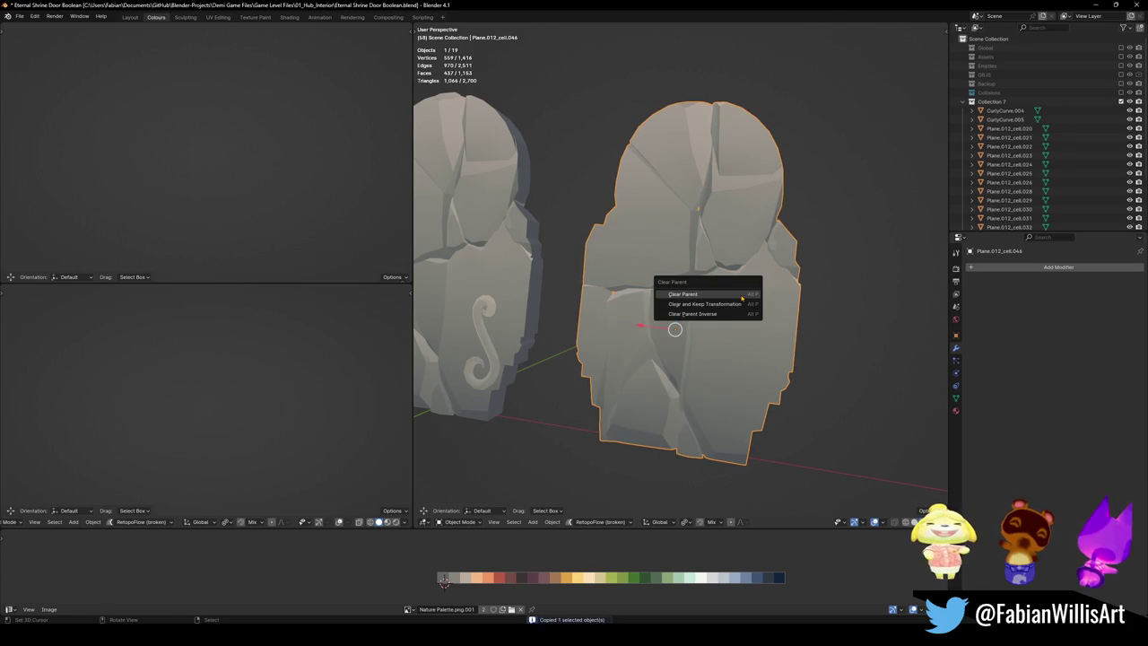
left_click(741, 304)
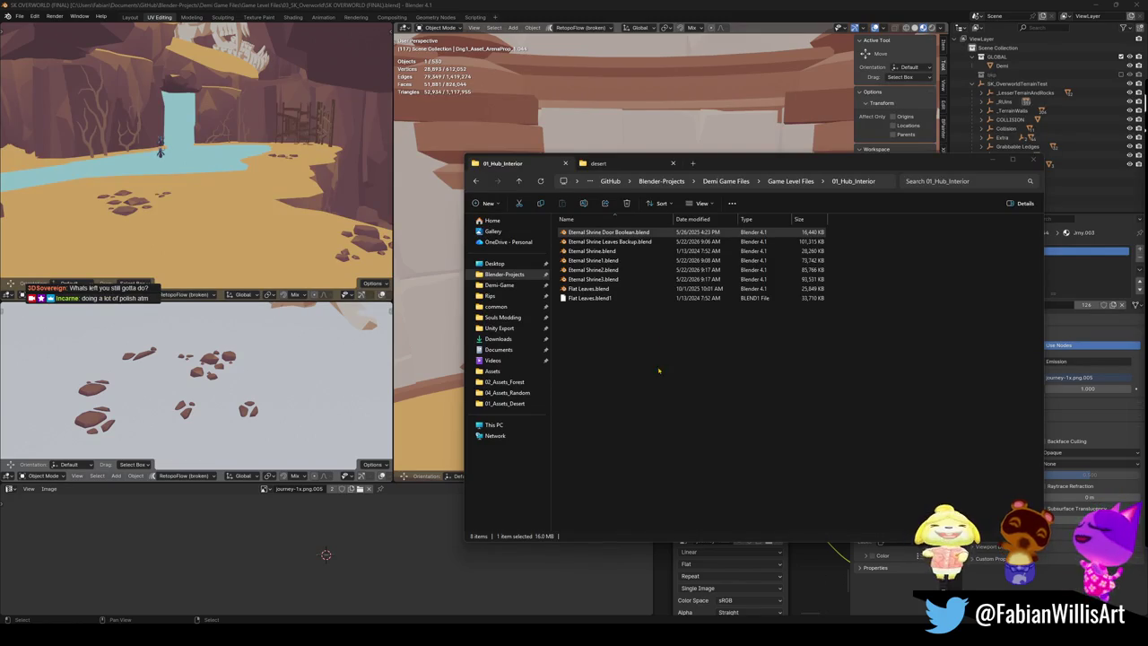
Step: Bring the SK OVERWORLD (FINAL).blend Blender window back from the taskbar
mouse_move(651, 640)
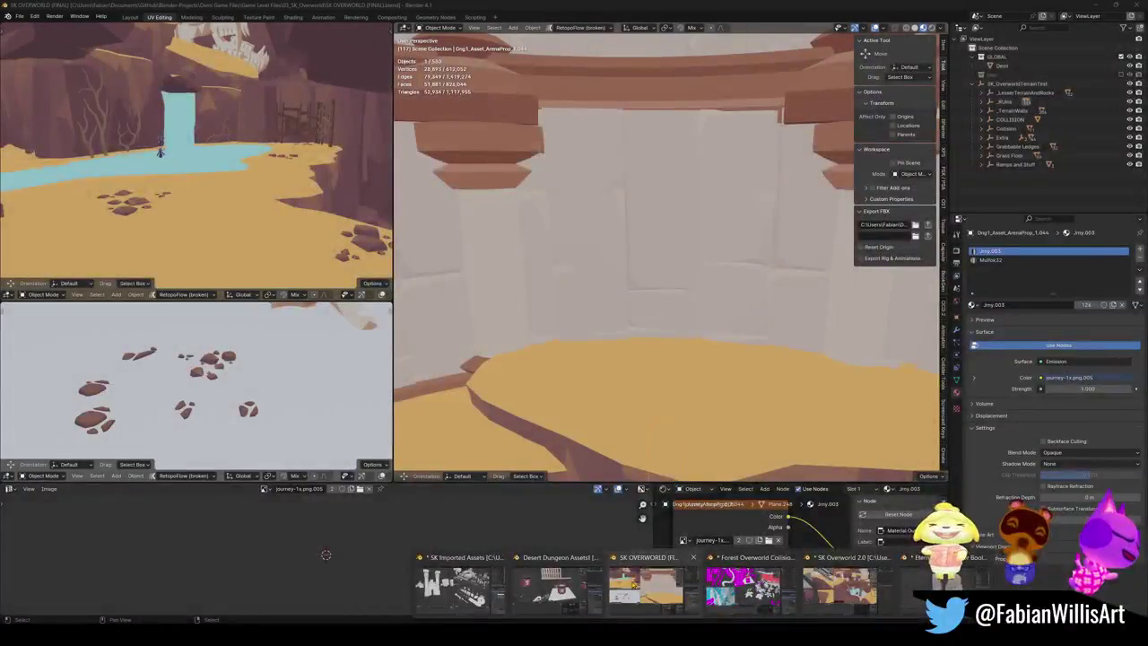
Step: Paste the door into the overworld, snap it to the 3D cursor and rotate it about Z
left_click(646, 583)
key("ctrl+v")
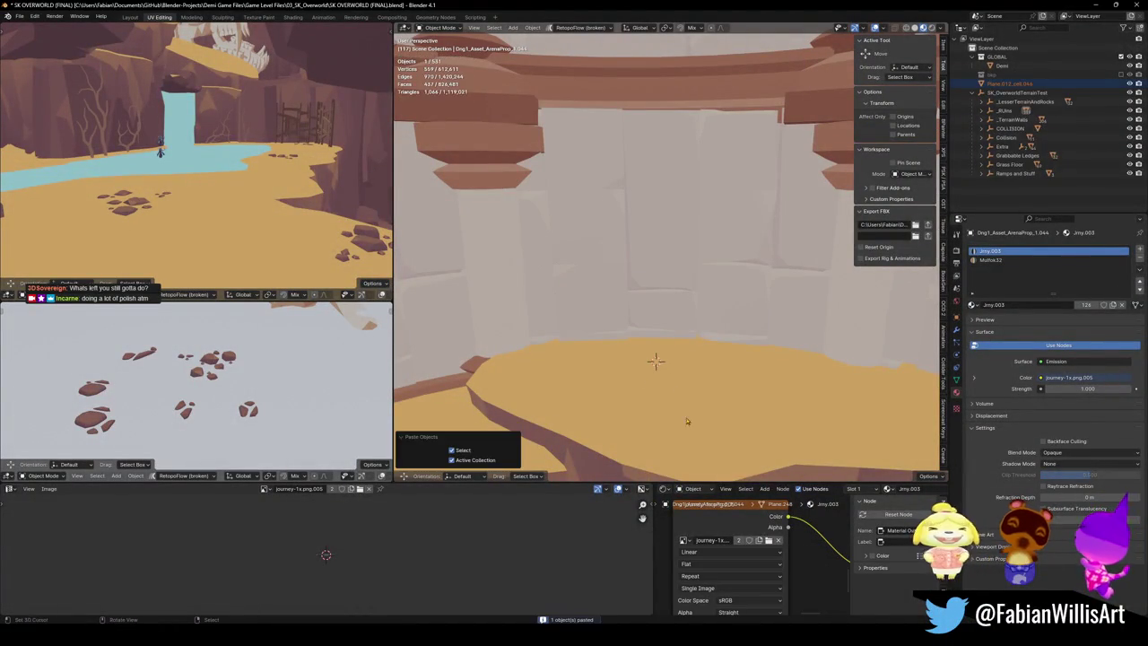
key("shift+s")
left_click(665, 275)
key("r")
key("z")
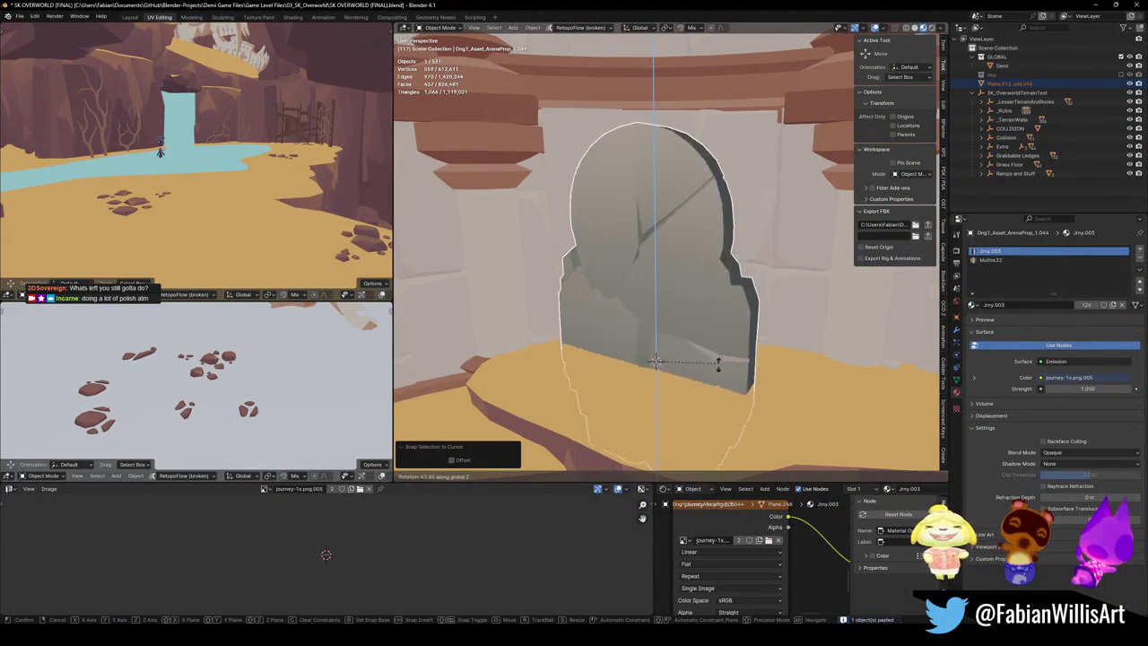
left_click(588, 384)
Step: Move the door into the archway, raise it along Z and scale it down to fit
key("g")
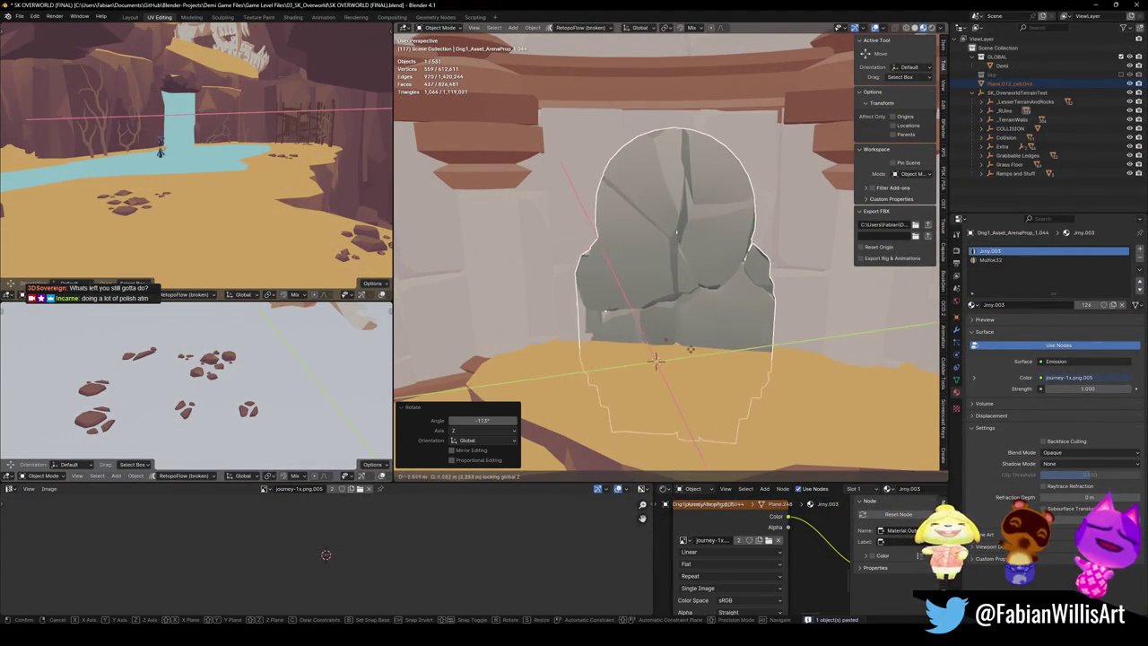
left_click(747, 356)
key("r")
key("z")
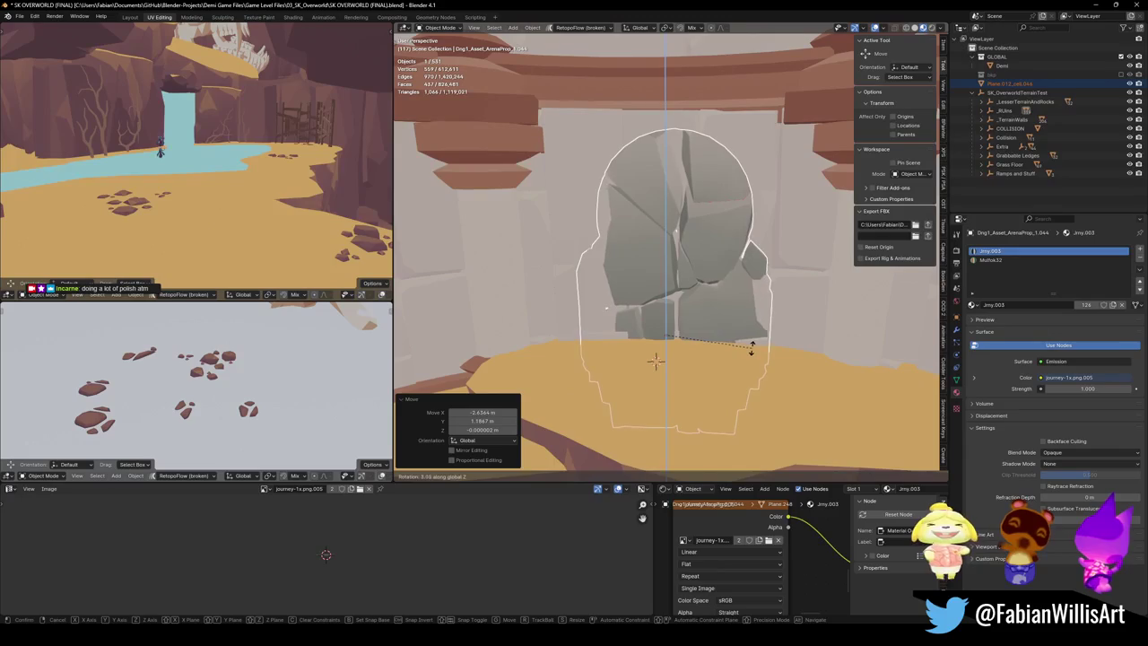
left_click(747, 356)
key("g")
key("z")
left_click(752, 273)
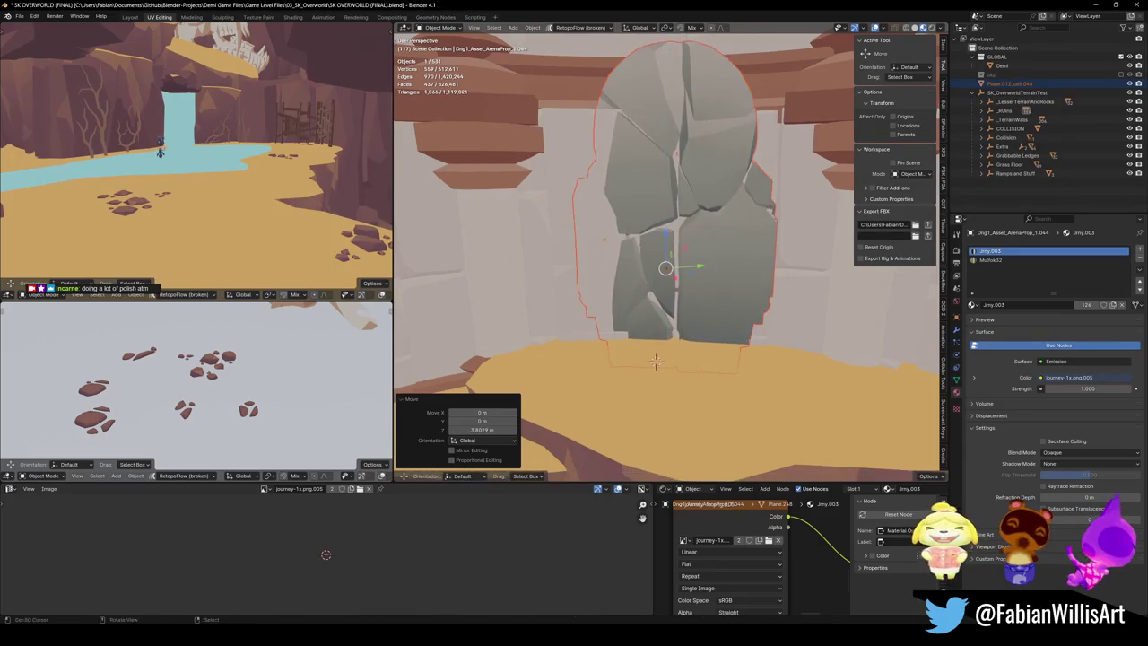
key("s")
left_click(779, 270)
Step: Give the door a final Z turn, lower it onto the sandy floor and check the fit
key("r")
key("z")
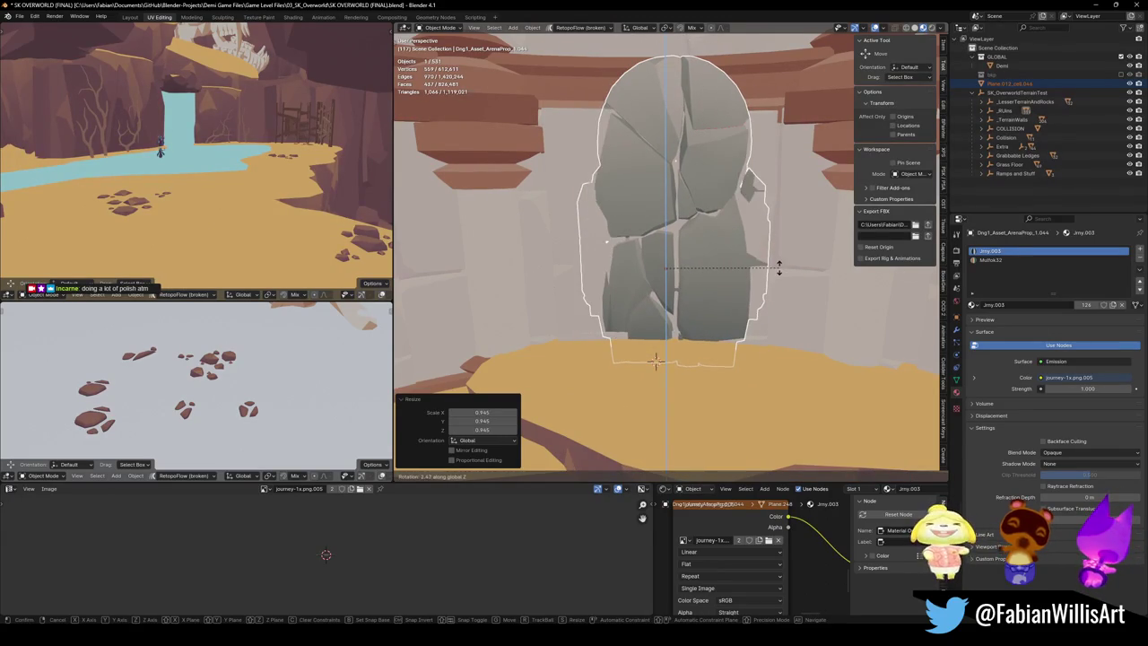
left_click(773, 305)
key("g")
key("z")
left_click(771, 296)
left_click(779, 261)
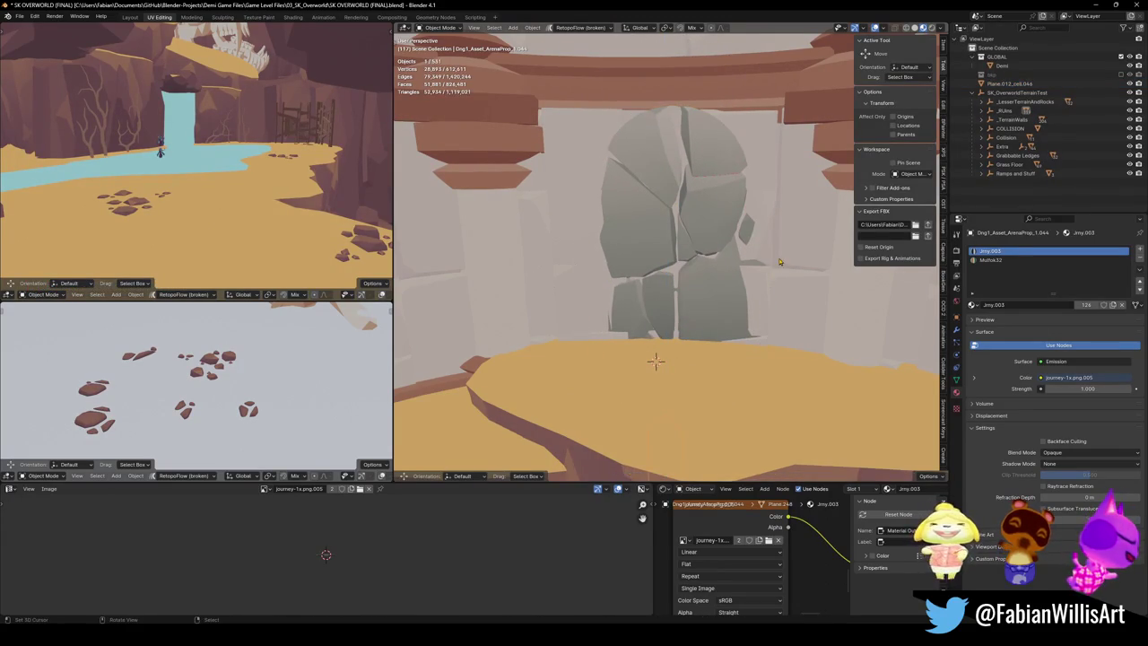
left_click(744, 278, "shift")
Step: Select all of the door's geometry and slide its UVs horizontally onto a new palette colour
key("q")
key("Tab")
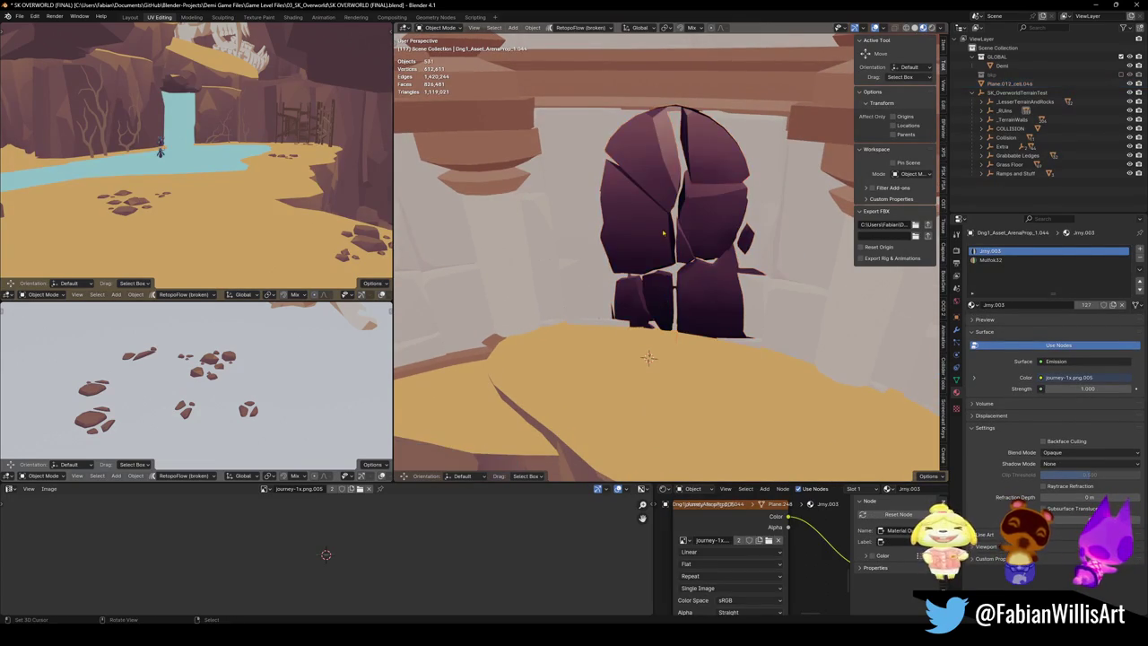
key("a")
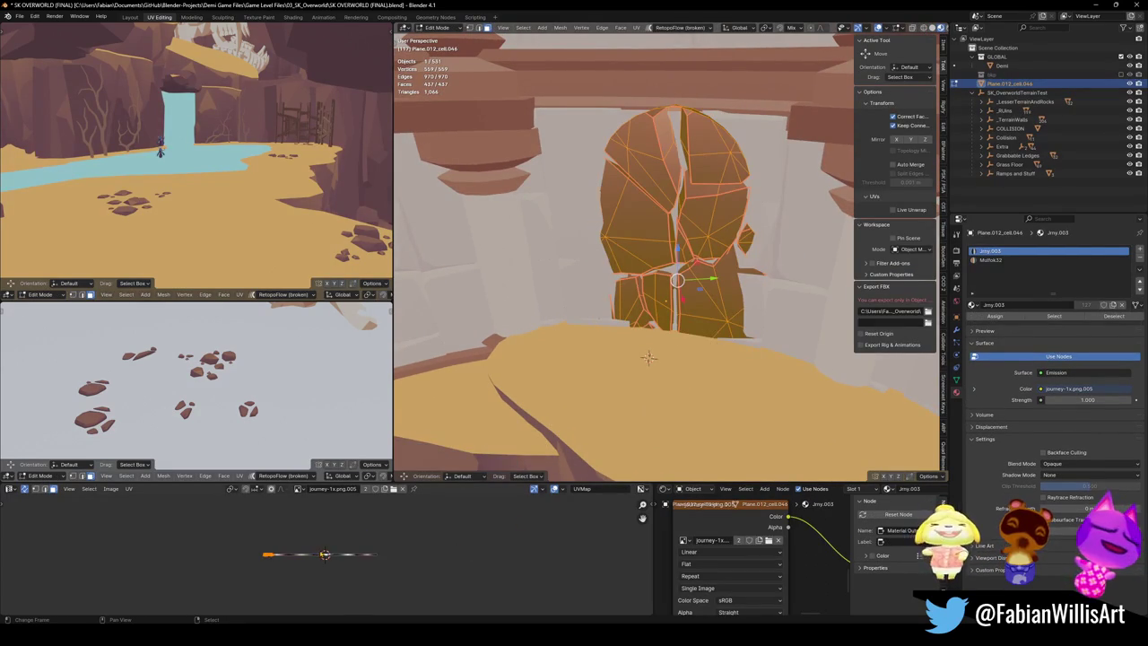
key("g")
key("x")
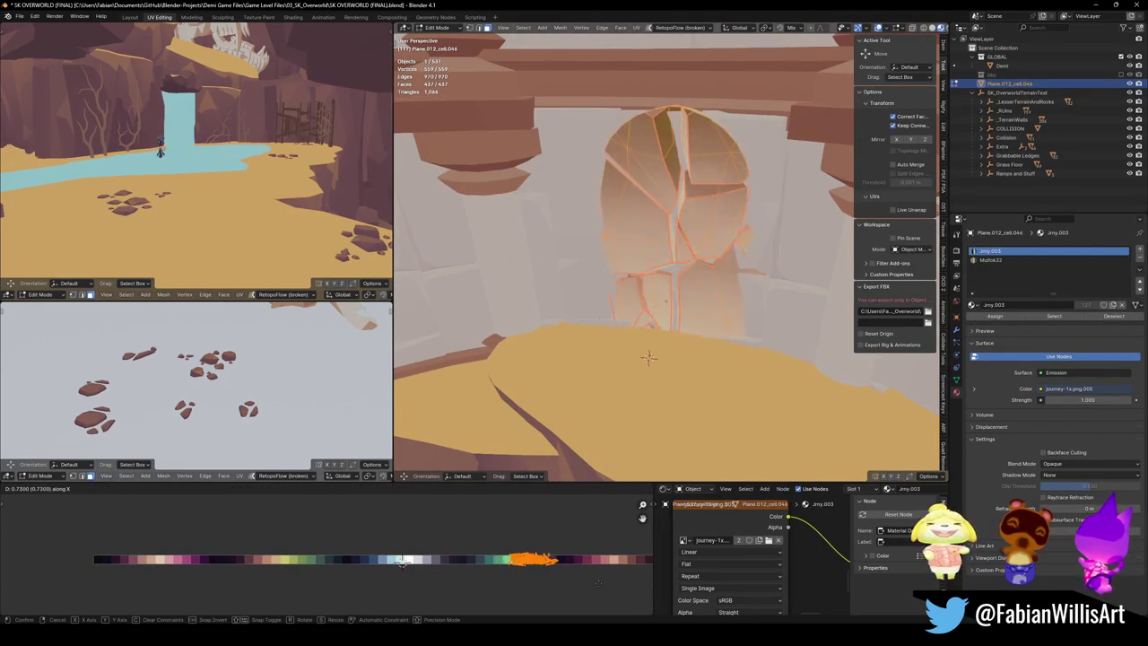
left_click(642, 518)
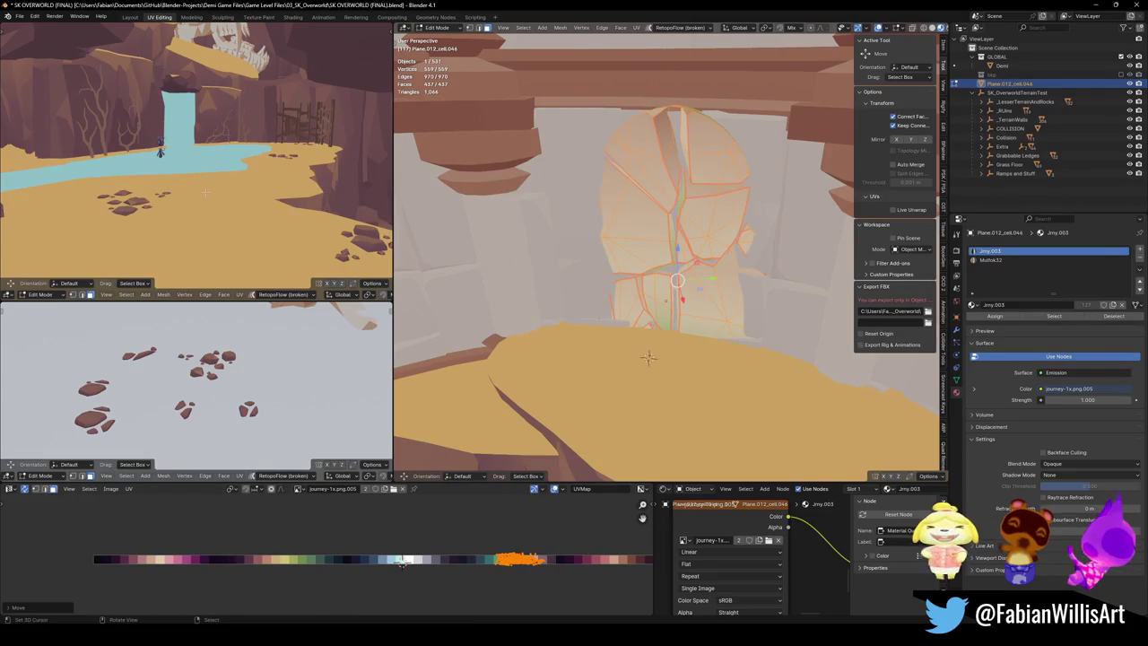
Step: Shrink the door's UVs and shift them horizontally onto a different palette colour
key("KP_Decimal")
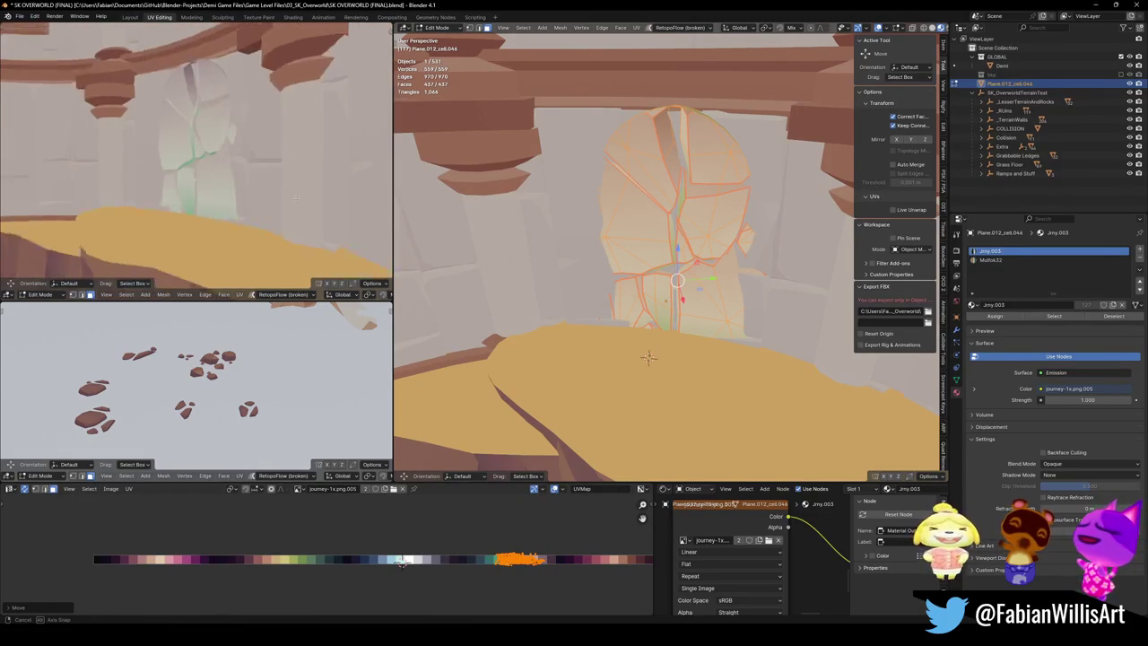
key("s")
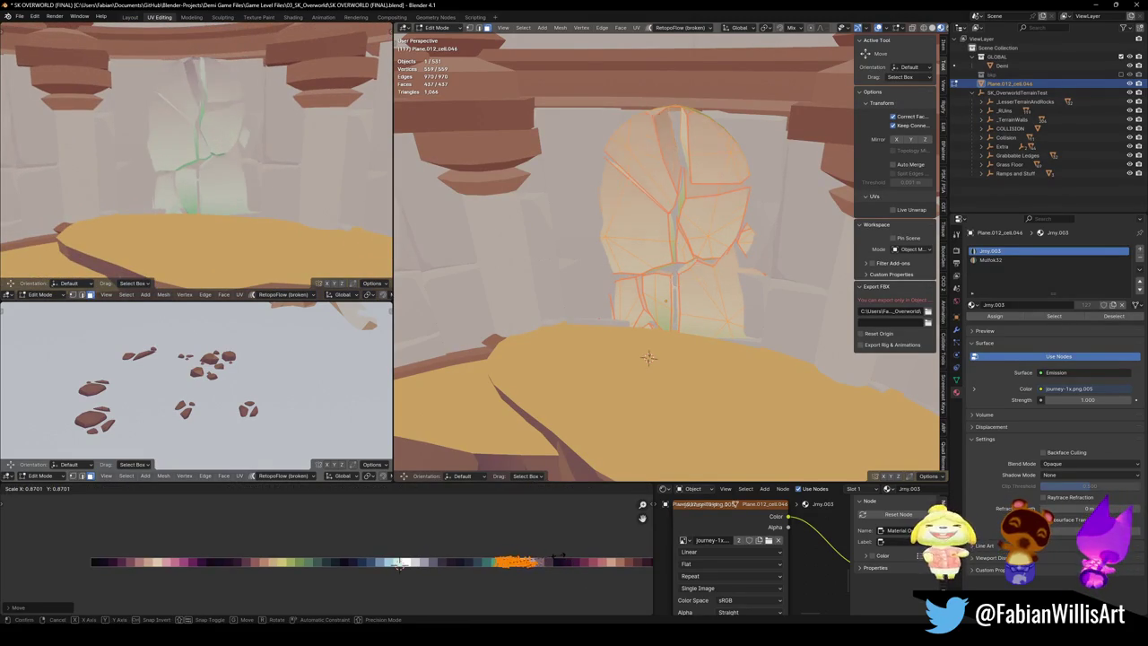
left_click(398, 564)
key("g")
key("x")
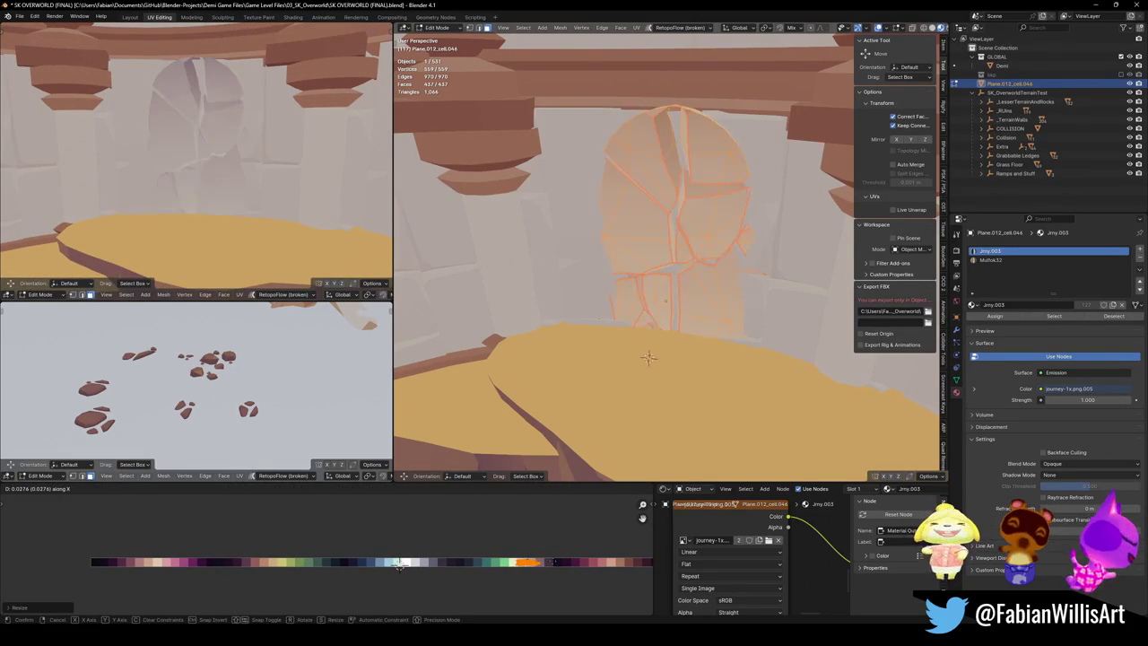
left_click(553, 569)
Step: Mirror the door's UV island along X and nudge it horizontally
key("ctrl+m")
key("x")
left_click(398, 566)
key("g")
key("x")
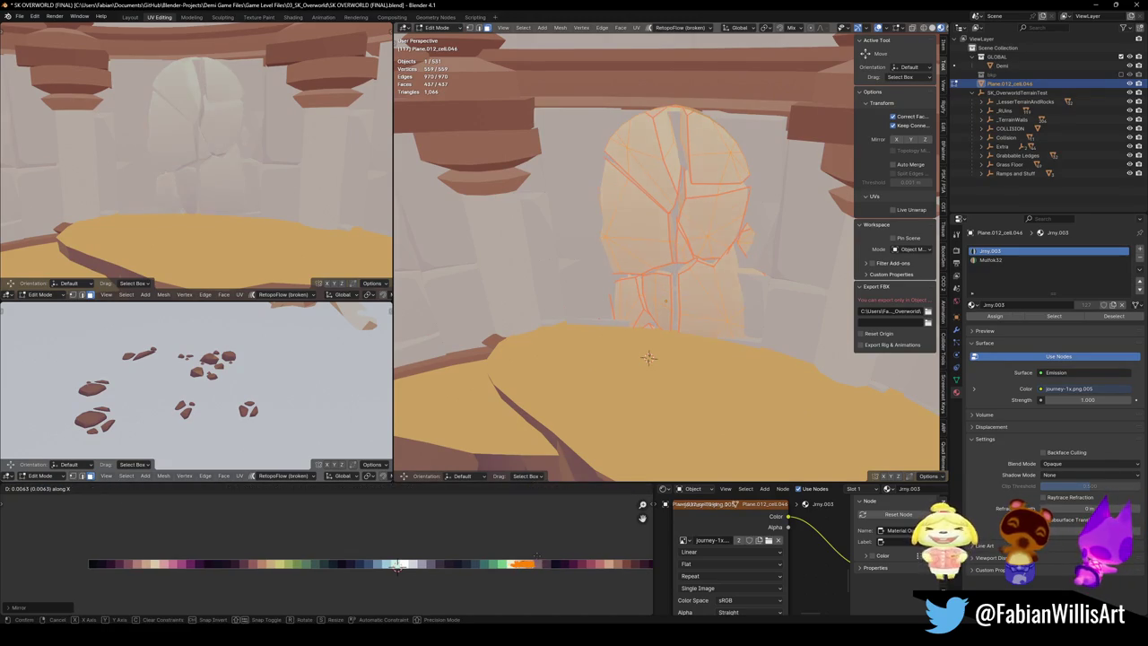
left_click(397, 566)
Step: Enlarge the UVs to about 1.22 and settle them on the pale stone Jmy.003 colour
key("s")
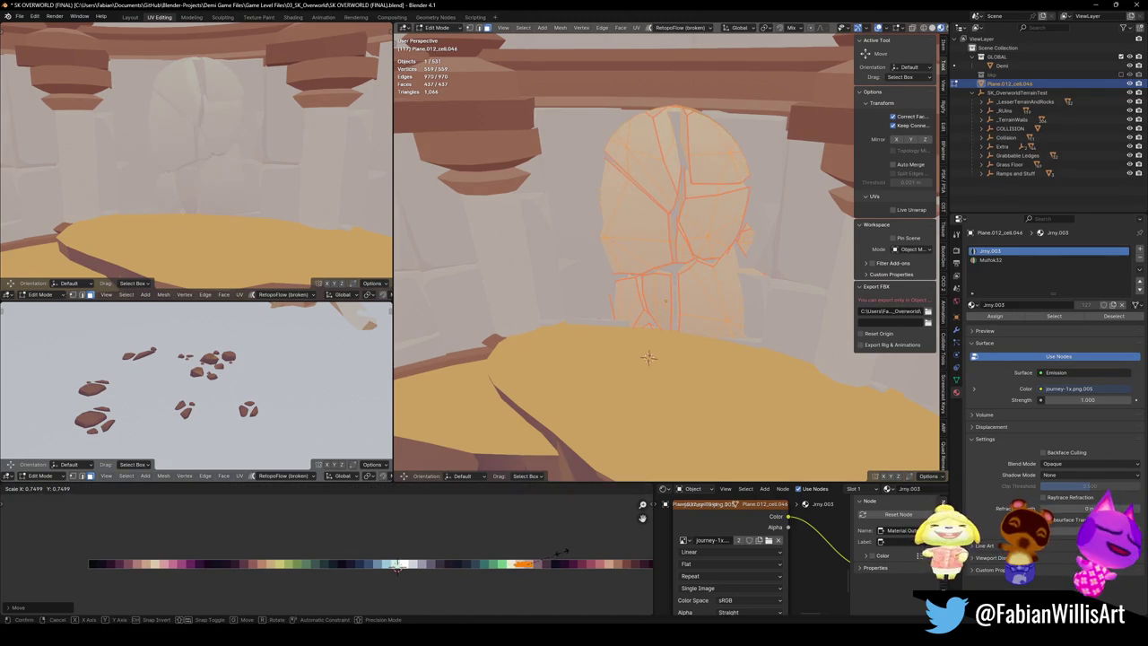
left_click(568, 548)
key("g")
key("x")
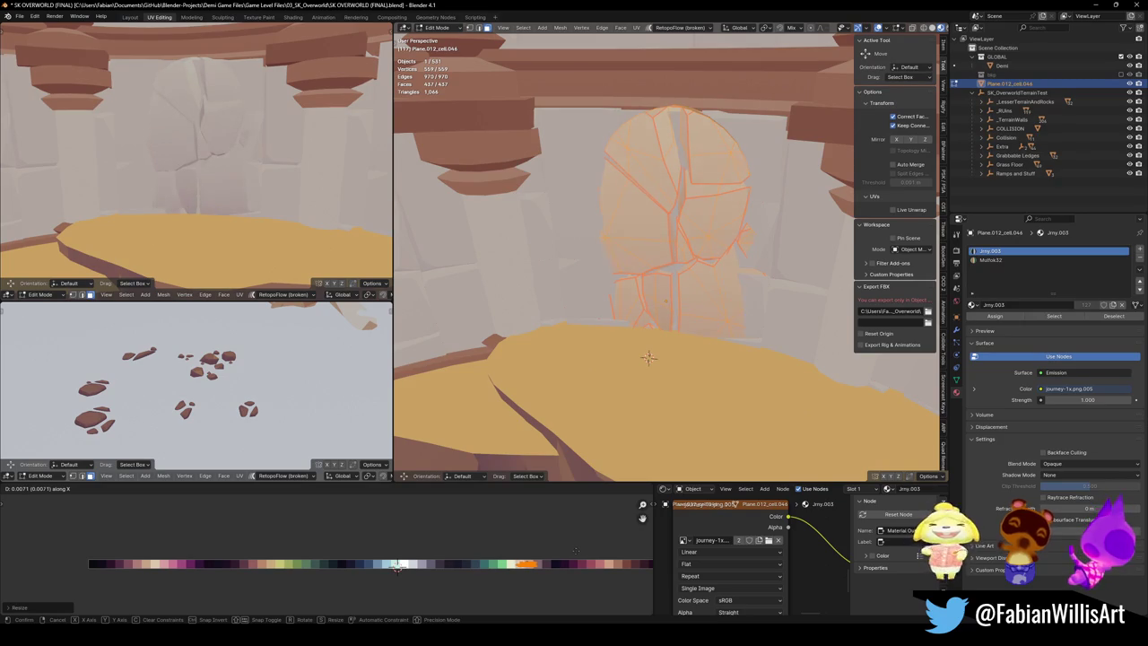
left_click(498, 553)
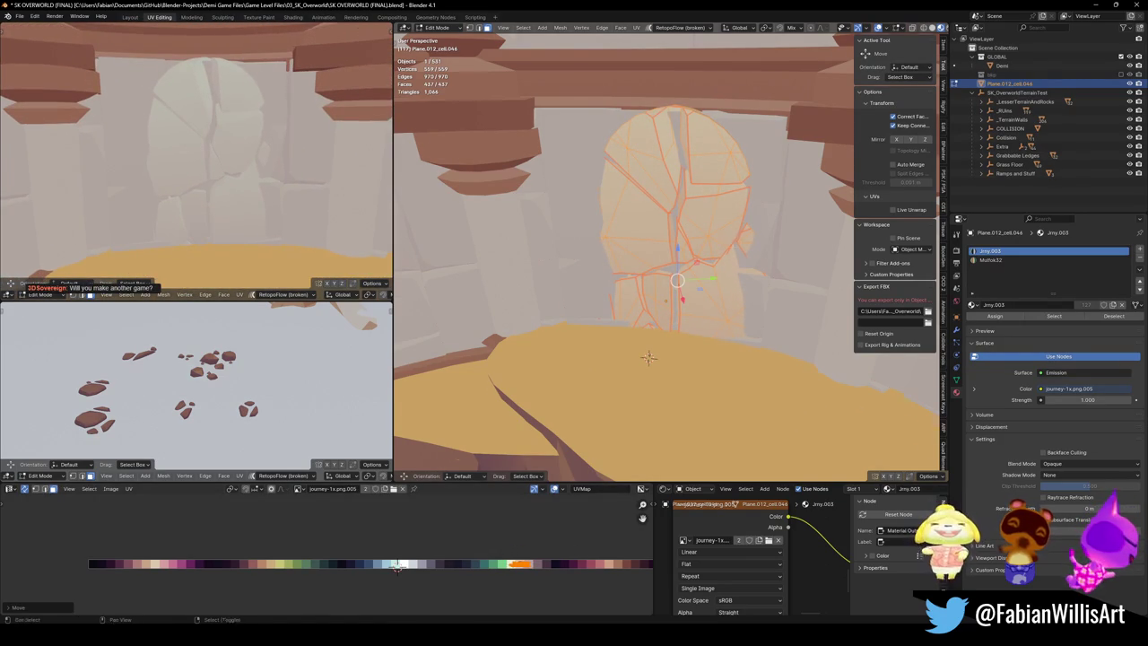
Step: Rotate the door rock -3.12° about Z within the archway, then reselect it
key("Tab")
key("r")
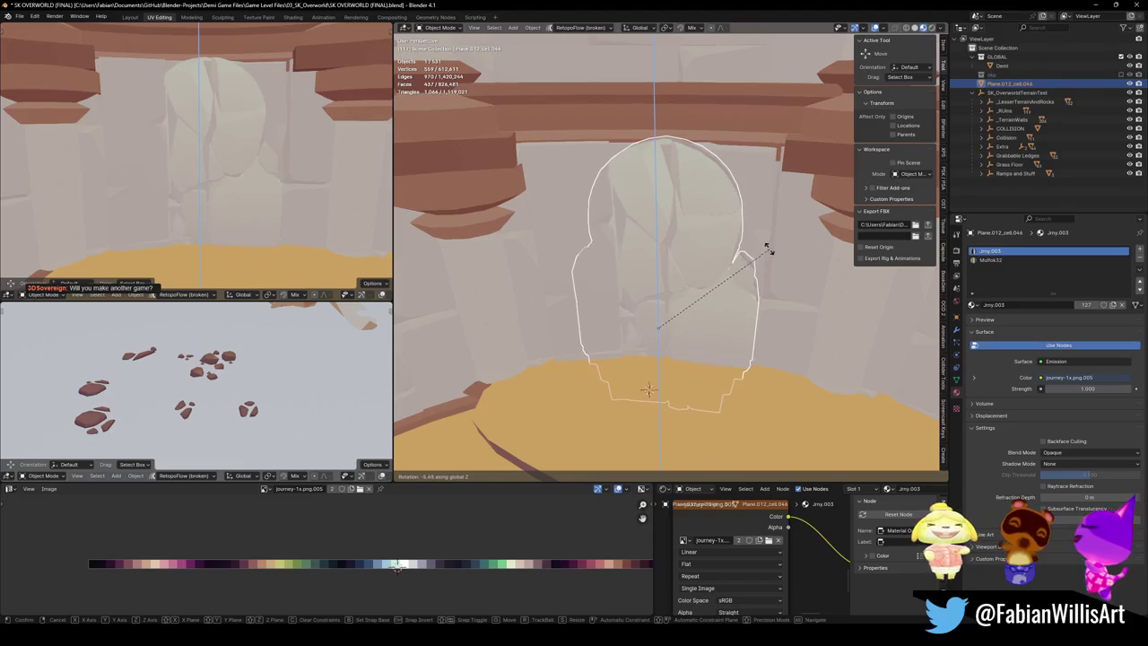
left_click(768, 236)
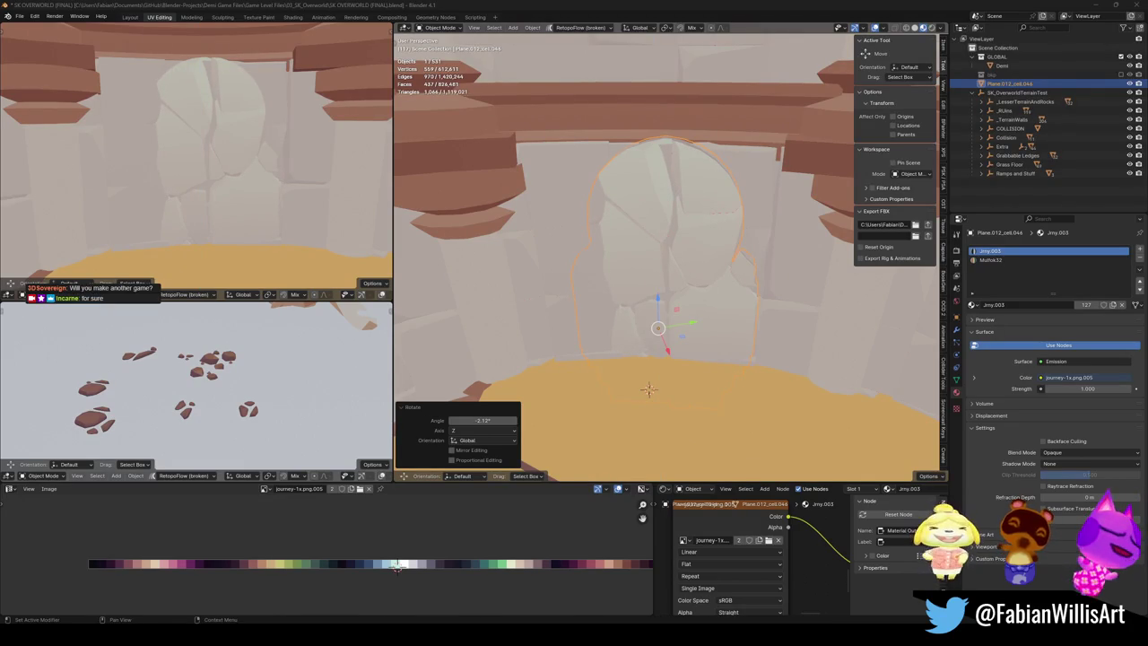
left_click(708, 276)
left_click(700, 256)
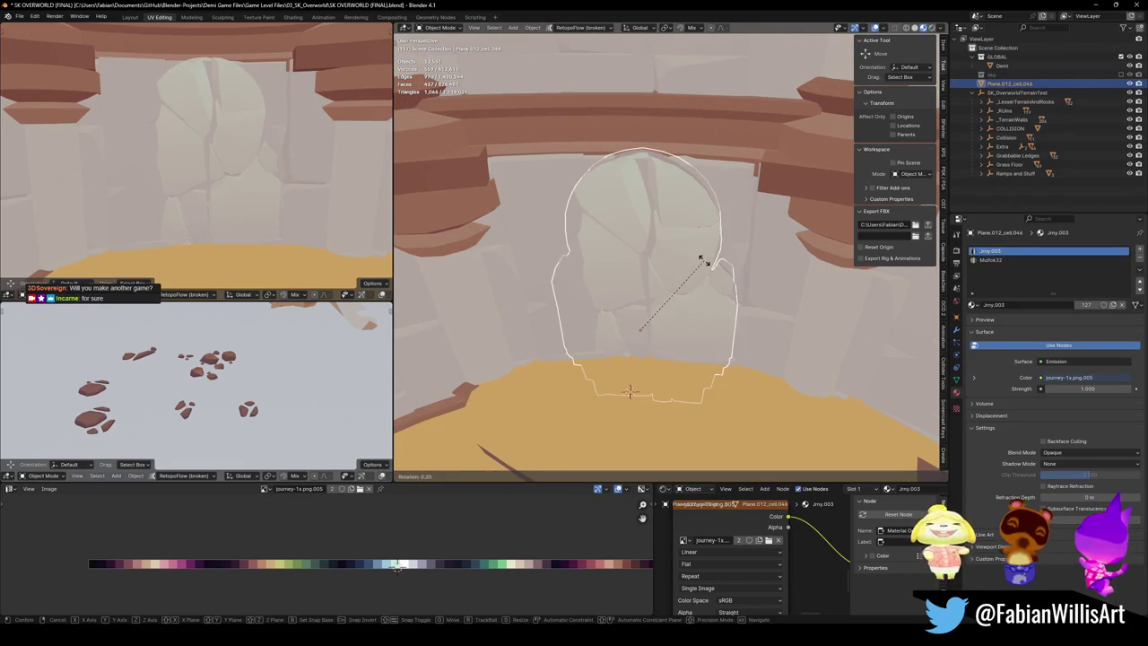